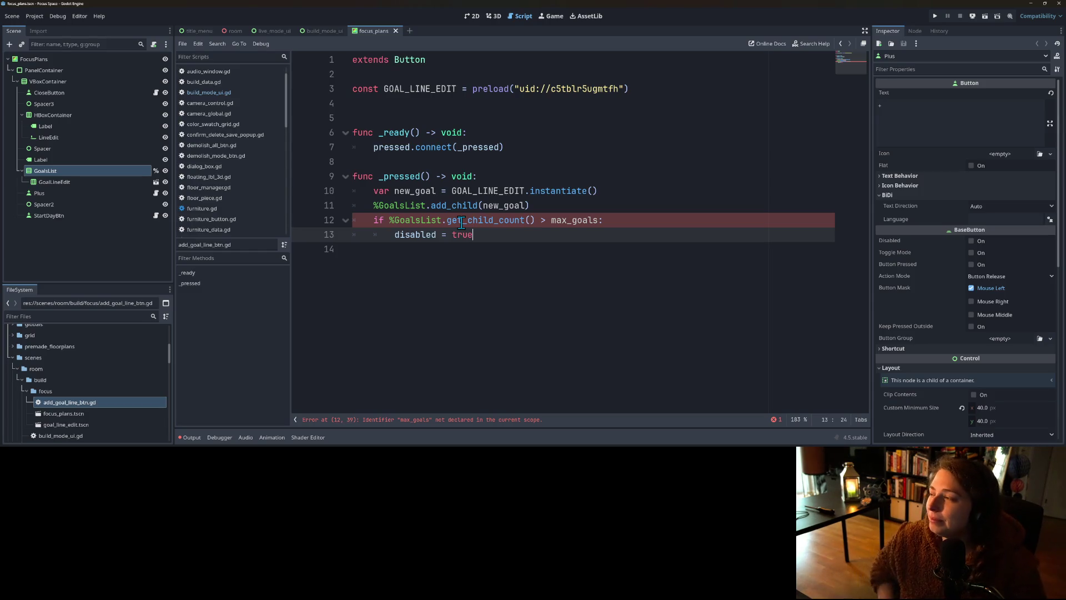
Step: Check the undeclared max_goals reference, then attach a new focus_plans.gd script to the FocusPlans root
double_click(574, 220)
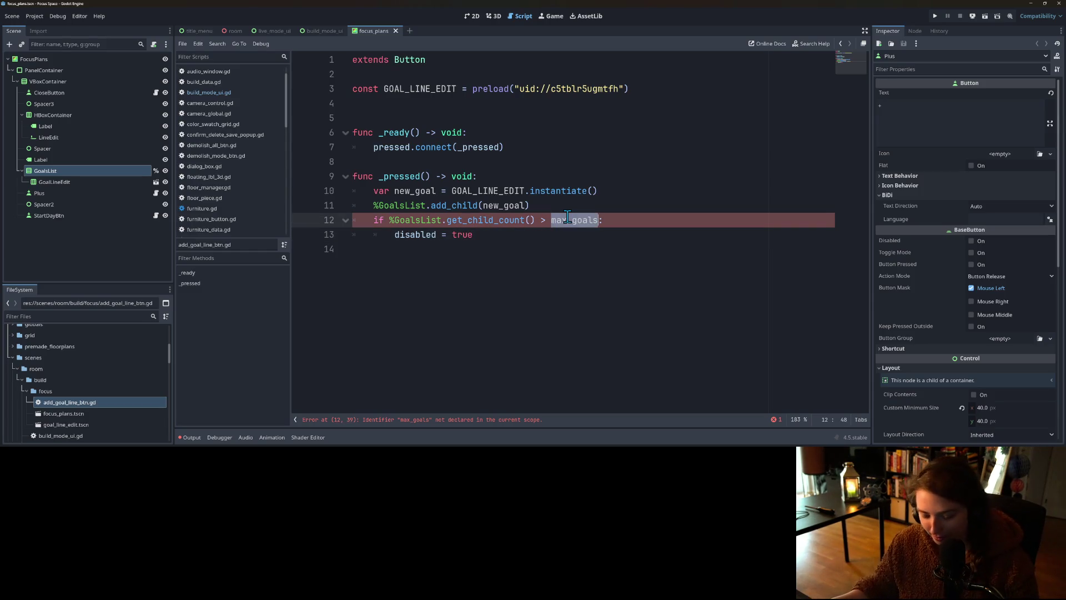
click(404, 105)
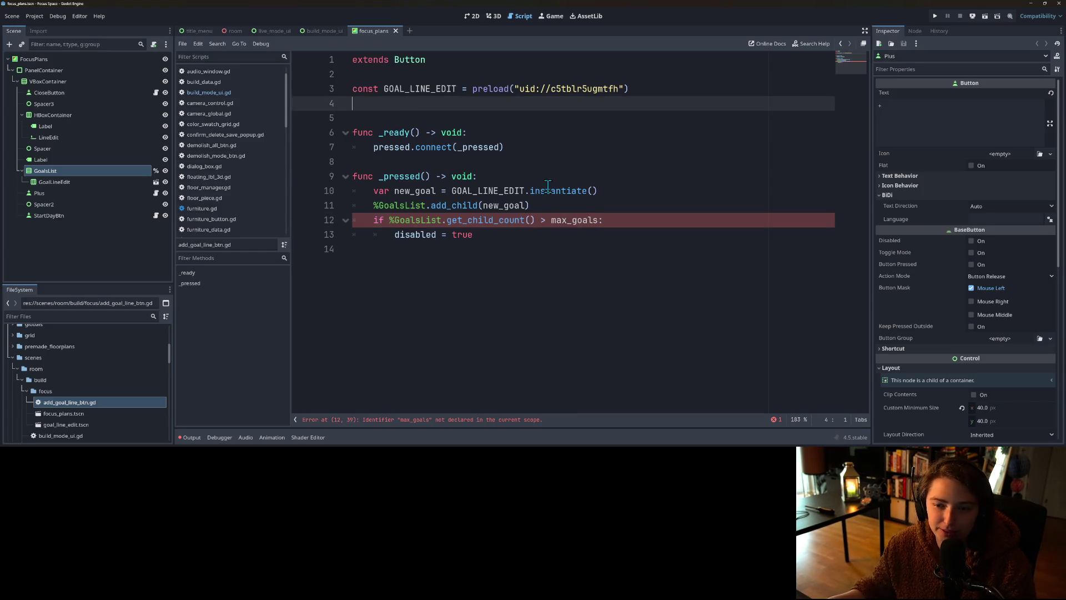
click(584, 201)
click(578, 239)
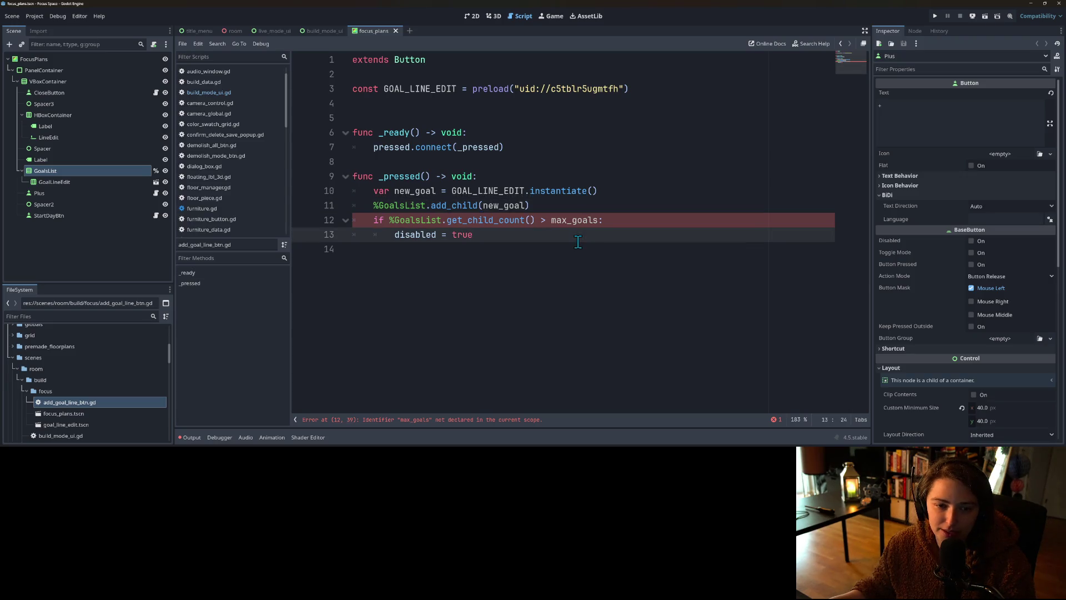
right_click(118, 59)
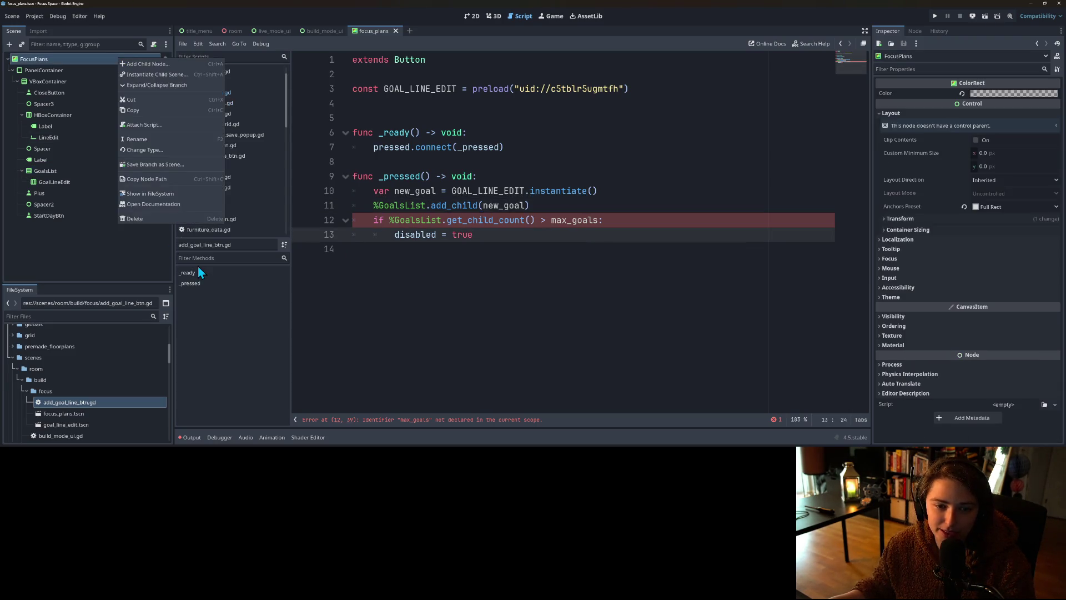
click(152, 125)
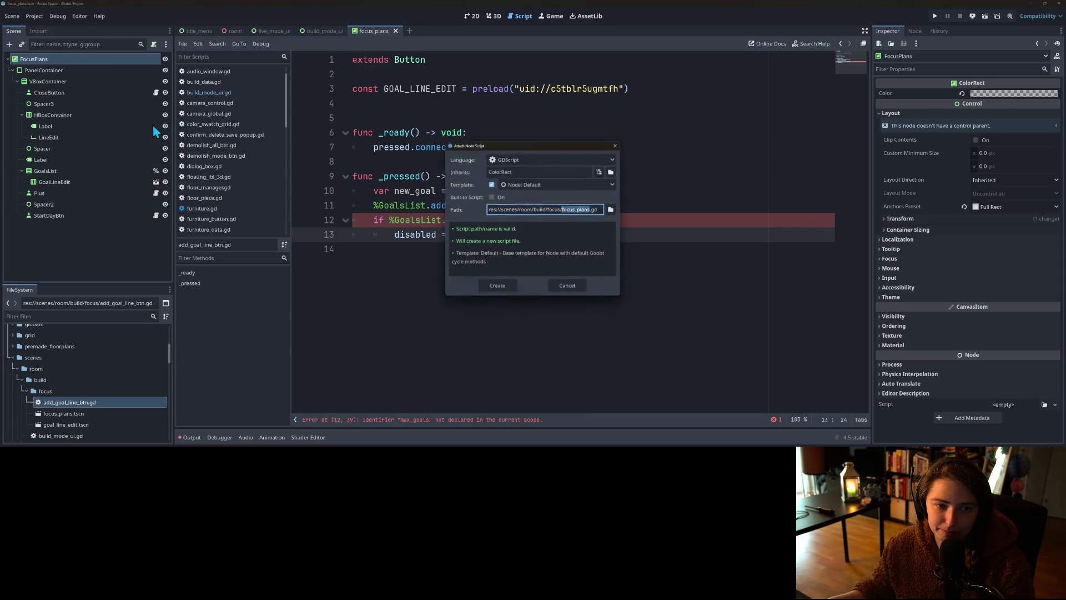
click(504, 288)
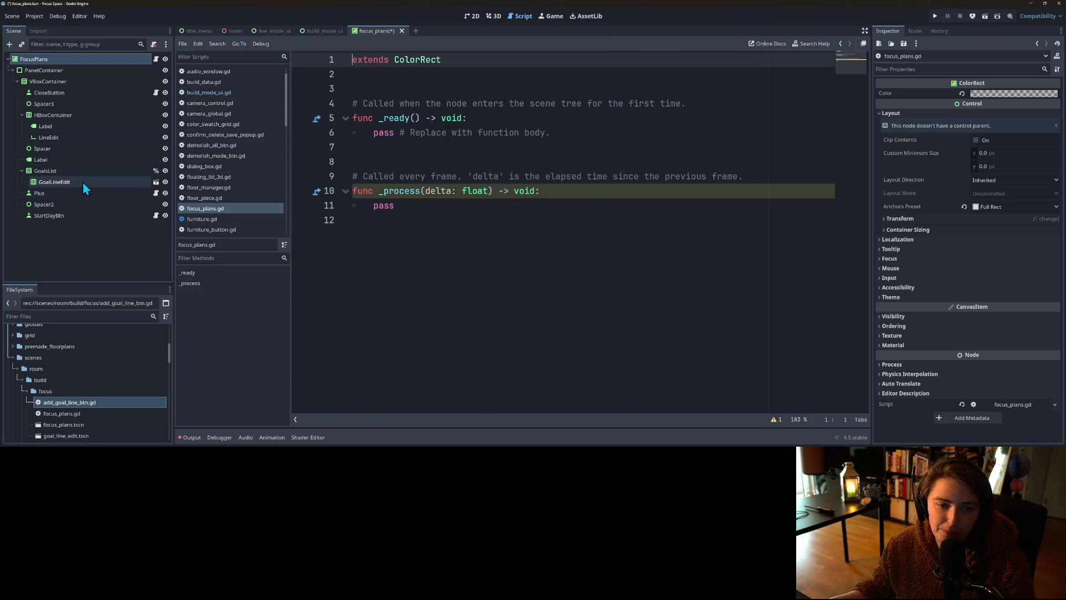
Step: Cut all the goal-adding code below the extends line out of the Plus button's script
right_click(74, 192)
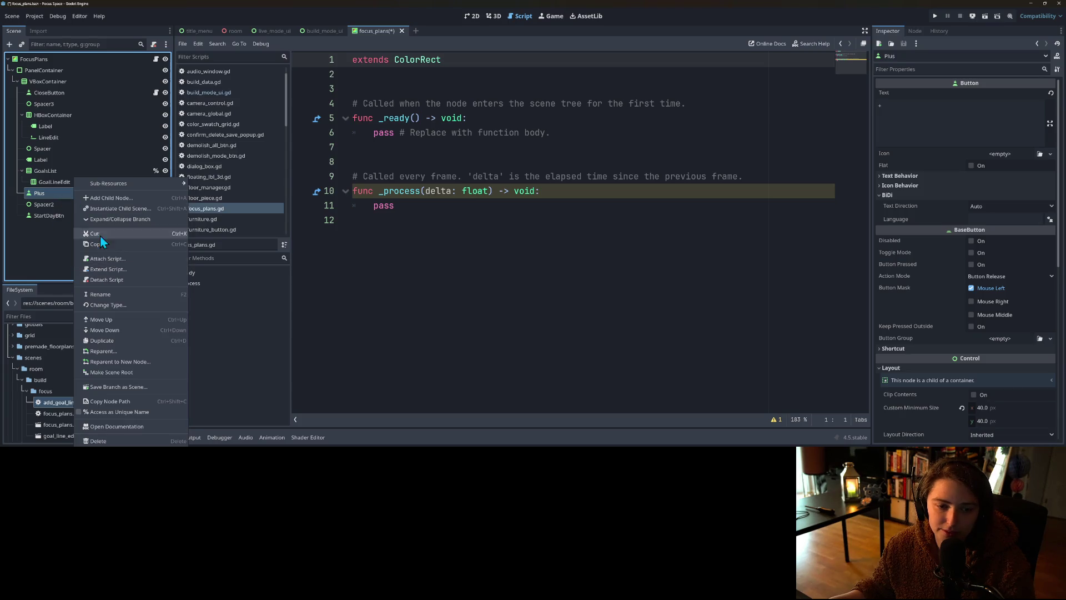
click(54, 181)
click(156, 193)
mouse_move(310, 252)
mouse_down()
mouse_move(294, 58)
mouse_move(293, 81)
mouse_up()
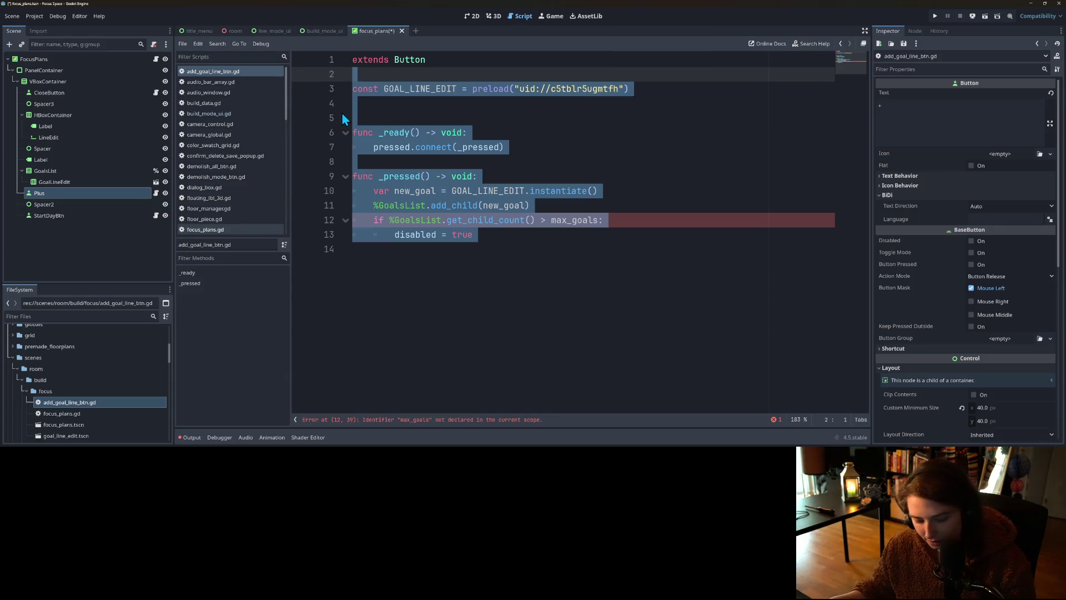
key(ctrl+x)
Step: Paste the goal-adding code over the template in focus_plans.gd and remove the extra blank lines
click(156, 59)
drag(355, 221, 323, 103)
key(ctrl+v)
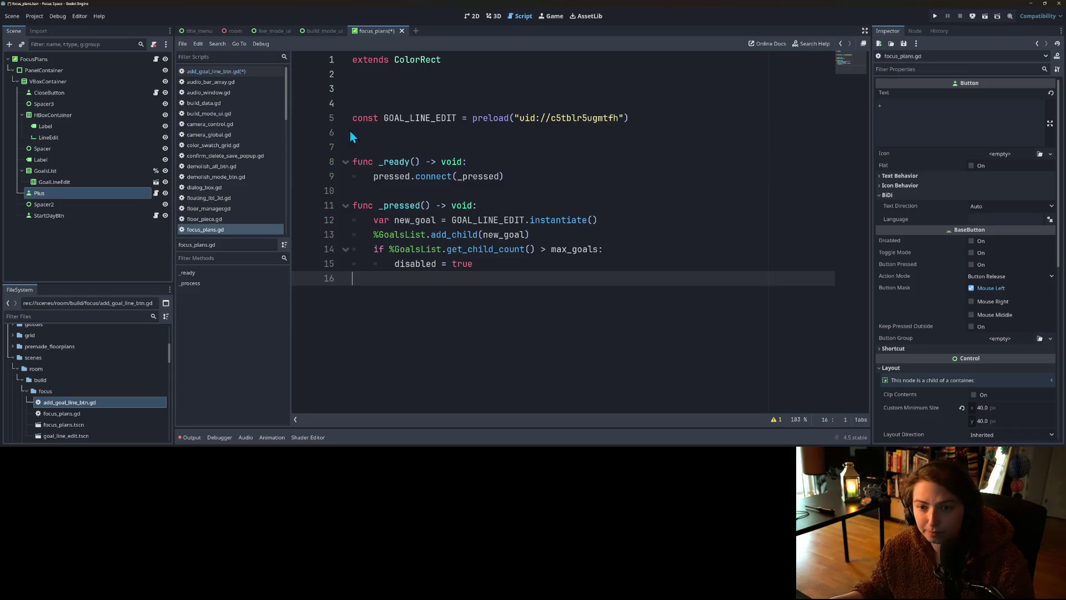
click(367, 148)
click(383, 90)
key(BackSpace)
key(BackSpace)
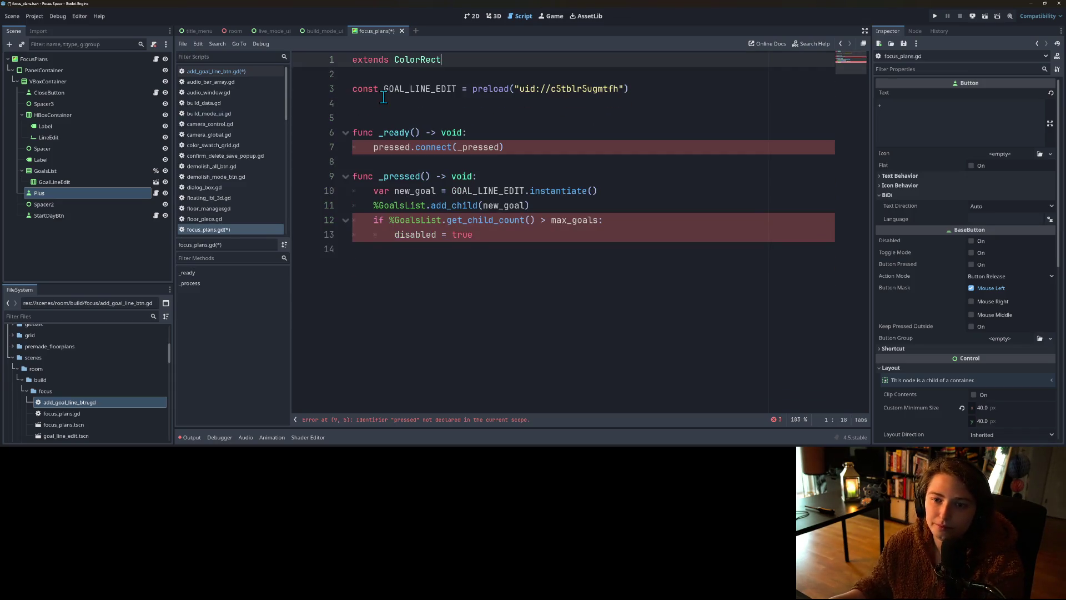
click(420, 176)
Step: Select add_goal_line_btn.gd in the FileSystem dock for deletion
right_click(113, 193)
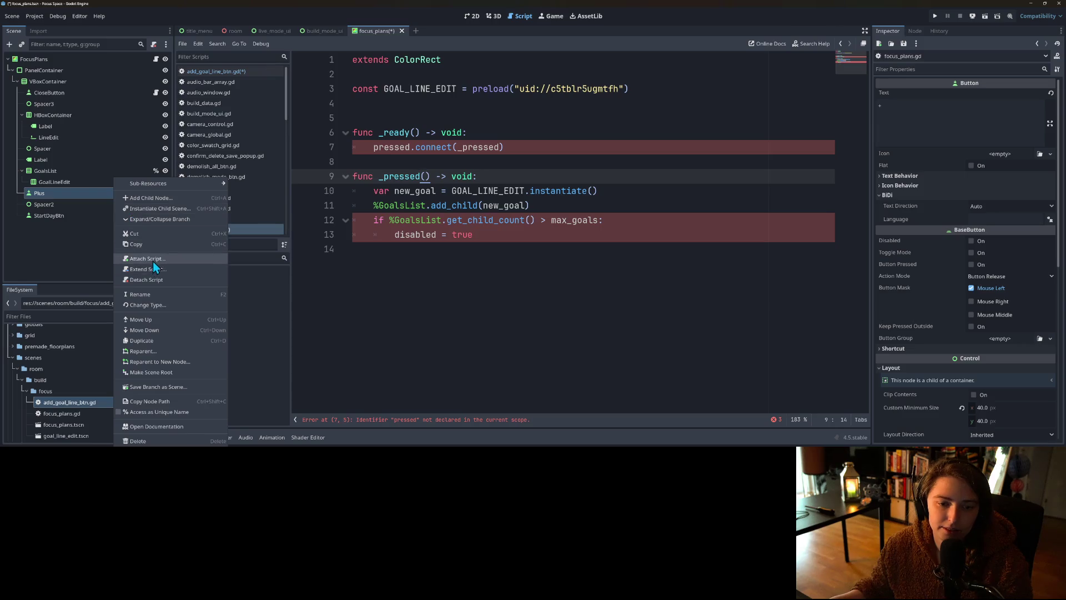
click(91, 385)
click(69, 415)
click(74, 403)
key(Delete)
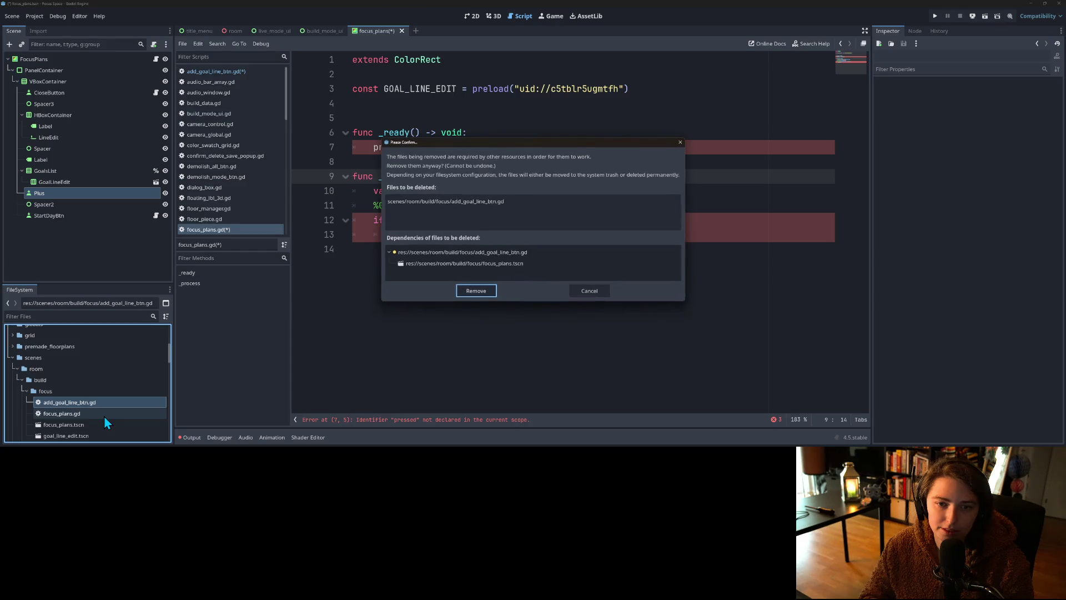
key(Escape)
Step: Save all open scripts and remove add_goal_line_btn.gd from the project
key(ctrl+s)
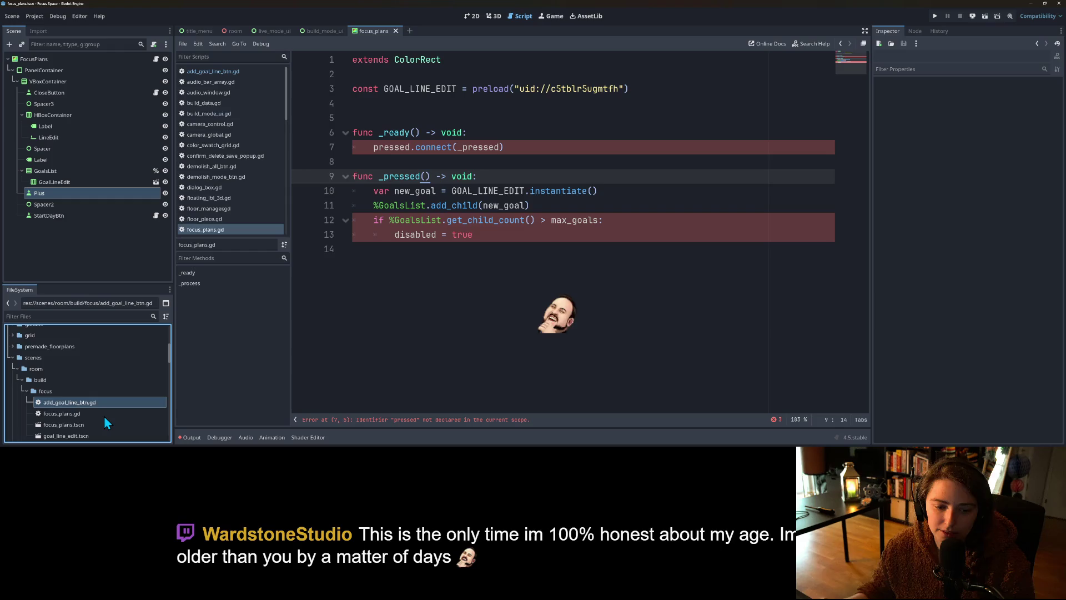
key(Delete)
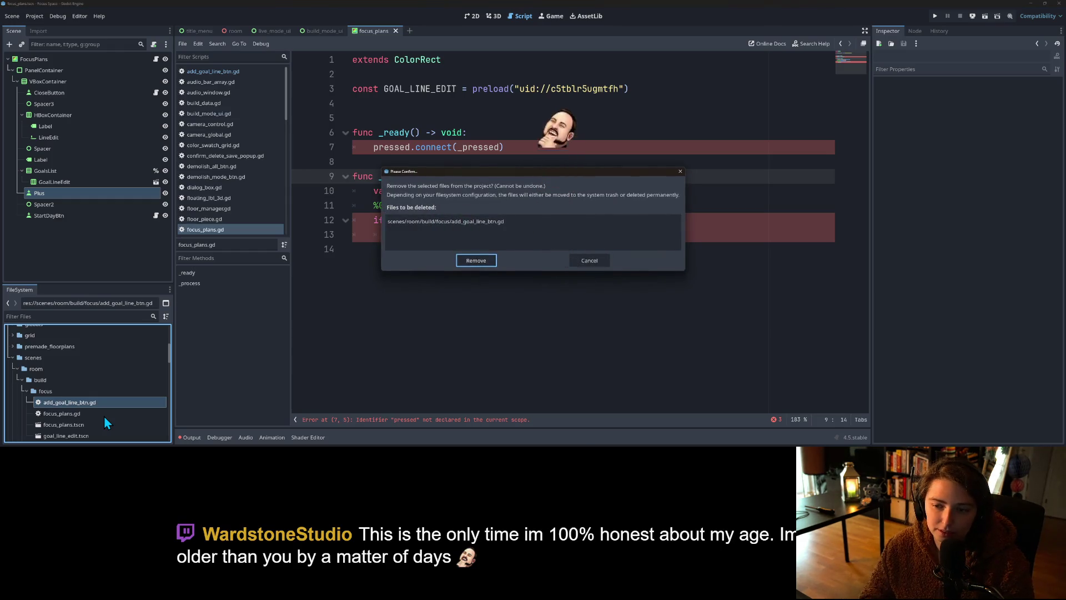
click(439, 341)
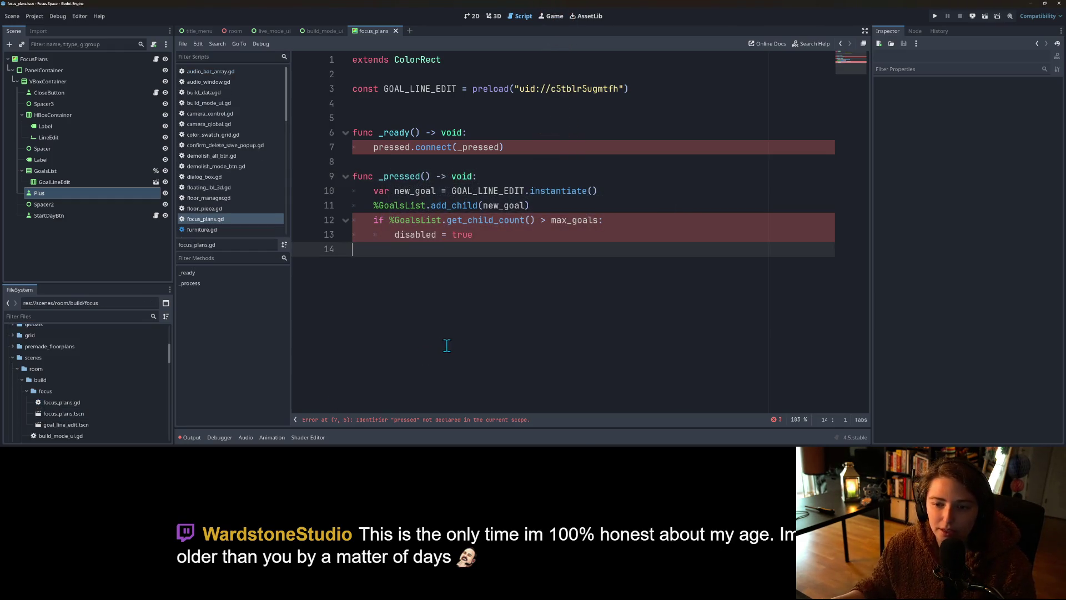
right_click(66, 196)
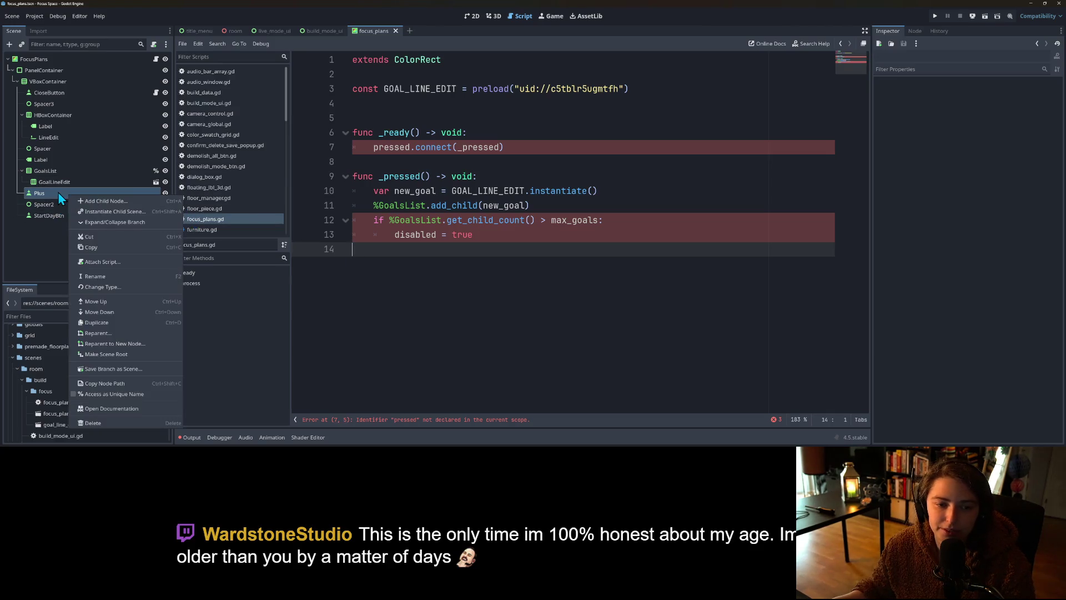
key(Escape)
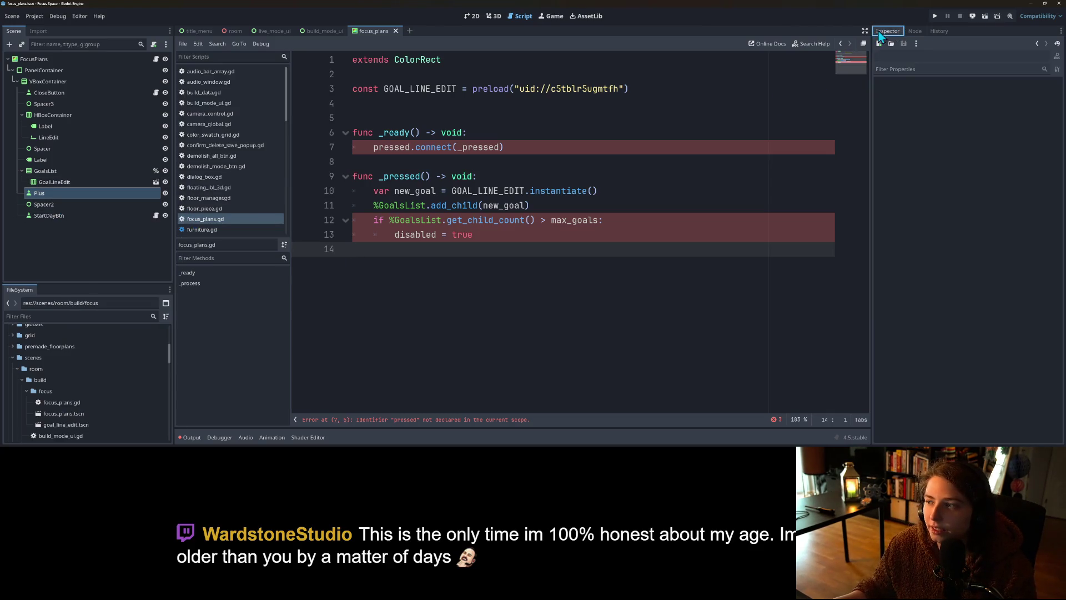
Step: Connect the Plus button's pressed() signal to a new _on_plus_pressed function
click(56, 183)
click(58, 196)
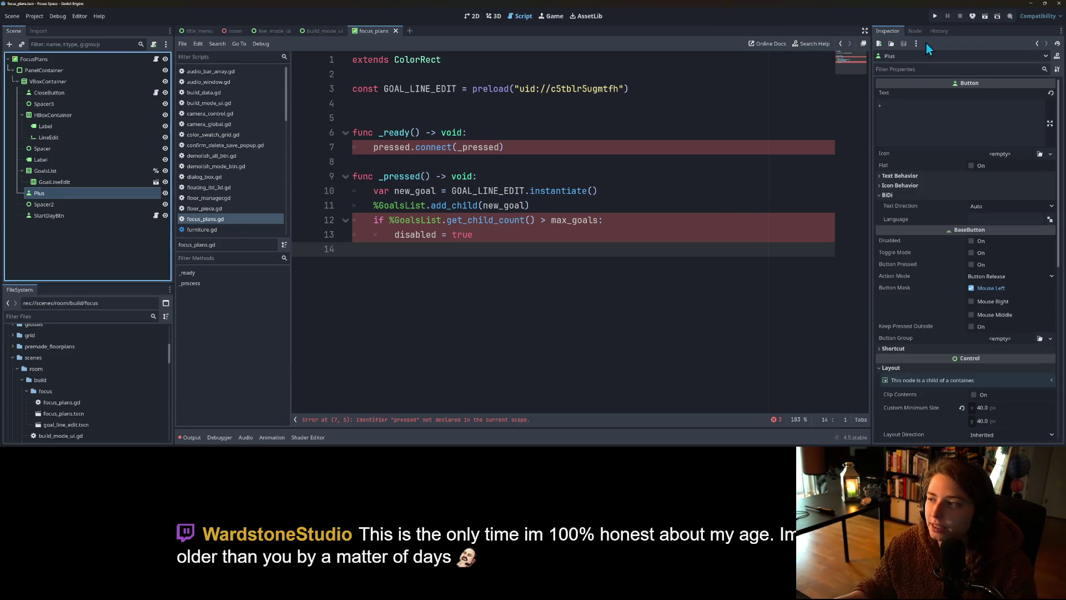
click(917, 31)
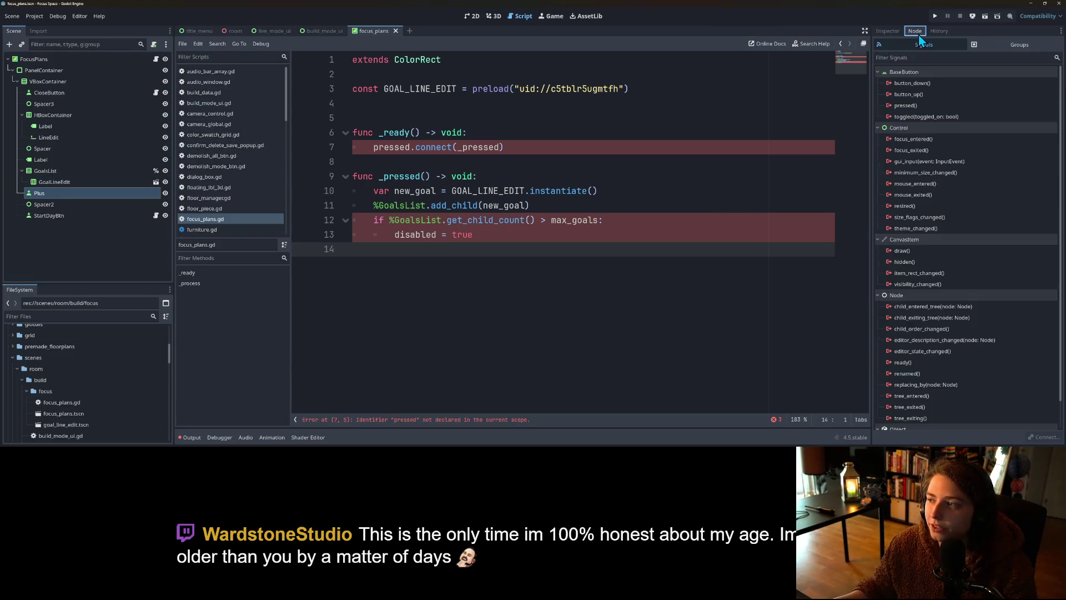
double_click(929, 108)
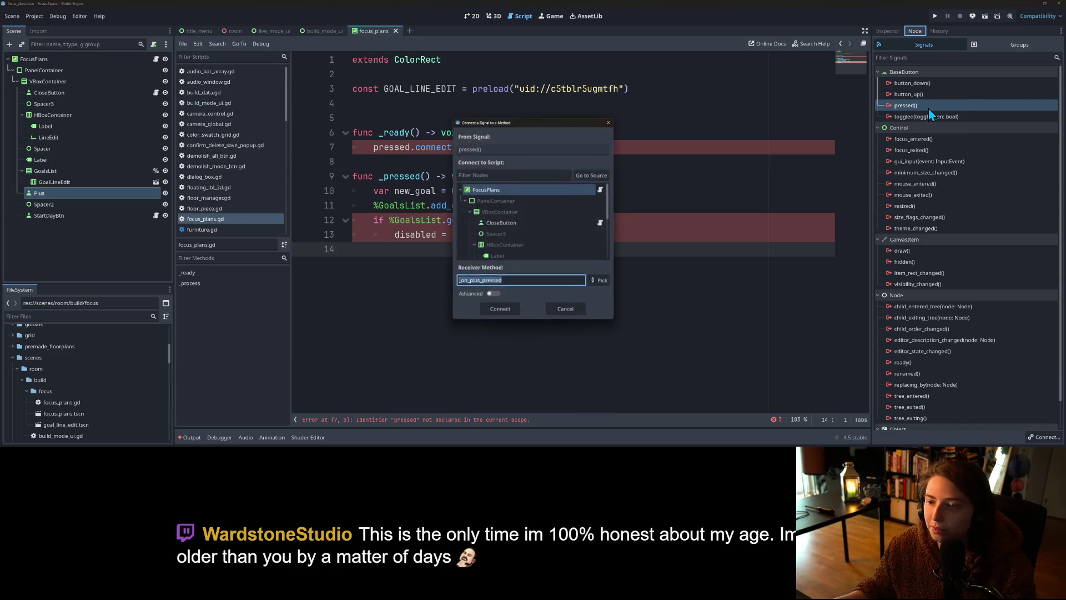
click(508, 312)
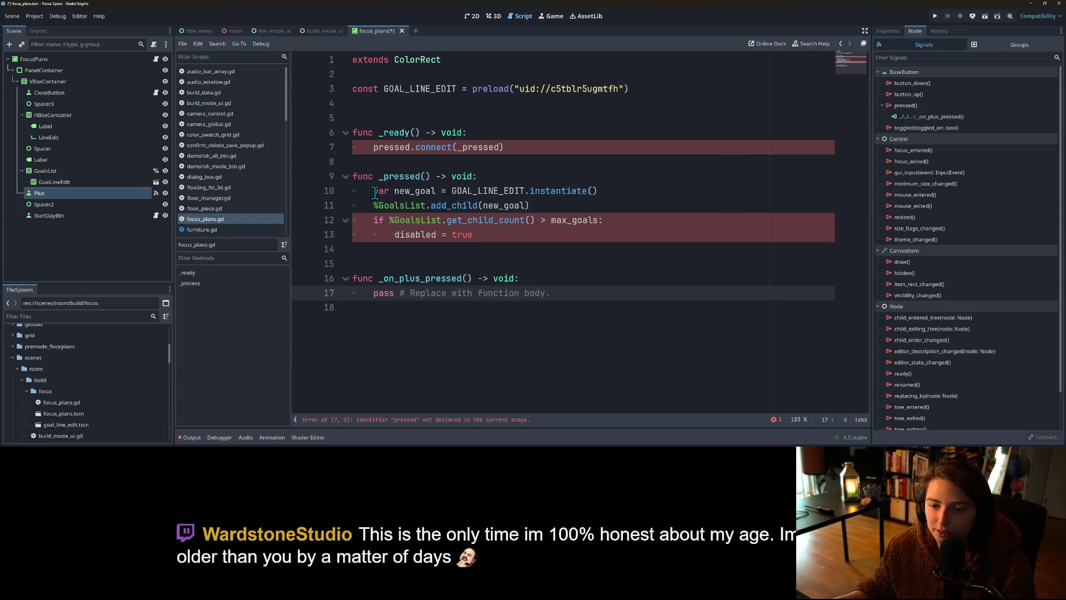
Step: Move the goal-adding lines from _pressed into _on_plus_pressed, replacing pass and adding the missing colon
drag(373, 191, 483, 233)
key(ctrl+x)
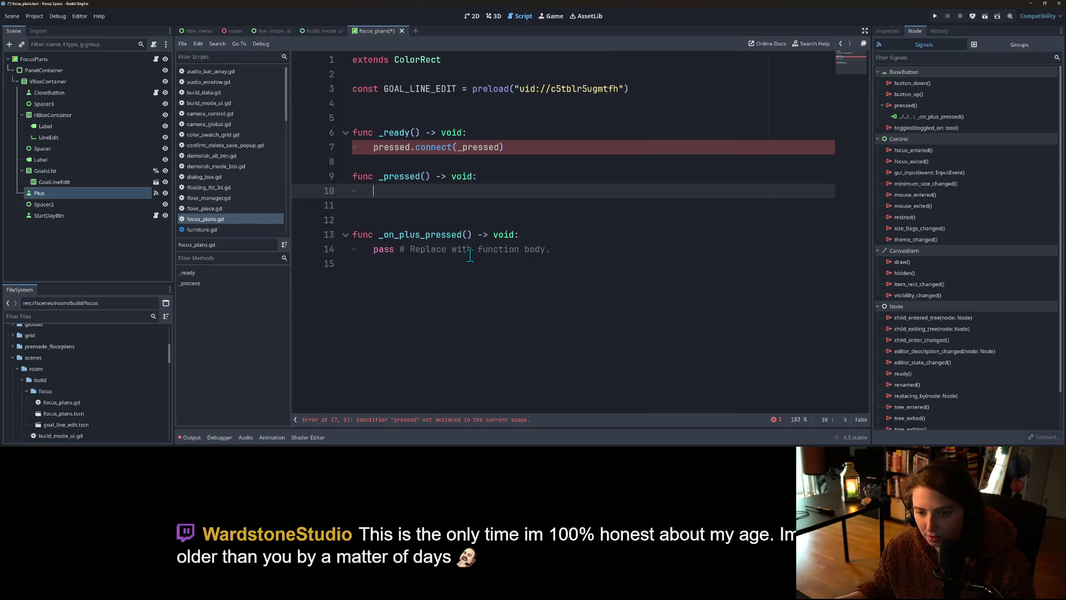
drag(373, 249, 555, 248)
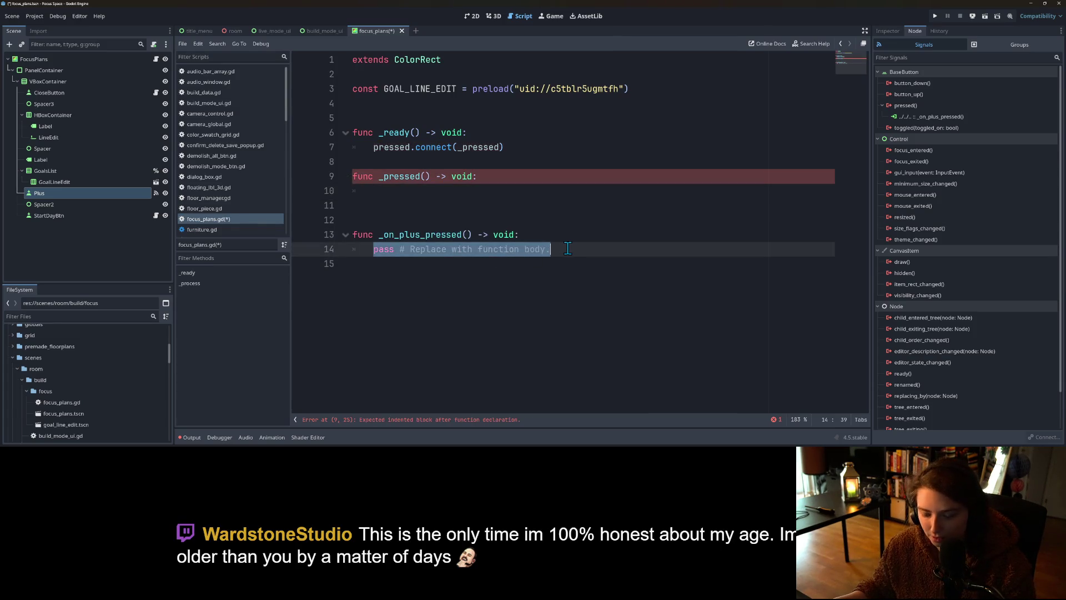
key(ctrl+v)
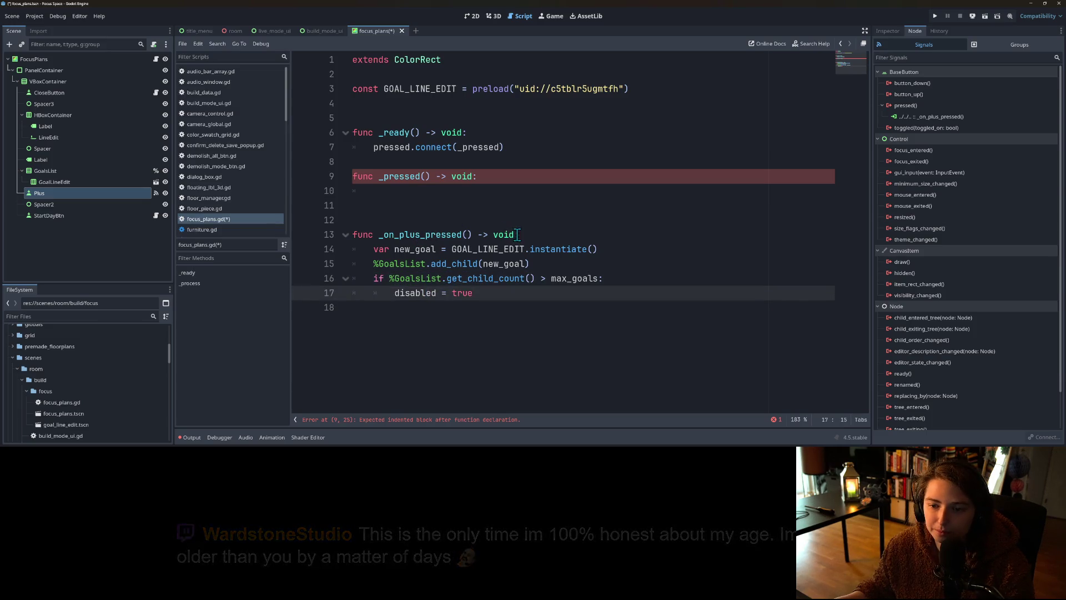
click(517, 234)
text(:)
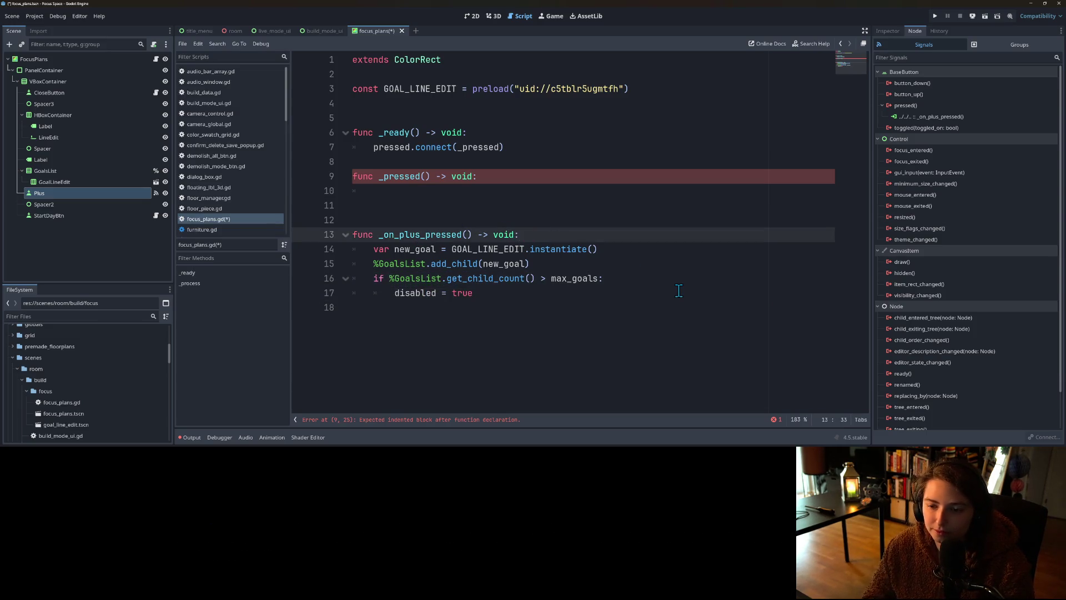
click(455, 307)
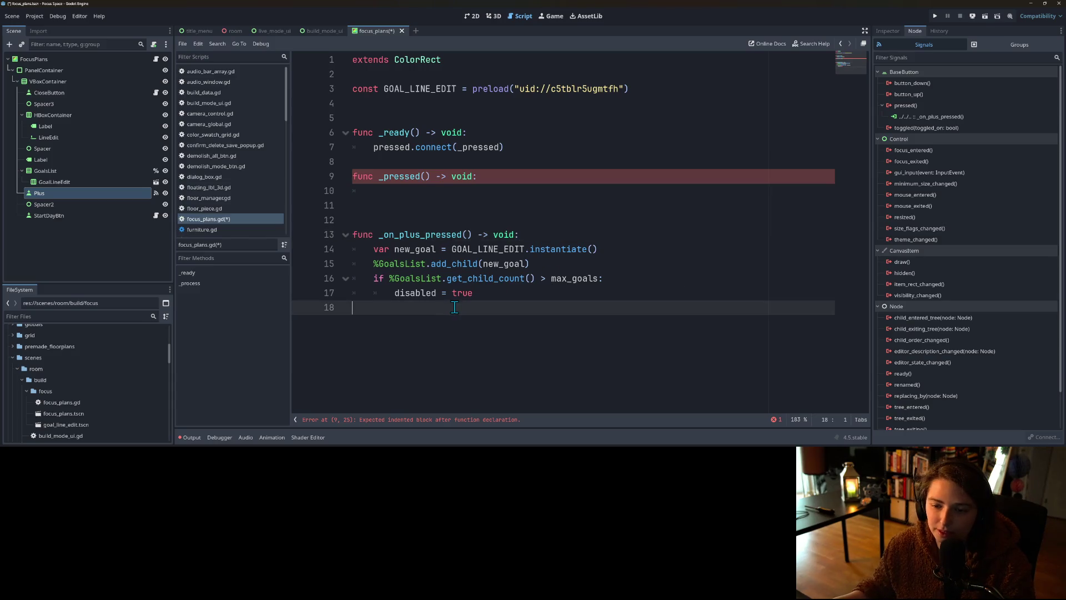
Step: Declare an empty _manage_available_btns() function below _on_plus_pressed, undoing a dropped Plus node path
key(Return)
text(fu)
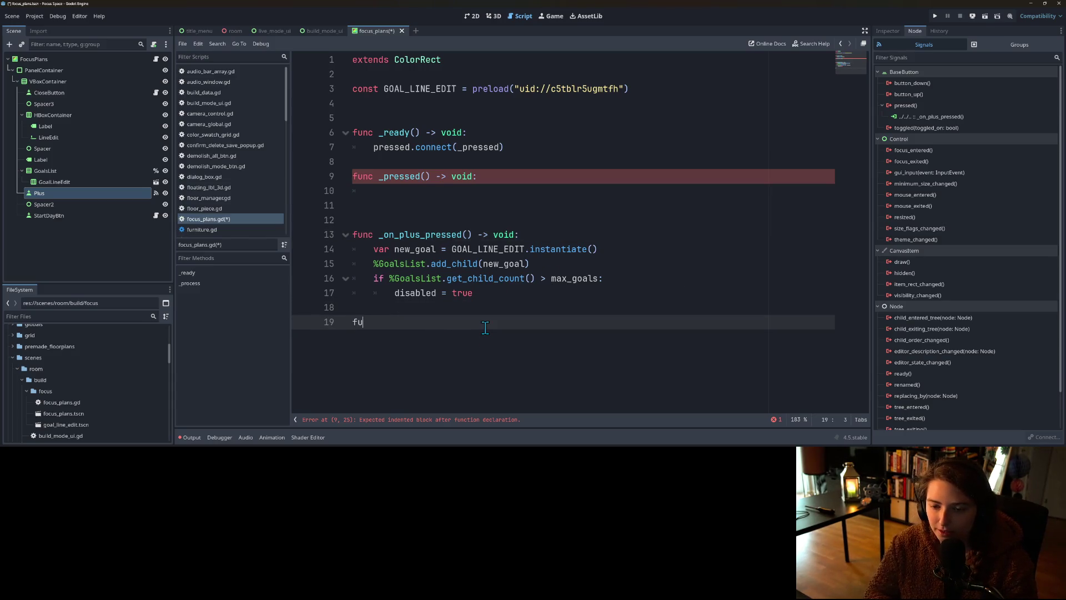
text(nc _)
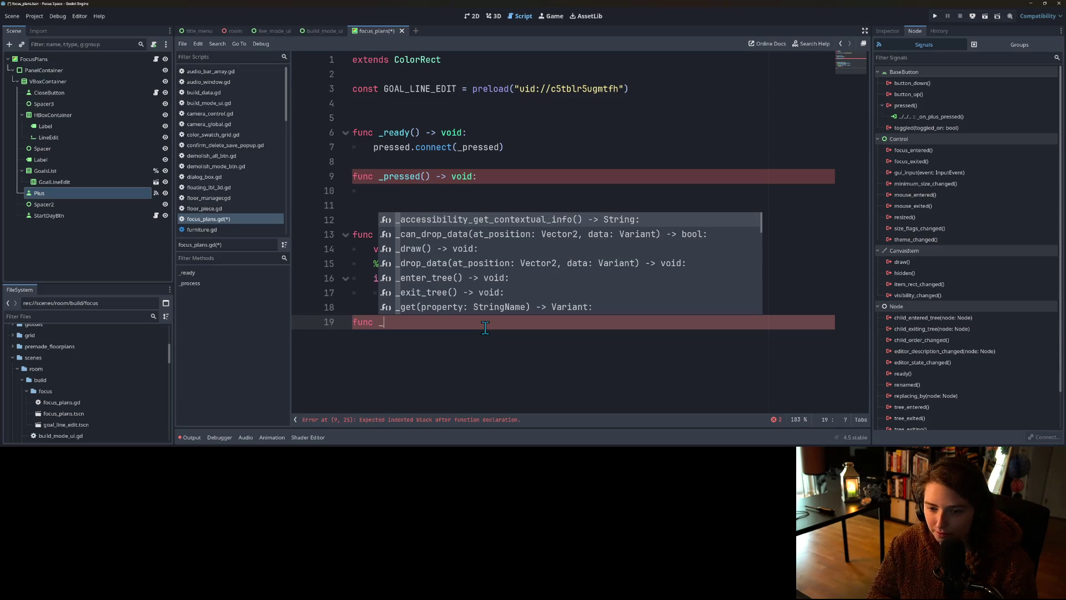
text(manage_availa)
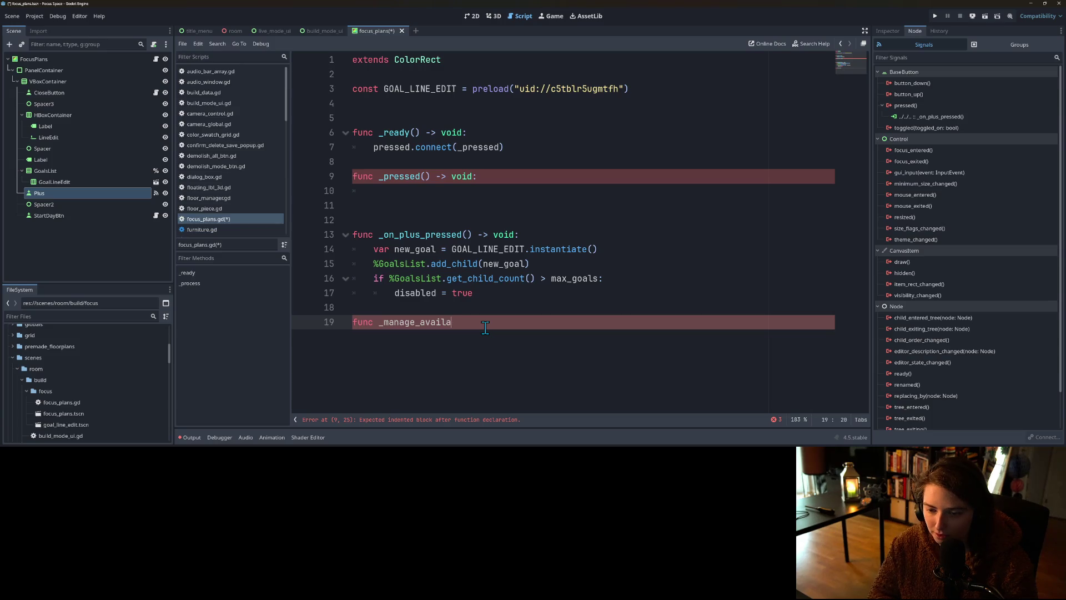
text(ble_btns() -> void:)
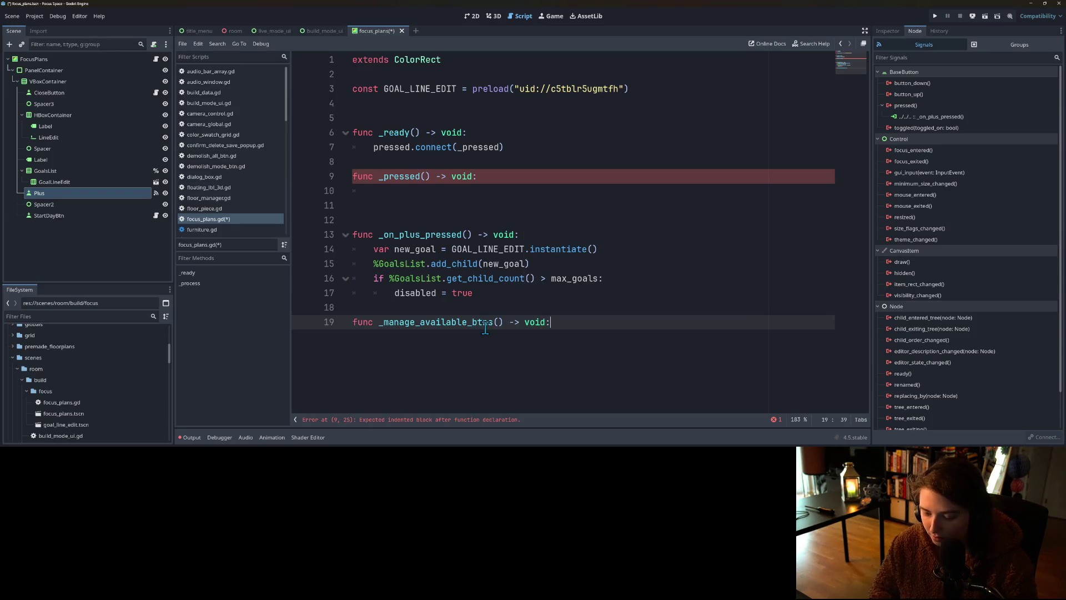
key(Return)
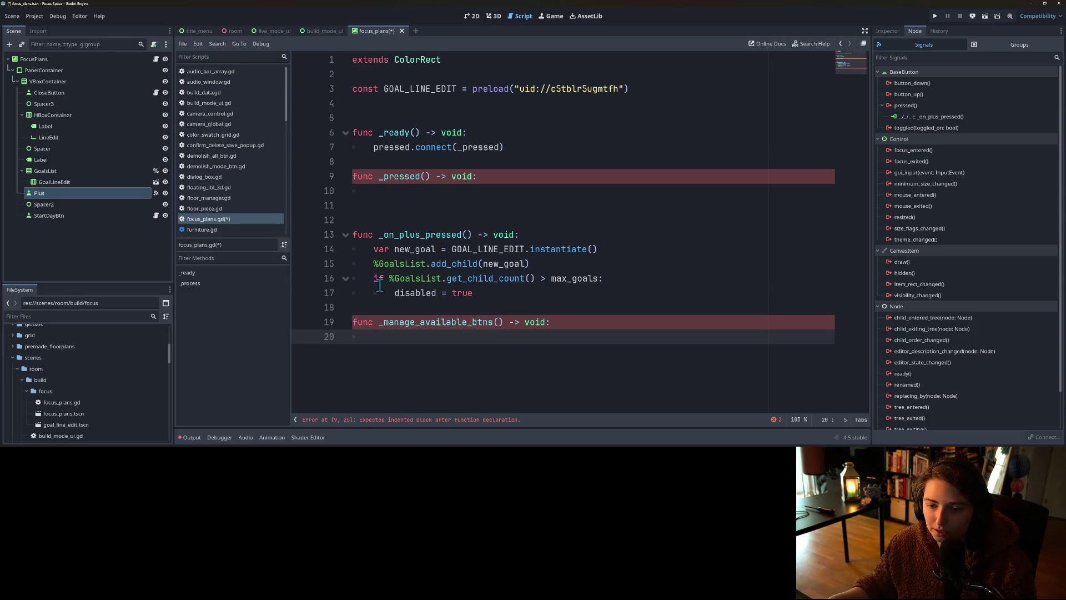
click(396, 293)
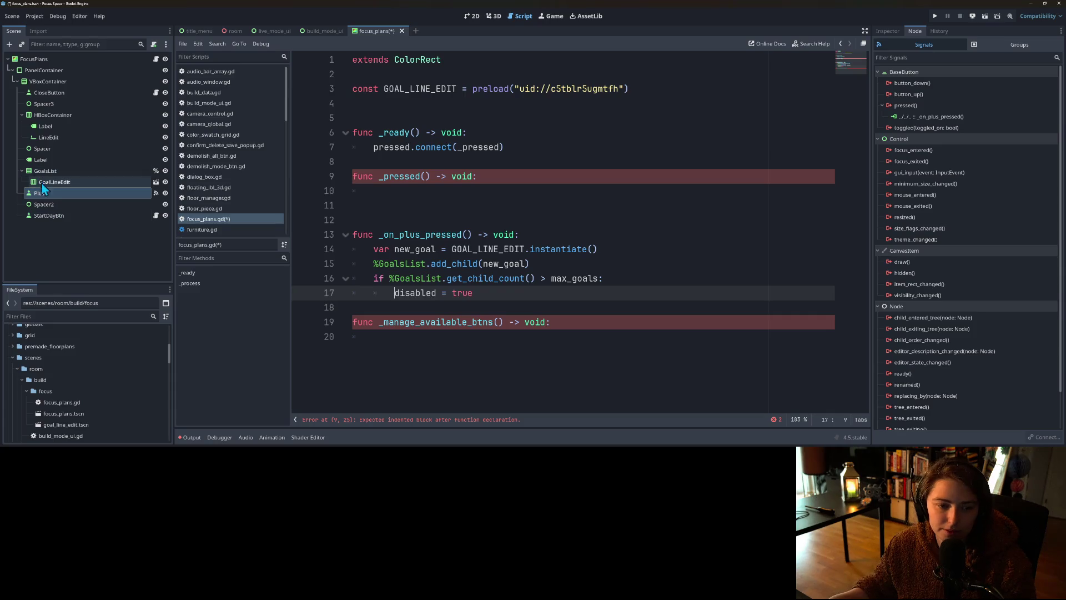
drag(41, 195, 428, 342)
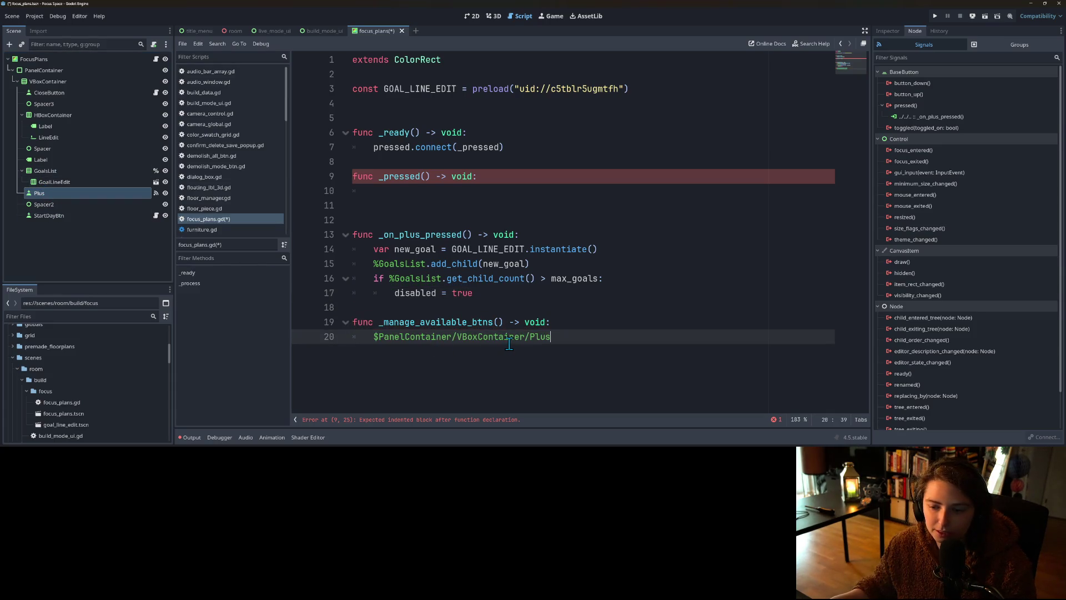
key(ctrl+z)
Step: Make Plus accessible by unique name and write %Plus.disabled inside _manage_available_btns
right_click(82, 195)
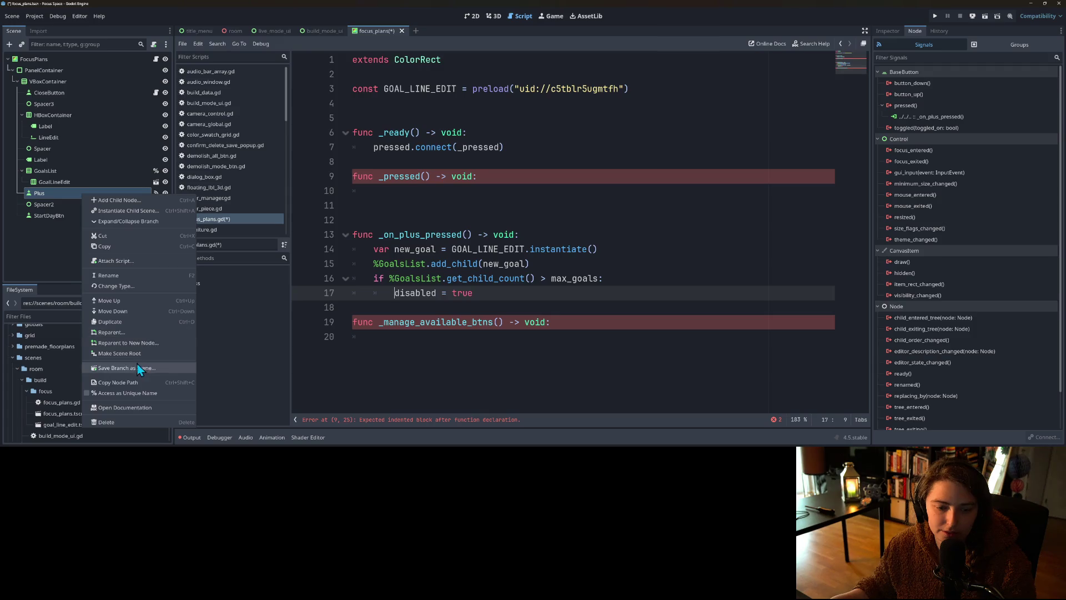
click(124, 393)
drag(95, 194, 414, 340)
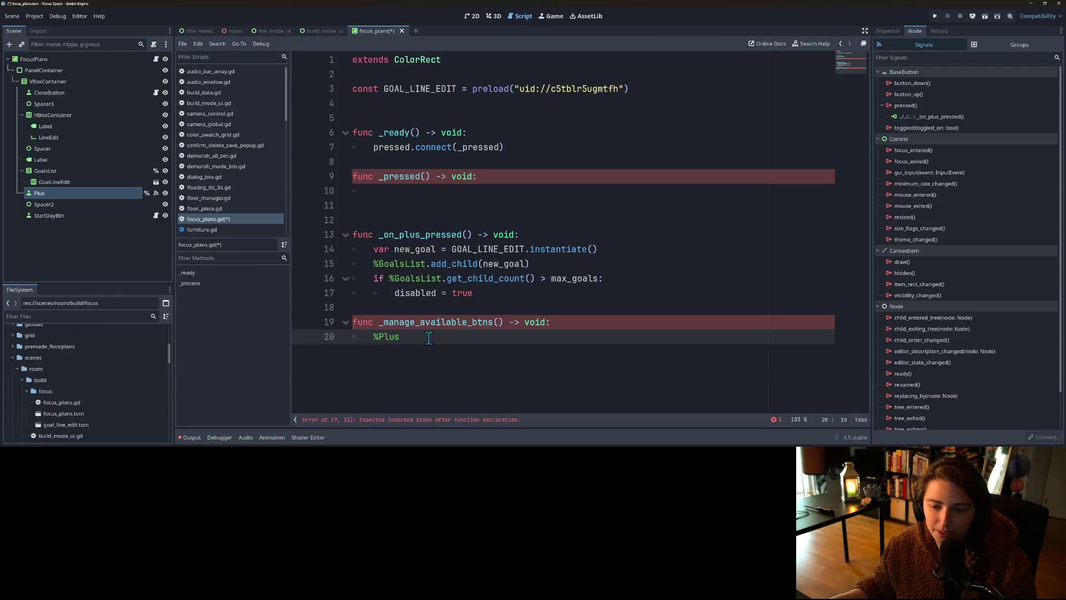
text(.disabled =)
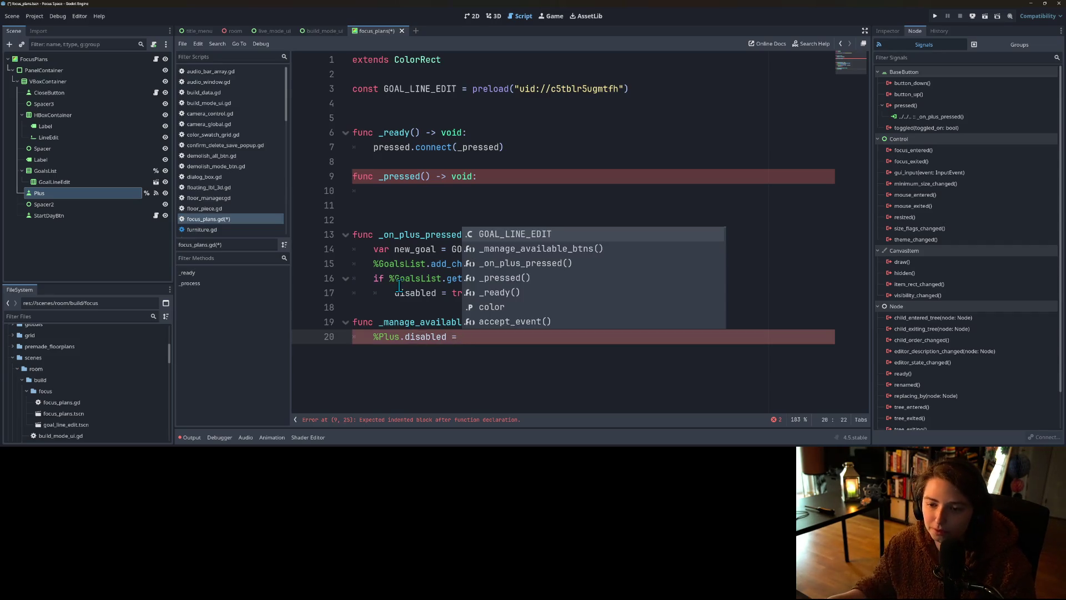
Step: Set %Plus.disabled = %GoalsList.get_child_count() >= max_goals, delete the leftover if block, and save
click(398, 283)
drag(390, 278, 597, 279)
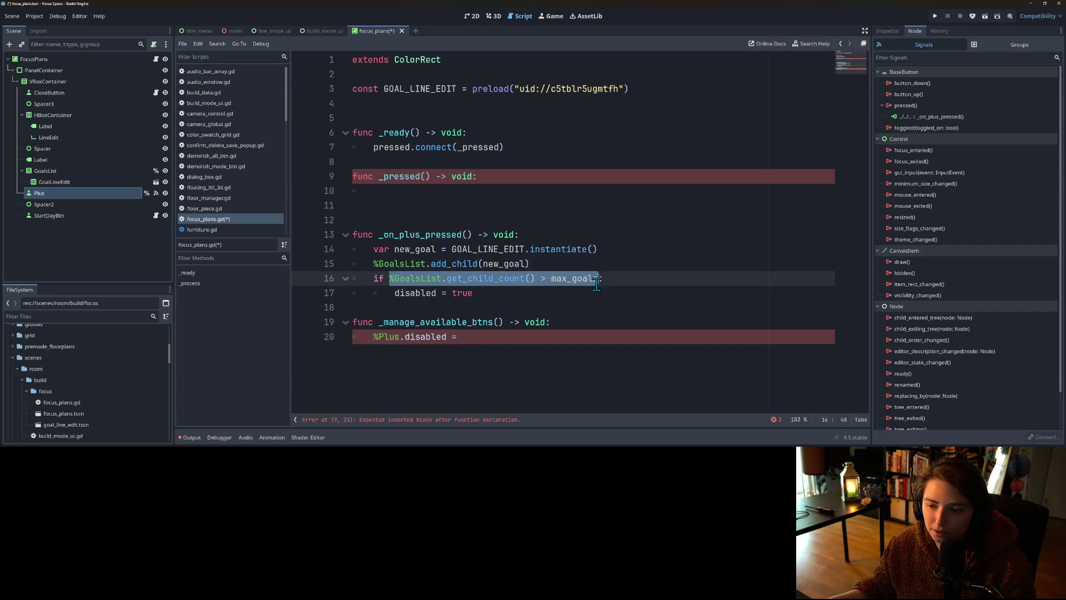
key(ctrl+x)
click(489, 339)
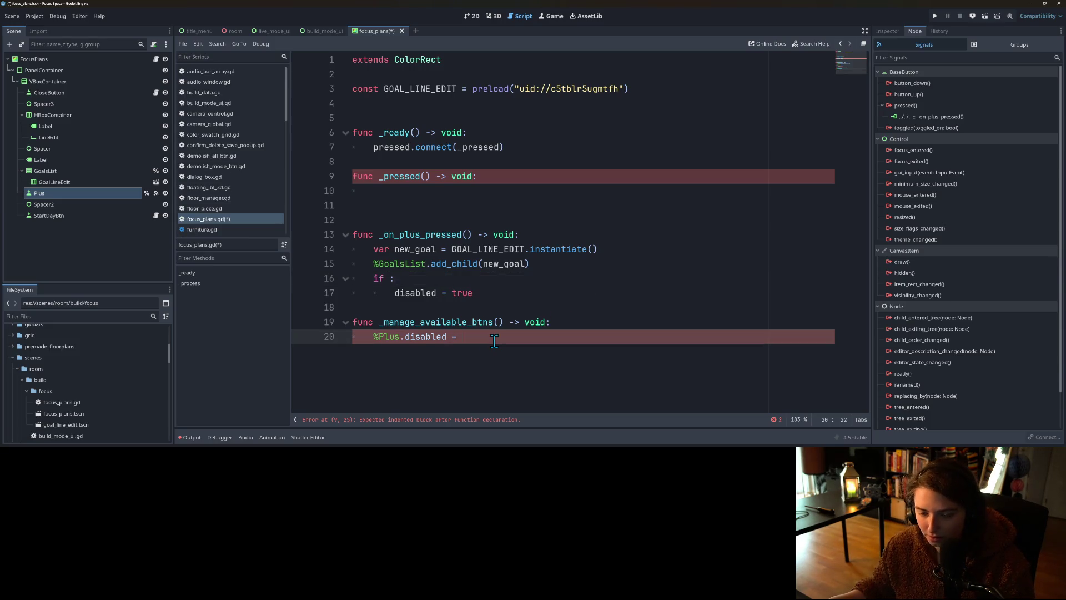
key(ctrl+v)
key(Up)
key(Up)
key(Up)
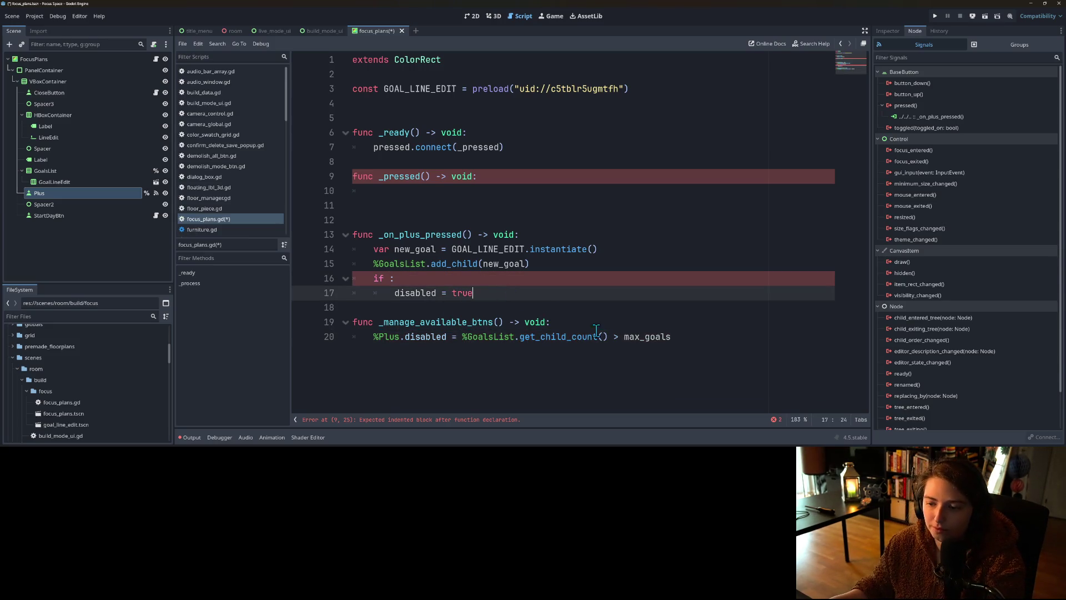
click(618, 338)
text(=)
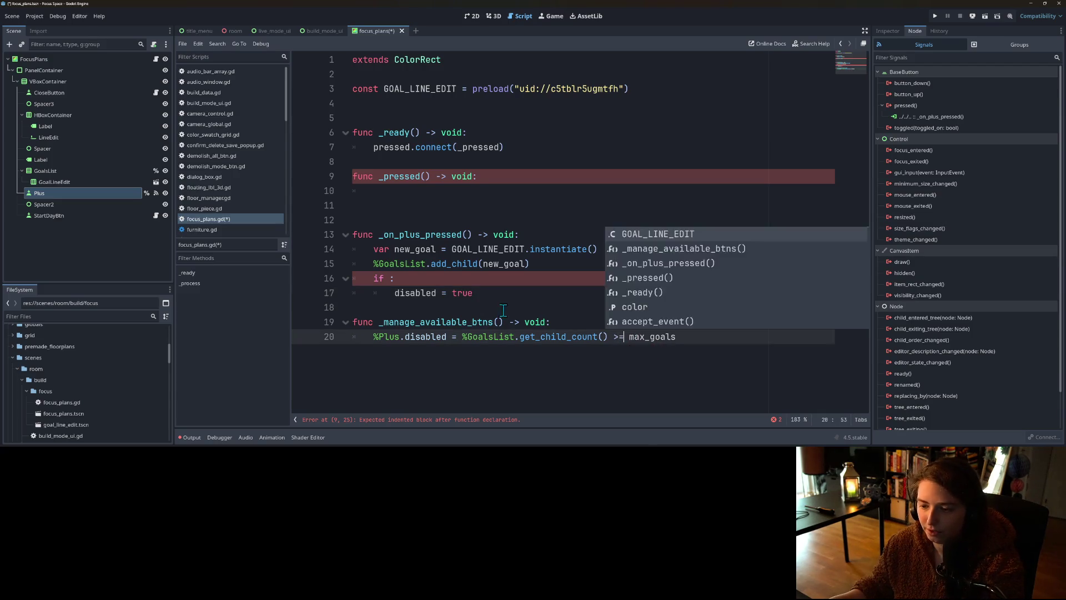
click(494, 301)
mouse_move(494, 300)
mouse_down()
mouse_move(356, 294)
mouse_move(326, 272)
mouse_move(460, 295)
mouse_move(333, 278)
mouse_up()
key(BackSpace)
key(BackSpace)
key(ctrl+s)
Step: Delete the unused _pressed function from focus_plans.gd
click(553, 300)
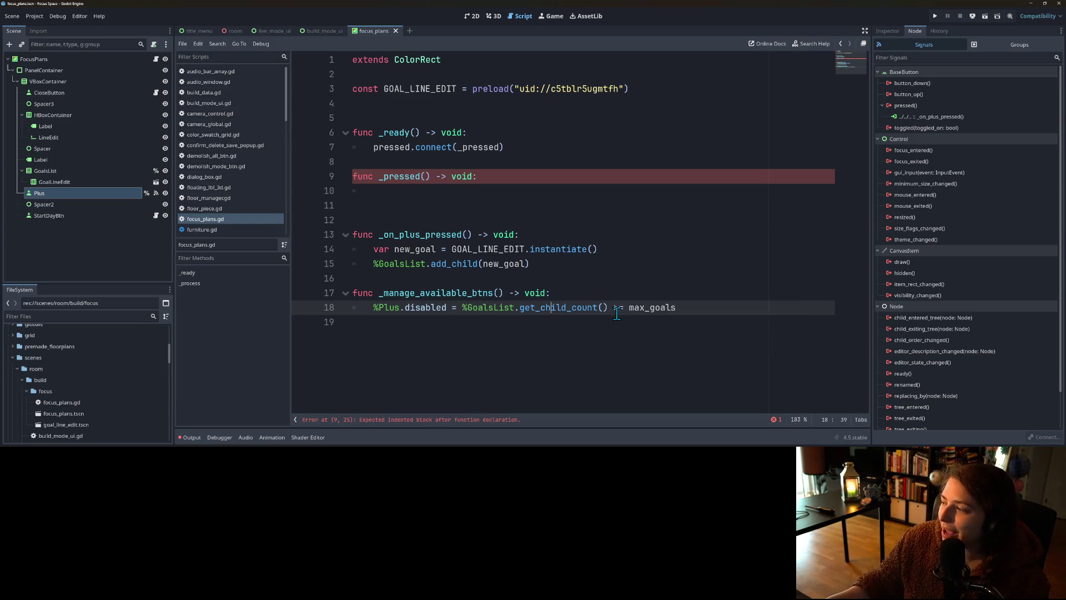
key(Up)
drag(378, 294, 506, 293)
click(388, 200)
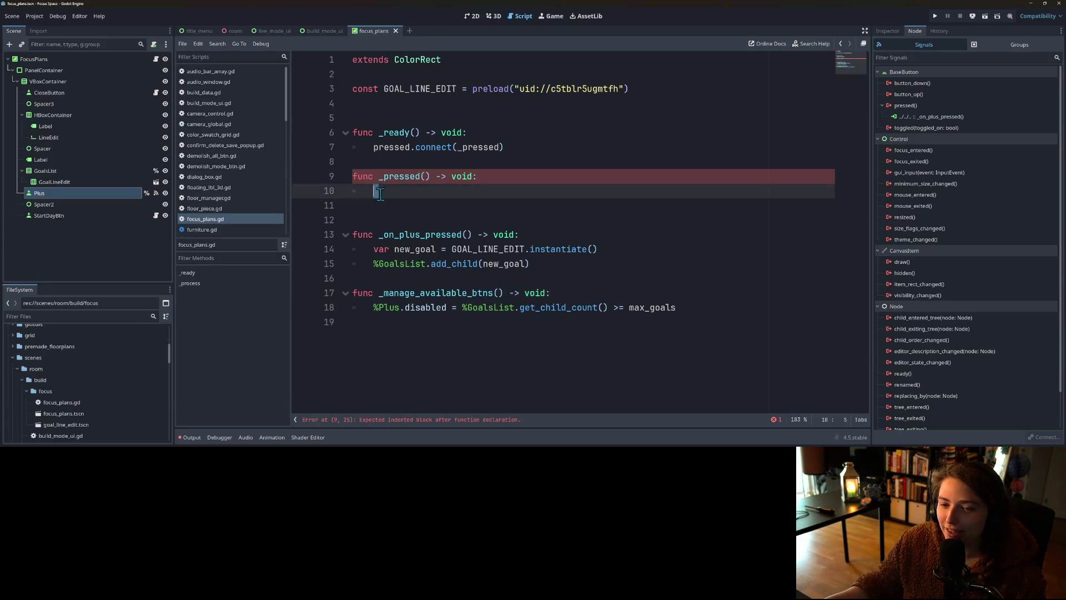
shift+click(330, 178)
key(BackSpace)
key(BackSpace)
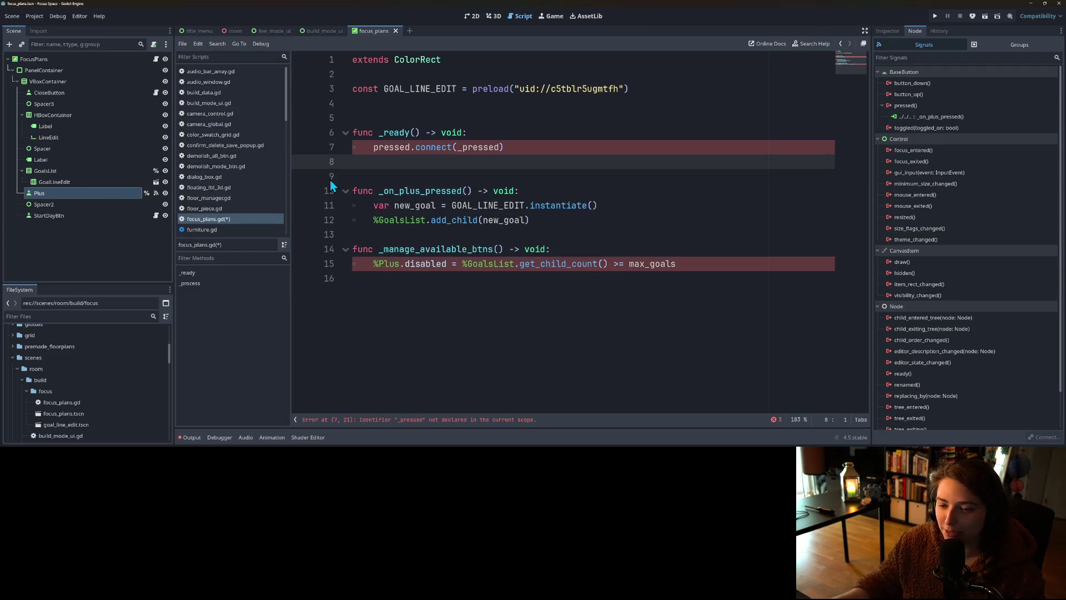
Step: Call _manage_available_btns() after add_child, replace the line 7 signal connection with pass, and save
drag(378, 249, 504, 249)
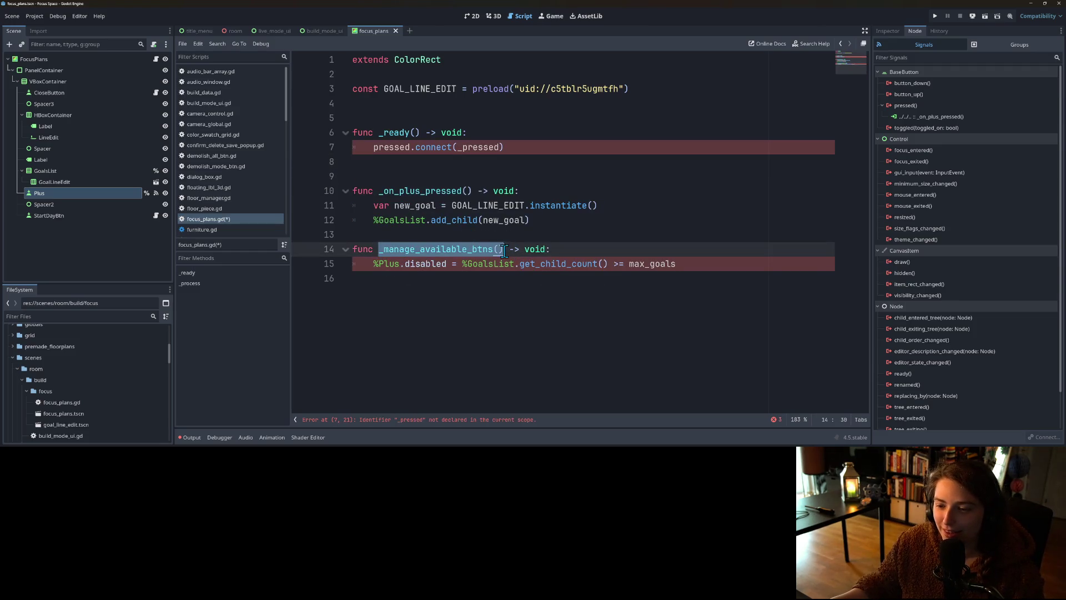
key(ctrl+c)
click(545, 218)
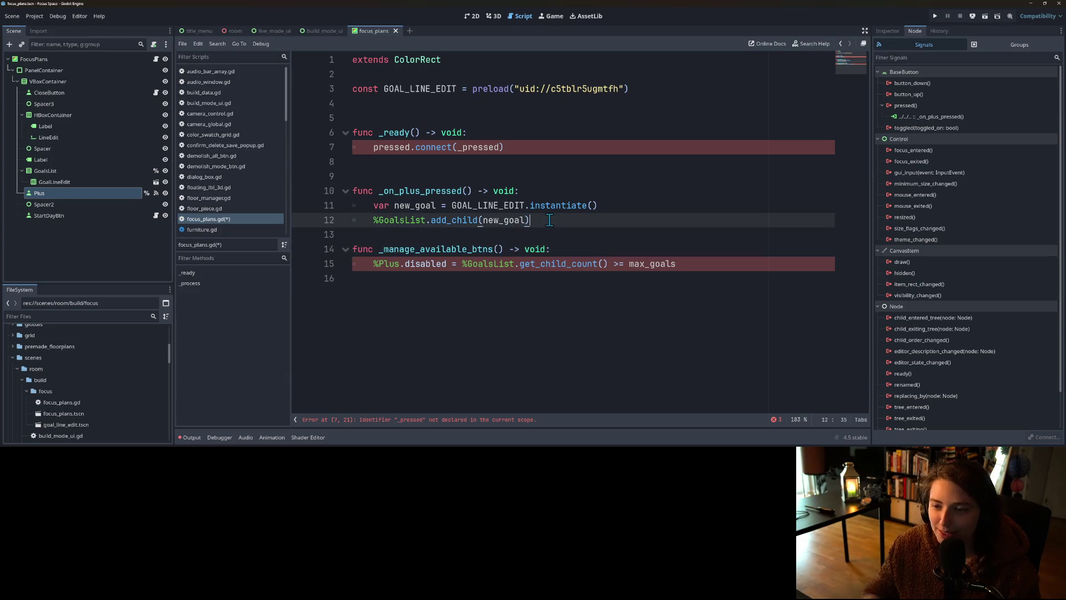
key(Return)
key(ctrl+v)
drag(528, 147, 376, 147)
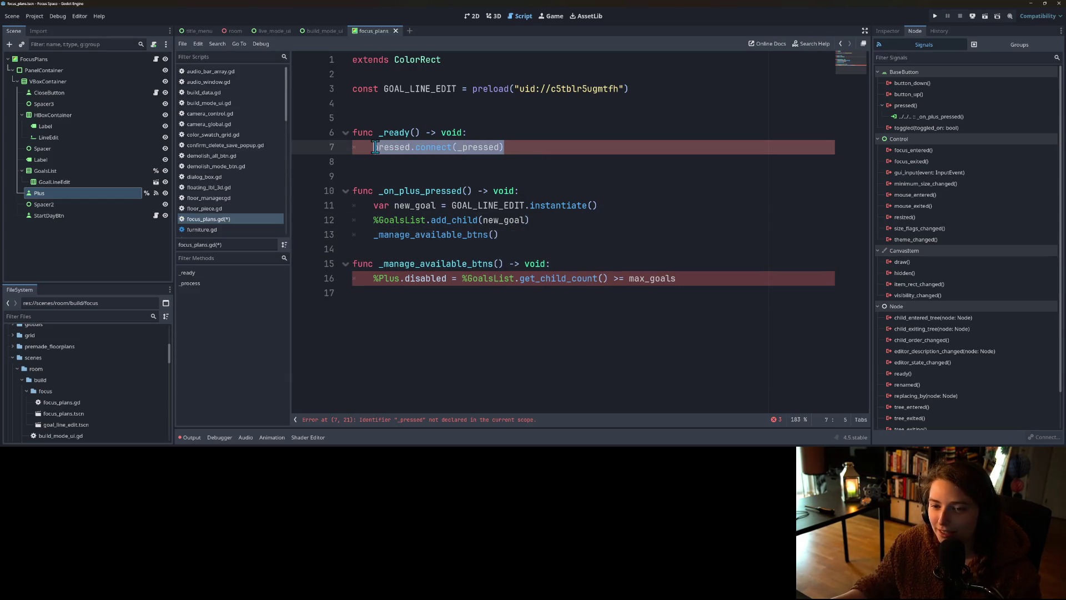
text(pass)
key(ctrl+s)
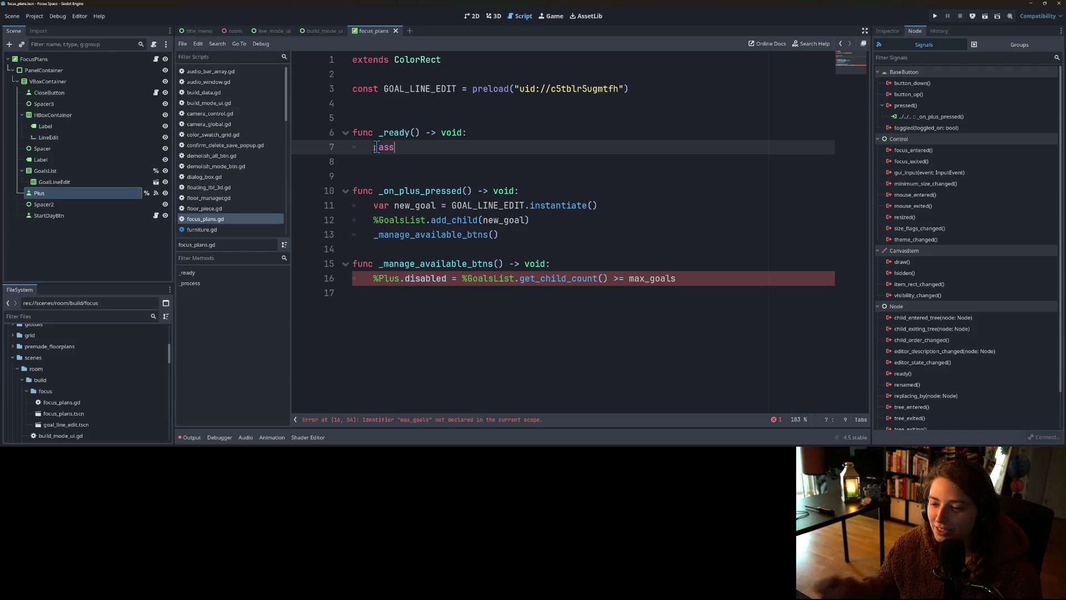
Step: Add max_goals : int = 3 on line 4, save, and remove the empty line 8
click(637, 281)
double_click(637, 281)
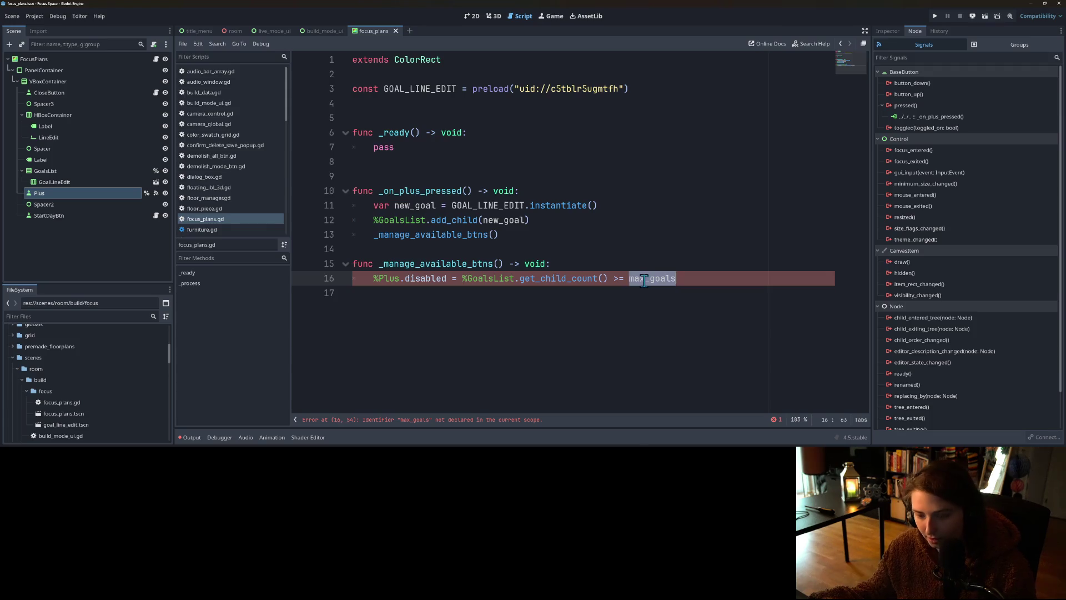
click(380, 108)
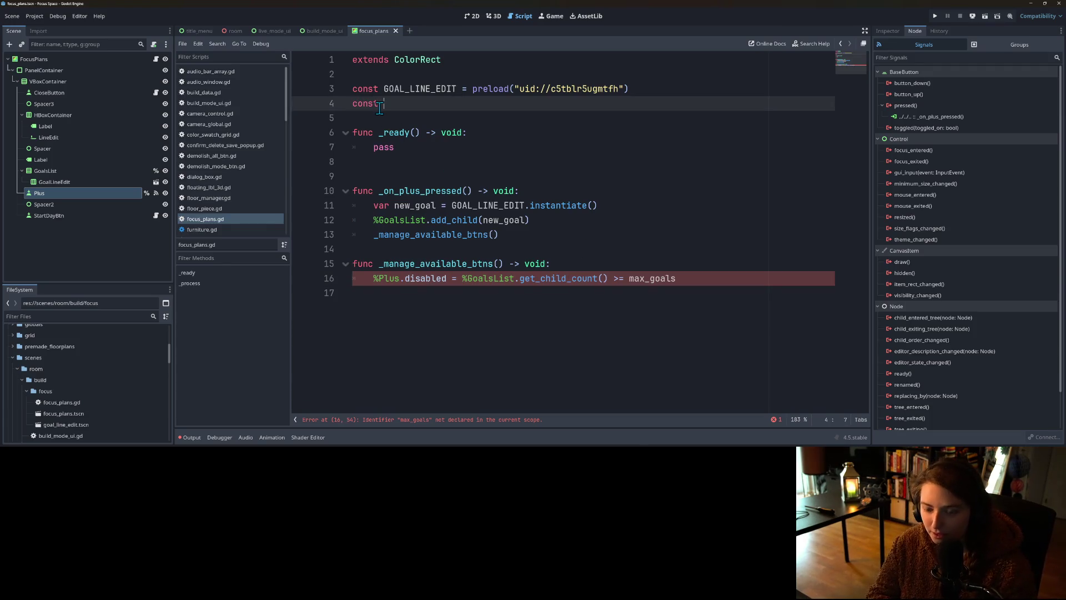
text(max_goals : int = 3)
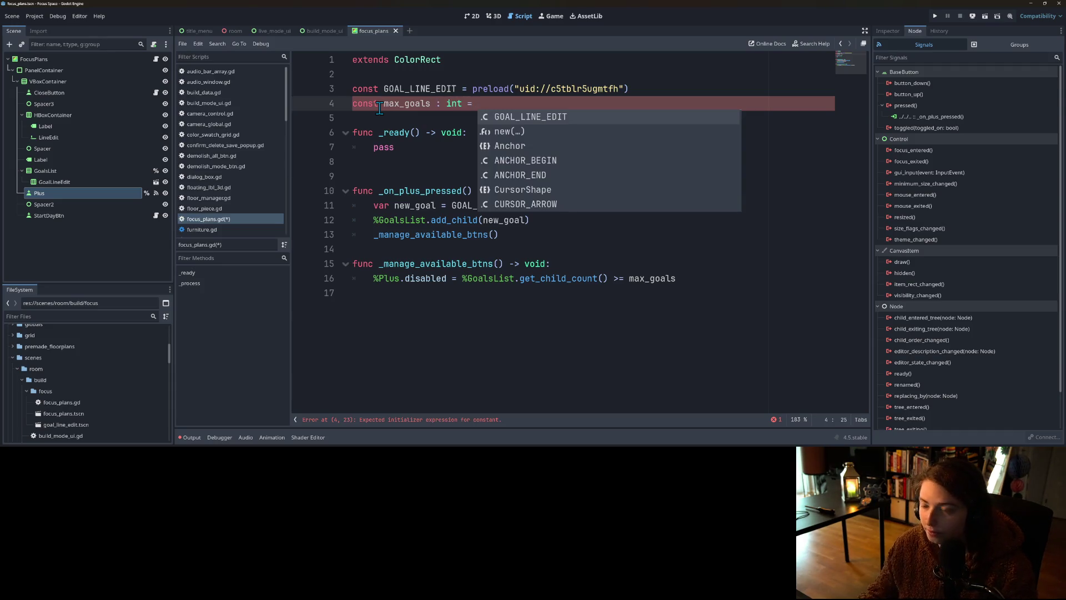
key(ctrl+s)
key(Down)
key(Down)
key(Down)
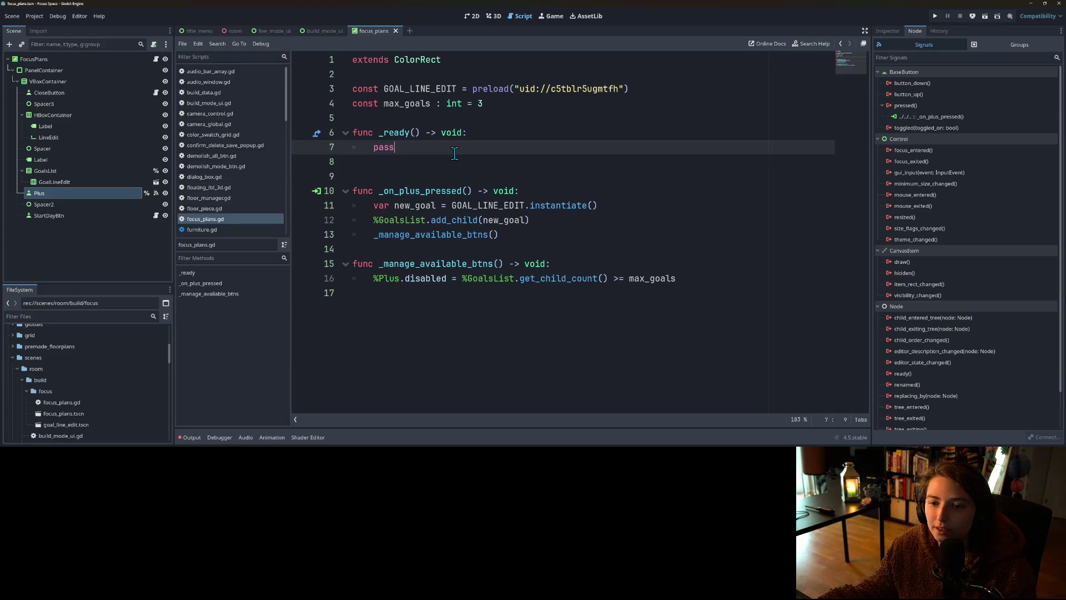
key(Down)
key(BackSpace)
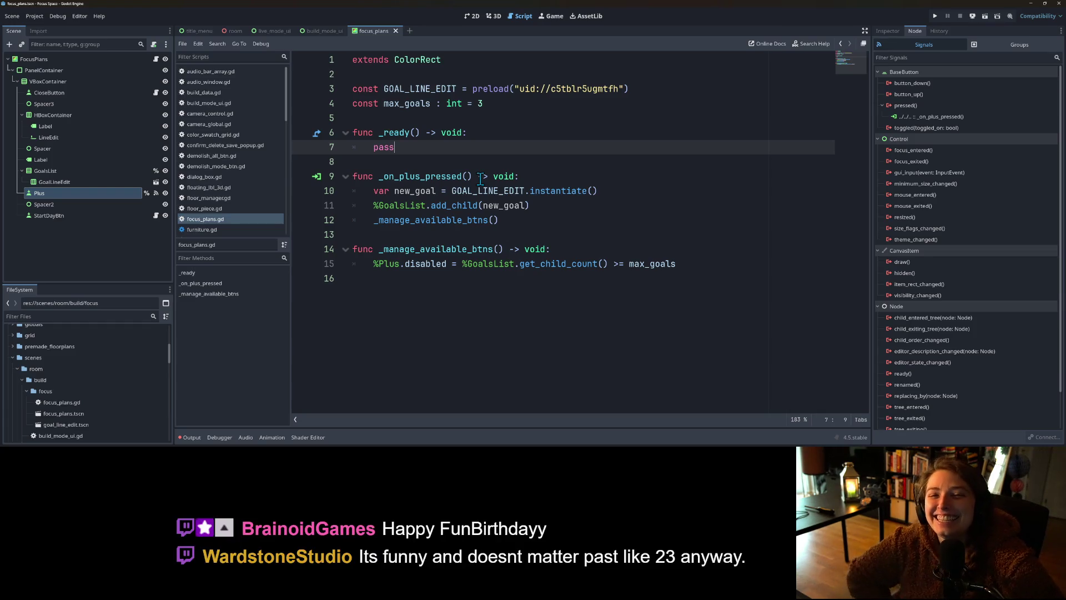
click(525, 191)
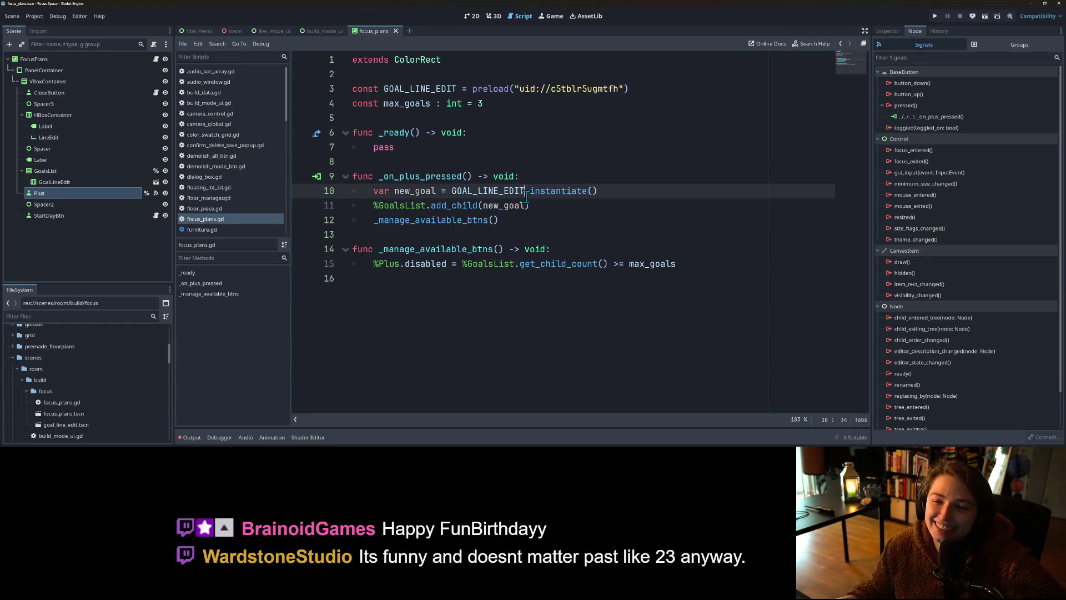
Step: Review _on_plus_pressed: the GOAL_LINE_EDIT instantiate, add_child to %GoalsList, and _manage_available_btns() call
click(570, 211)
click(548, 230)
click(559, 217)
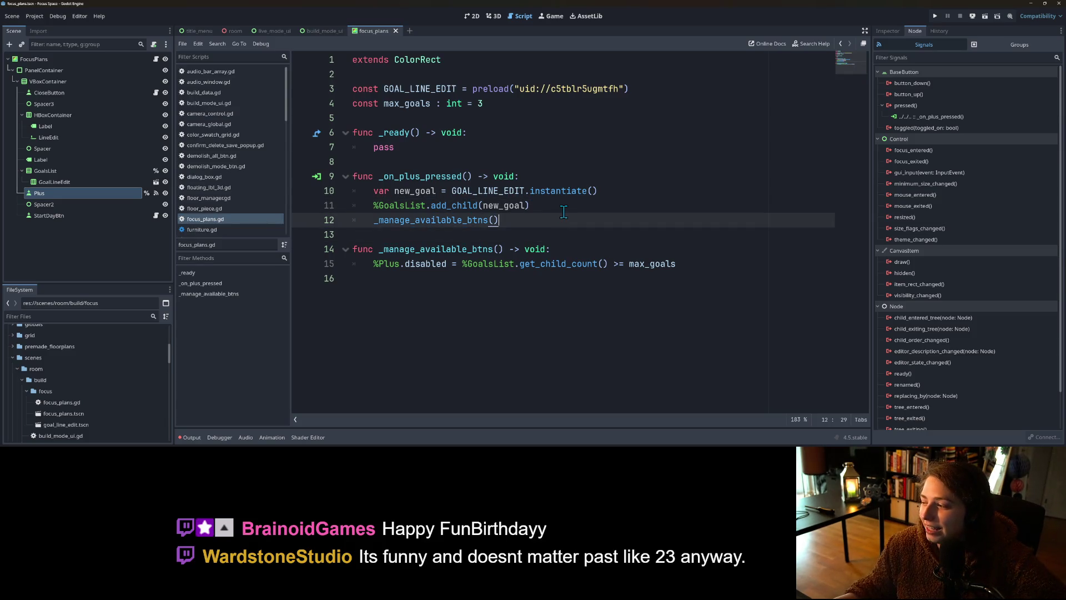
click(562, 211)
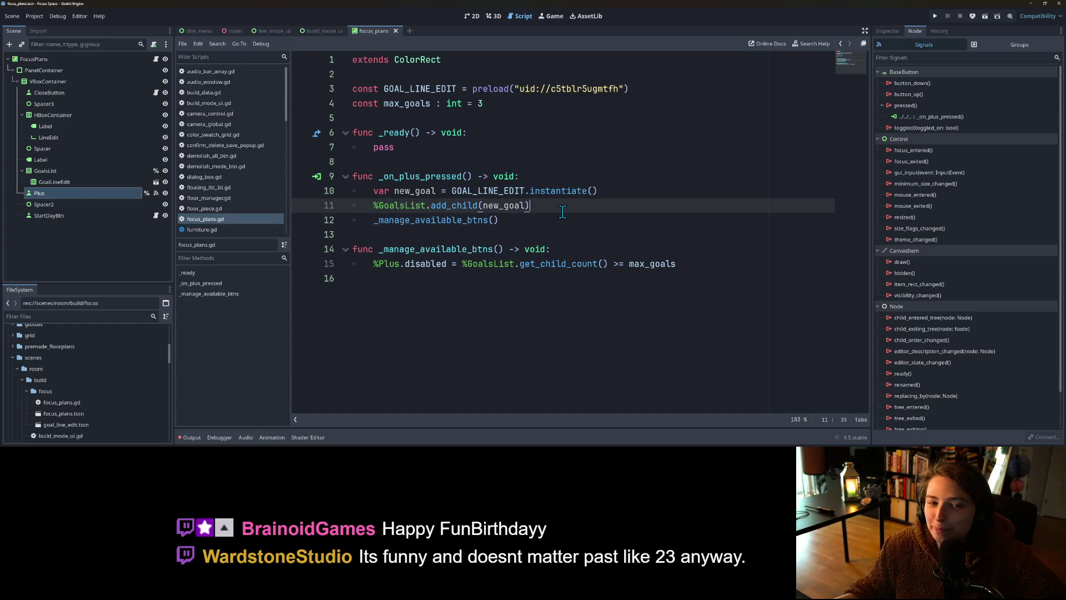
click(560, 218)
click(629, 186)
click(626, 208)
click(636, 194)
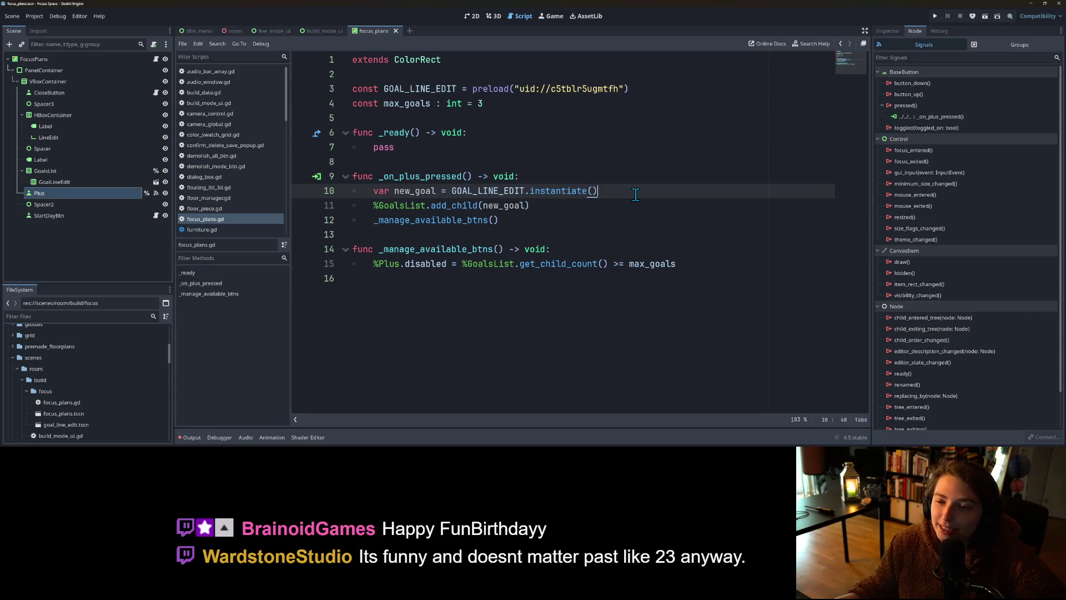
click(627, 200)
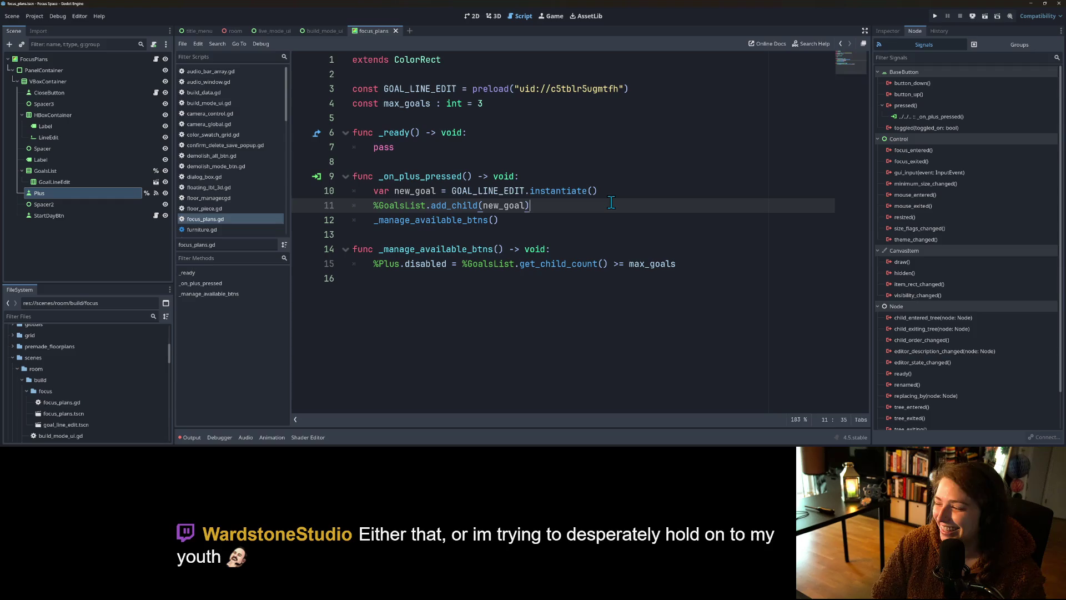
click(611, 191)
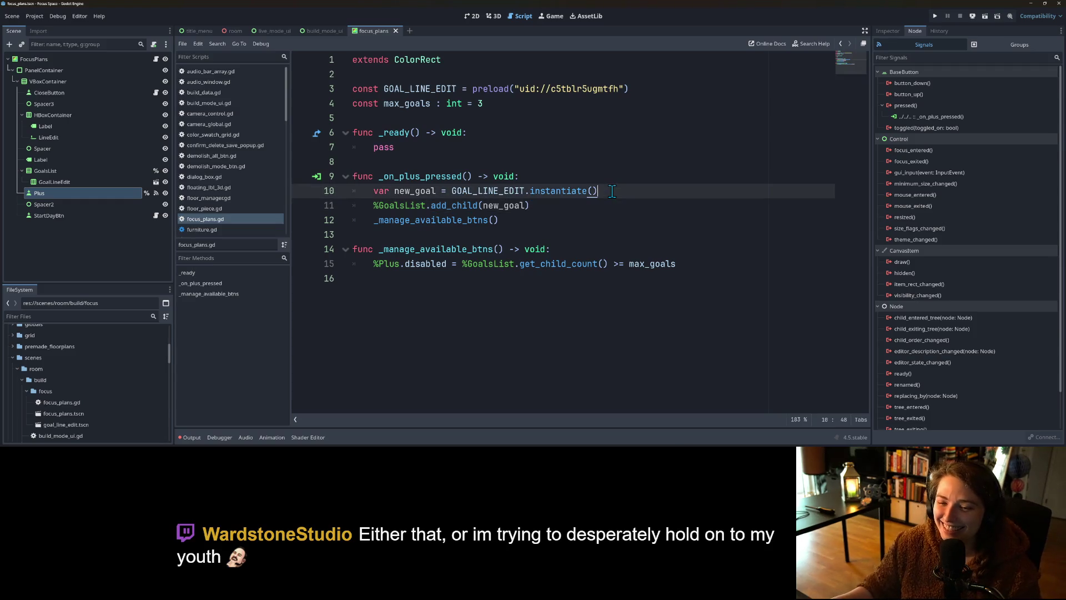
click(478, 176)
click(475, 146)
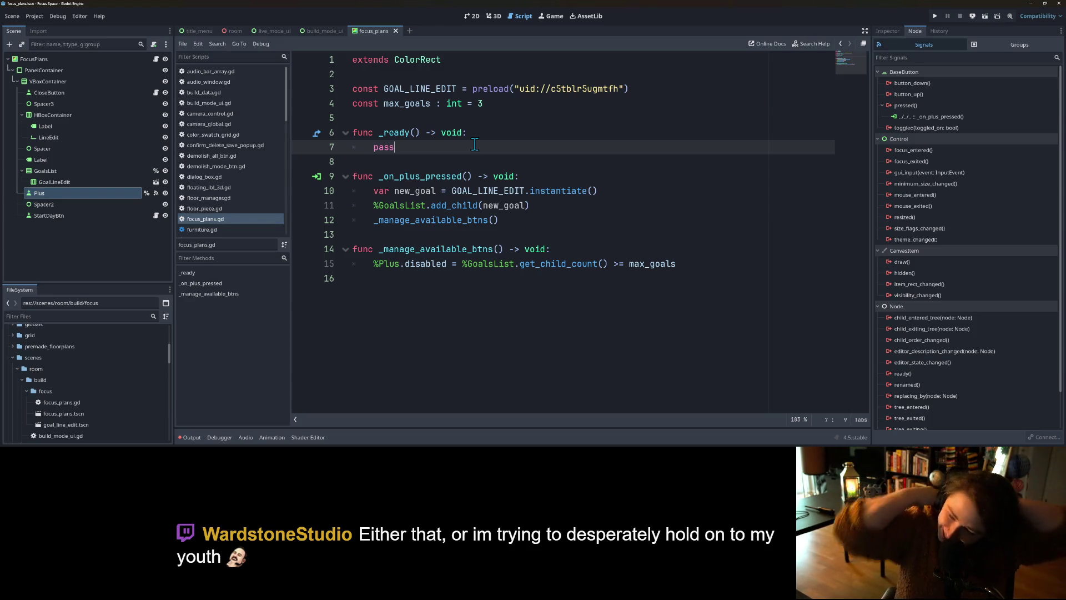
Step: Check the Plus node's properties and go over the new_goal, GoalsList and disabled-condition lines
click(897, 35)
click(548, 158)
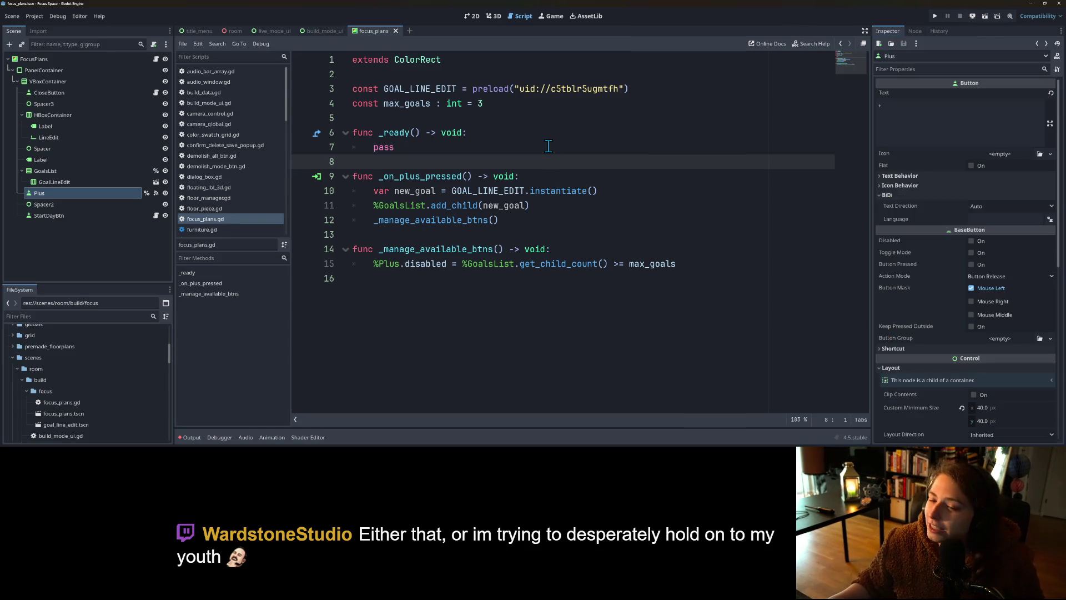
click(549, 146)
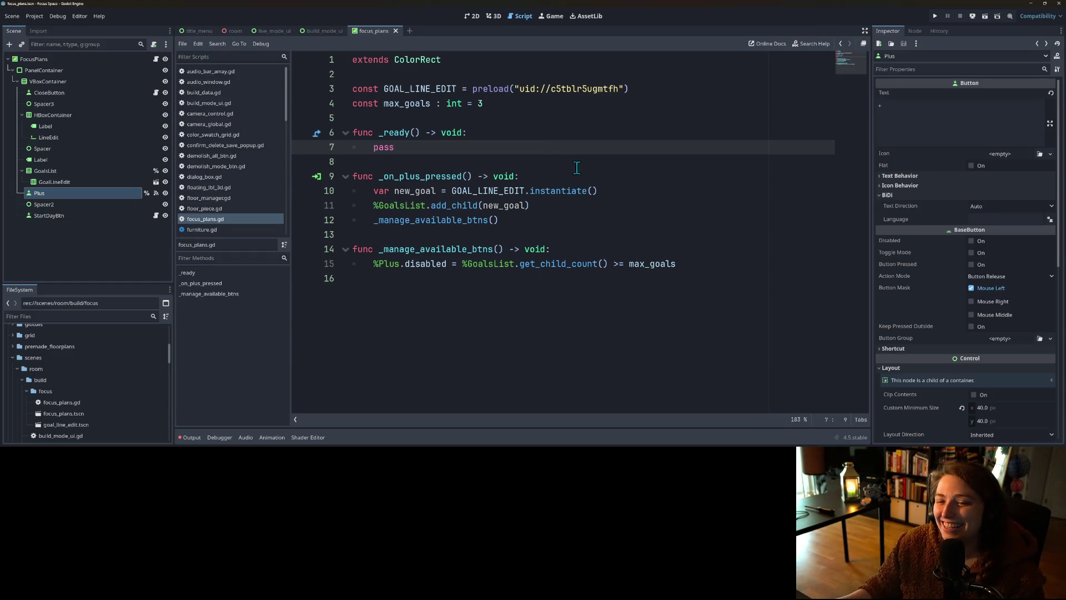
click(710, 267)
click(702, 285)
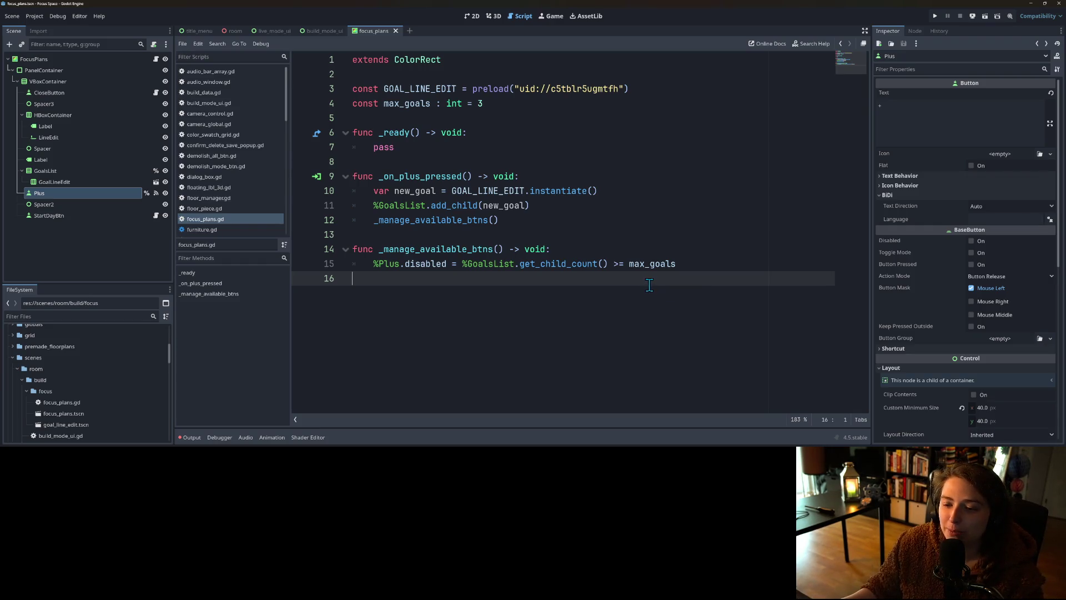
click(435, 210)
double_click(417, 205)
click(421, 206)
double_click(422, 191)
click(436, 203)
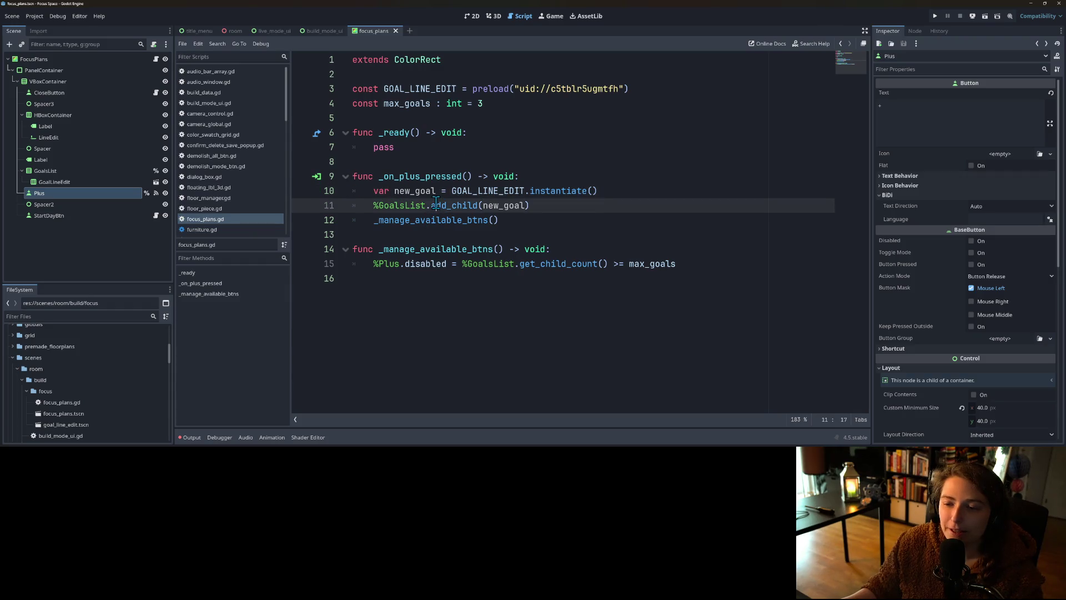
click(448, 304)
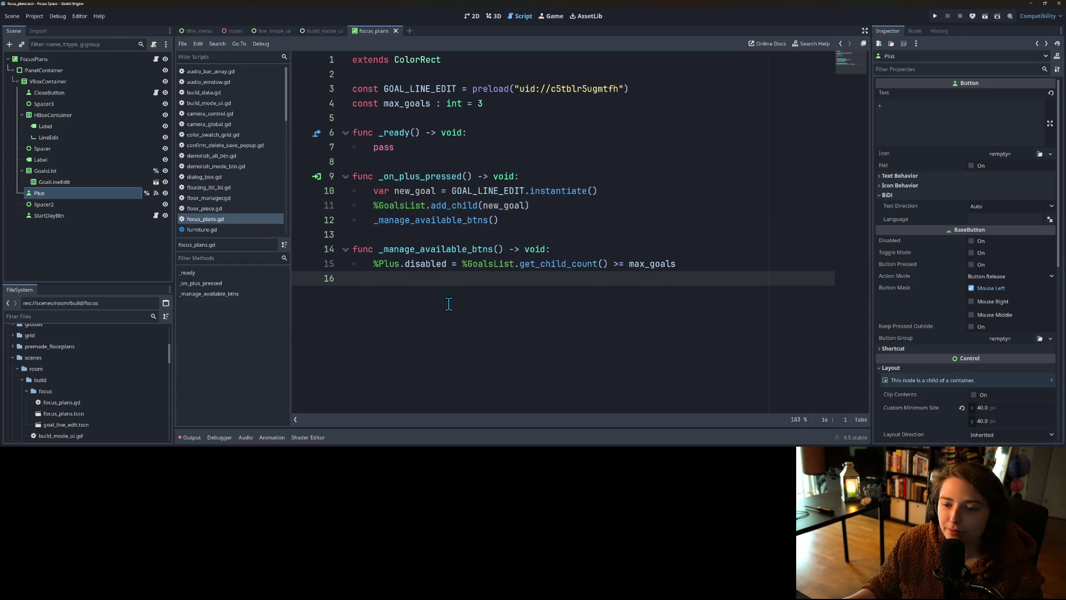
click(614, 192)
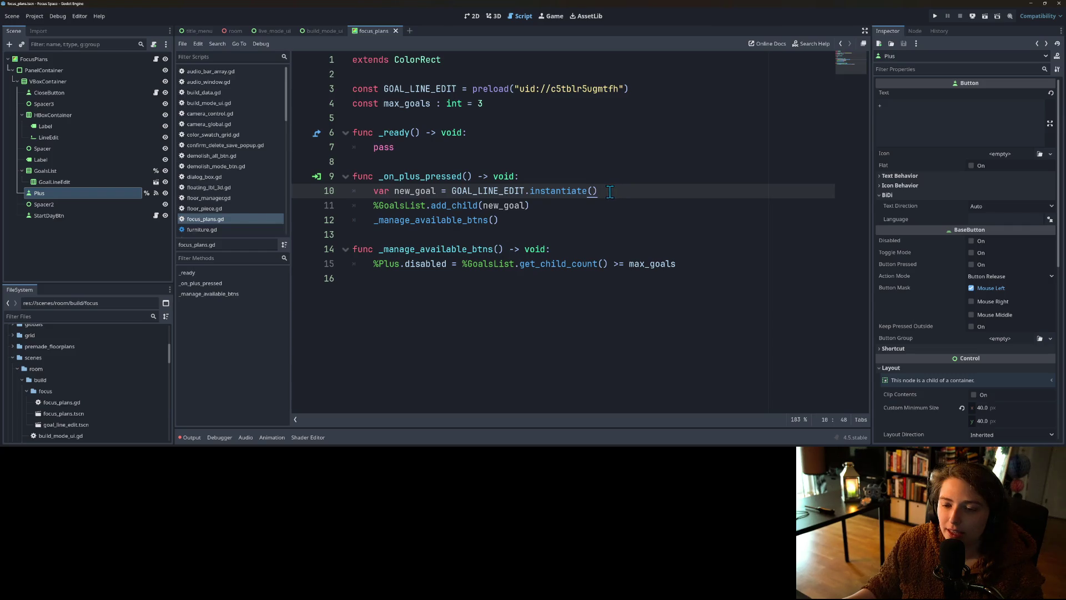
click(436, 177)
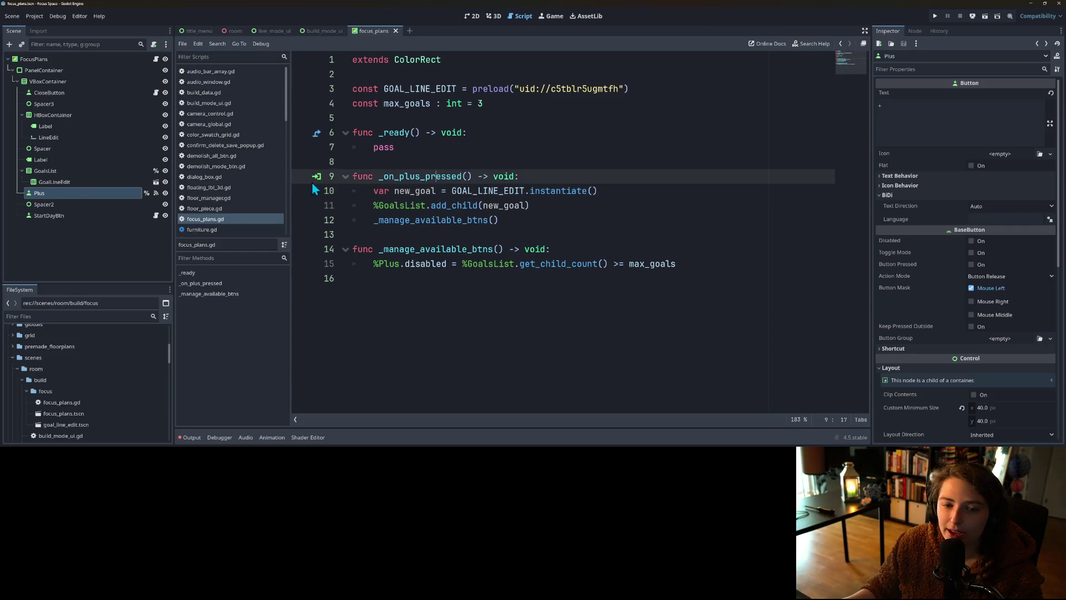
Step: Open the GoalLineEdit scene and attach a new goal_line_edit.gd script to its root
click(109, 181)
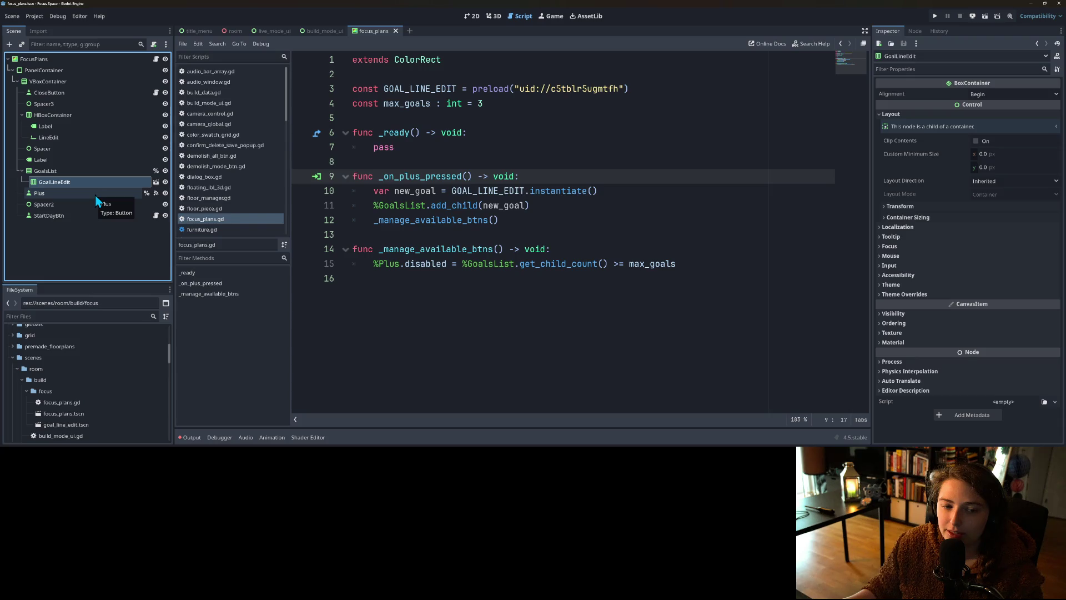
click(156, 182)
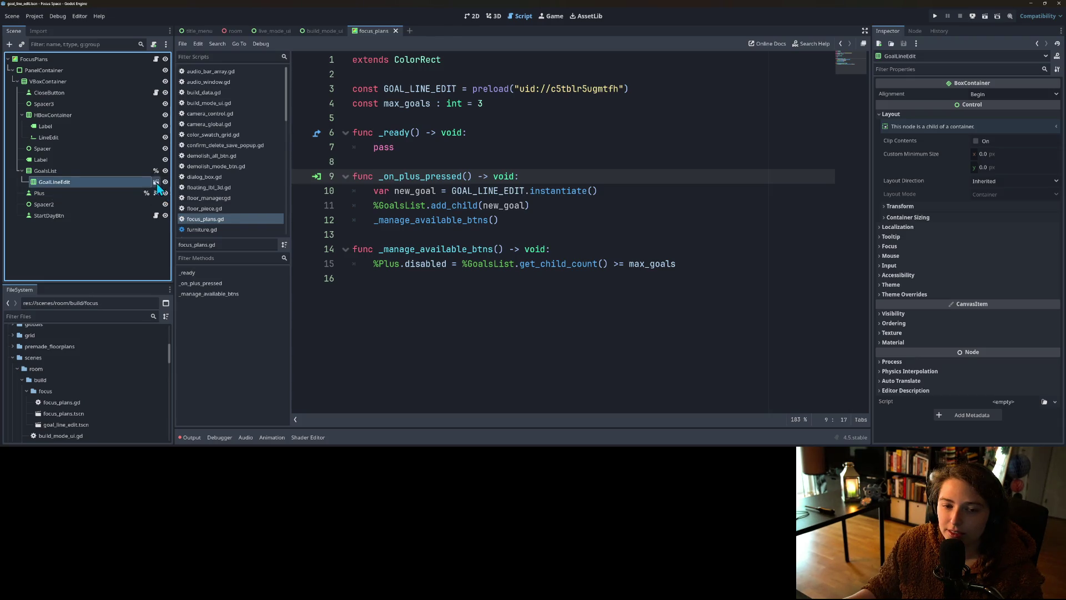
right_click(88, 66)
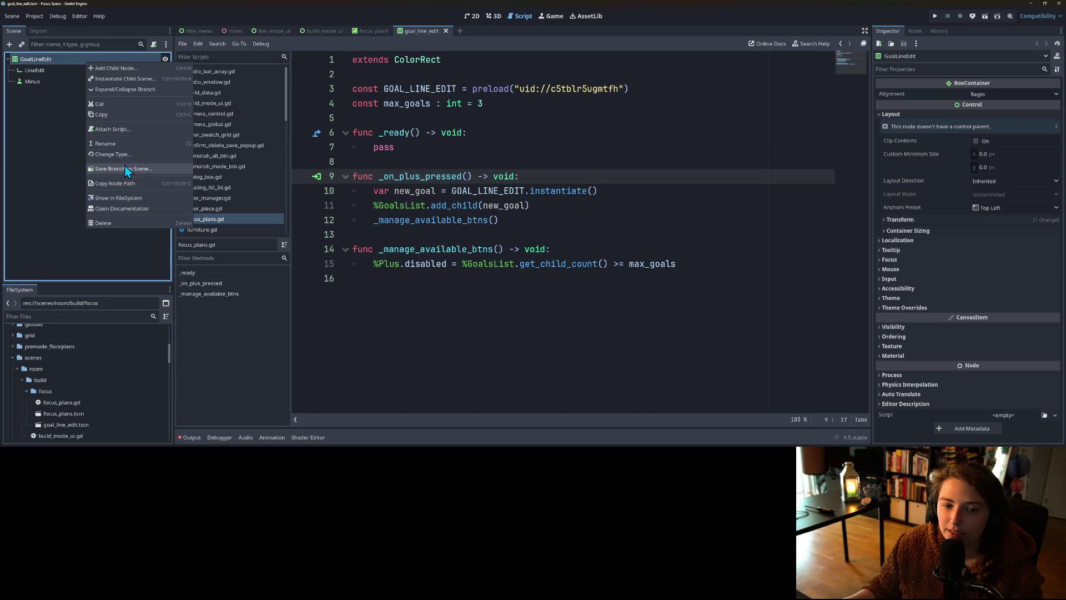
click(118, 128)
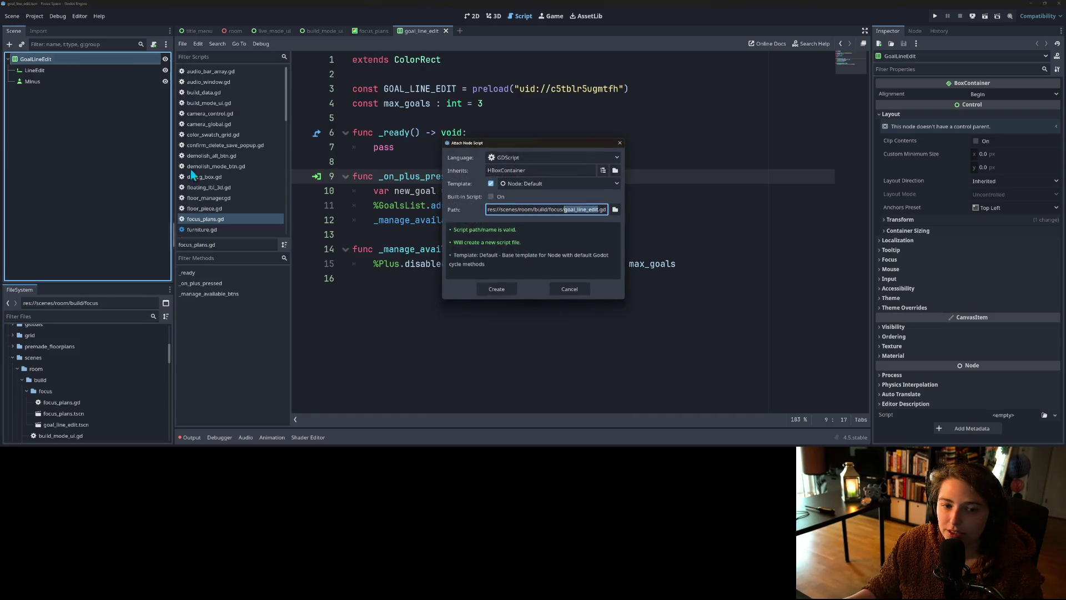
click(496, 288)
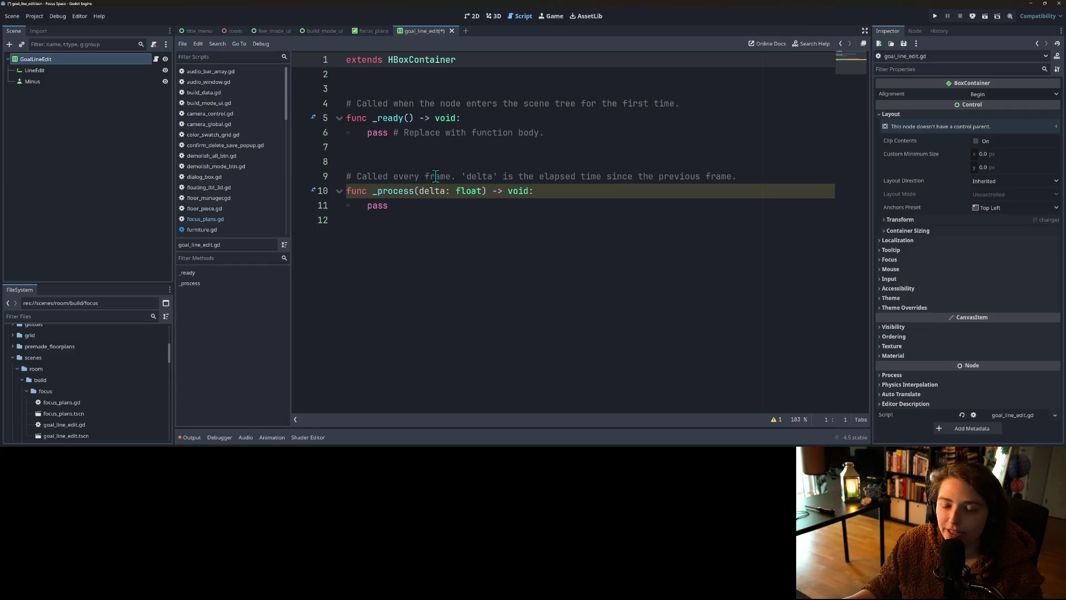
Step: Replace the template _process with 'signal removing_line()', save, and return to focus_plans
key(shift+Up)
key(shift+Up)
key(shift+Up)
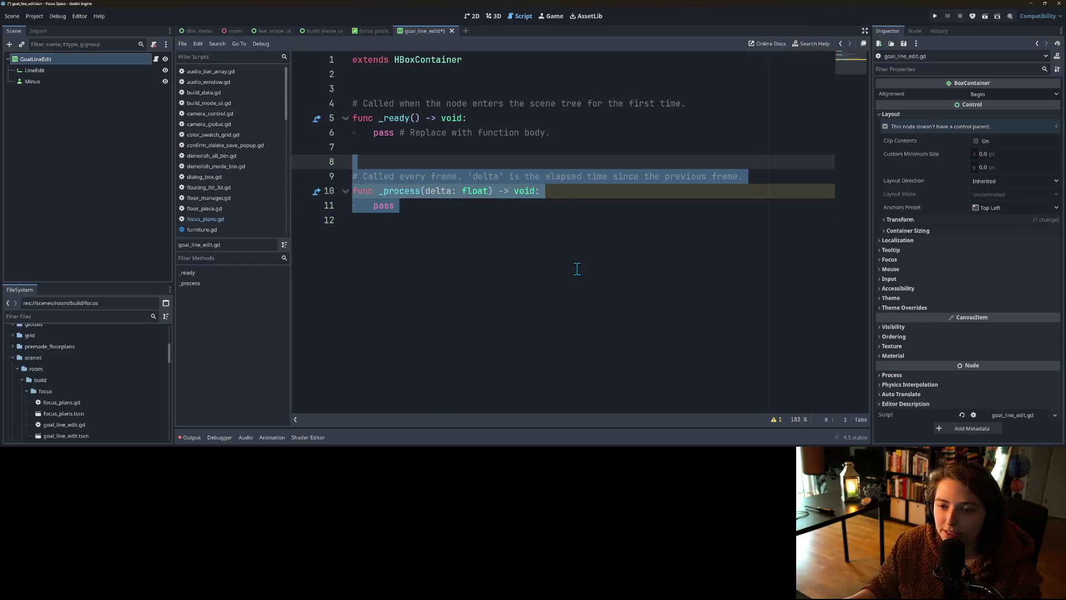
key(BackSpace)
click(408, 90)
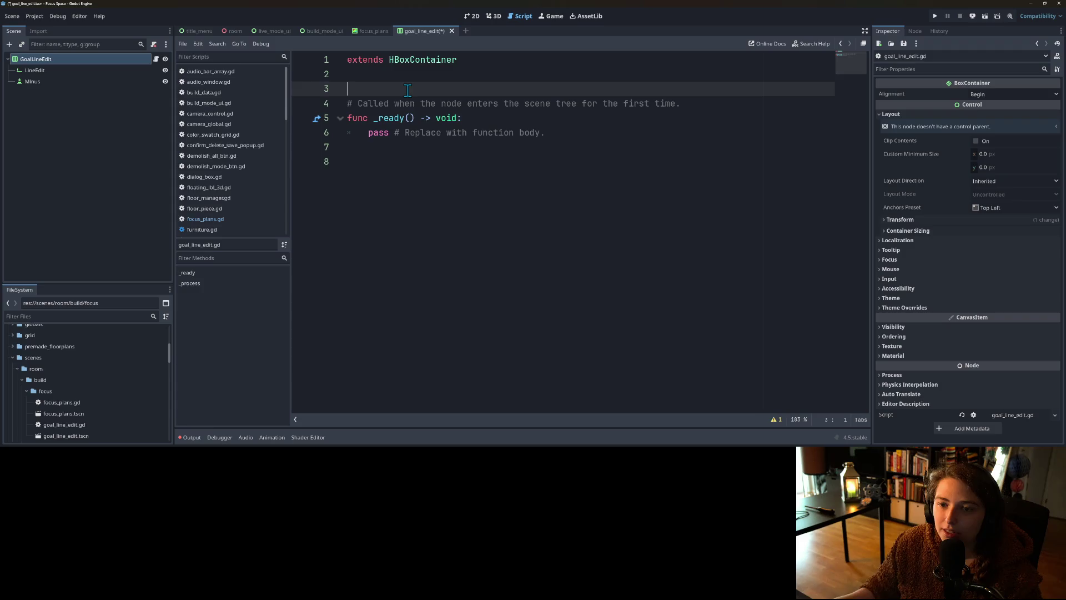
key(Return)
key(Up)
text(signal)
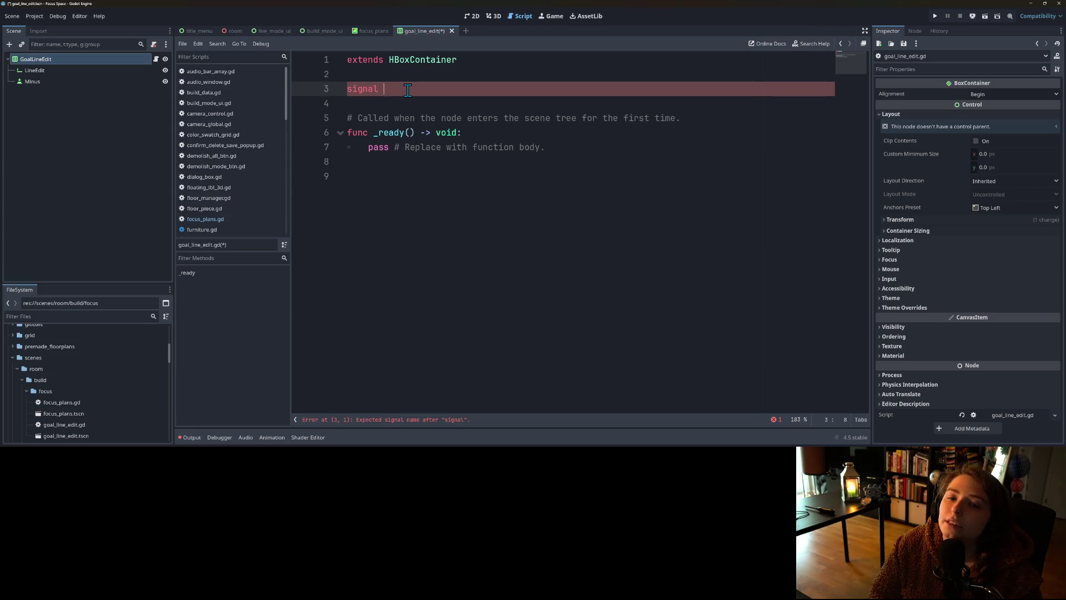
text(removing_line())
key(ctrl+s)
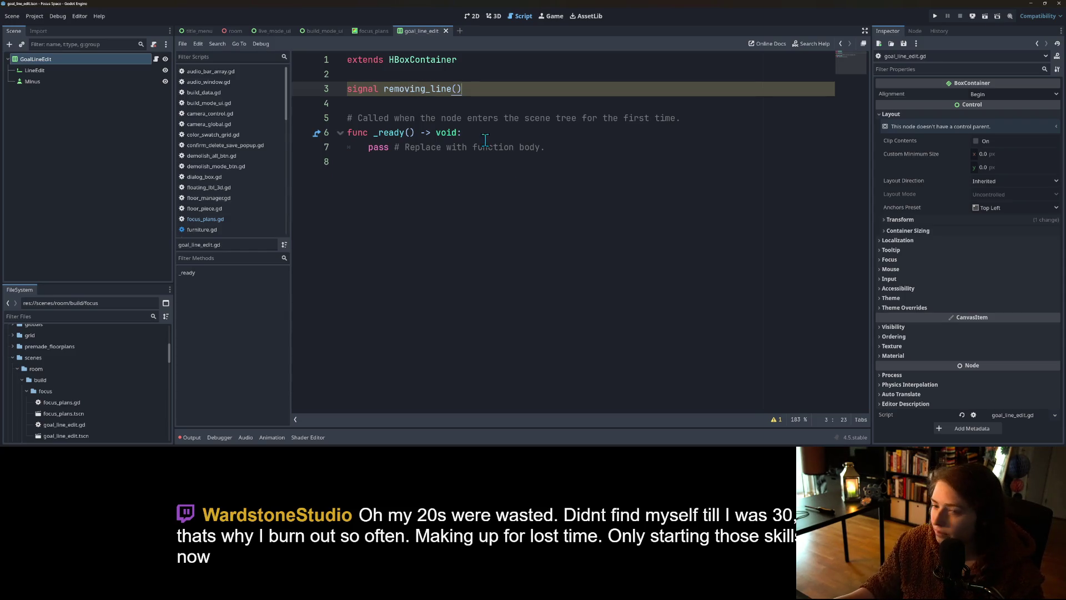
double_click(425, 90)
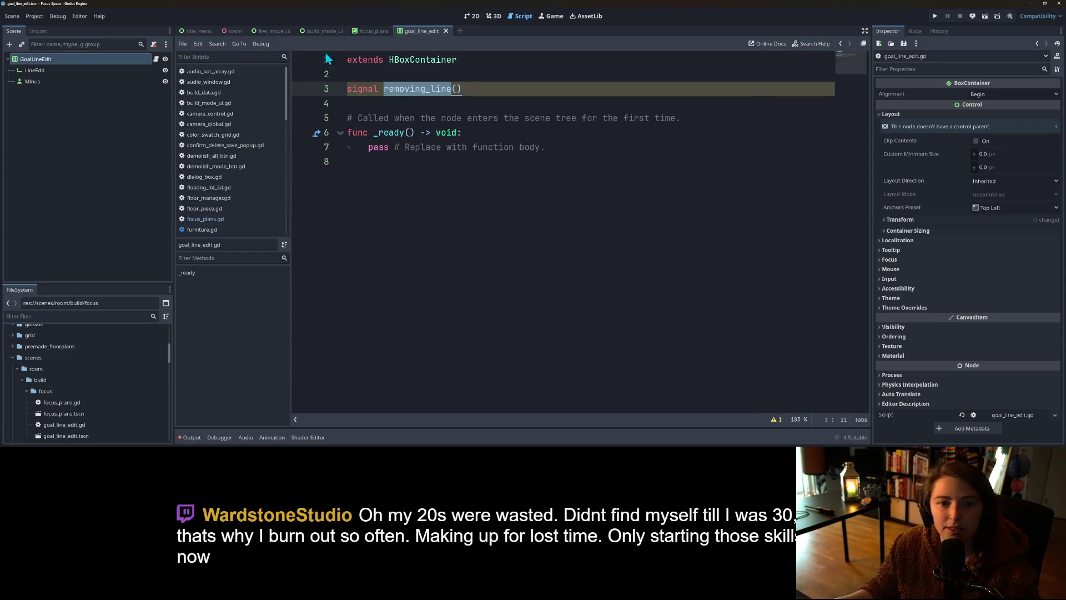
click(372, 32)
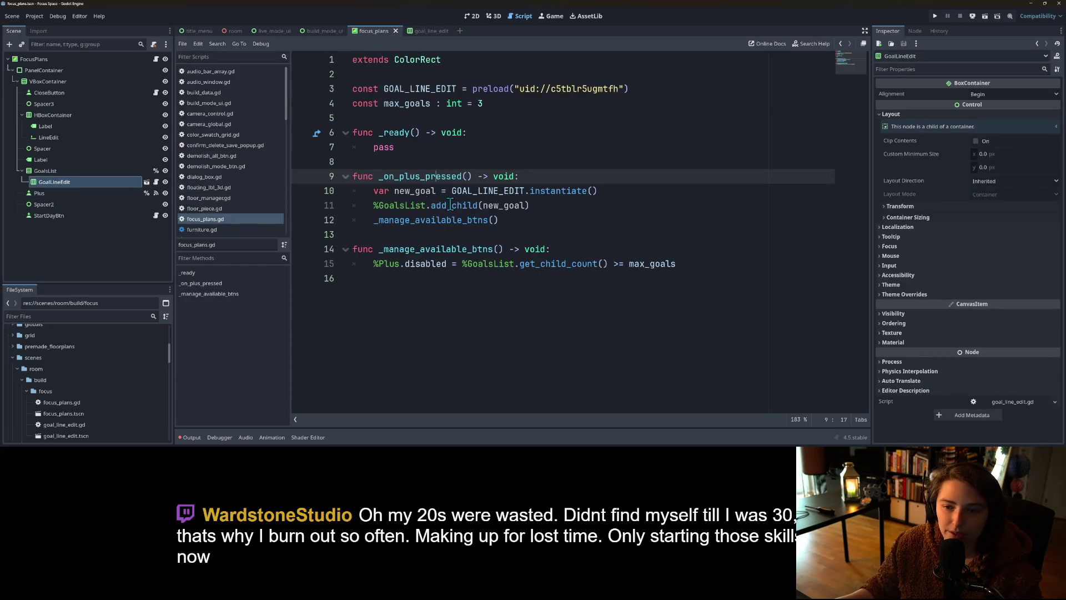
Step: After add_child, connect each new goal line's removing_line signal to _manage_available_btns
click(424, 203)
click(625, 193)
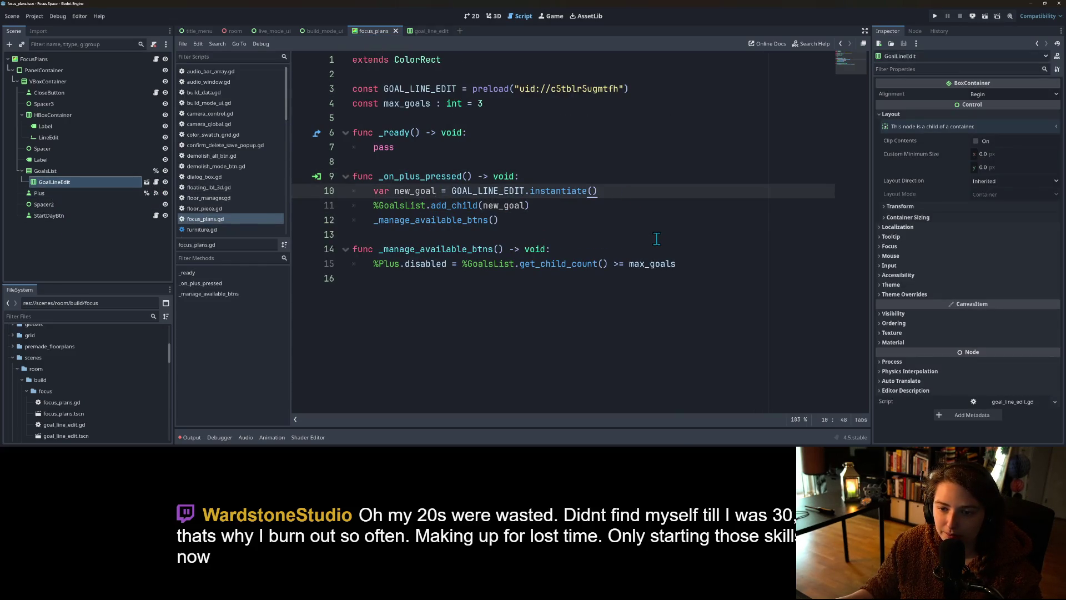
key(Down)
key(Return)
text(new_goal.re)
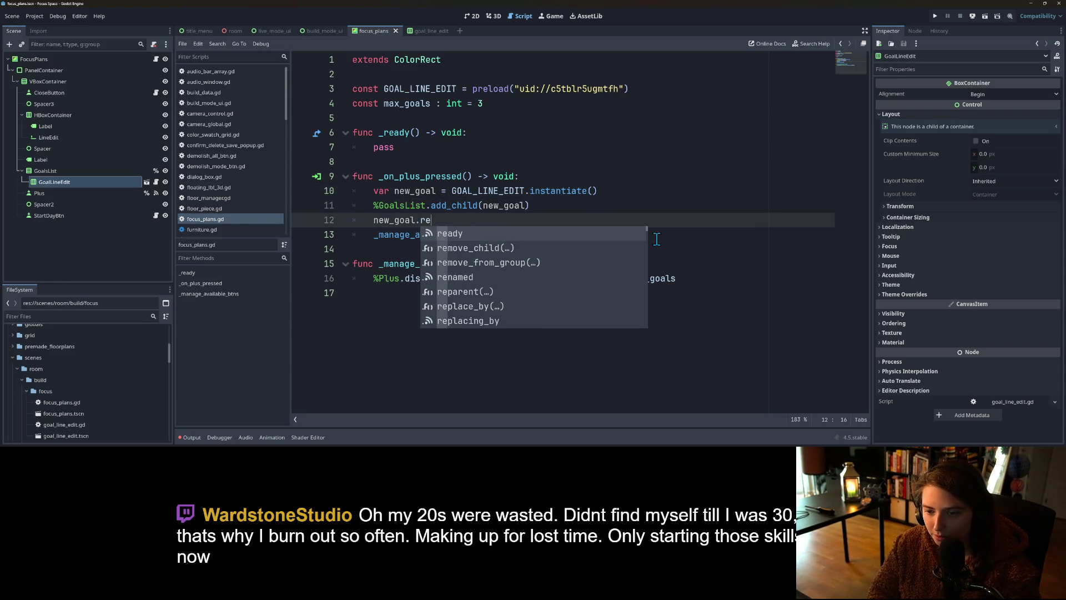
text(moi)
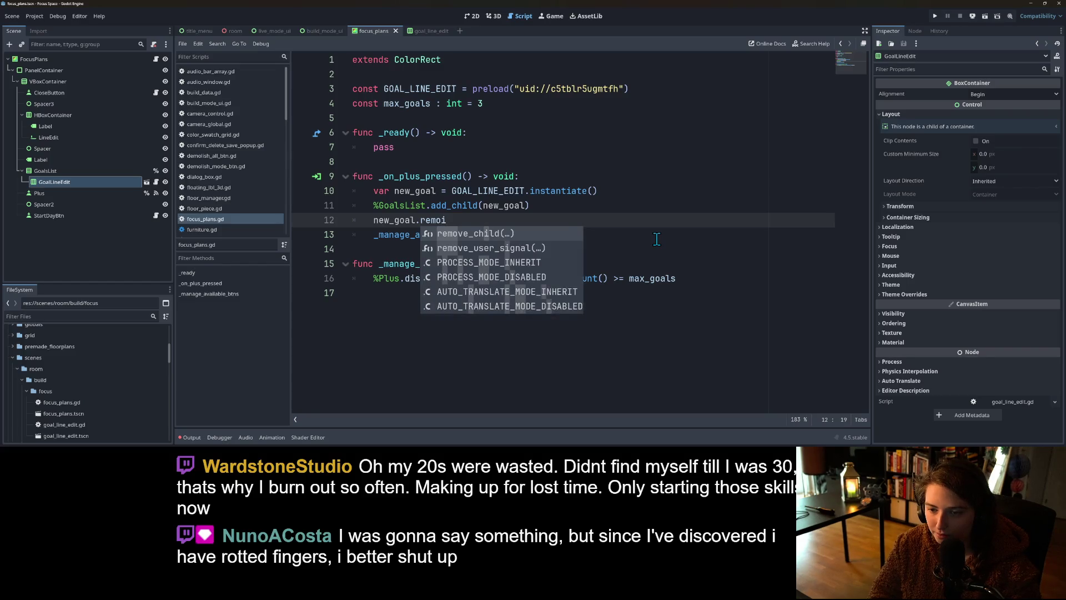
key(BackSpace)
text(ving_live)
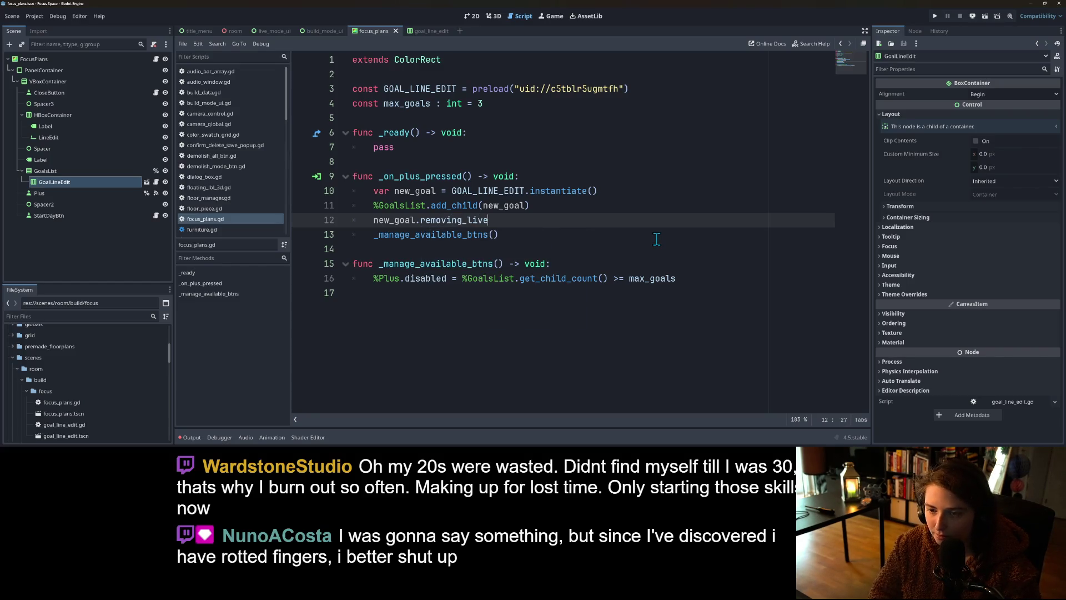
key(BackSpace)
key(BackSpace)
key(BackSpace)
key(BackSpace)
key(BackSpace)
key(BackSpace)
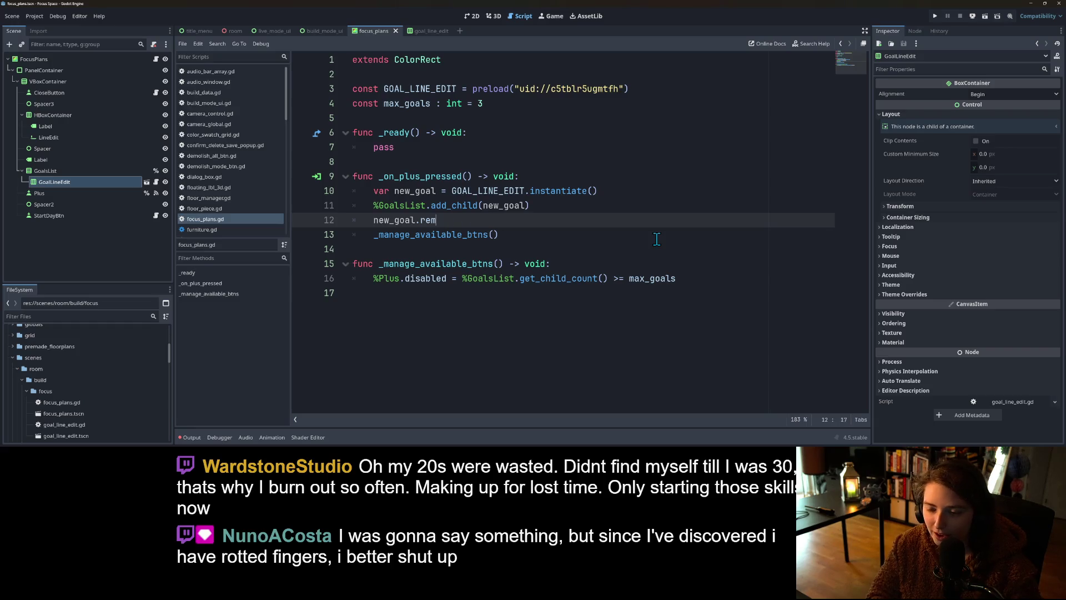
text(.removing_line)
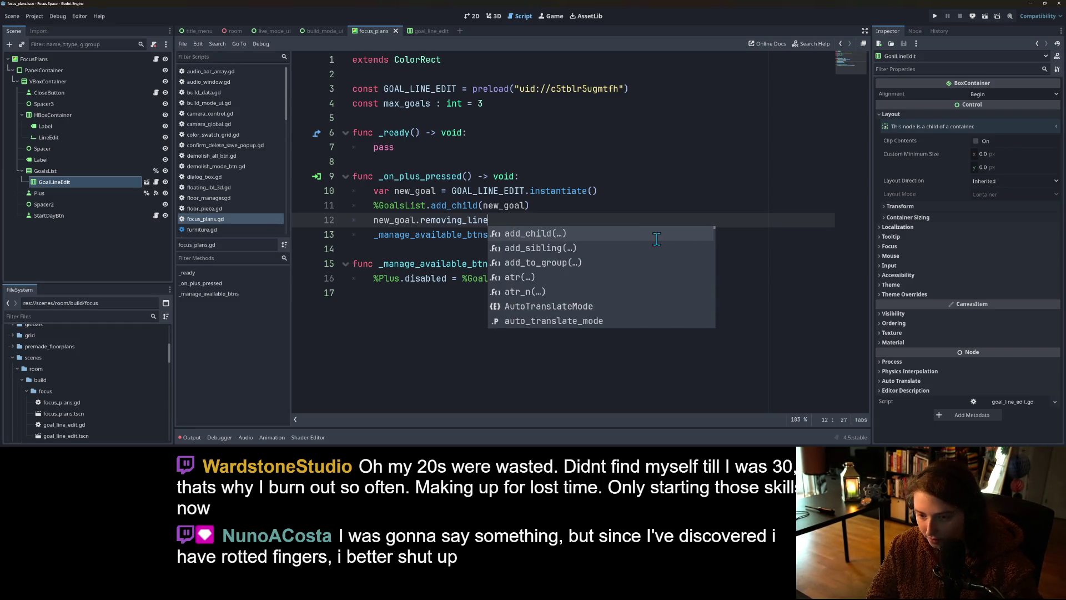
text(.connec)
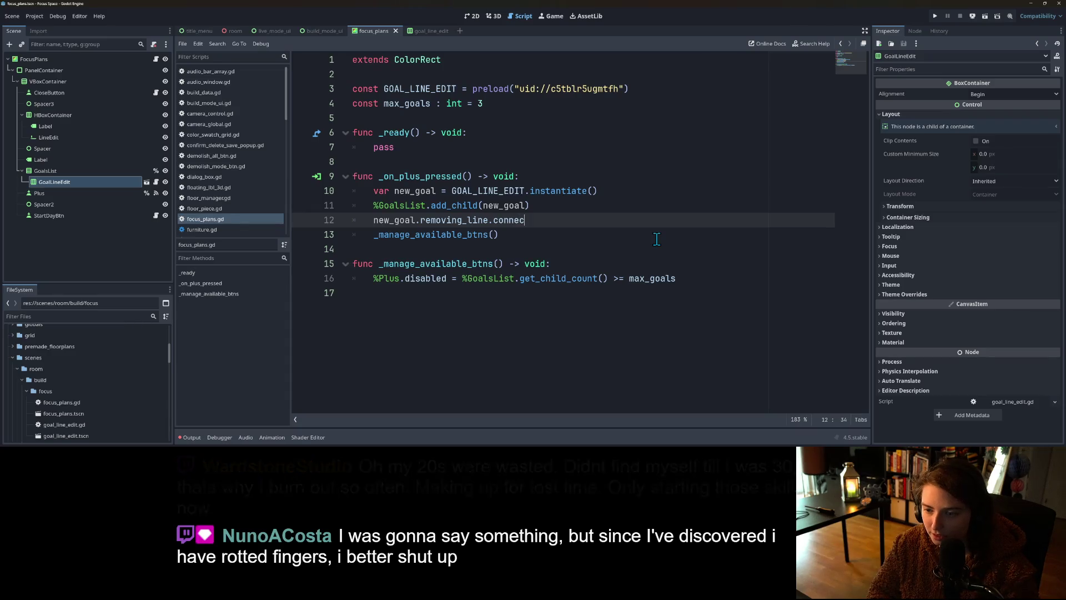
text(t()
text(_manage)
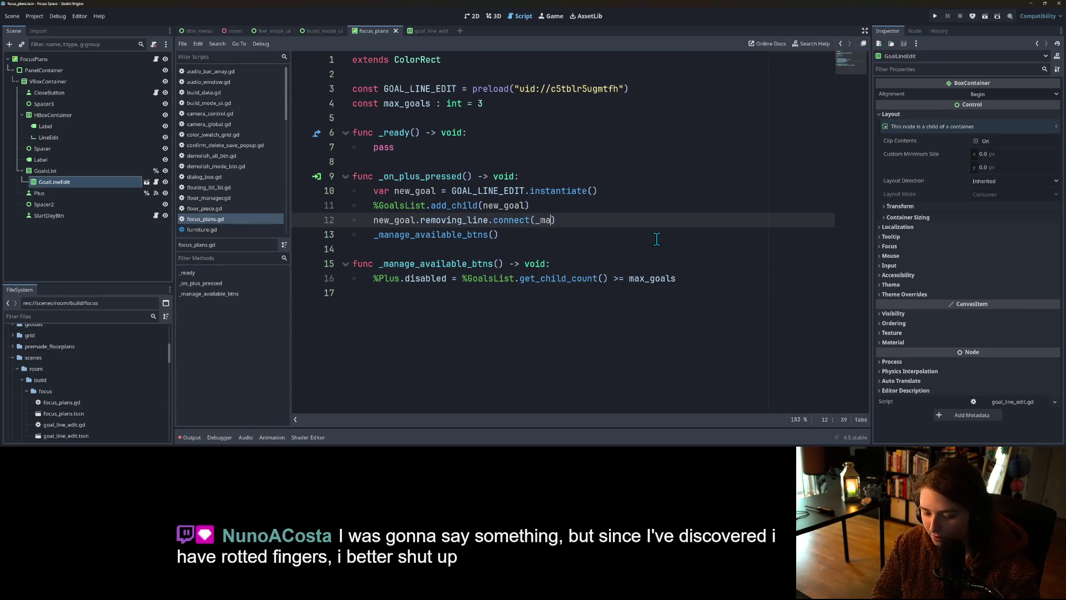
text(_a)
key(Return)
key(BackSpace)
text())
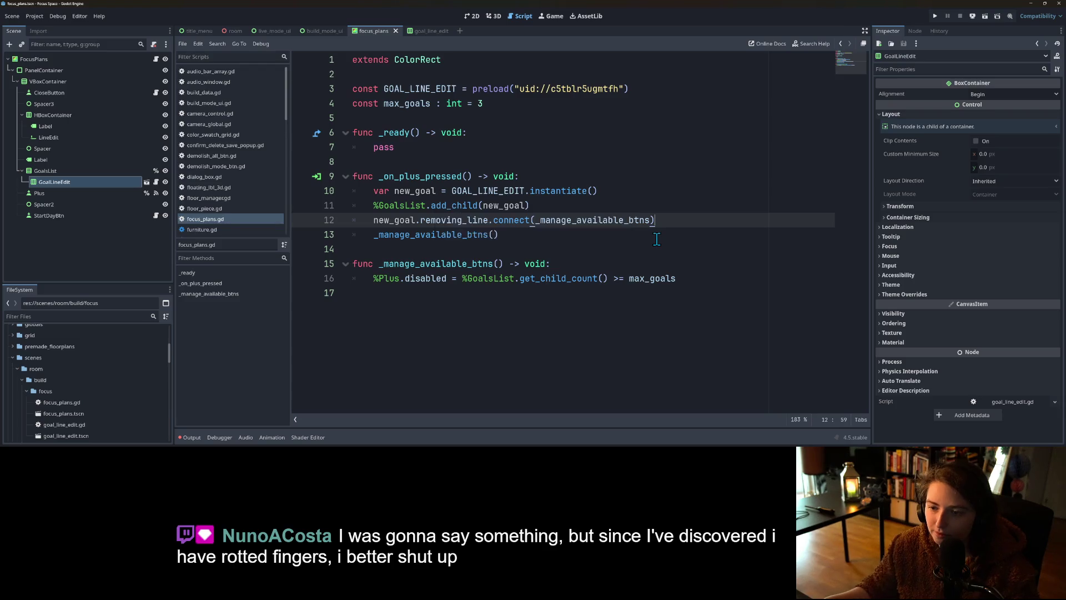
Step: Make _manage_available_btns await get_tree().process_frame twice before updating %Plus.disabled
click(637, 266)
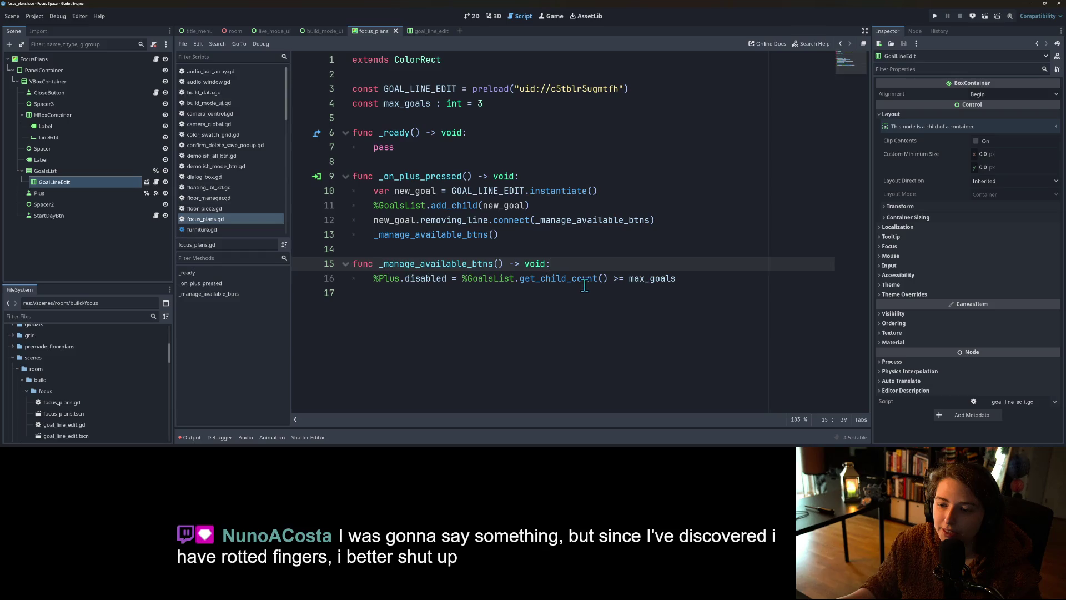
click(684, 279)
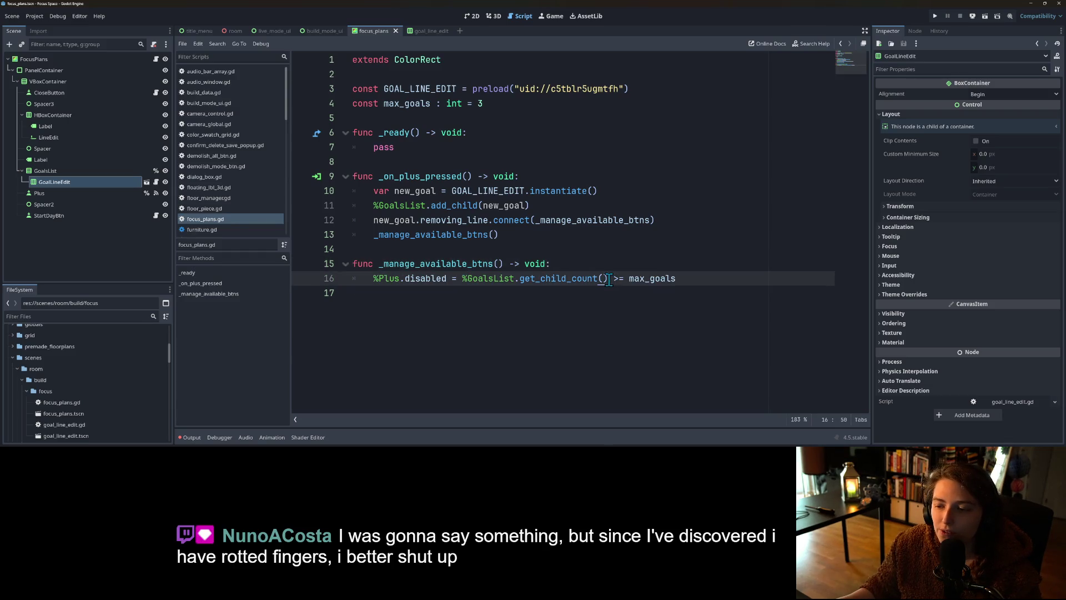
double_click(593, 220)
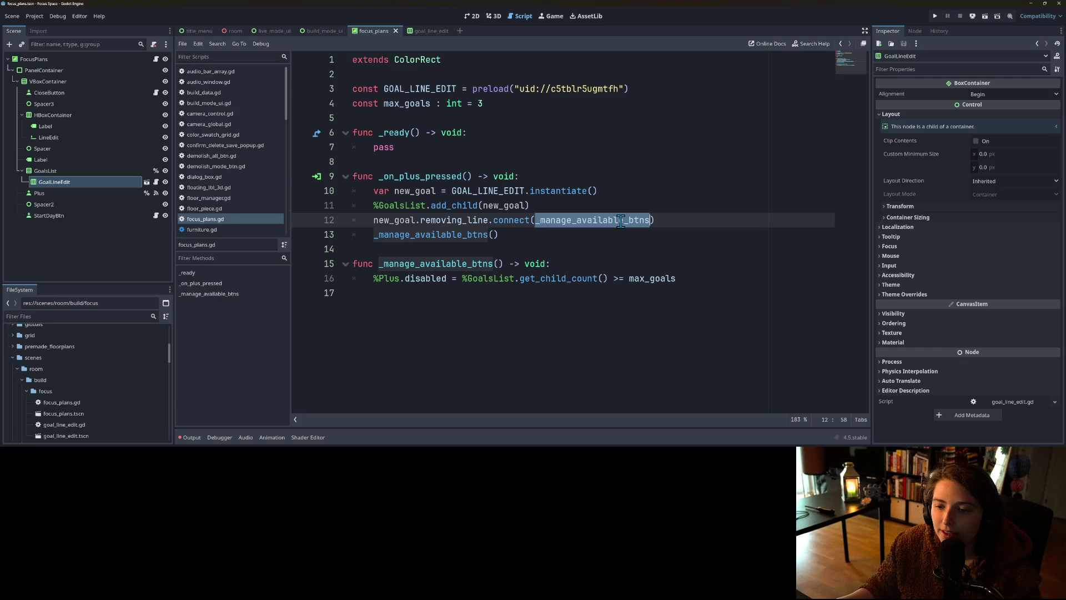
click(516, 250)
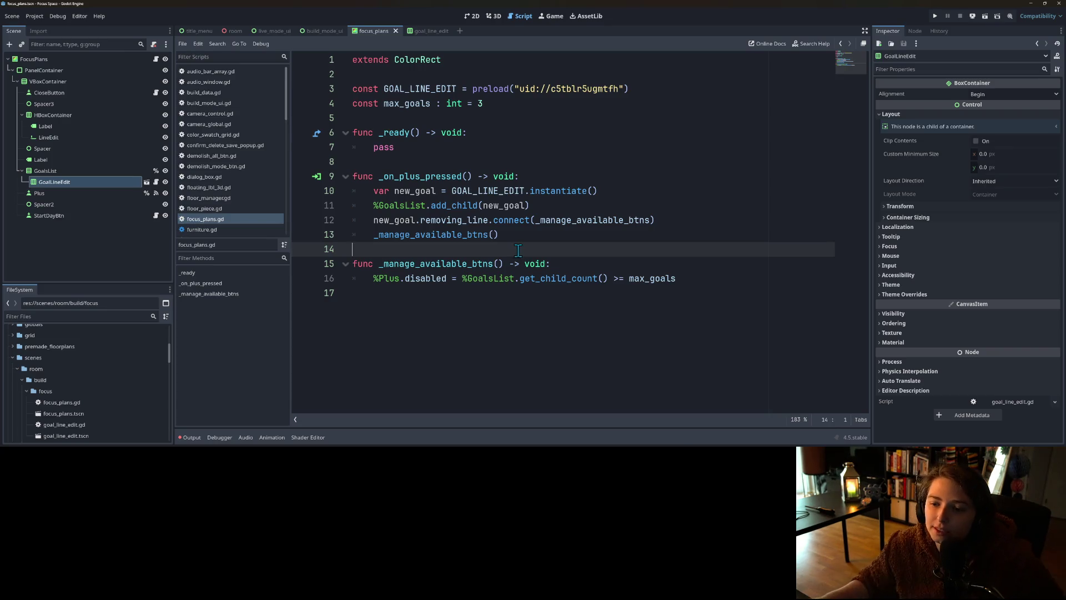
click(595, 264)
key(Return)
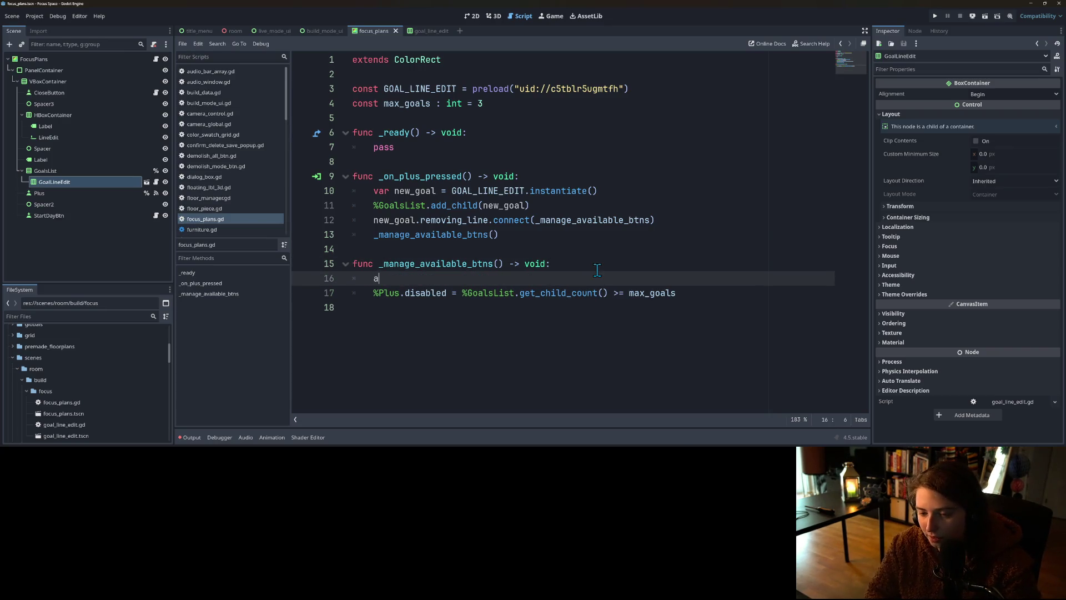
text(wait get)
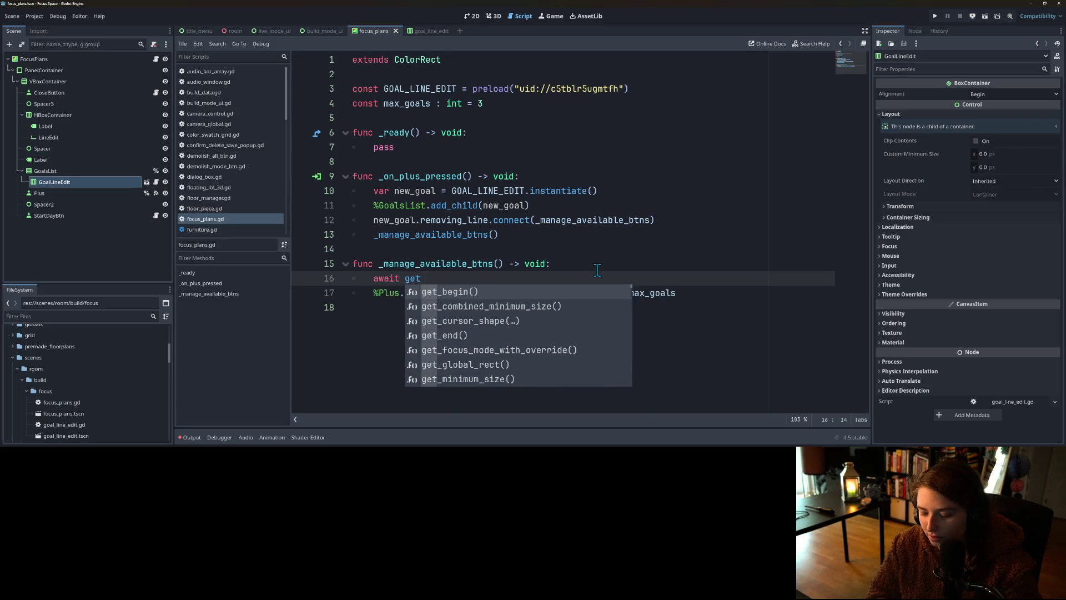
text(_tree)
key(Return)
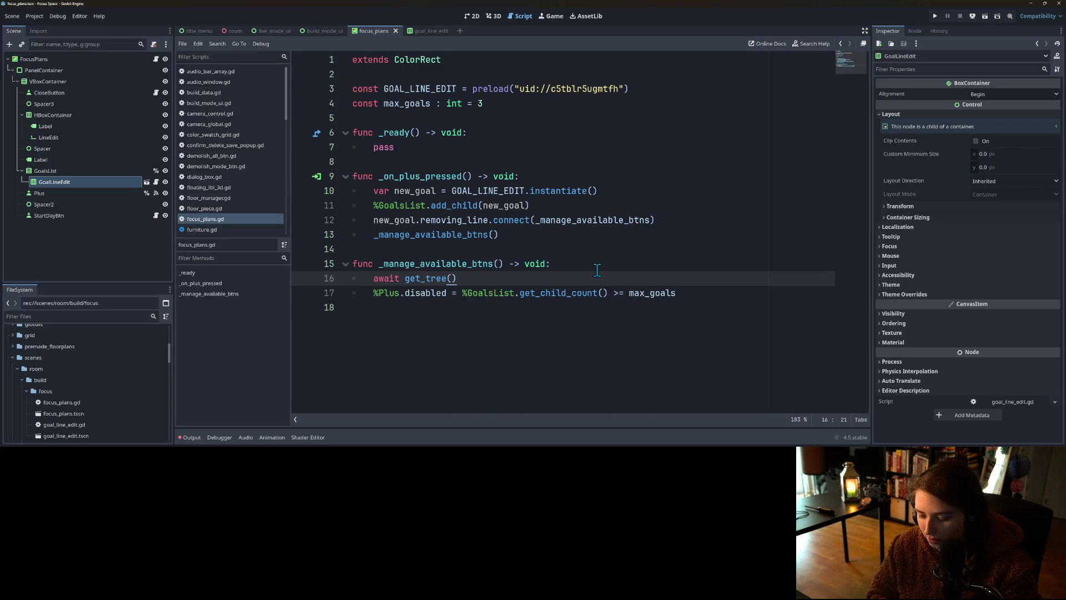
text(.pro)
key(Return)
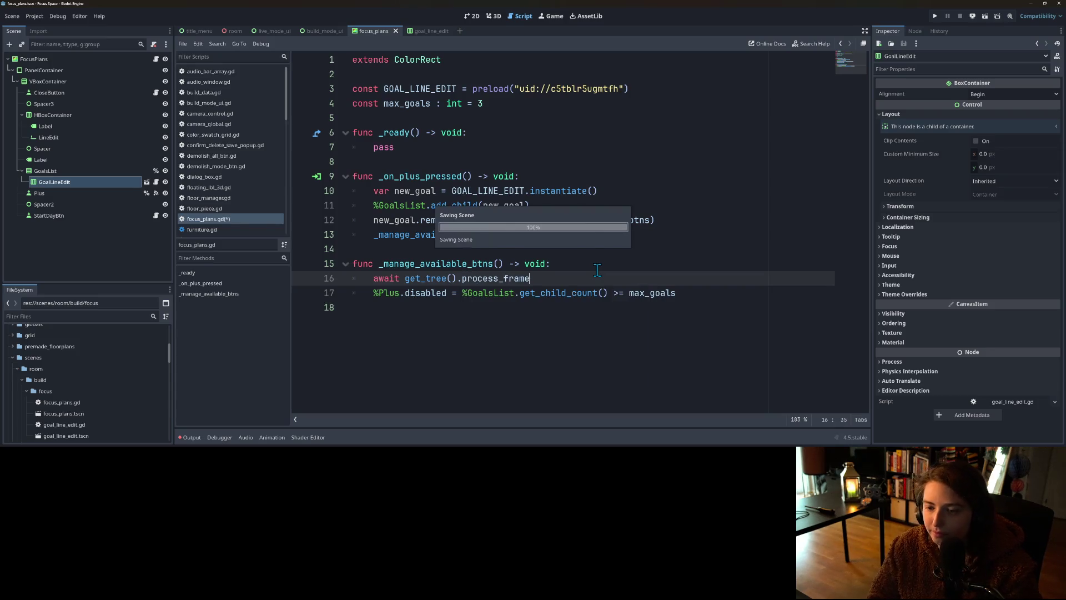
key(ctrl+shift+d)
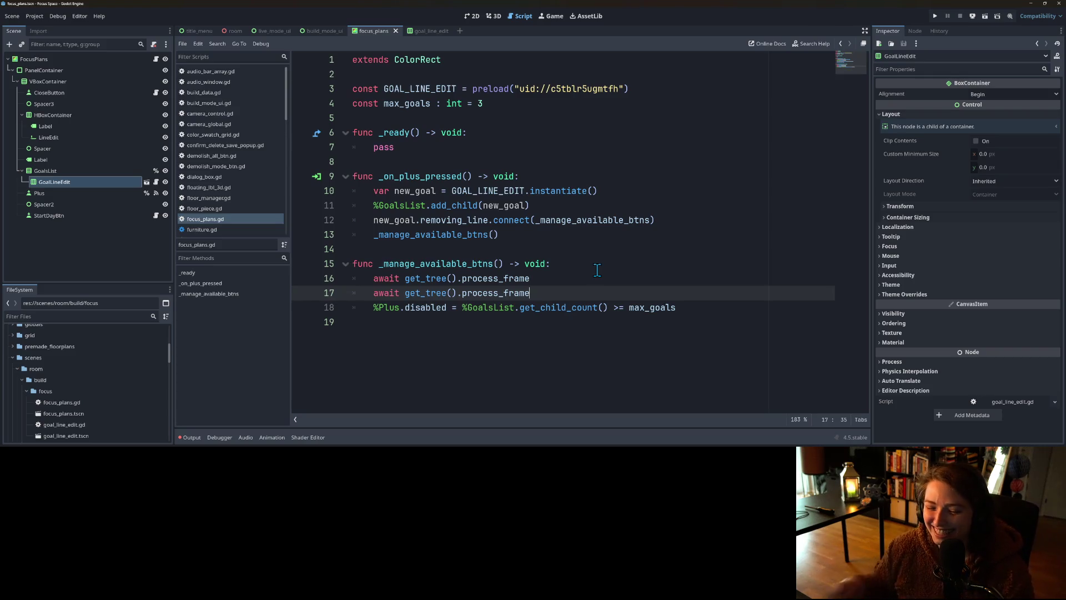
Step: Review the removing_line connection on line 12, then switch to goal_line_edit.gd
click(569, 222)
click(561, 232)
click(569, 211)
double_click(572, 218)
double_click(474, 222)
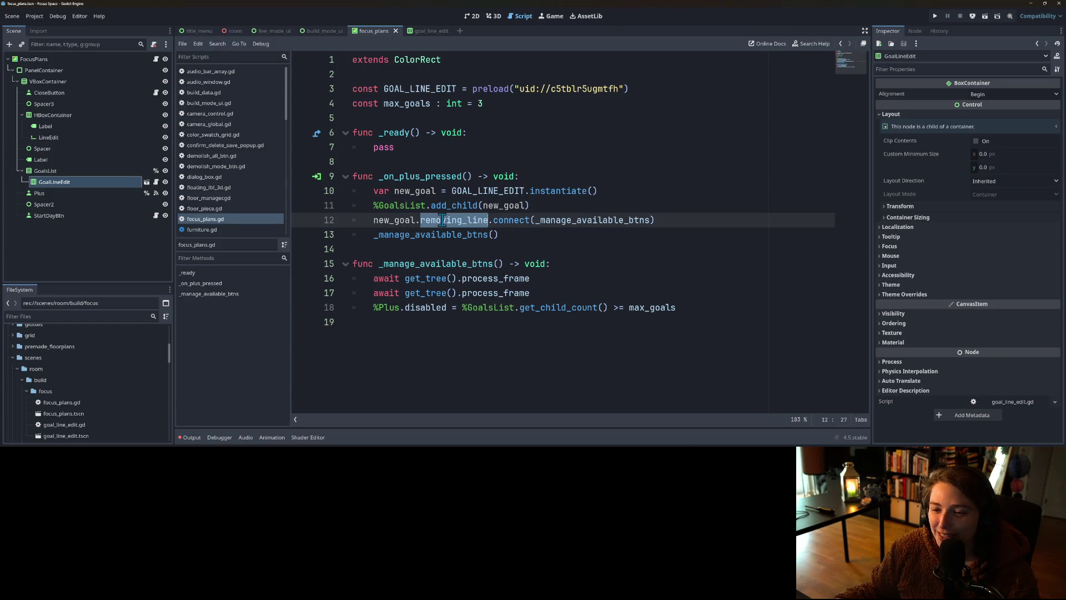
double_click(593, 225)
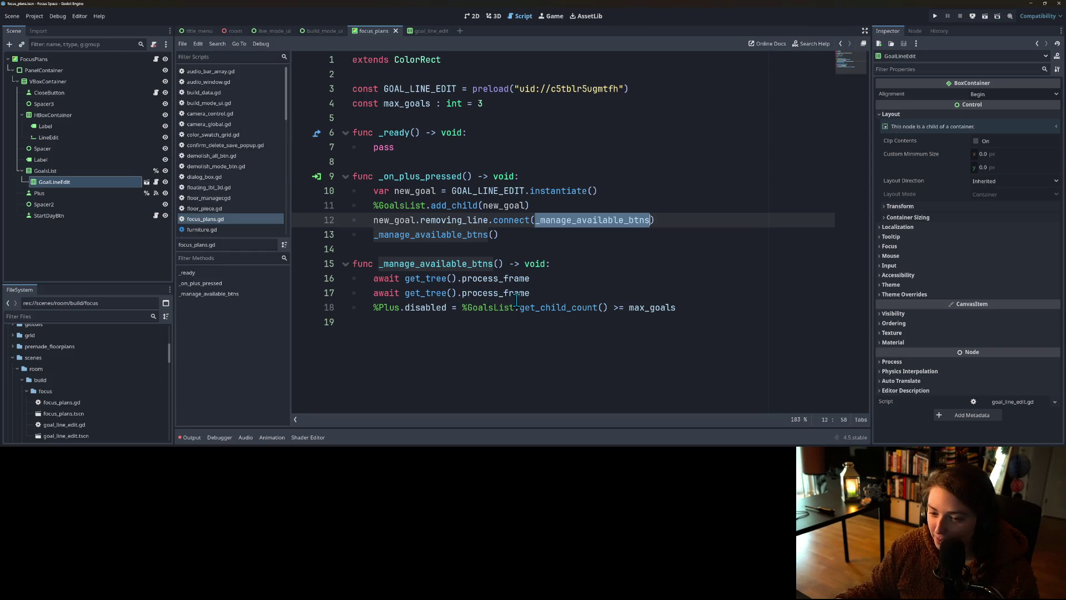
click(677, 309)
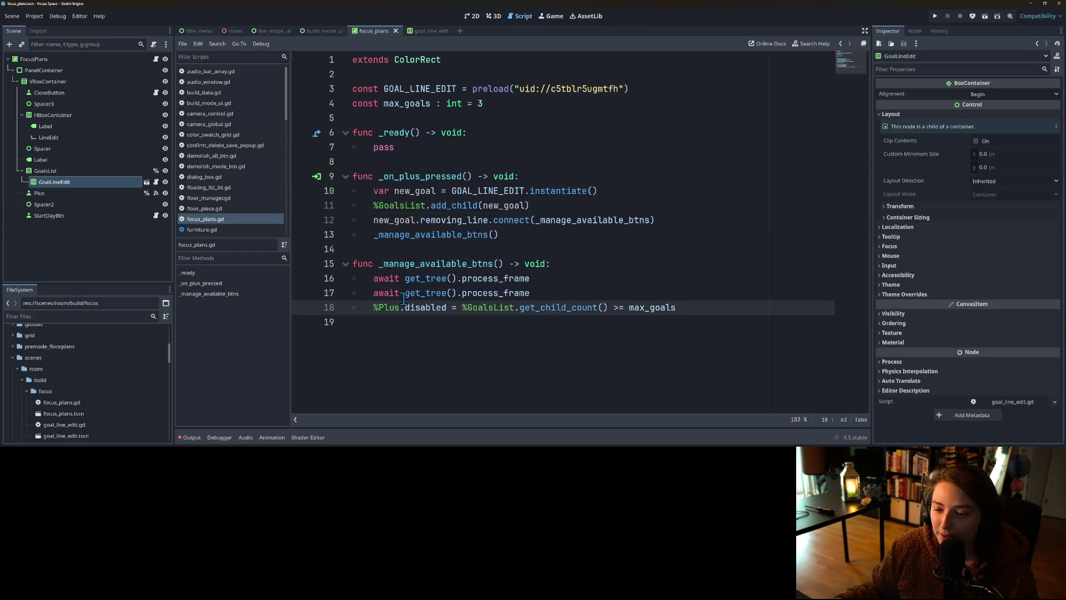
click(451, 280)
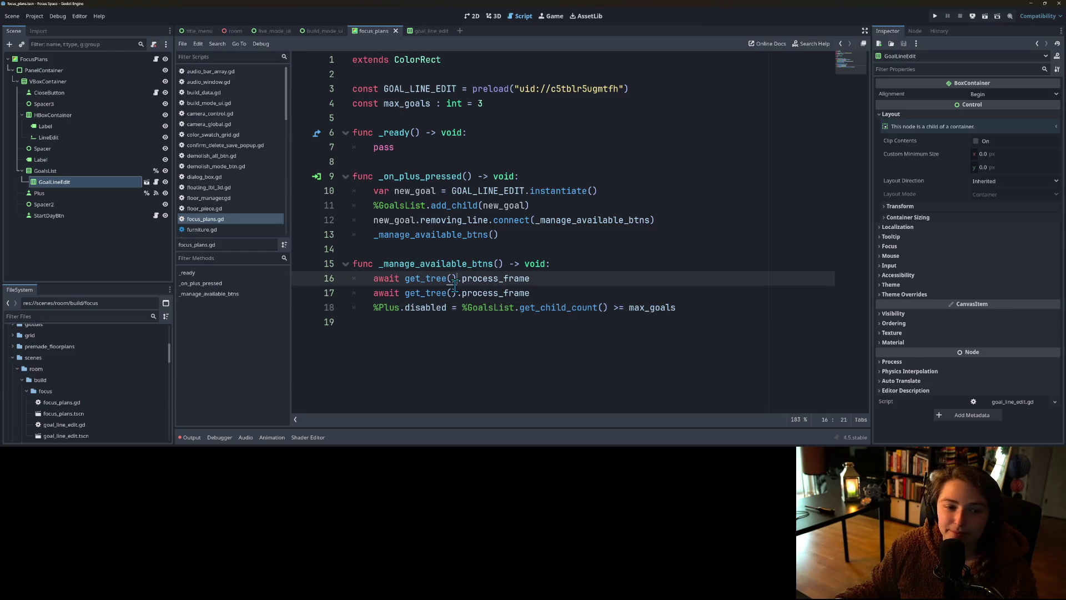
click(156, 183)
Step: Add a set_can_delete(en : bool) -> void function at the end of goal_line_edit.gd
click(424, 199)
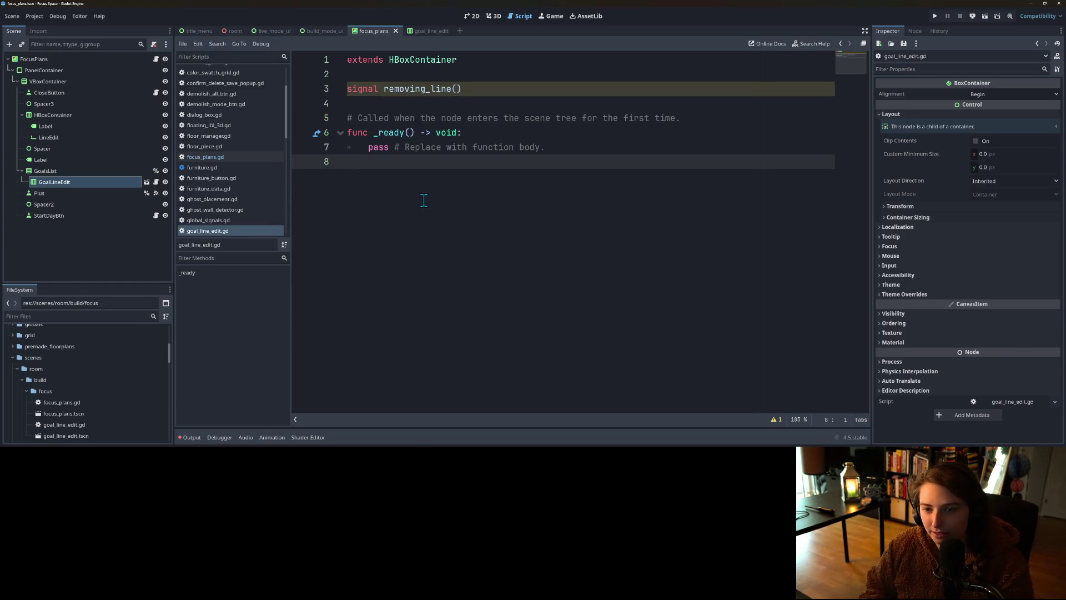
key(Up)
key(Up)
key(Up)
key(Up)
key(Return)
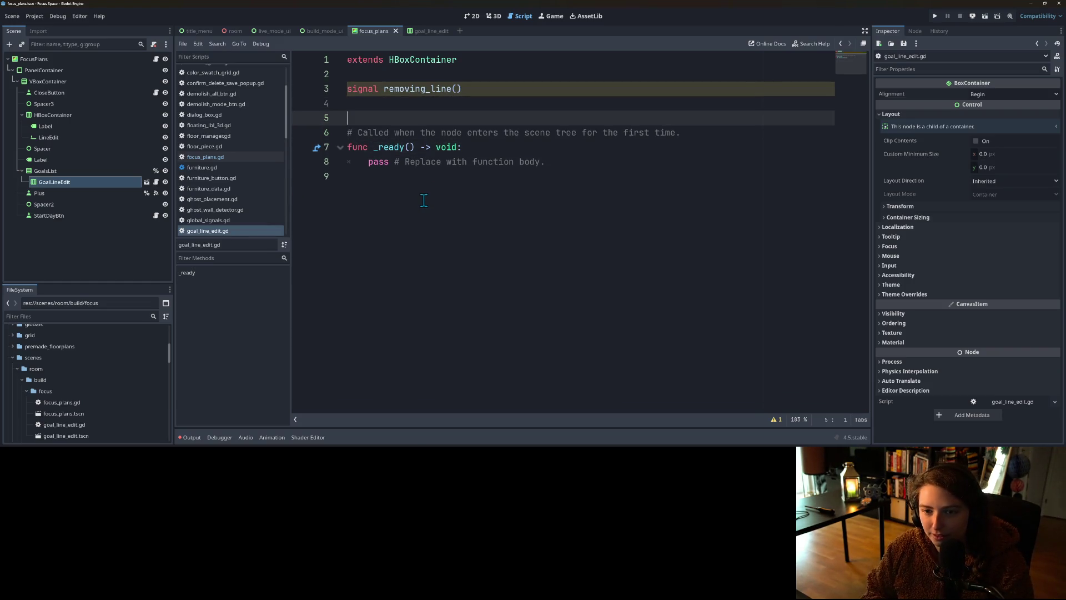
key(Up)
text(va)
key(BackSpace)
key(BackSpace)
text(var can_)
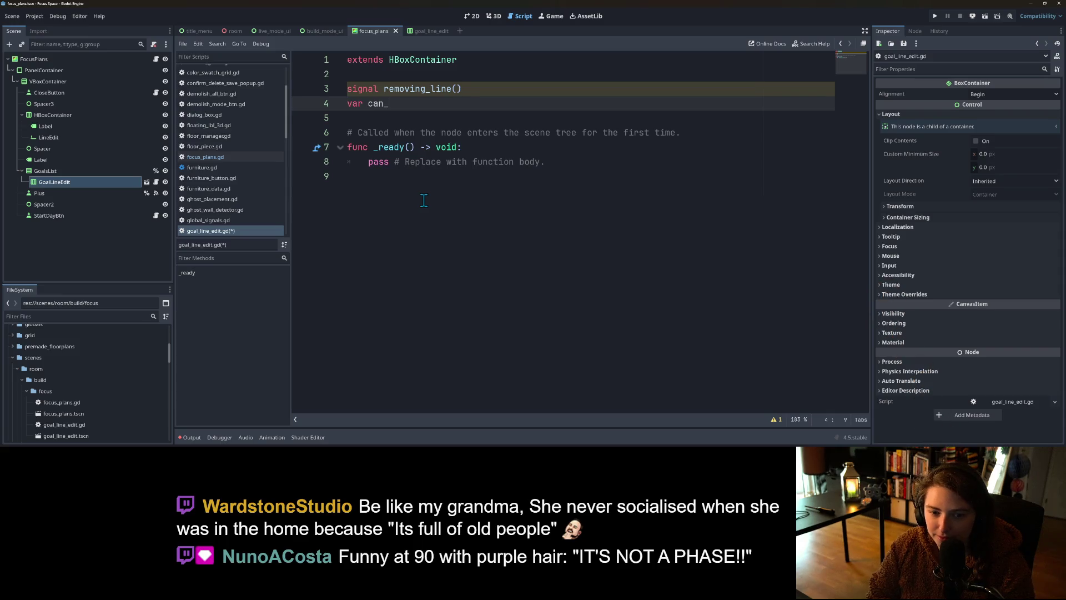
key(BackSpace)
key(BackSpace)
key(BackSpace)
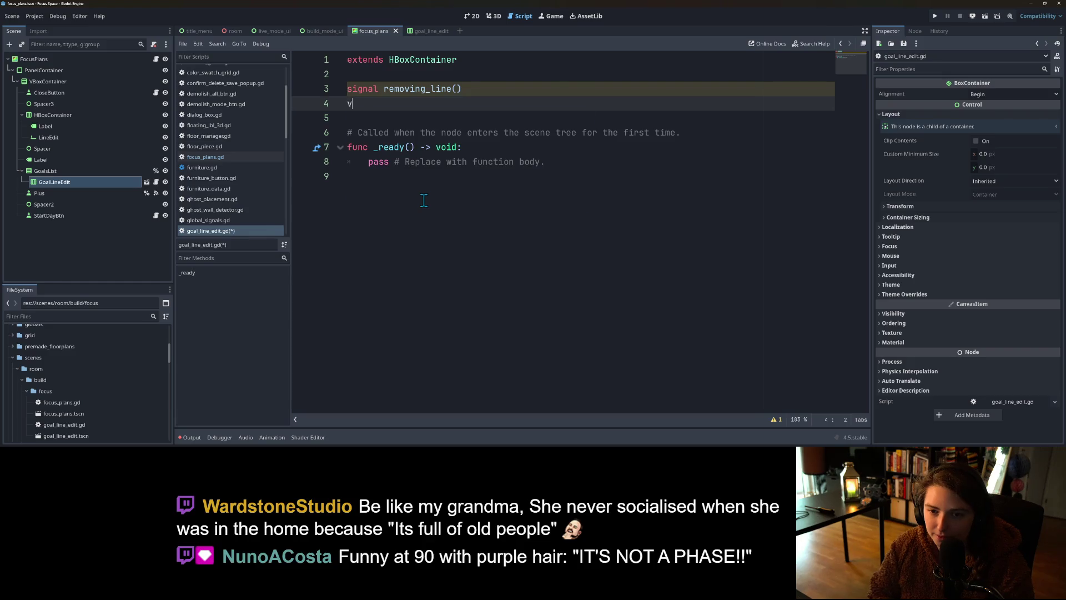
key(BackSpace)
key(BackSpace)
click(424, 200)
key(Return)
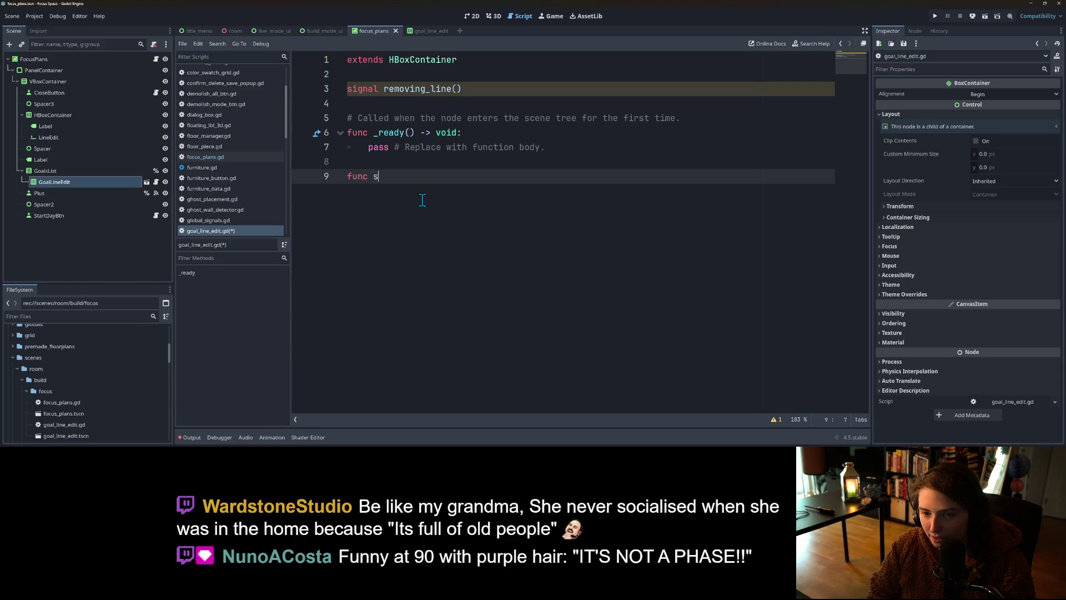
text(et_can_delete(en :)
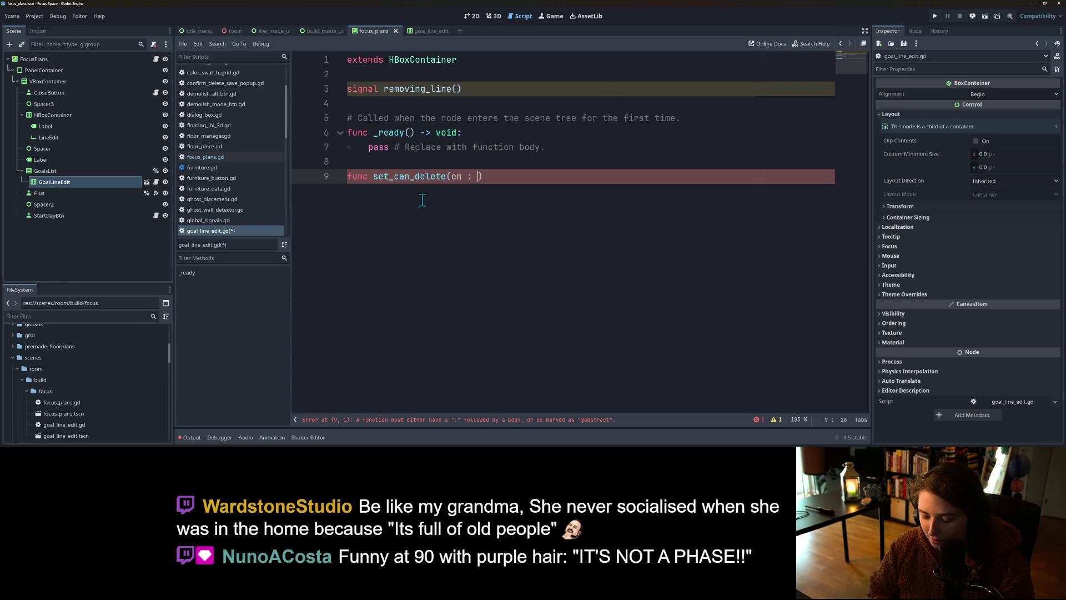
text() -)
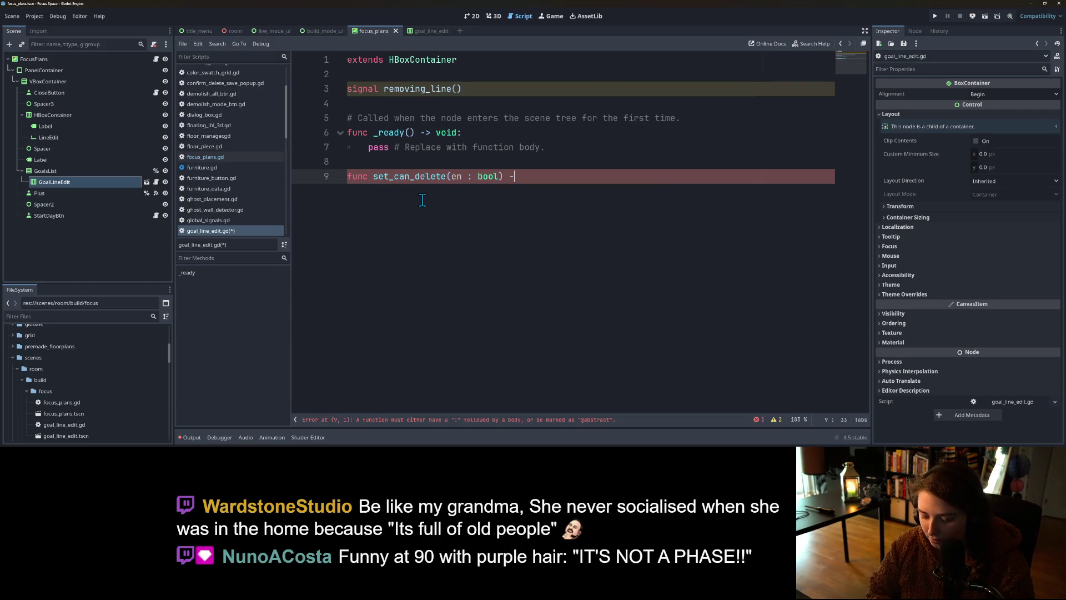
text(> void:)
key(Return)
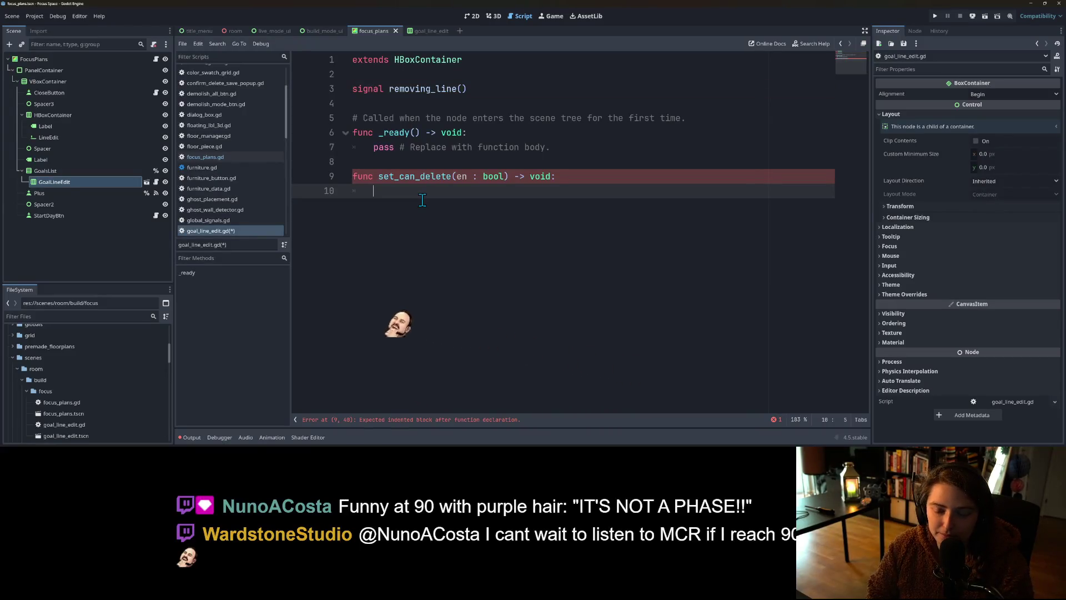
Step: Give Minus a unique name and set %Minus.disabled = not en in the function, then save
click(428, 33)
right_click(49, 81)
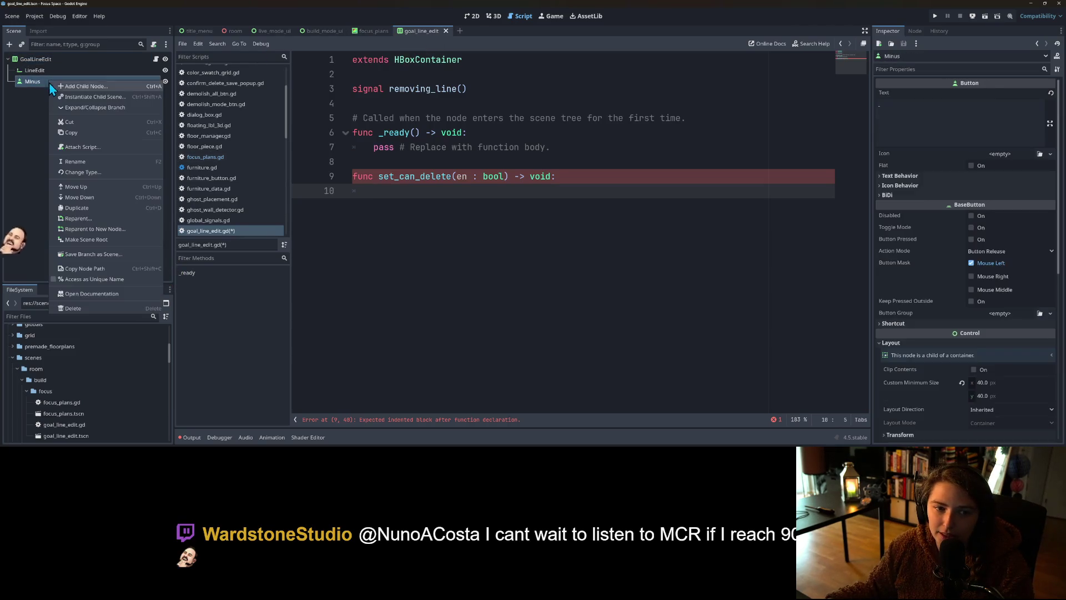
click(74, 281)
mouse_move(59, 81)
mouse_down()
mouse_move(409, 222)
mouse_move(421, 192)
mouse_up()
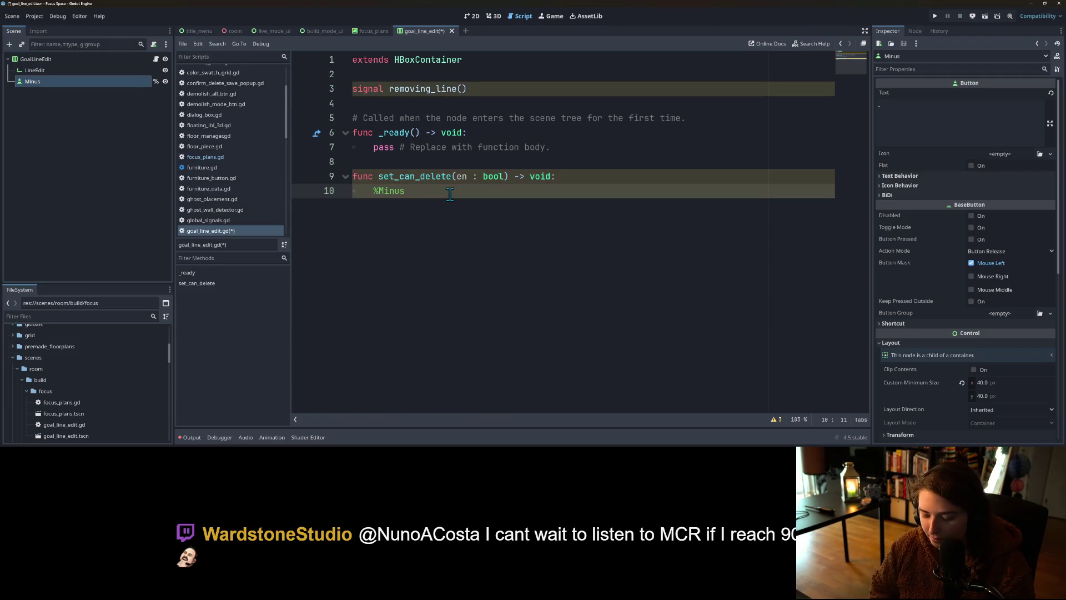
text(.disabled = not en)
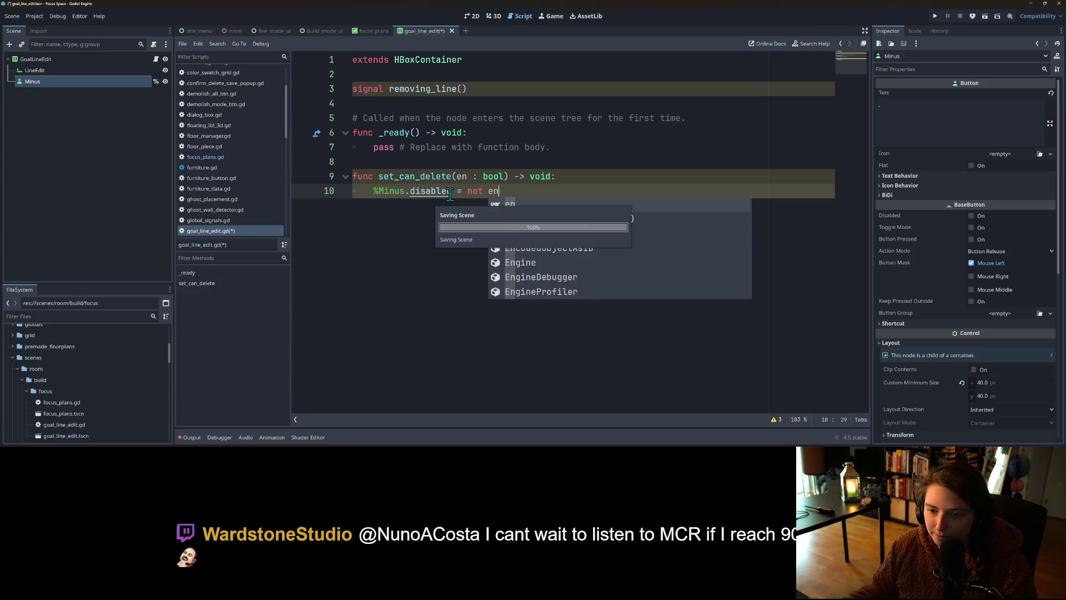
key(ctrl+s)
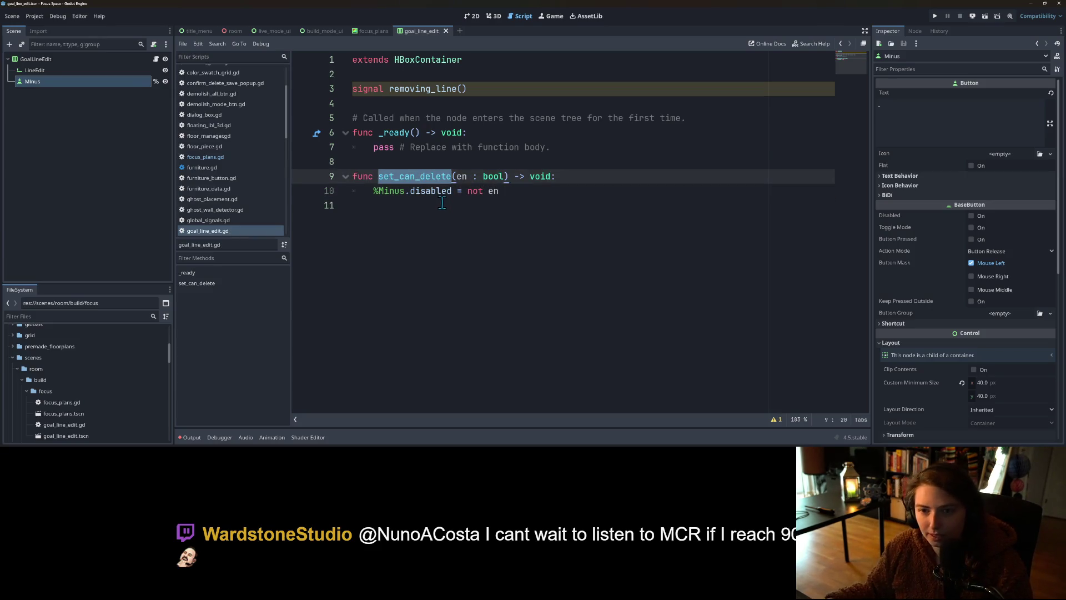
click(433, 191)
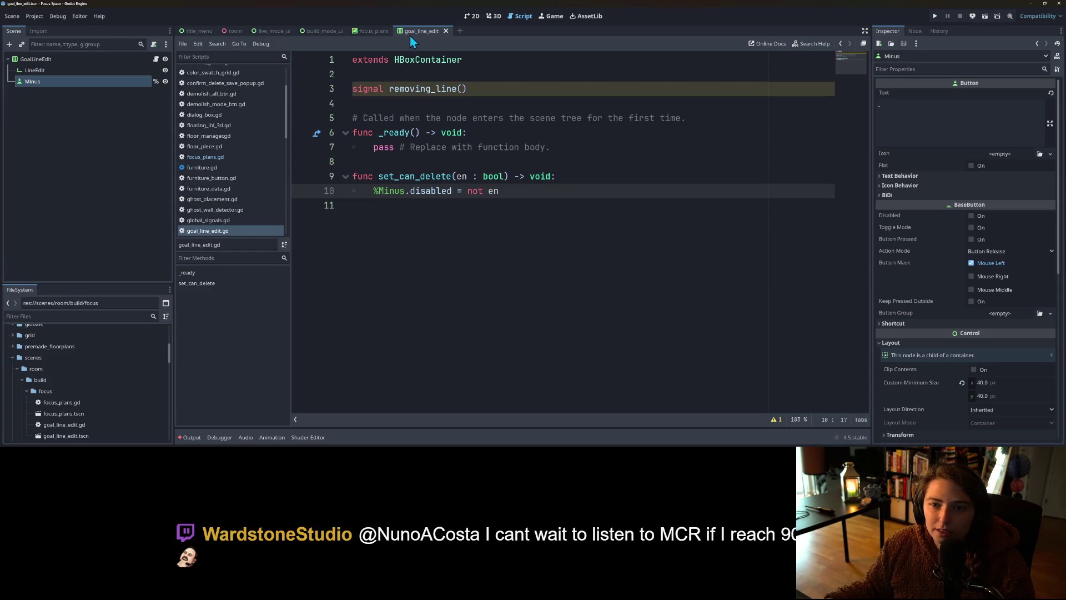
click(409, 242)
key(Return)
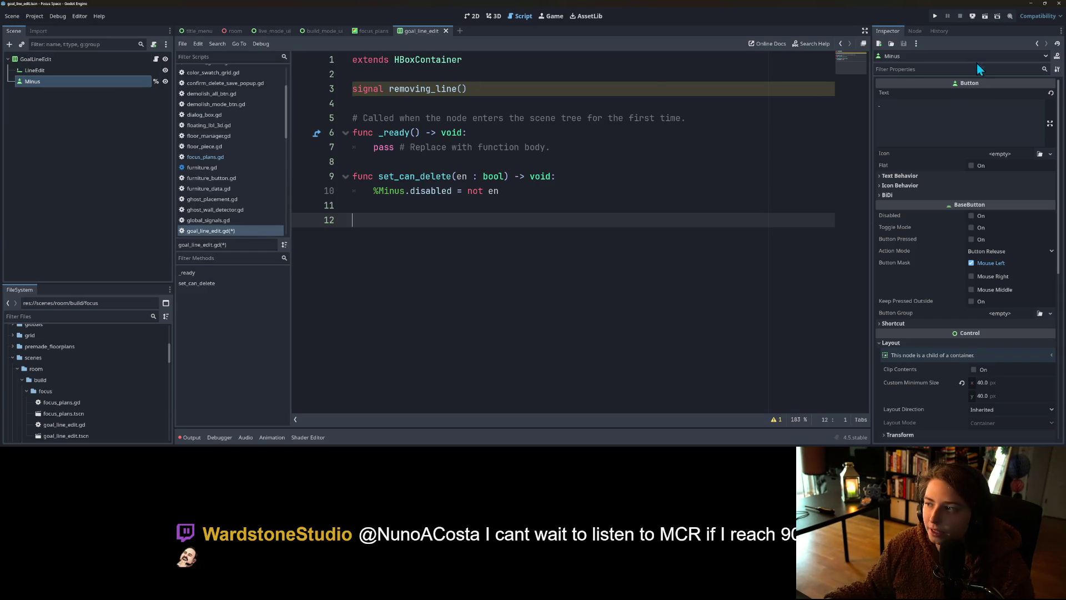
Step: Connect the Minus button's pressed() signal to a new _on_minus_pressed function
click(915, 31)
right_click(914, 106)
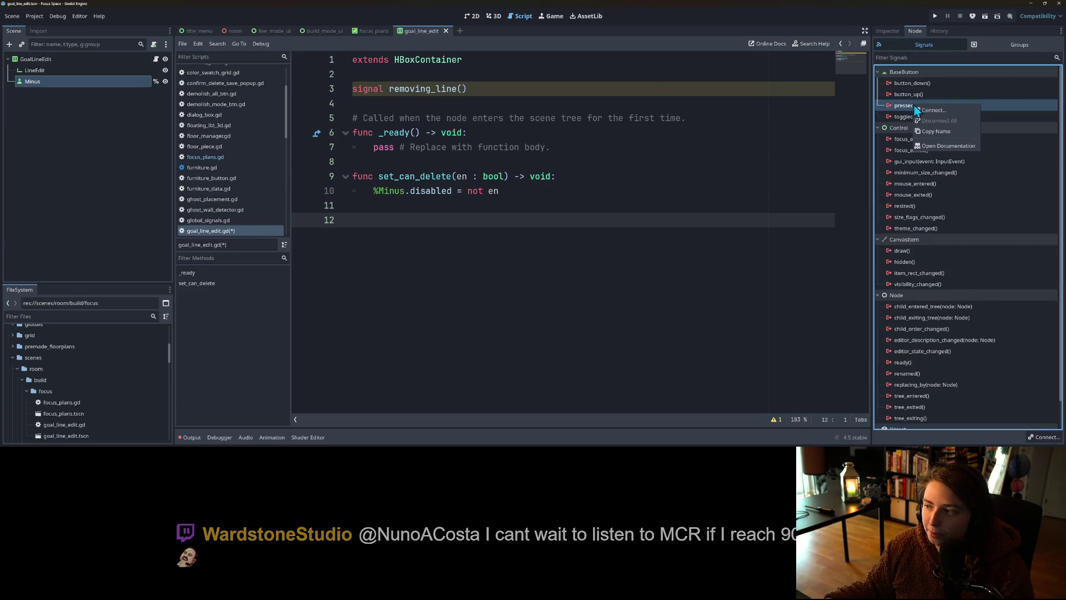
click(916, 110)
click(494, 305)
Step: Make _on_minus_pressed emit removing_line and call queue_free(), then save
click(393, 233)
key(BackSpace)
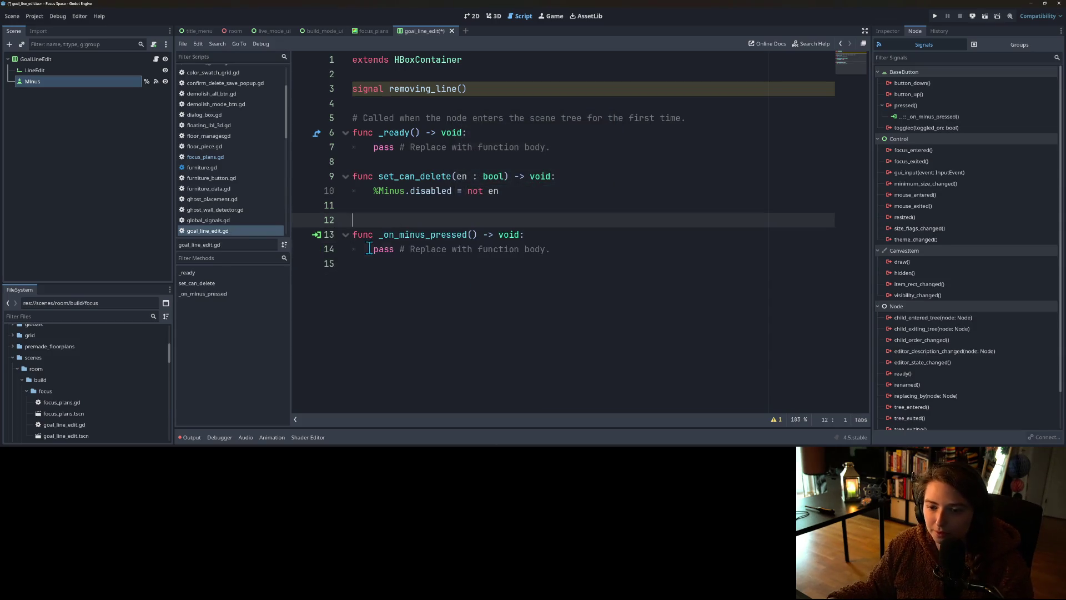
drag(369, 249, 577, 257)
key(BackSpace)
text(rem)
key(Return)
text(.emit)
key(Return)
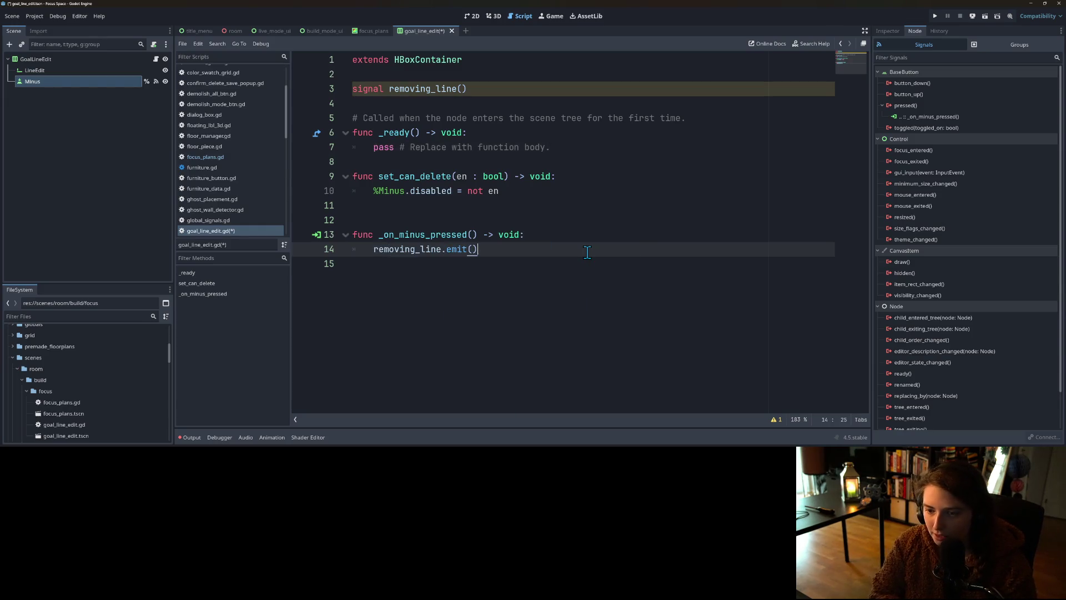
key(Return)
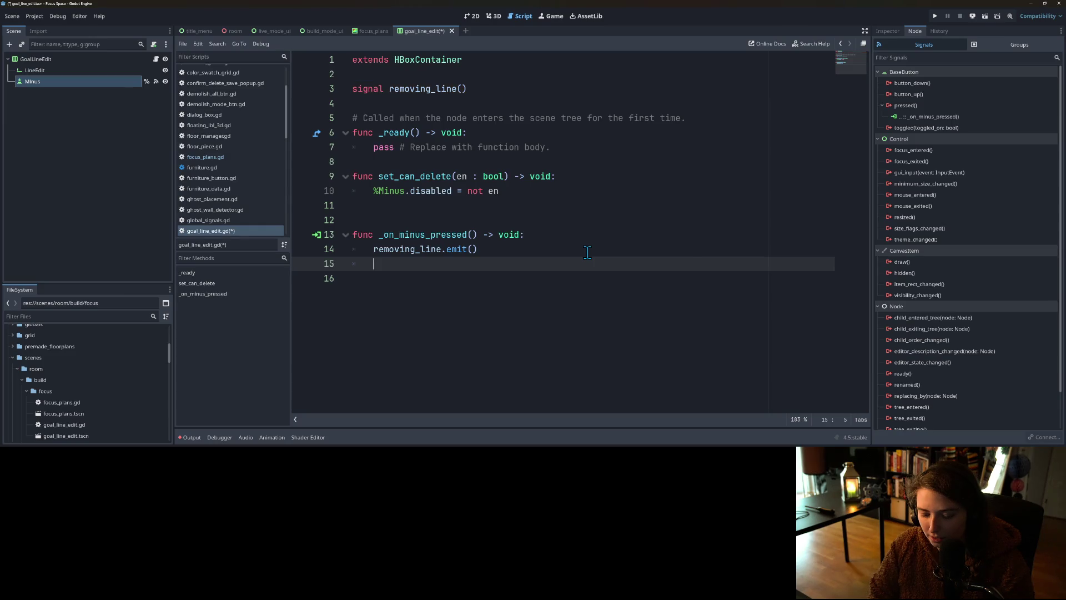
text(queu)
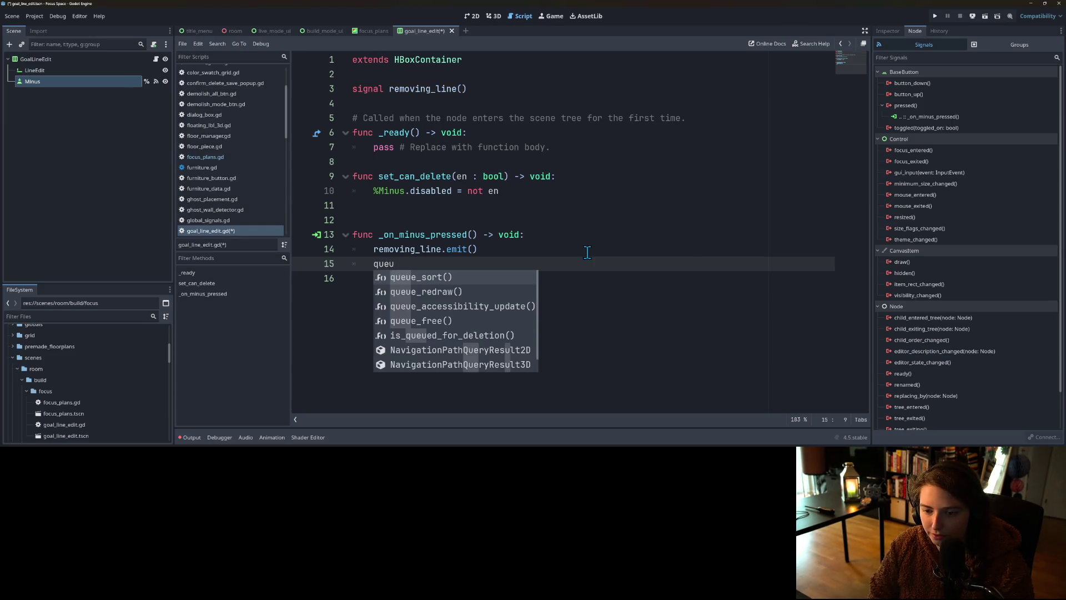
key(Down)
key(Down)
key(Down)
key(Return)
key(ctrl+s)
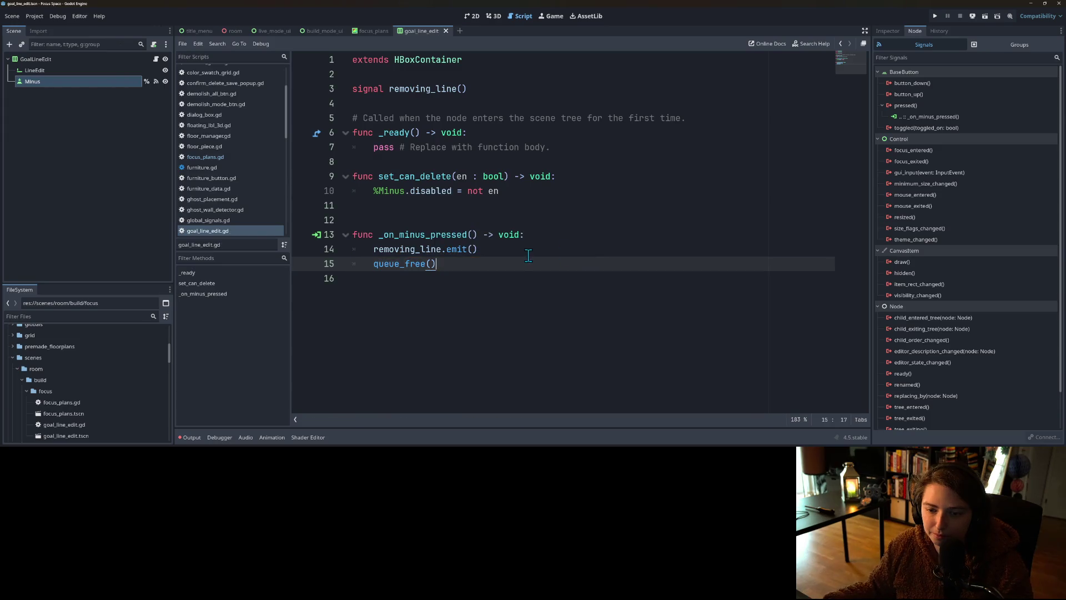
Step: Remove the stray empty line and the default comment above _ready, and save
click(476, 210)
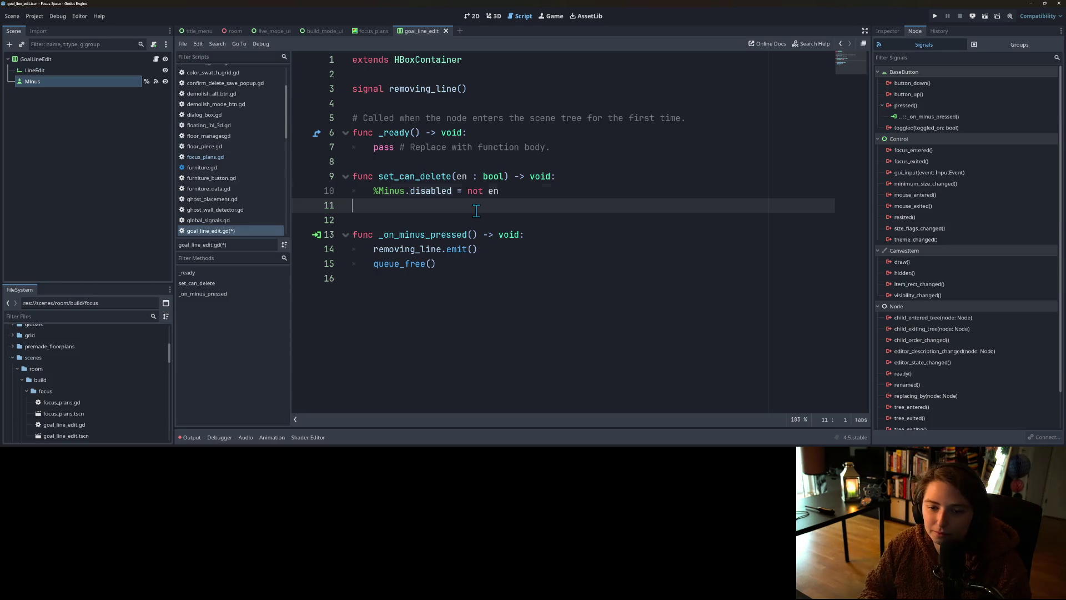
key(BackSpace)
key(BackSpace)
click(408, 191)
drag(686, 118, 352, 118)
key(BackSpace)
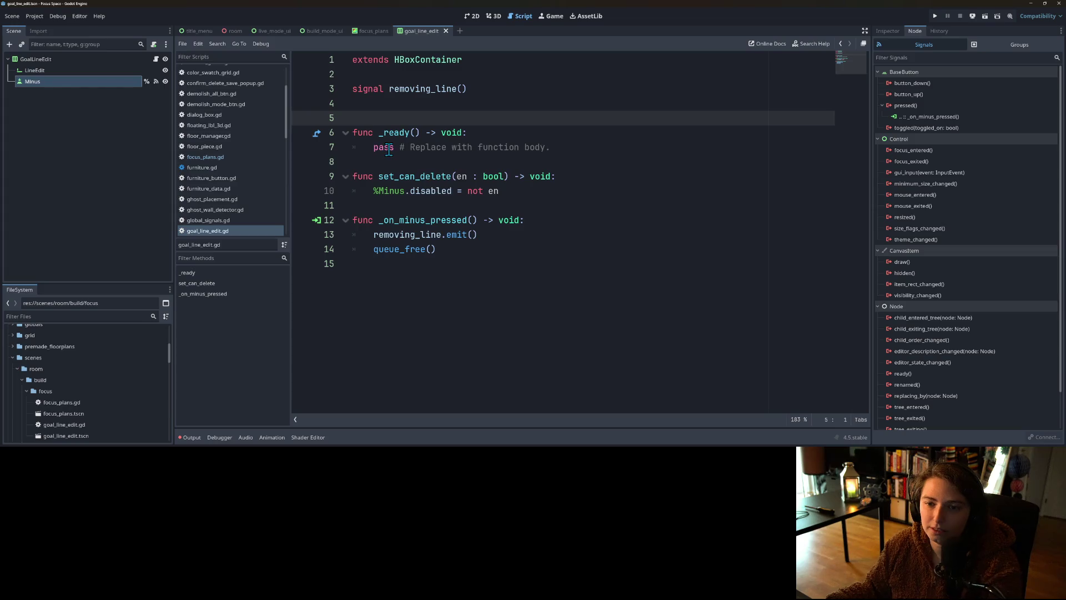
double_click(412, 178)
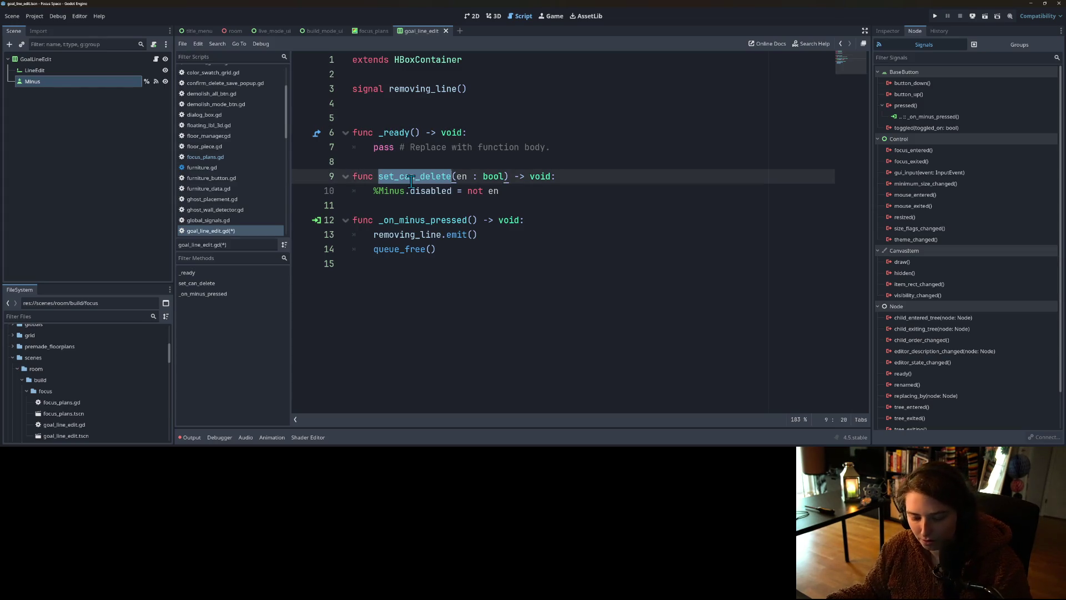
click(415, 178)
key(ctrl+s)
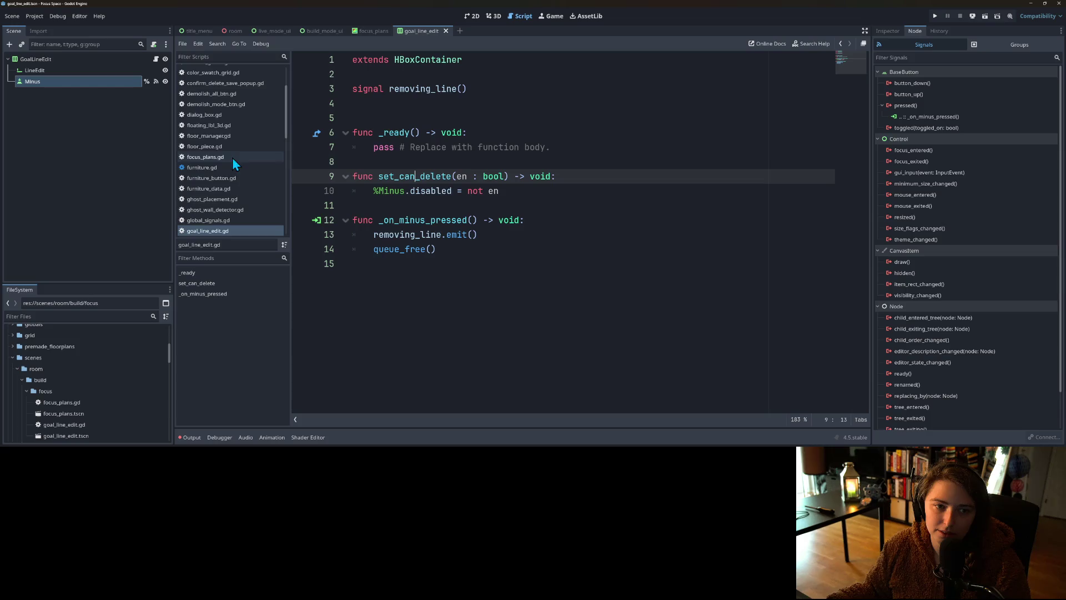
Step: Replace pass in _ready with var a_goal = %GoalsList.get_child(0)
click(375, 34)
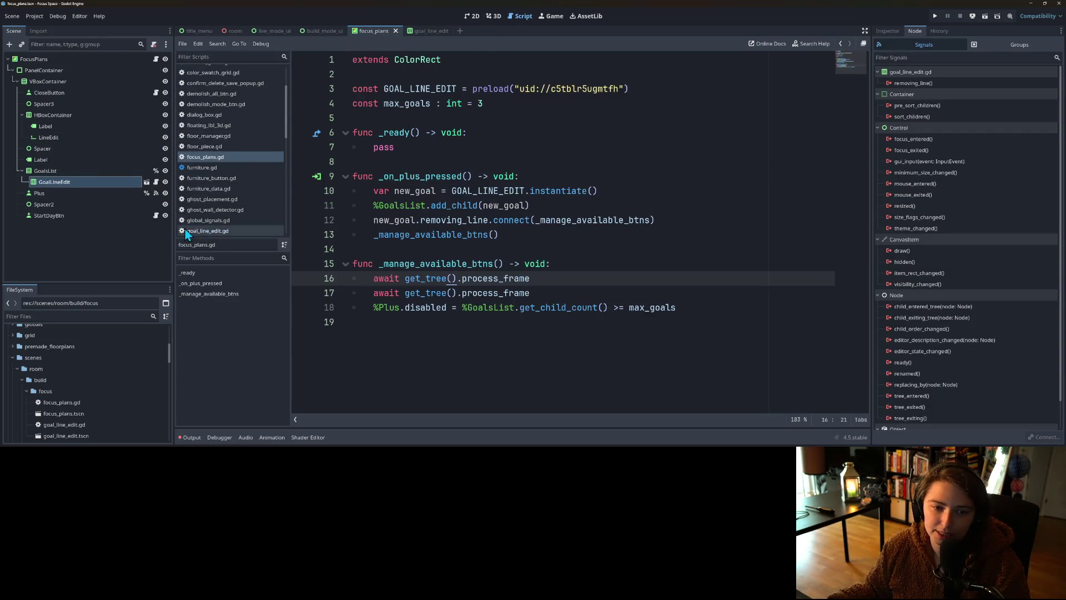
click(118, 184)
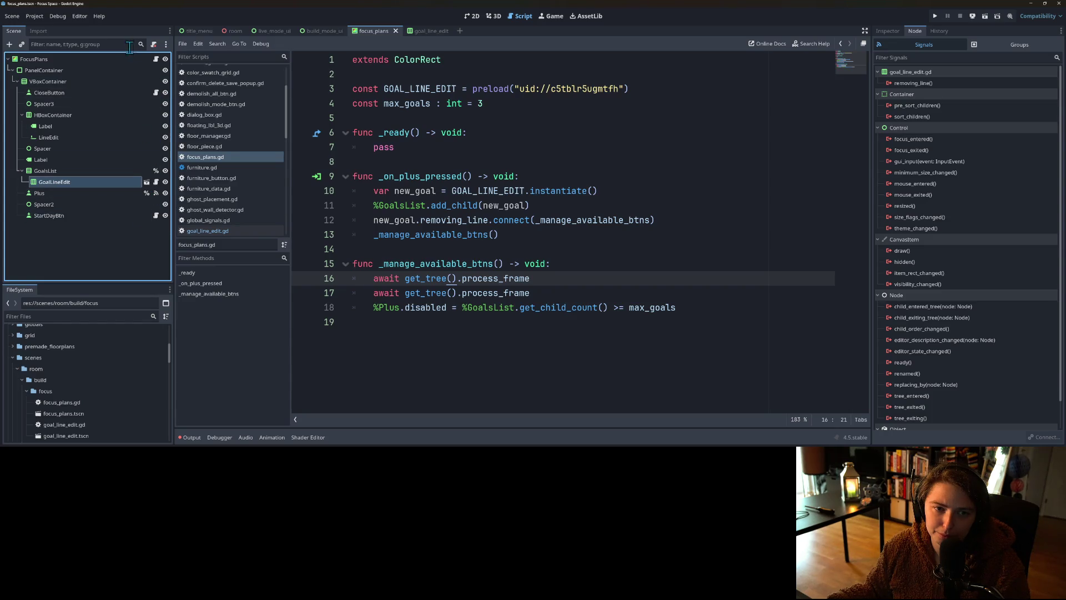
double_click(383, 149)
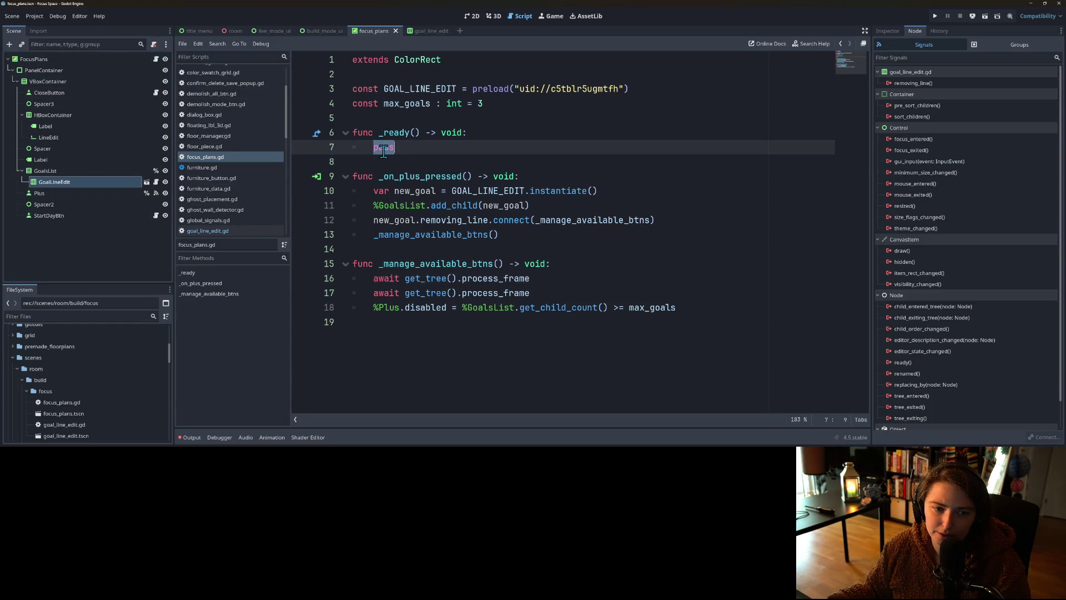
right_click(89, 180)
click(69, 185)
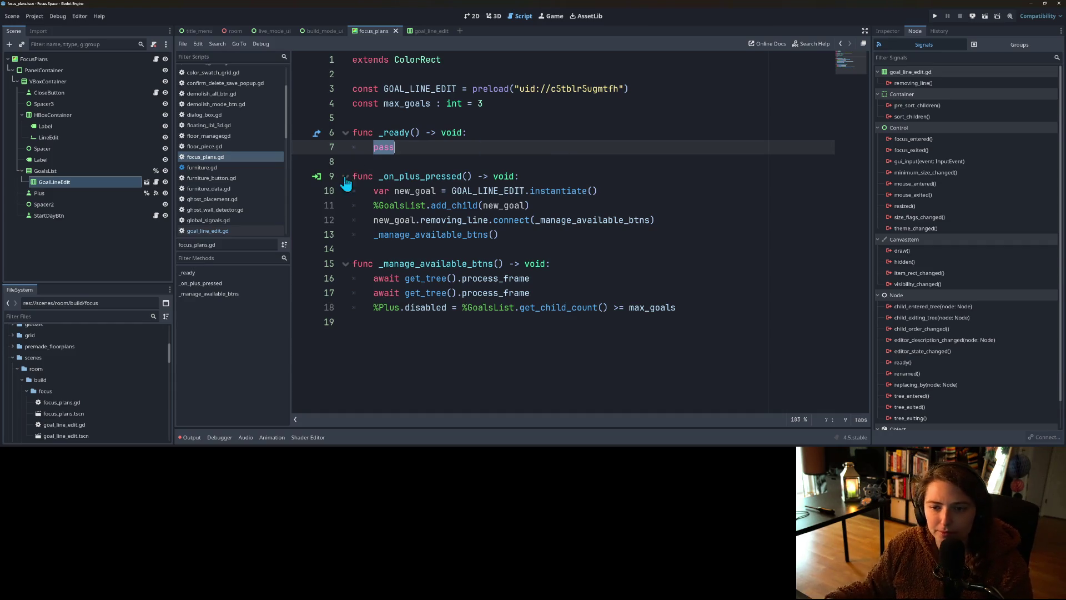
key(BackSpace)
mouse_move(47, 170)
mouse_down()
mouse_move(127, 177)
mouse_move(421, 151)
mouse_up()
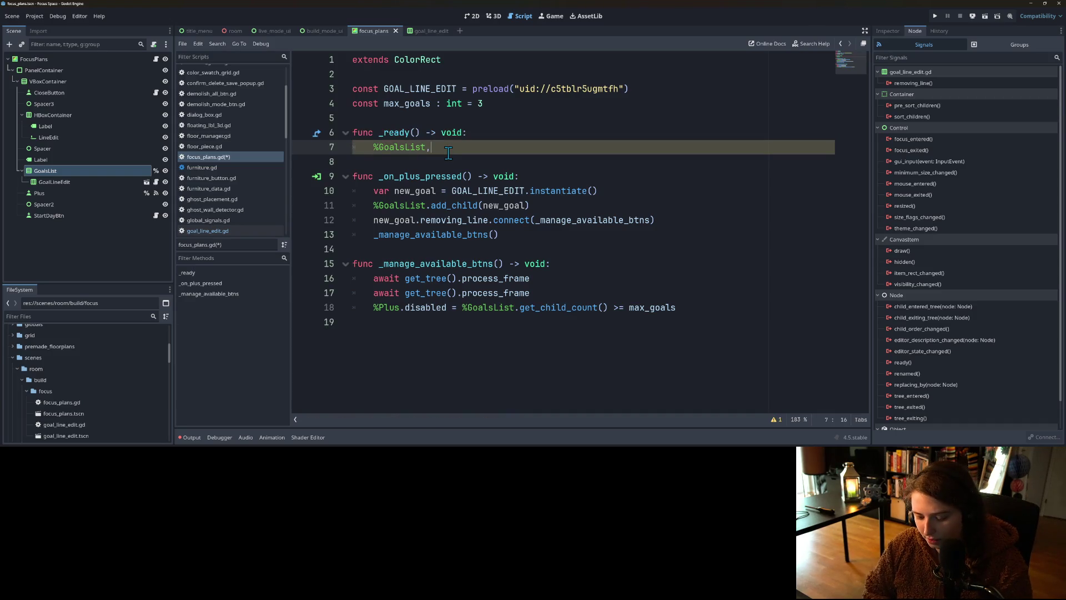
text(get_child(0)
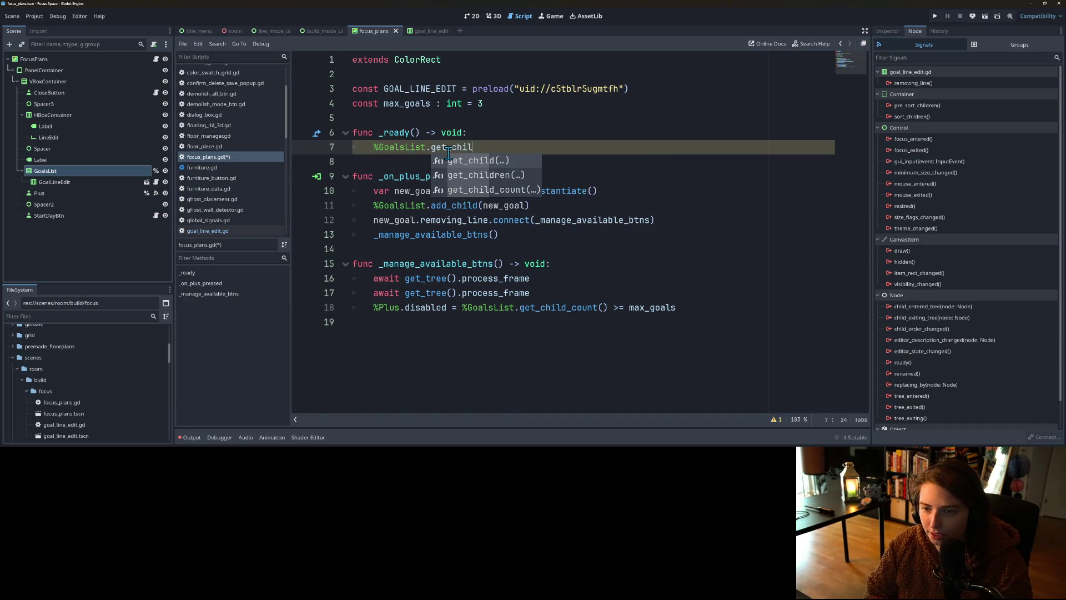
key(Return)
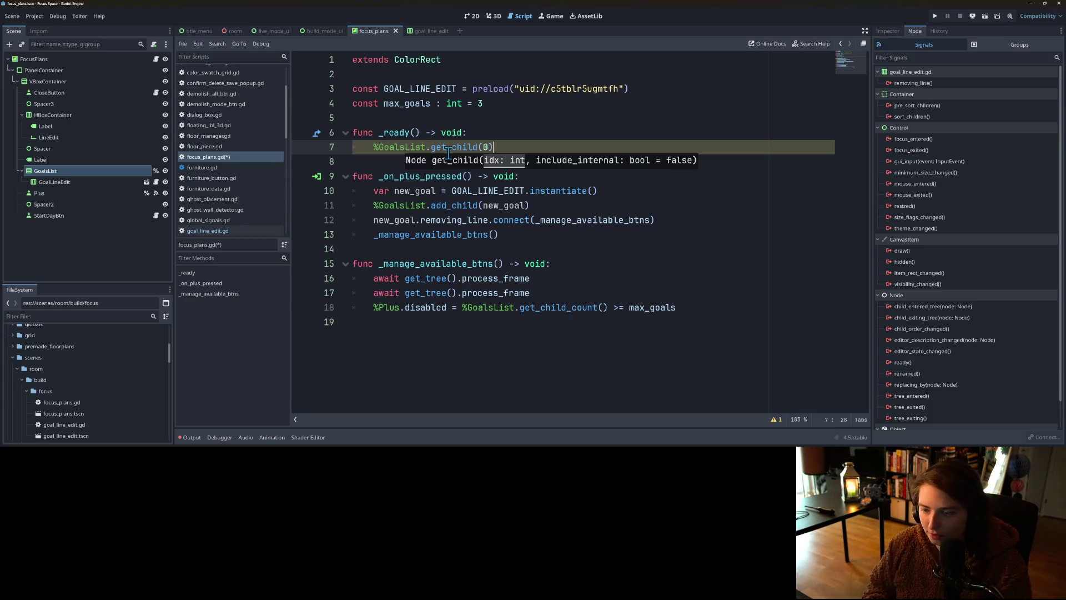
key(Home)
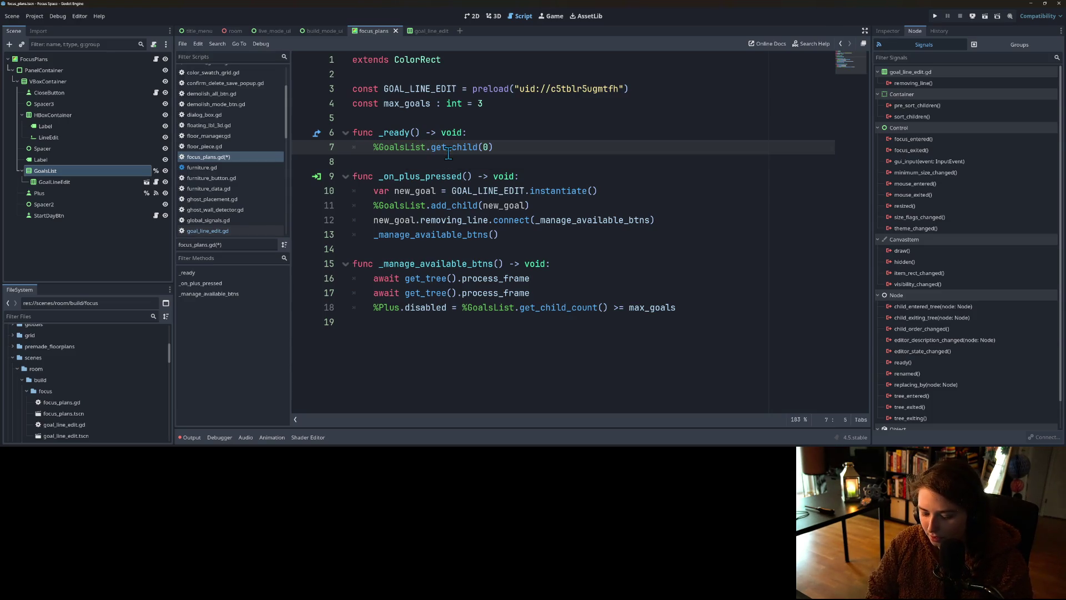
text(var )
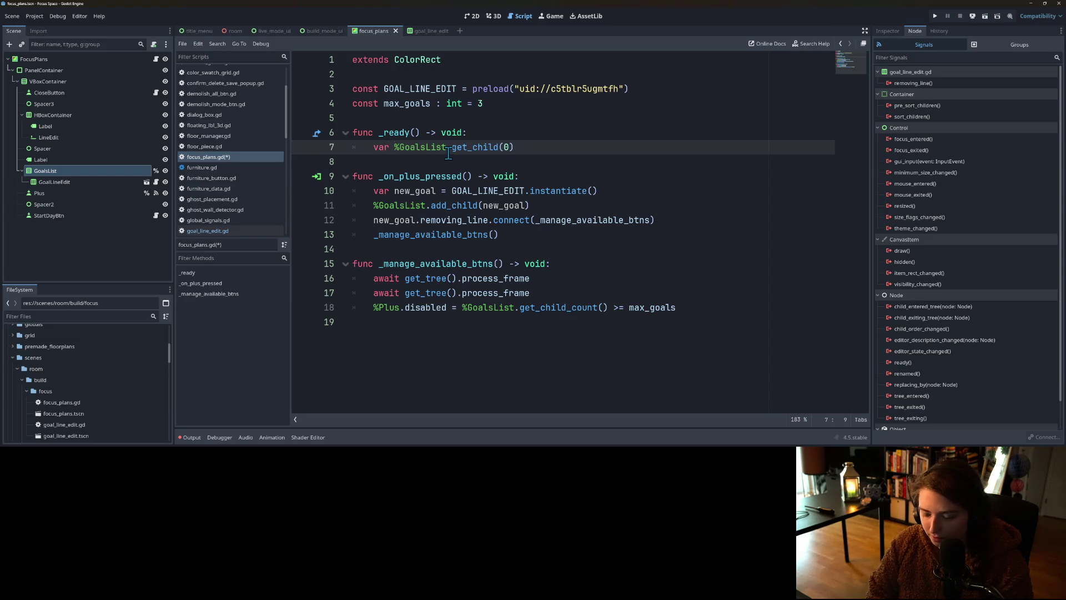
text(a_goa)
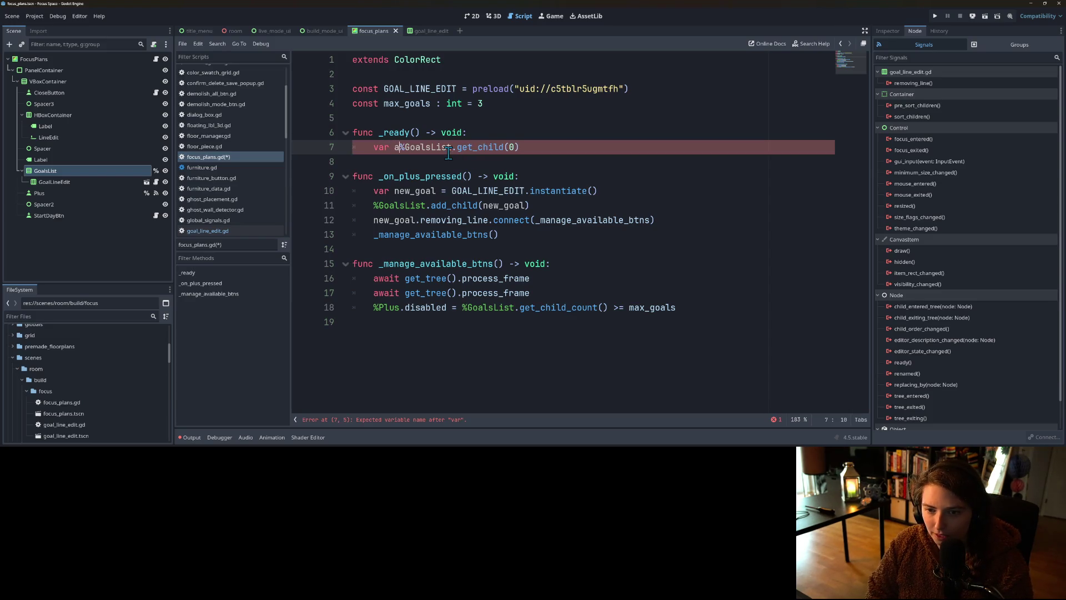
text(l =)
key(End)
key(Return)
Step: Call a_goal.set_can_delete(false) when a_goal has_method("set_can_delete"), and save
text(i)
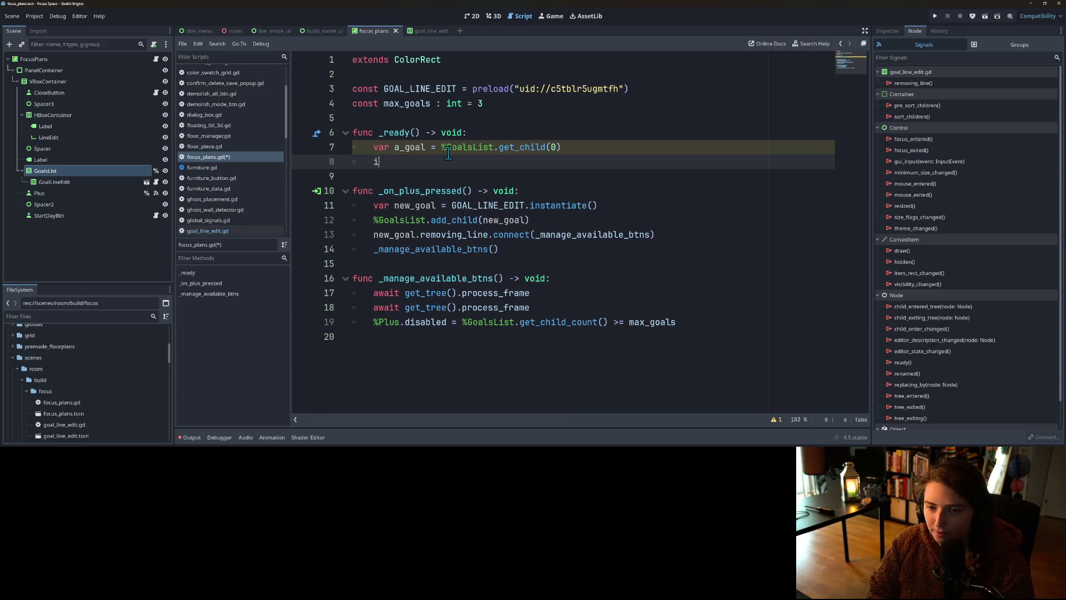
text(f a_goal is)
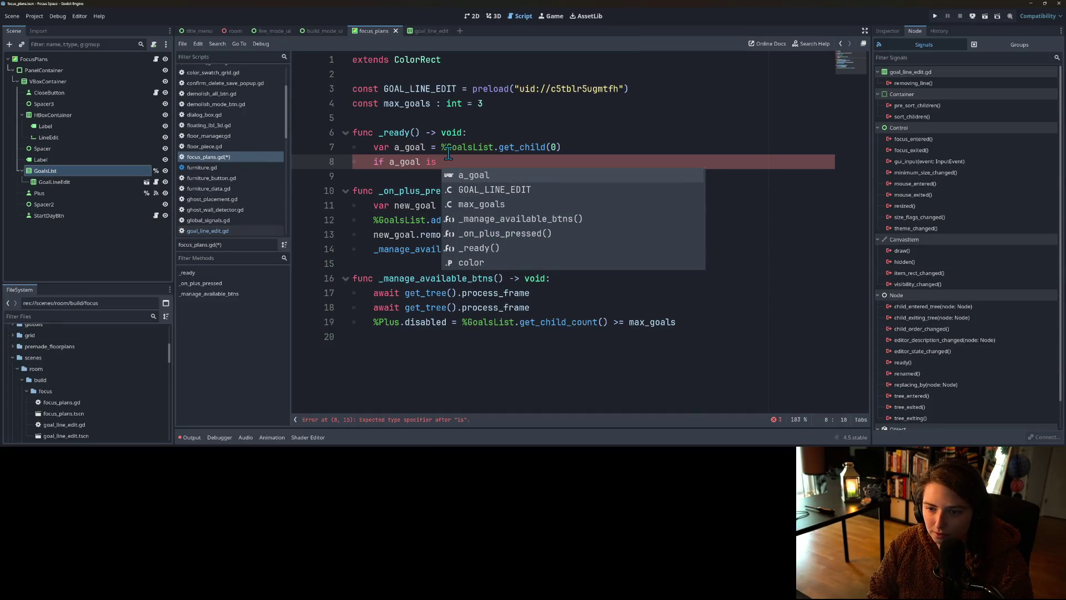
key(Down)
key(Return)
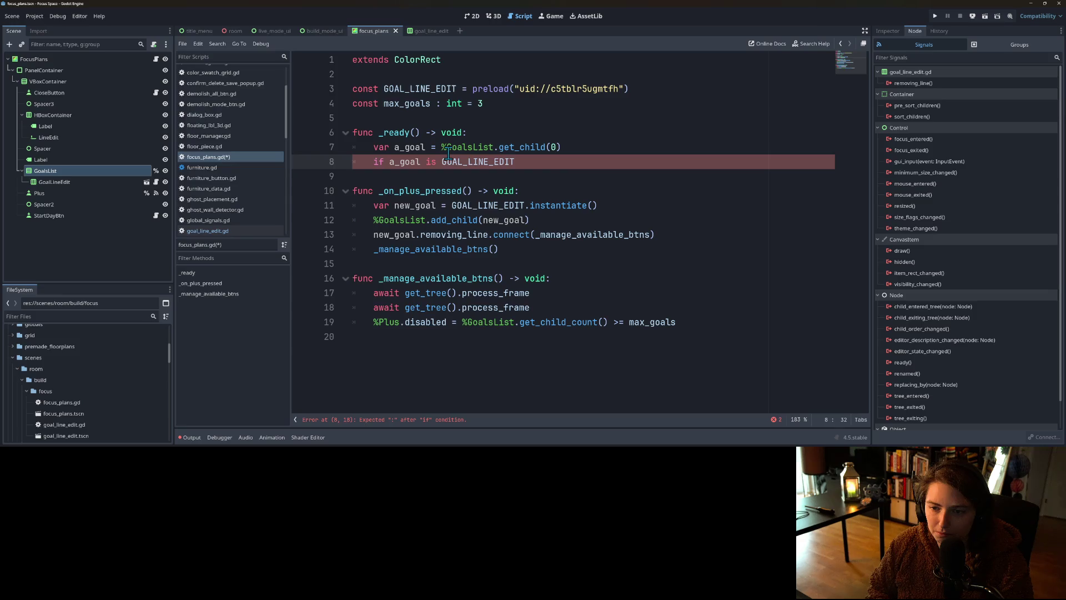
mouse_move(537, 166)
mouse_down()
mouse_move(373, 163)
mouse_move(472, 165)
mouse_move(422, 165)
mouse_up()
text(.has_me)
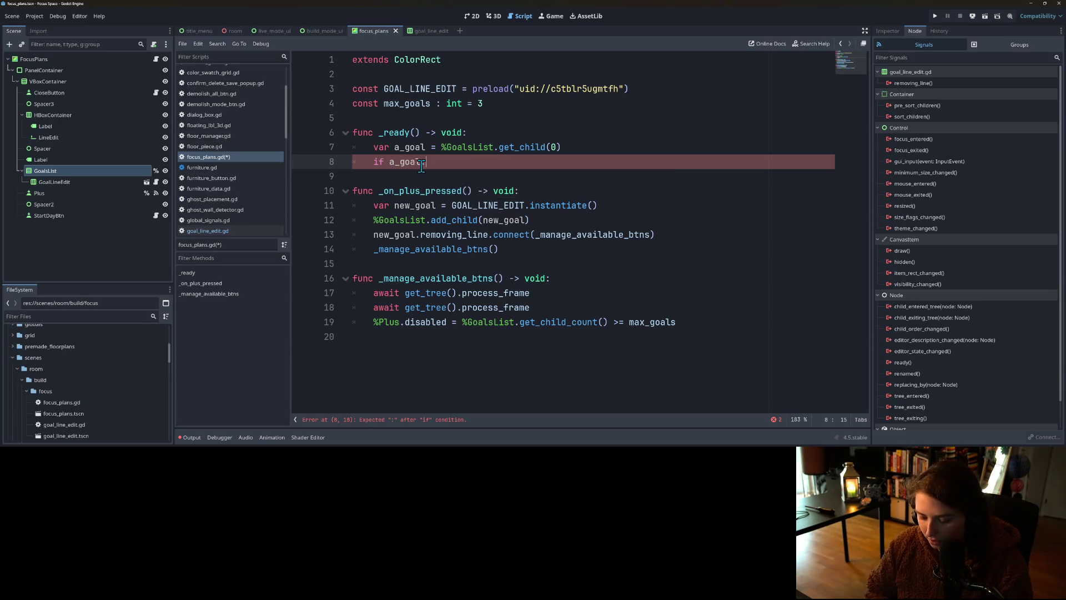
key(Down)
key(Return)
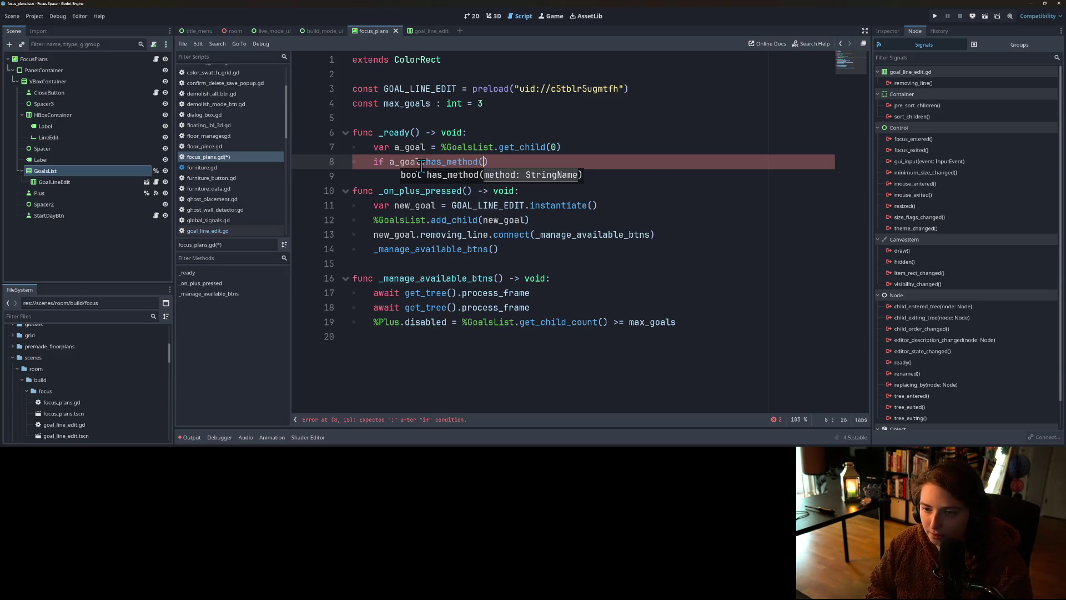
text("set_can_delete"))
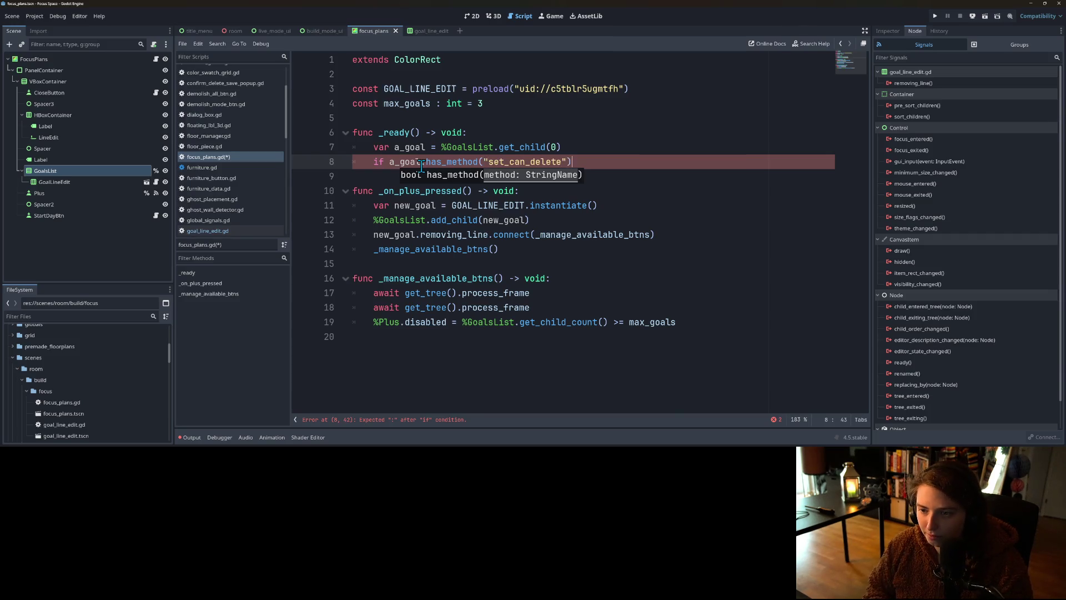
text(:)
key(Return)
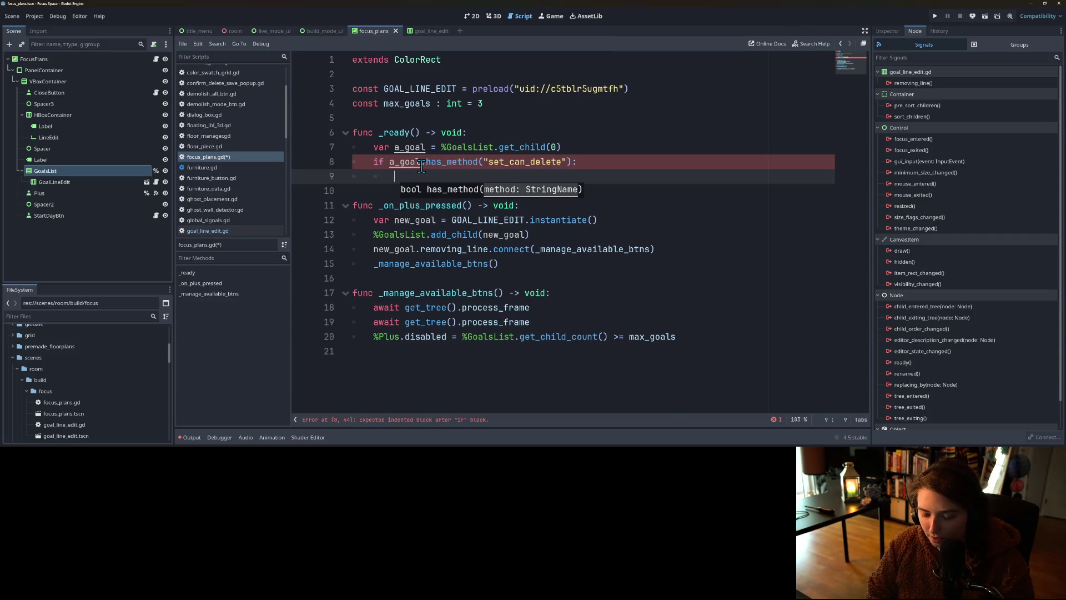
text(a_goal.)
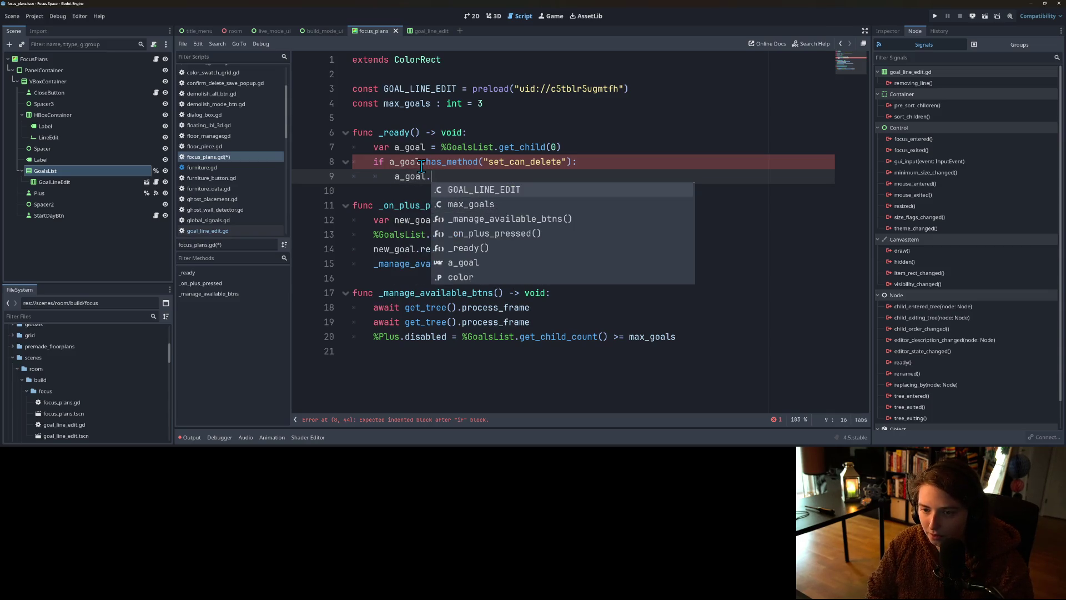
text(set_can_delete(false)
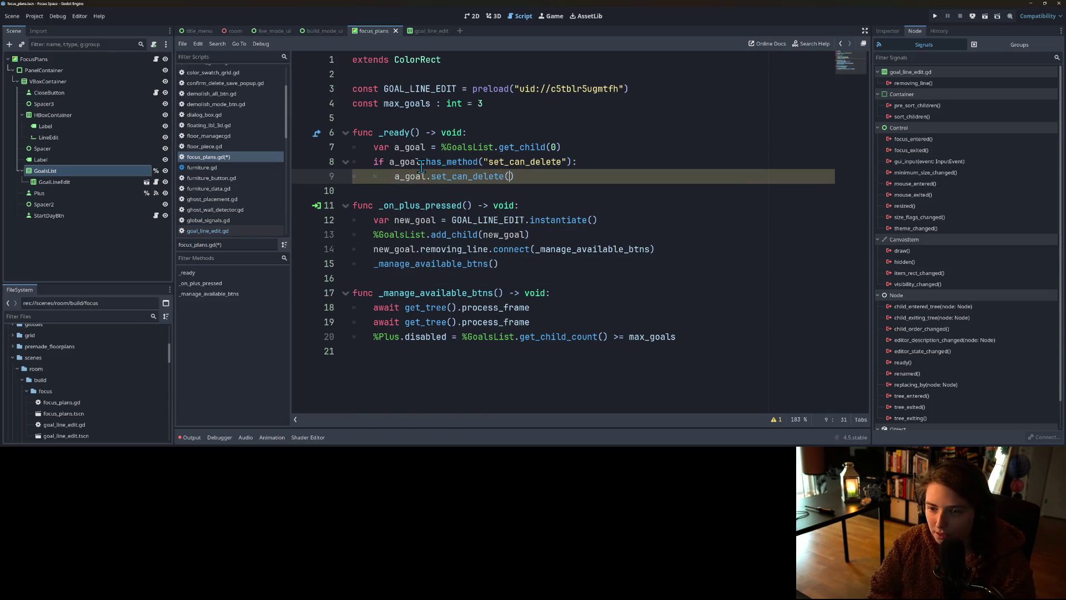
key(ctrl+s)
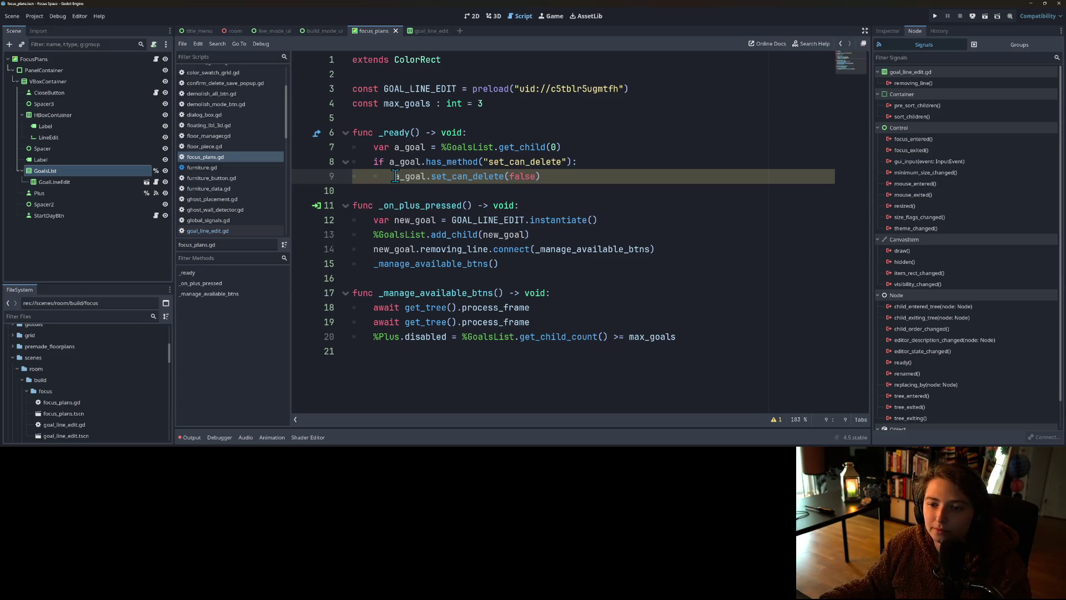
drag(396, 176, 554, 174)
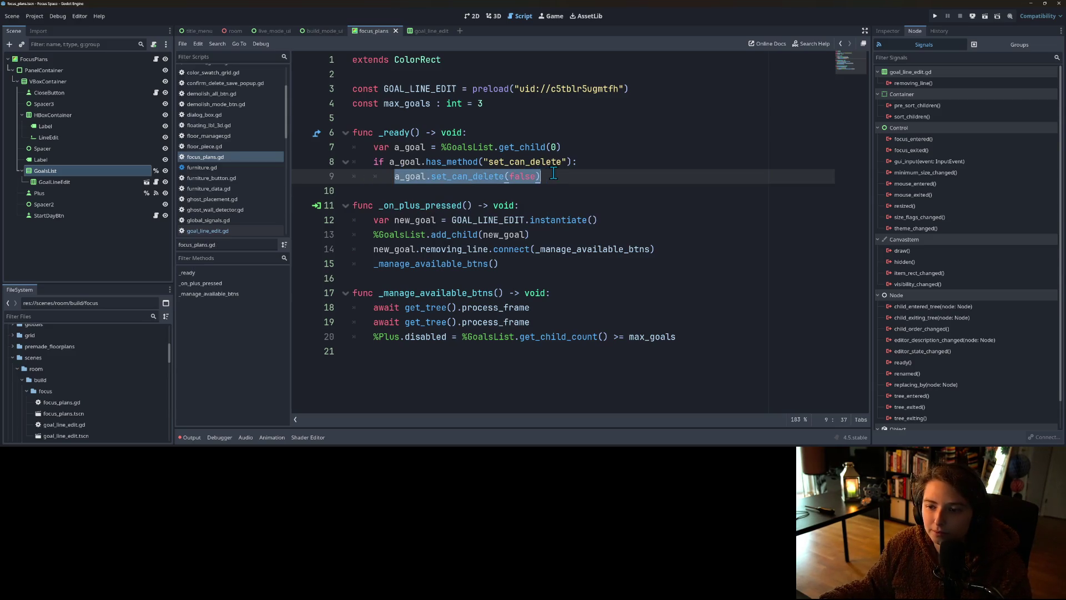
click(540, 306)
click(721, 341)
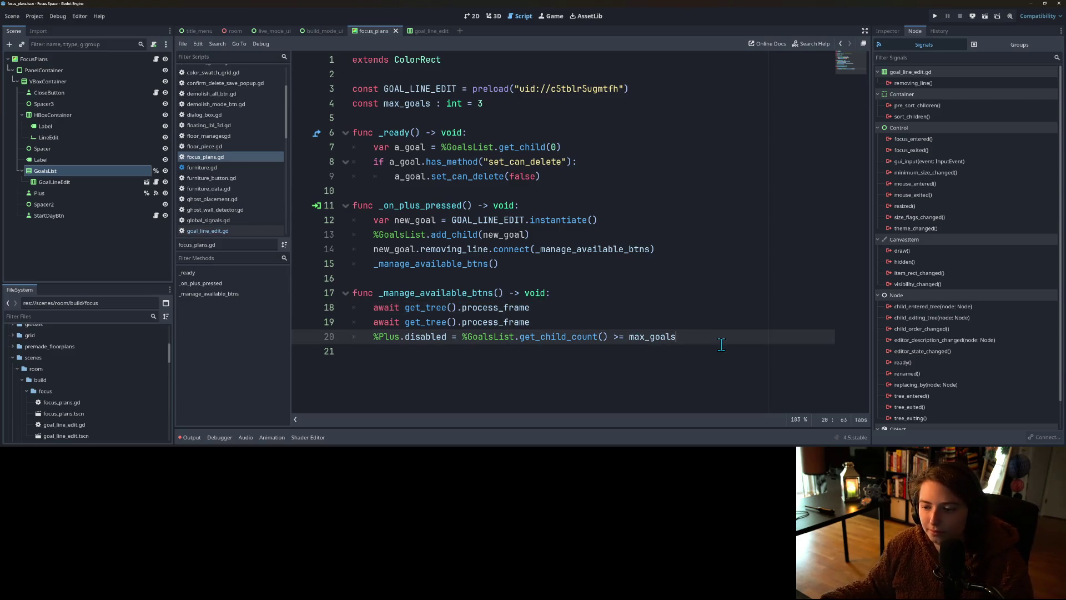
key(Return)
Step: Add var can_delete = %GoalsList.get_child_count() > min_goals to _manage_available_btns
text(if)
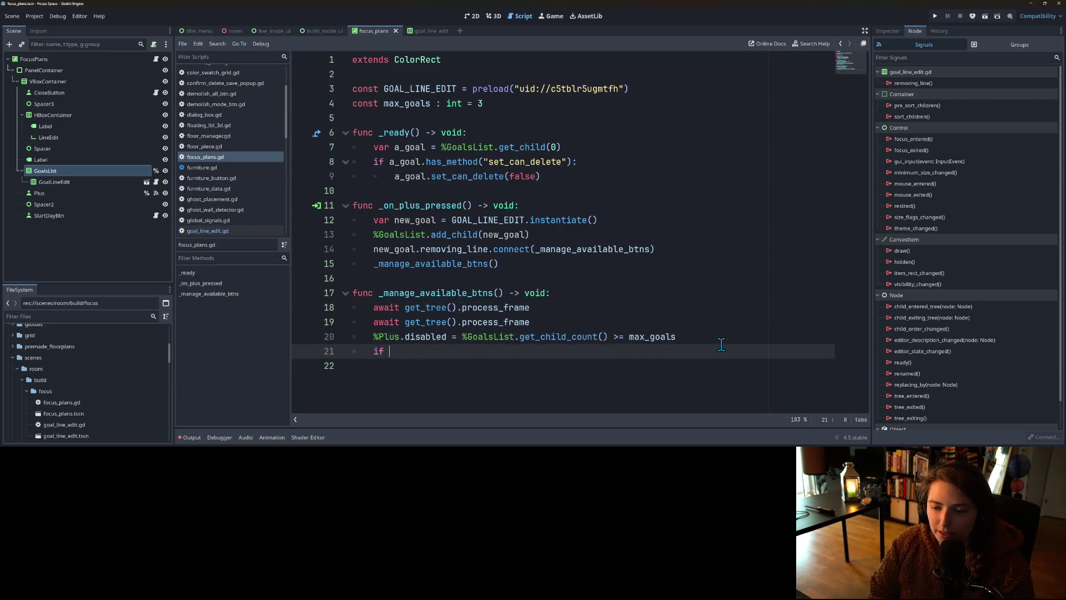
drag(464, 338, 607, 337)
key(ctrl+c)
click(565, 352)
key(ctrl+v)
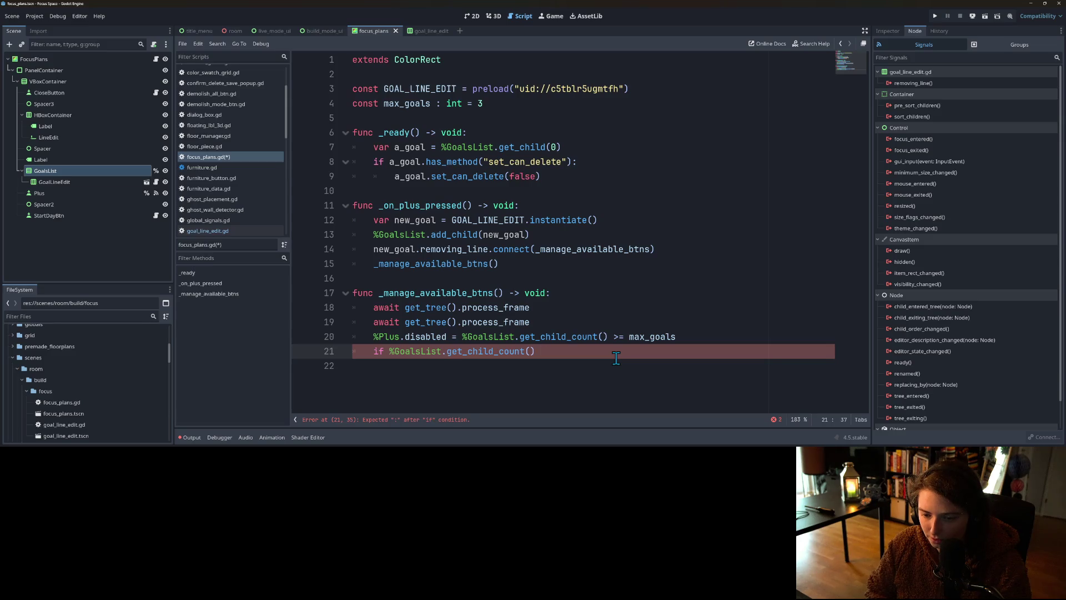
double_click(380, 348)
text(var can)
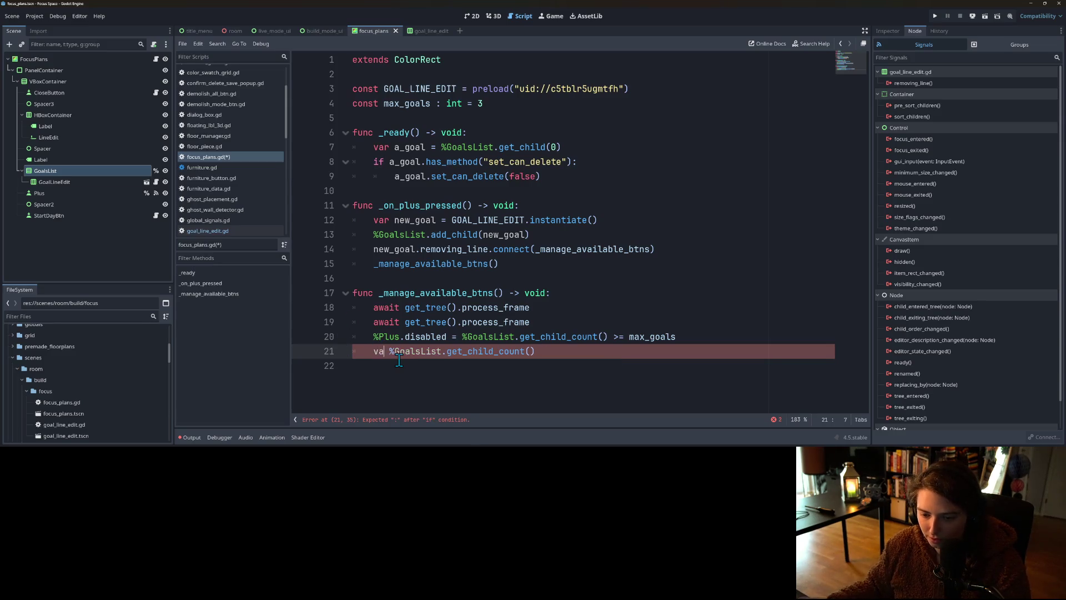
text(_delete =)
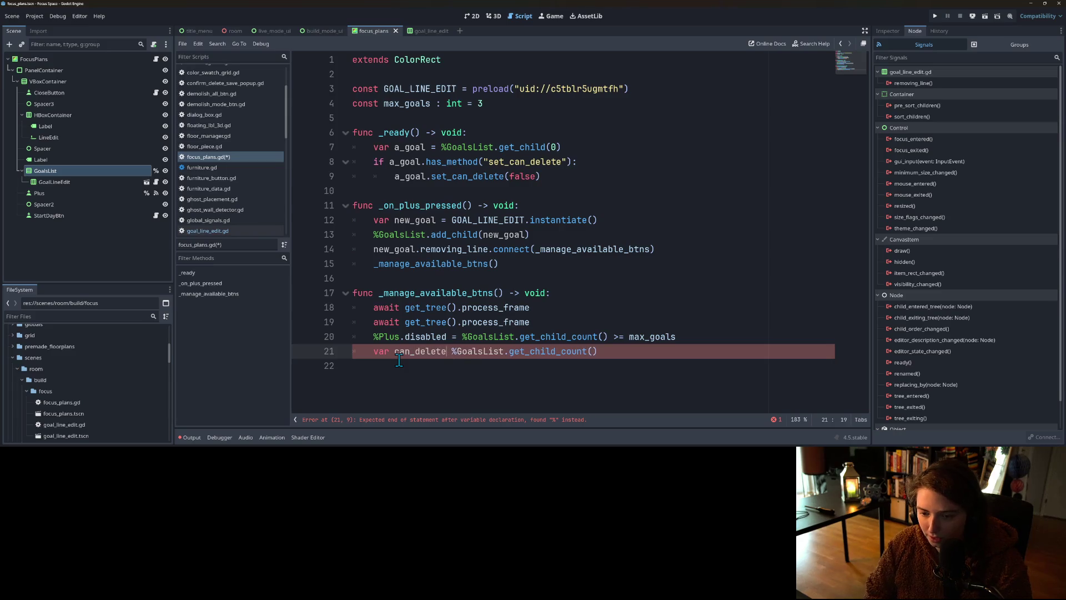
click(646, 356)
text(min_goals)
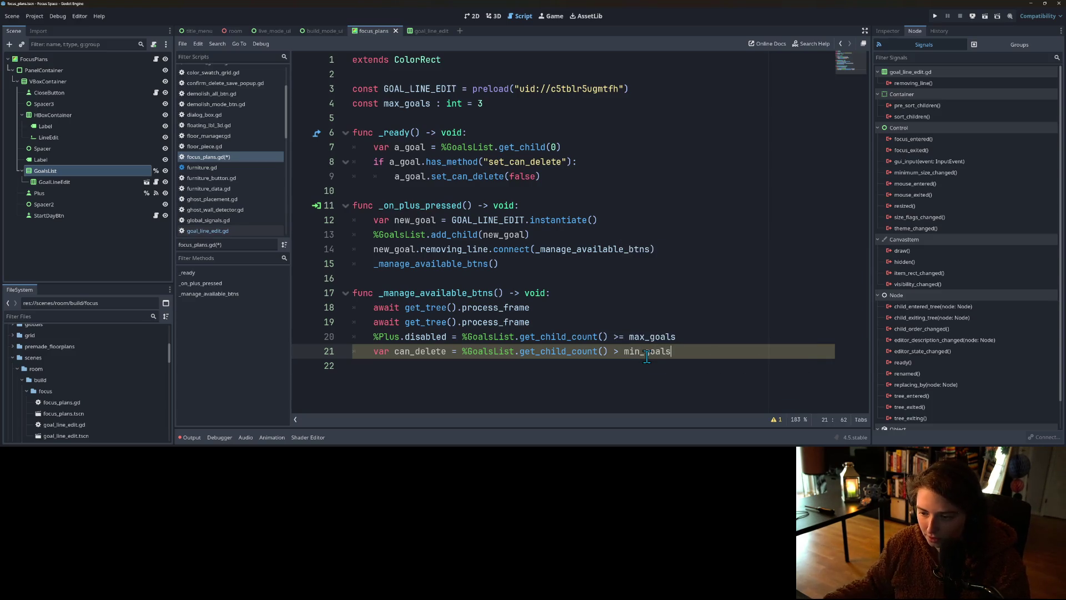
Step: Declare a min_goals constant of 1 below the preload constant
double_click(647, 352)
click(664, 89)
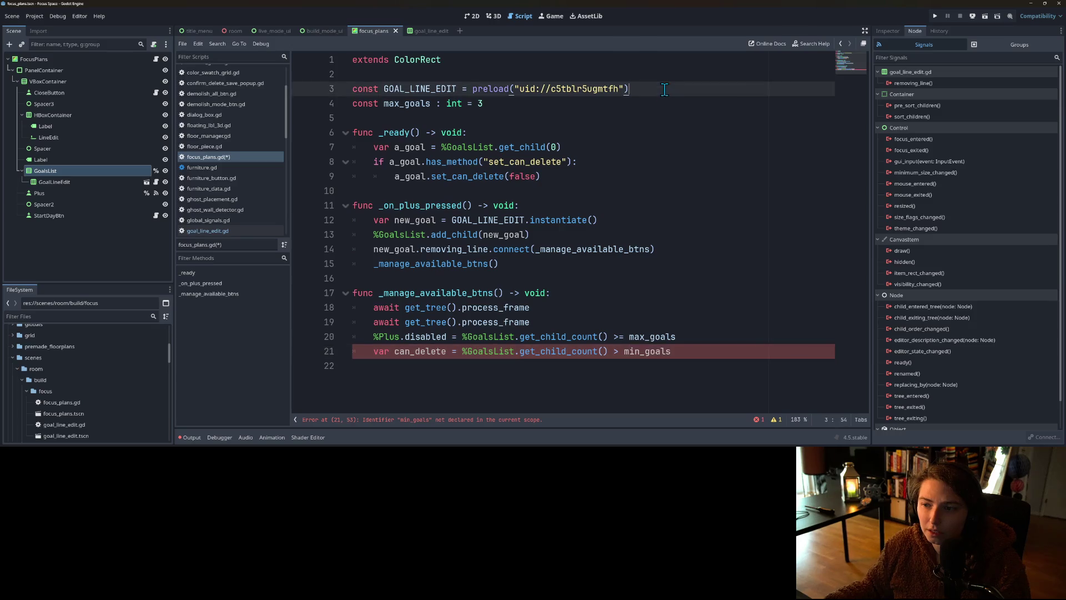
key(Return)
text(co)
key(BackSpace)
key(BackSpace)
key(BackSpace)
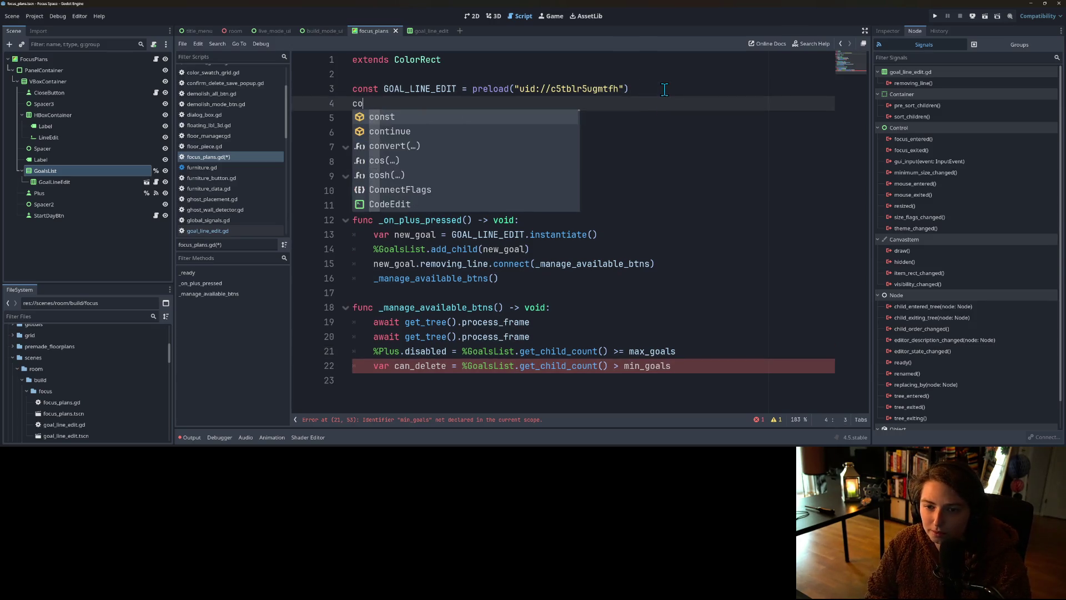
text(nst min_goals :)
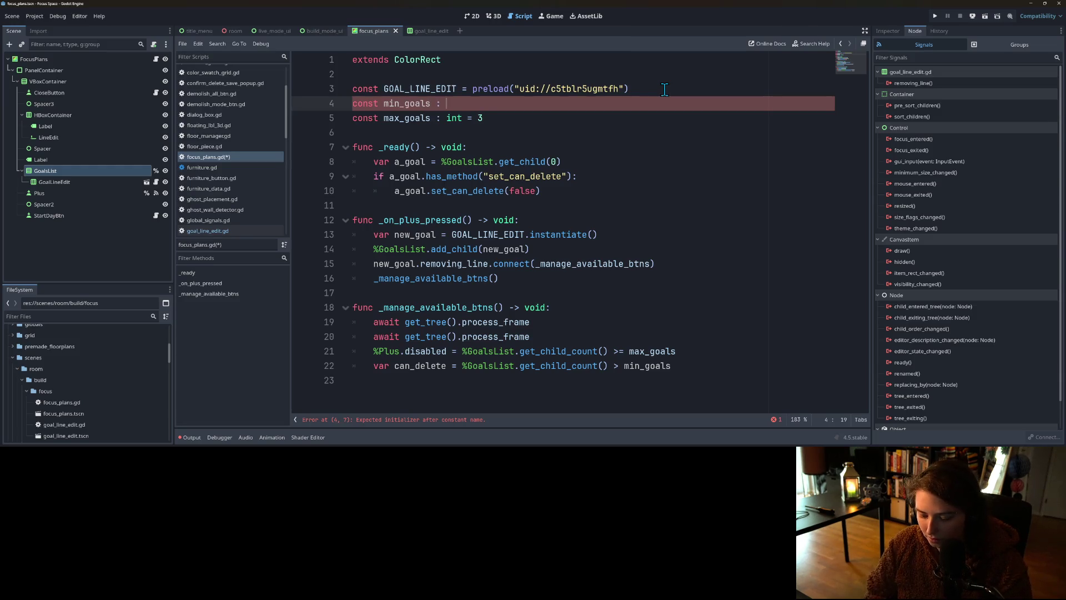
text( 1)
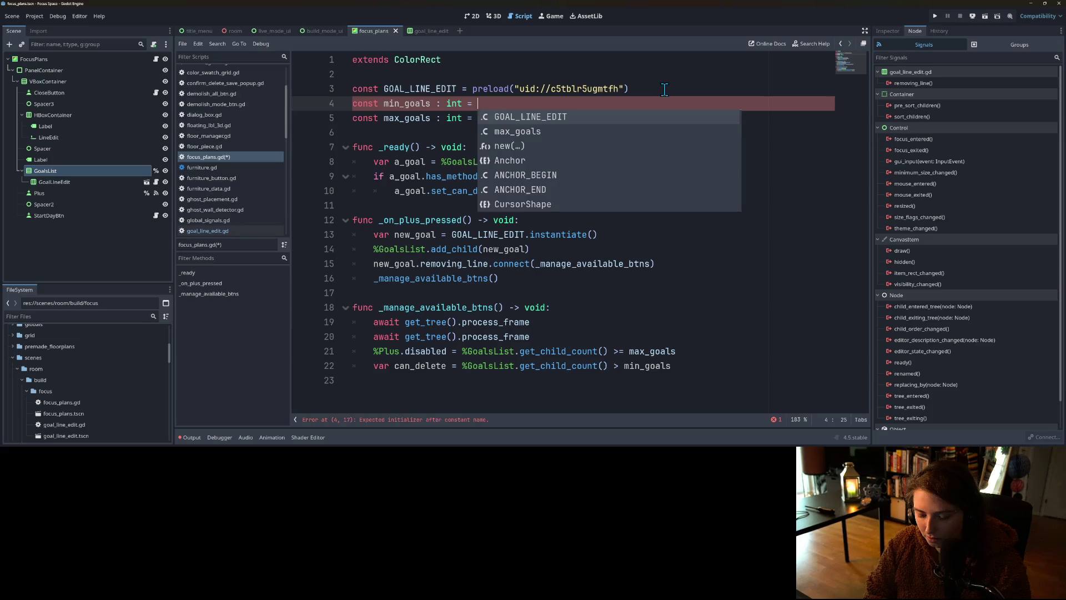
click(699, 367)
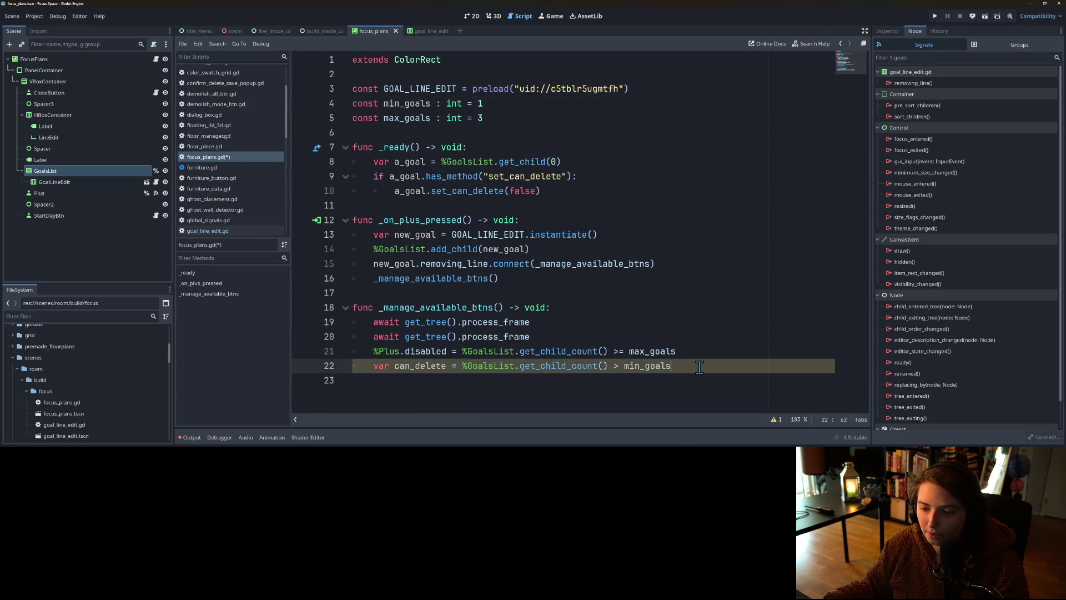
key(Return)
text(for a)
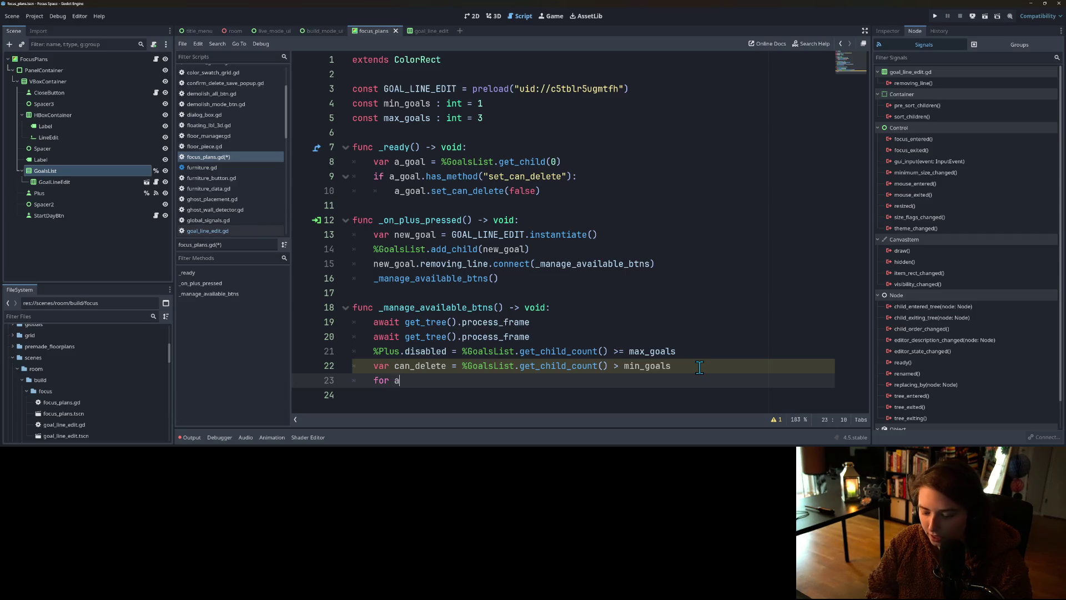
Step: Write the loop header 'for a_child in %GoalsList.get_children():' and open its body
text(_child in)
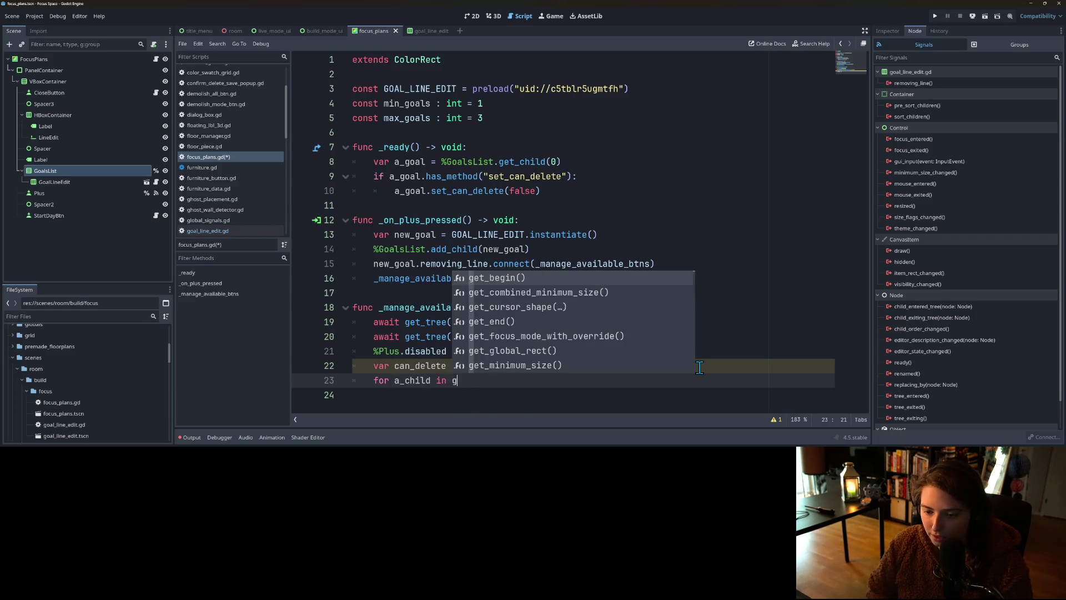
mouse_move(43, 182)
mouse_down()
mouse_move(475, 378)
mouse_move(111, 218)
mouse_move(109, 180)
mouse_move(75, 171)
mouse_move(550, 389)
mouse_move(555, 381)
mouse_up()
text(.)
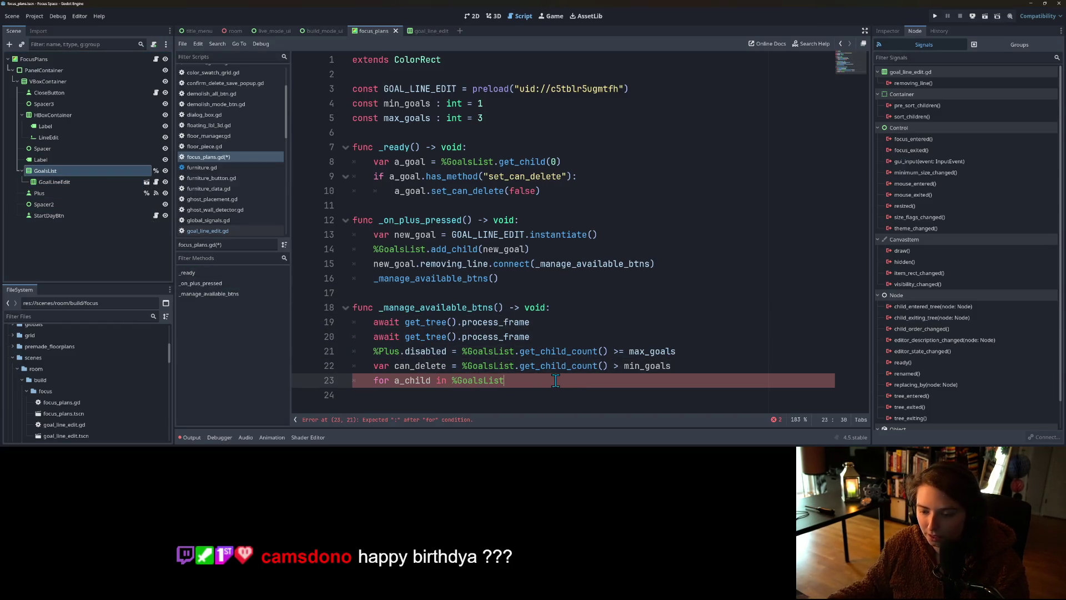
text(get_child)
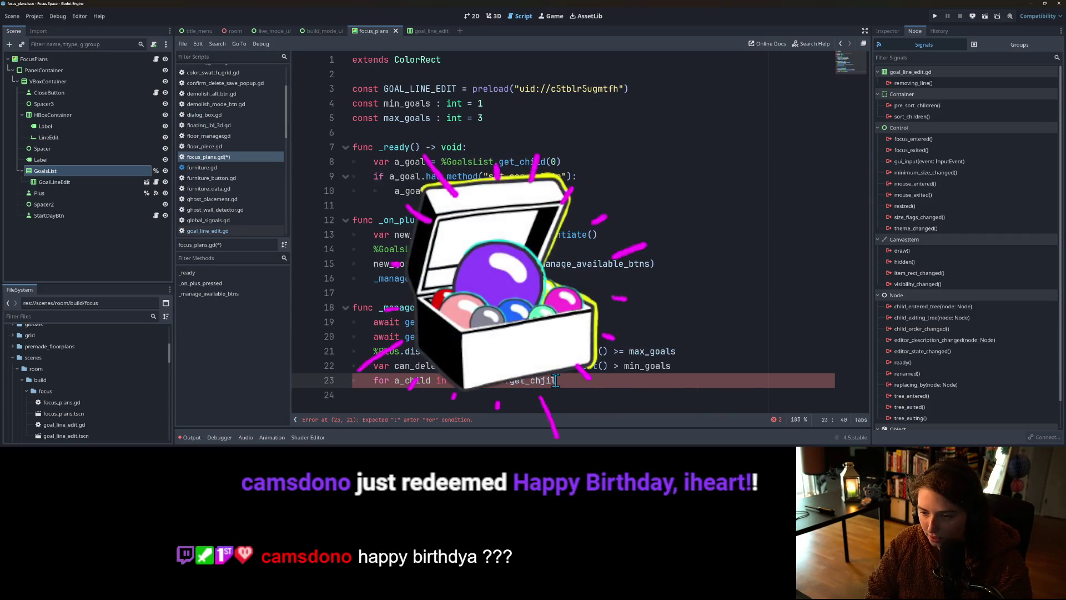
text(dren)
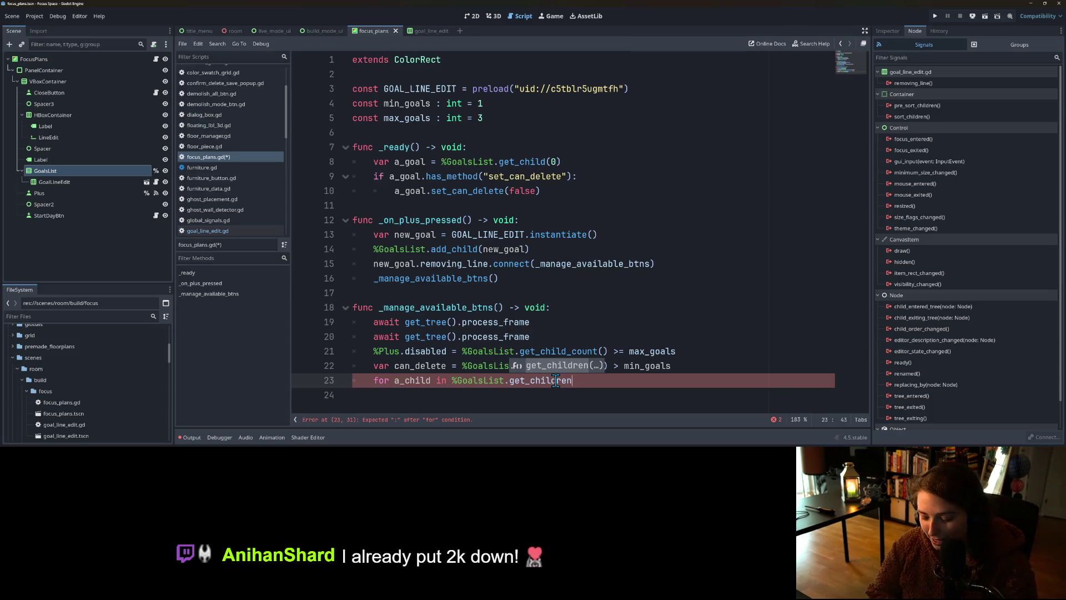
text(():)
key(Return)
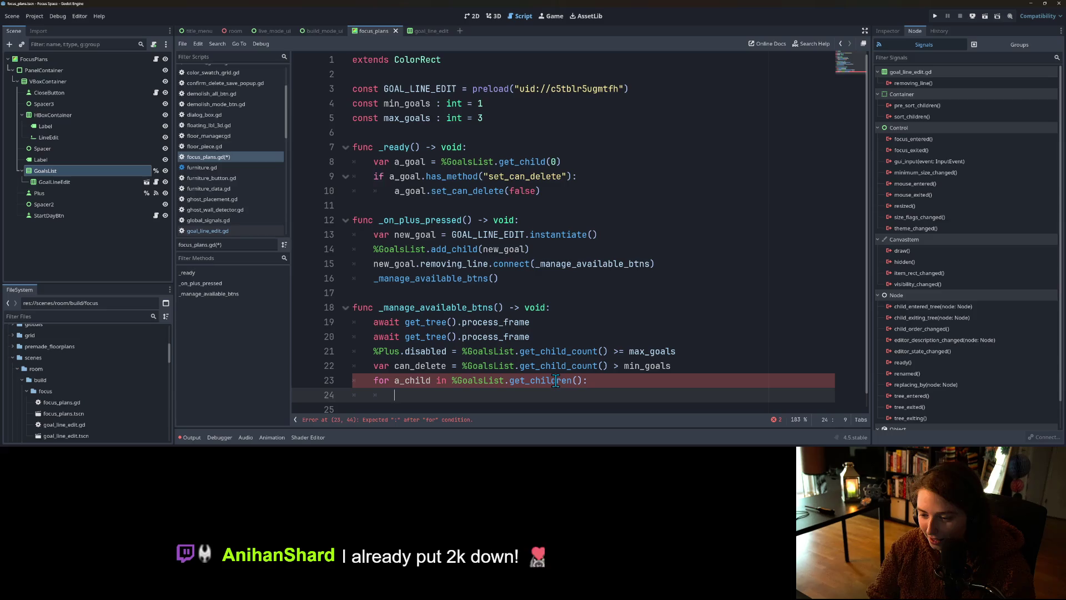
scroll(533, 339, down, 1)
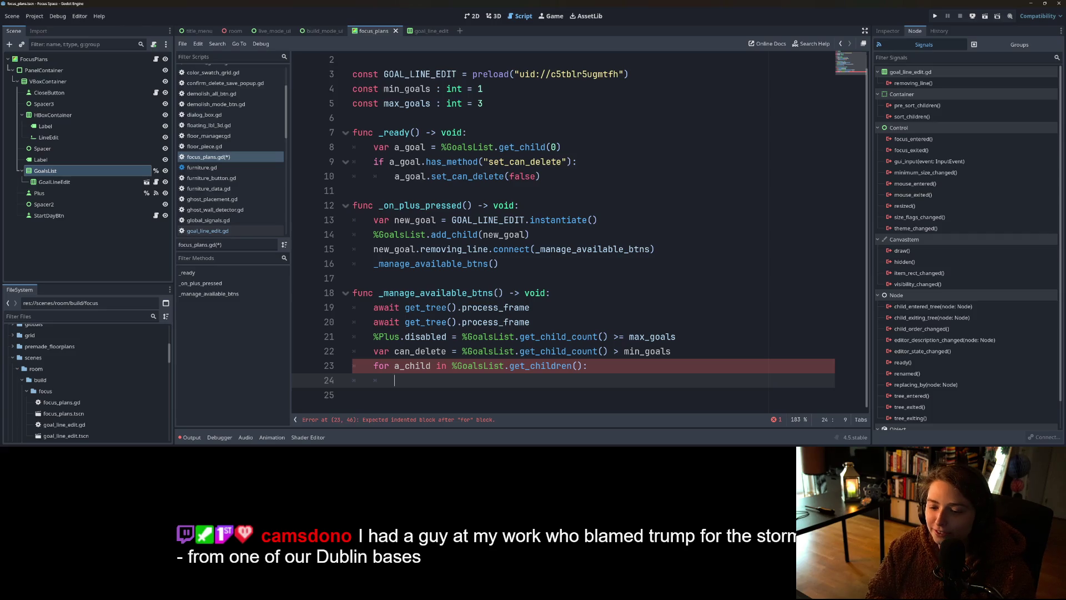
Step: Finish typing a_child in the loop and paste in the has_method/set_can_delete check copied from _ready
text(a_c)
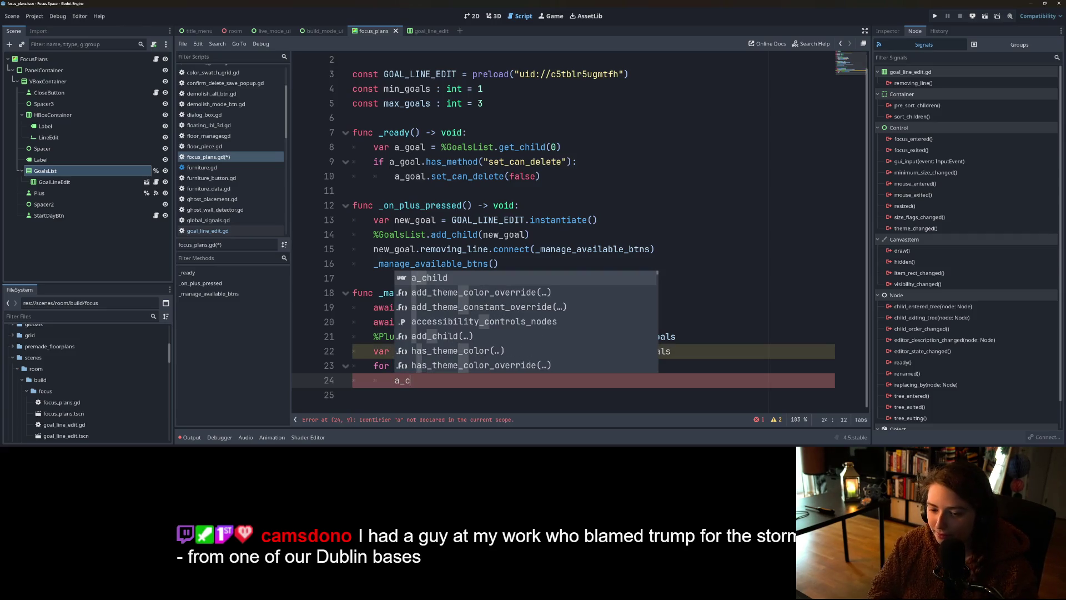
key(BackSpace)
key(BackSpace)
key(BackSpace)
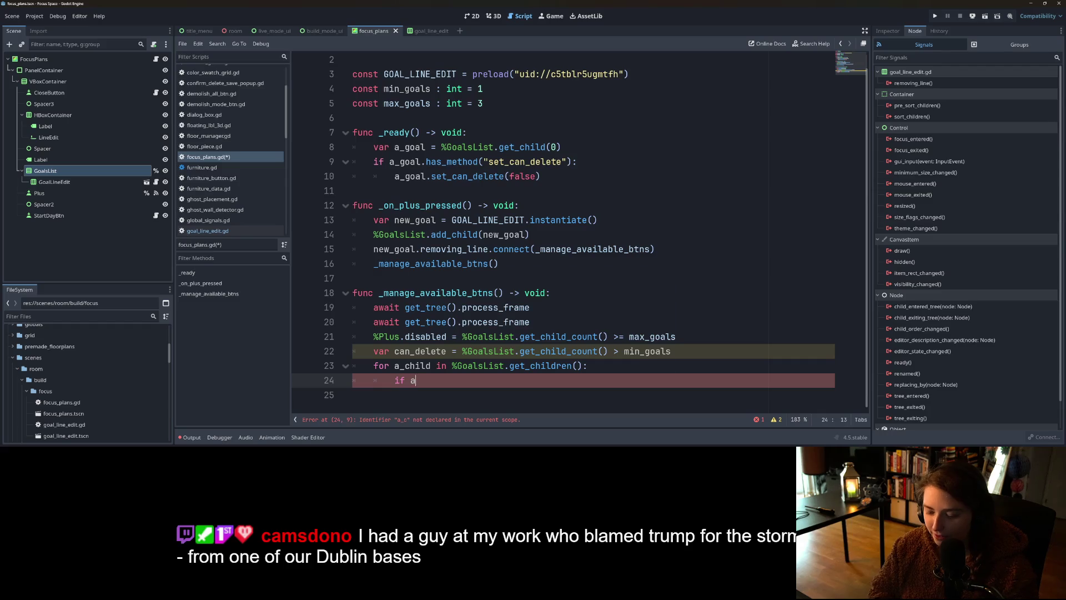
text(_child)
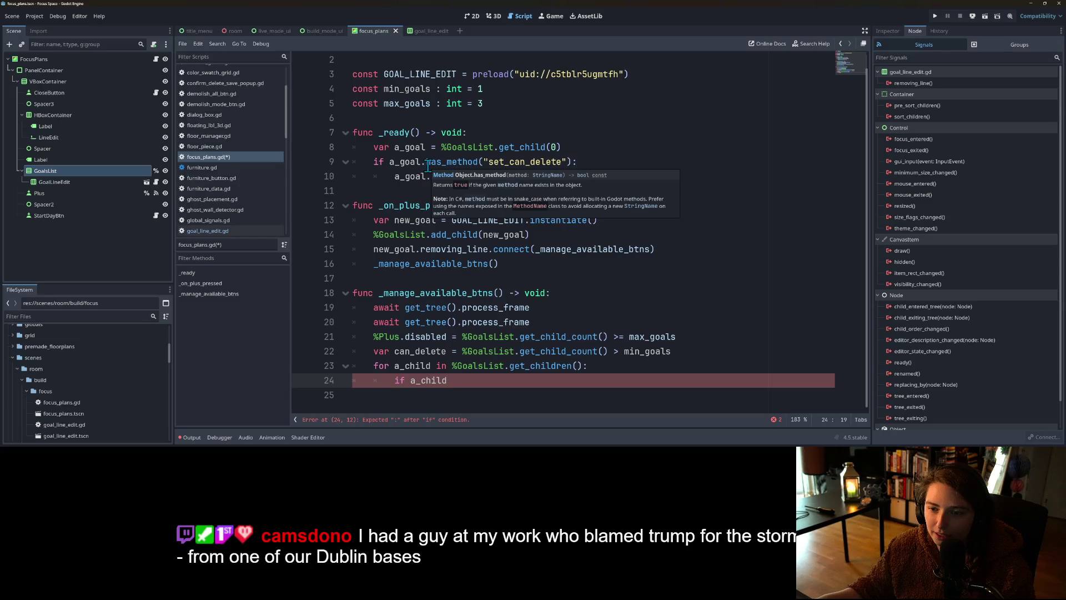
drag(422, 162, 548, 176)
key(ctrl+c)
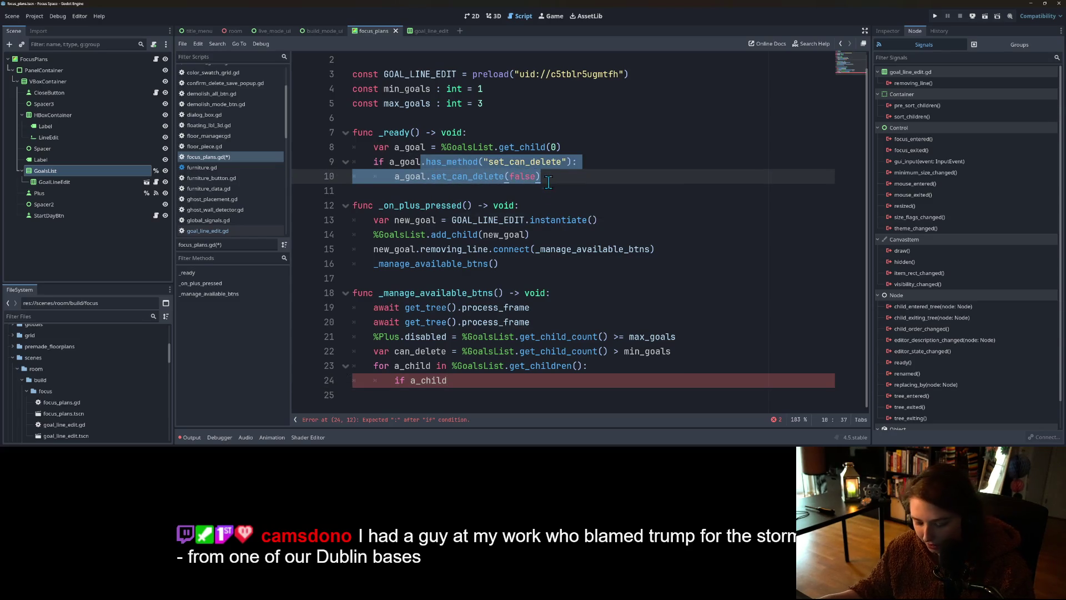
click(498, 380)
key(ctrl+v)
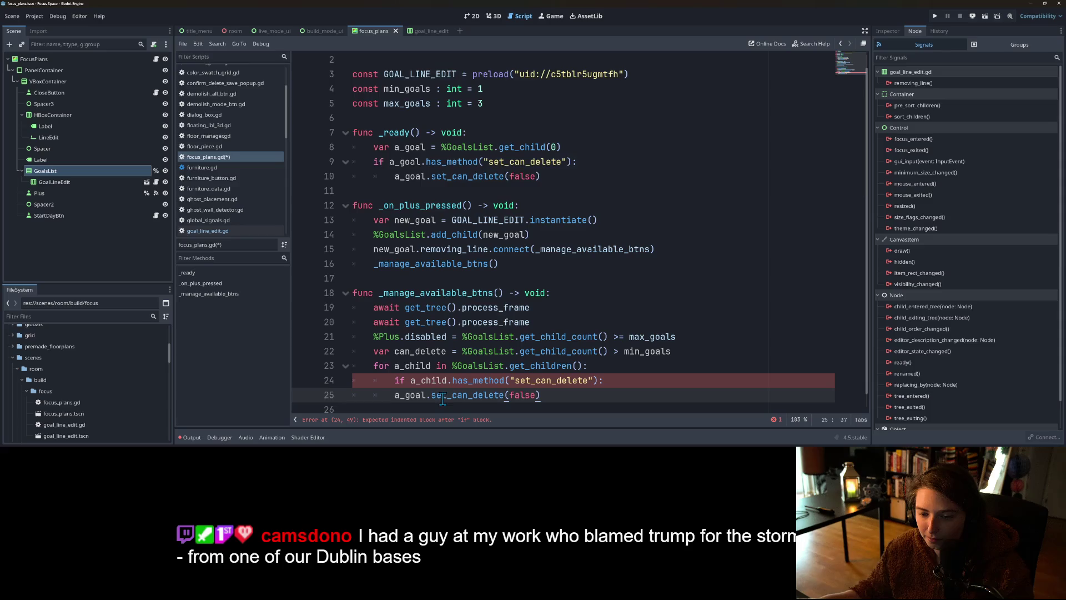
Step: Rename a_child to a_goal in the pasted lines and indent set_can_delete under the if
scroll(435, 381, down, 1)
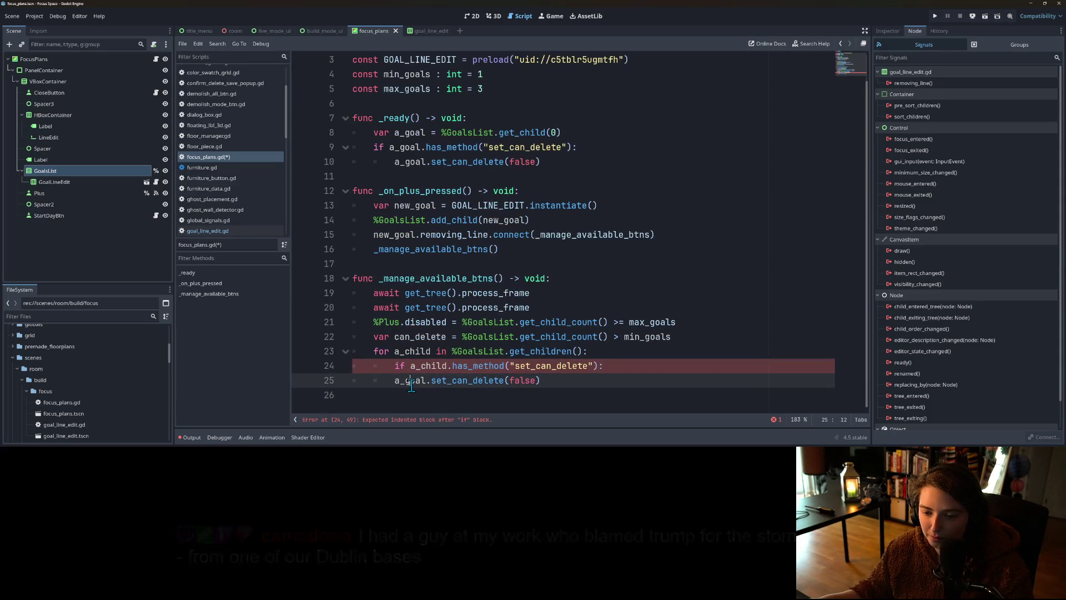
double_click(424, 355)
text(a_goal)
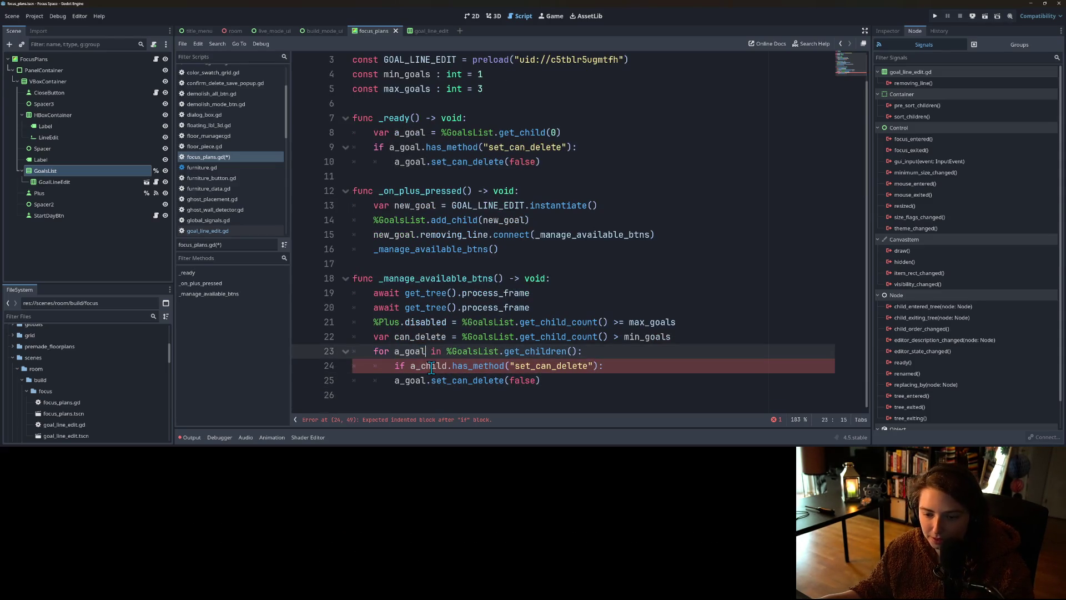
double_click(425, 365)
text(a_goal)
click(588, 384)
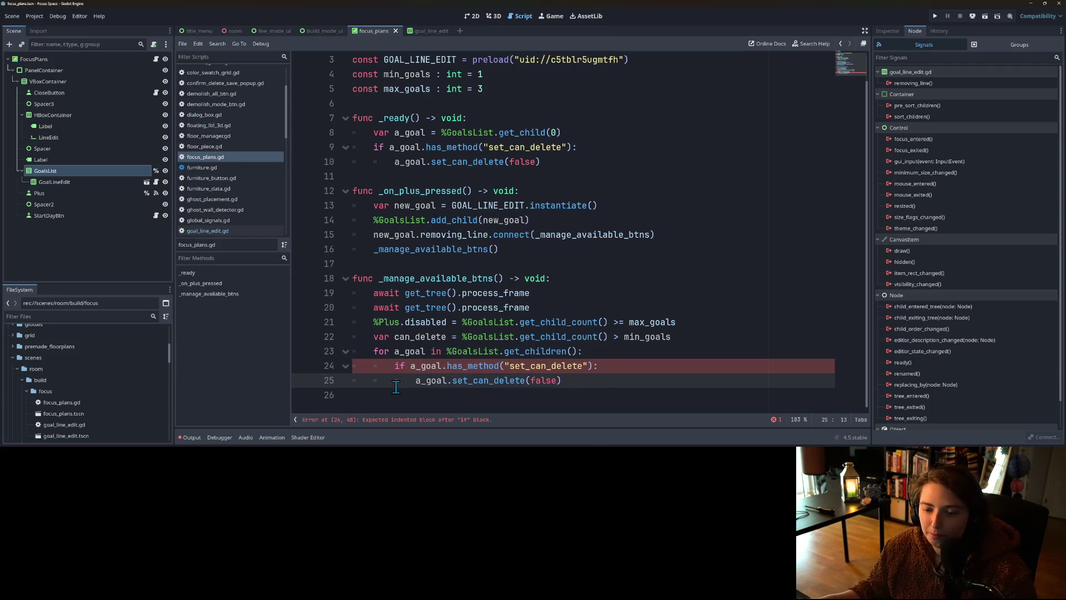
key(Tab)
Step: Replace the false argument of set_can_delete with can_delete, checking the min_goals description
click(611, 370)
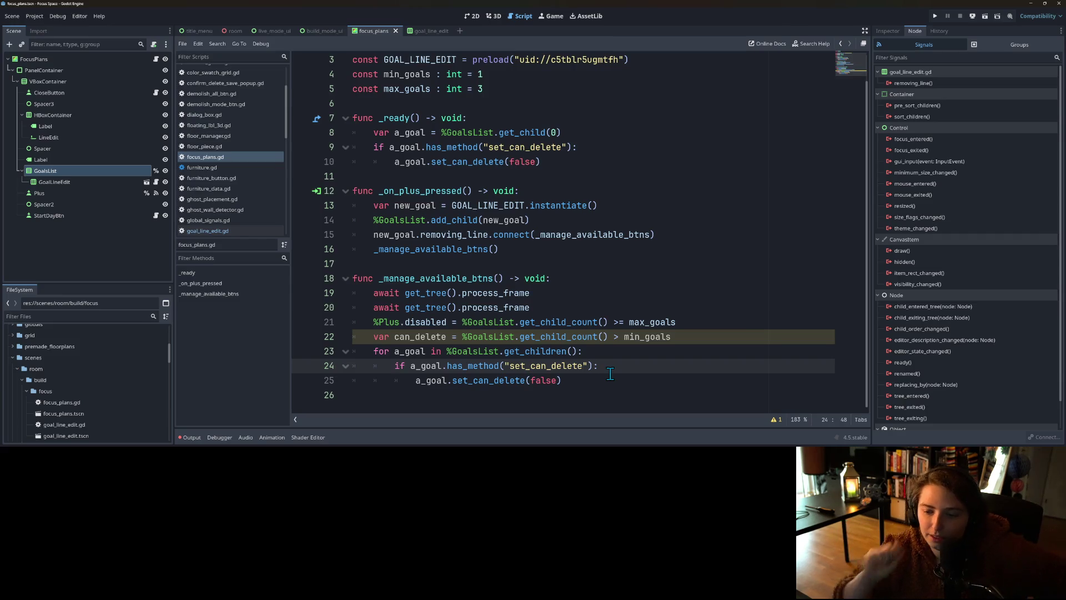
click(428, 337)
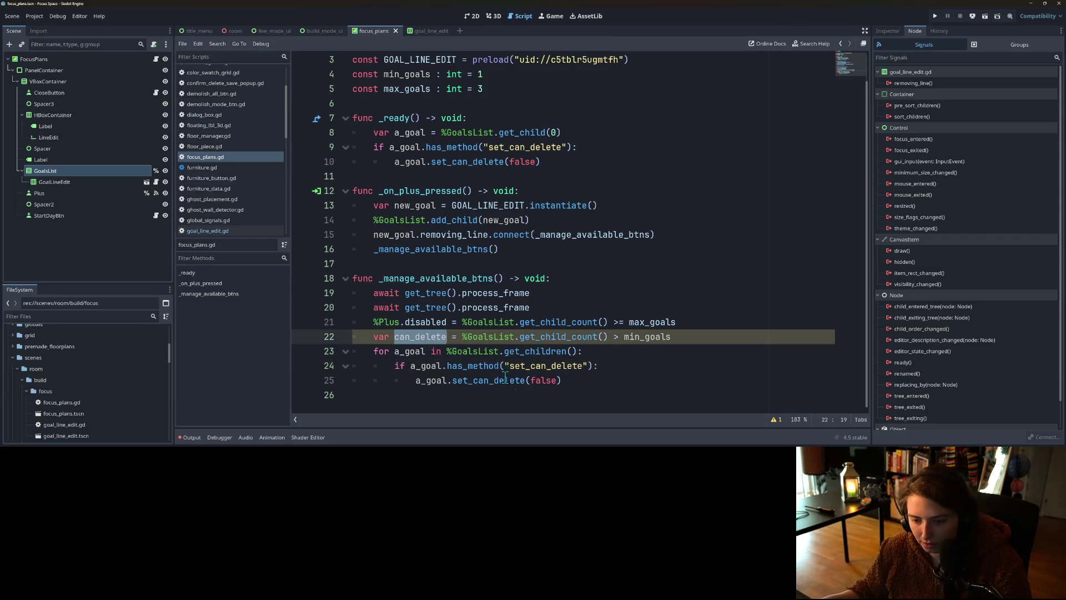
click(541, 383)
double_click(542, 383)
key(ctrl+v)
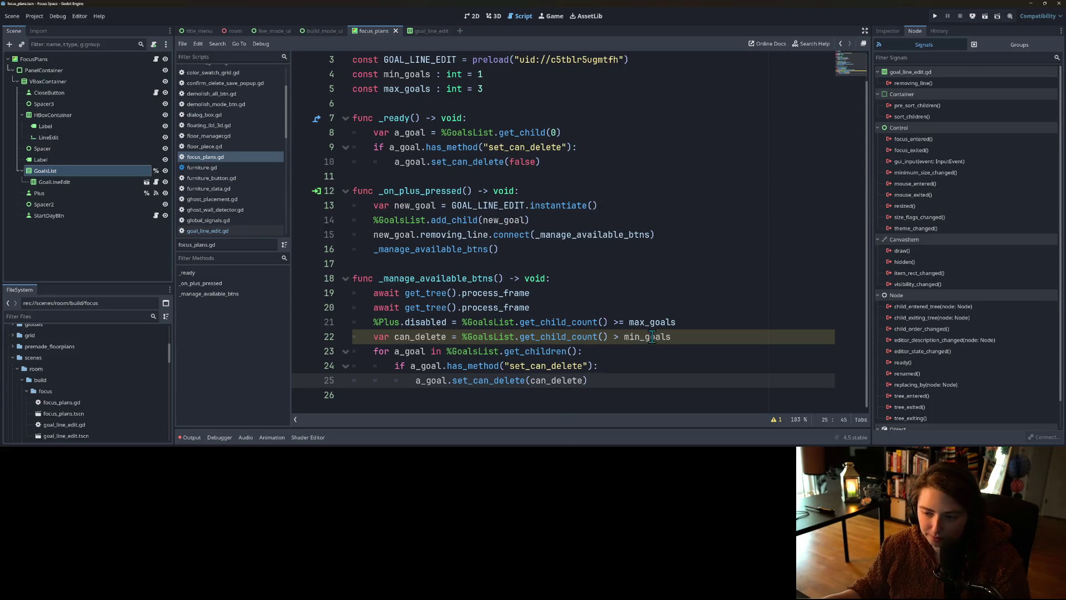
click(657, 337)
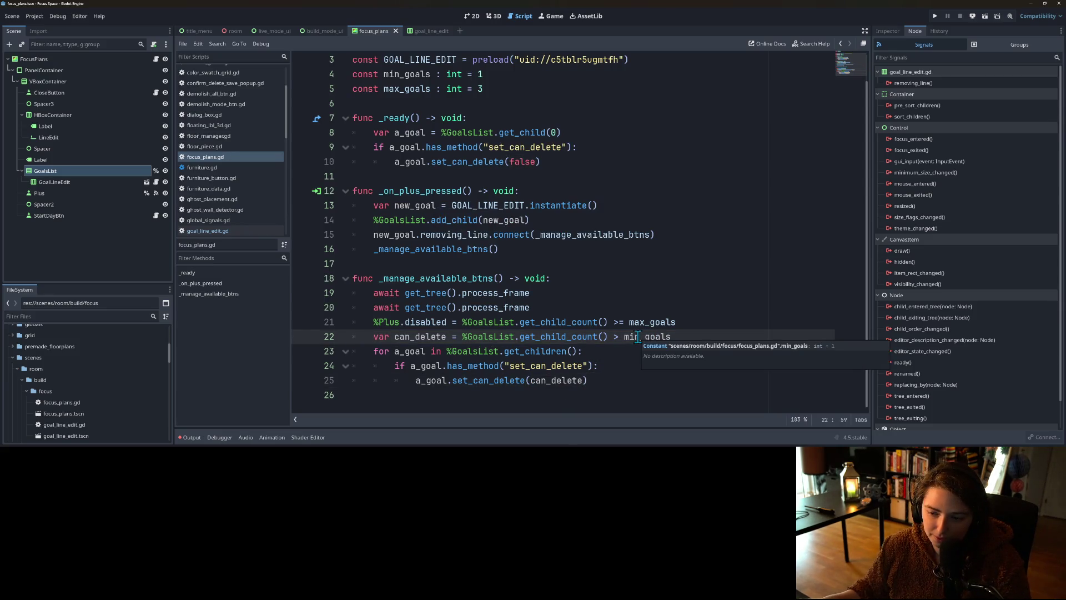
click(700, 336)
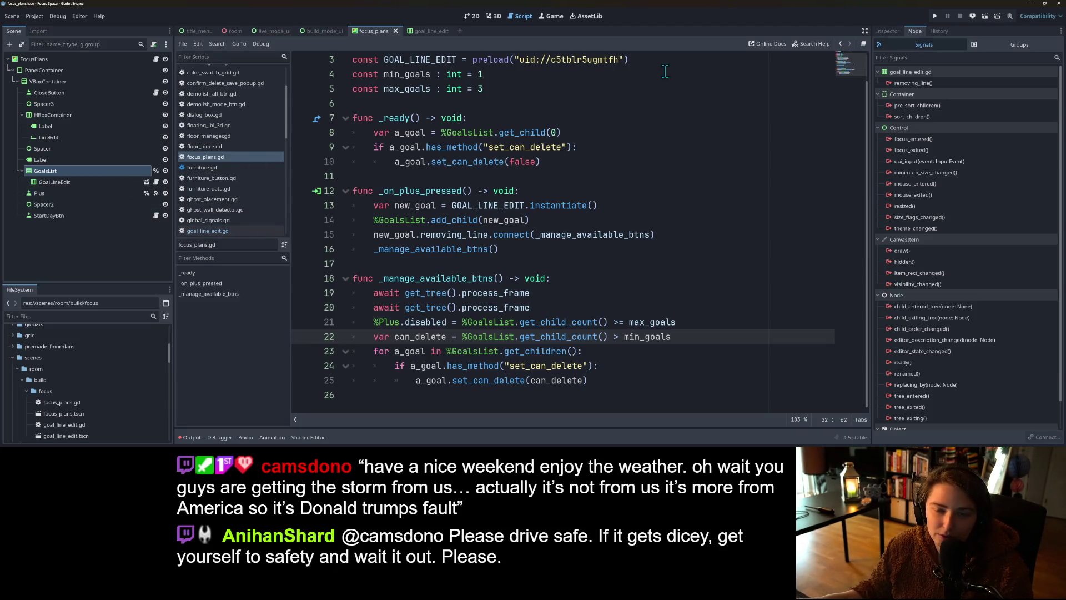
click(935, 16)
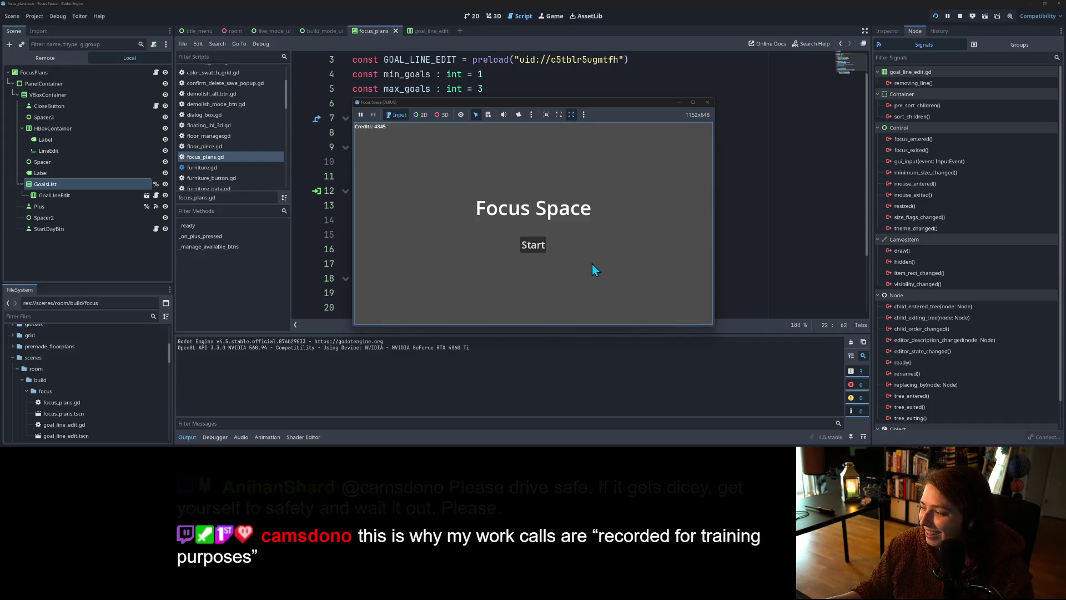
Step: From the title screen, delete the my_save1 save, open my_save, then stop the game
click(537, 247)
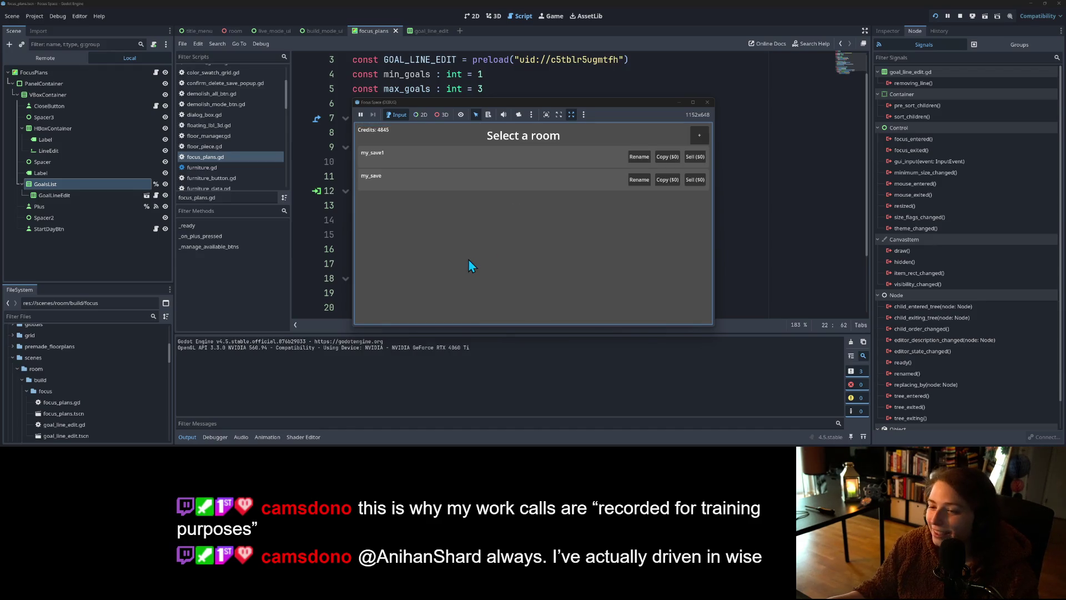
click(695, 160)
click(546, 234)
click(691, 160)
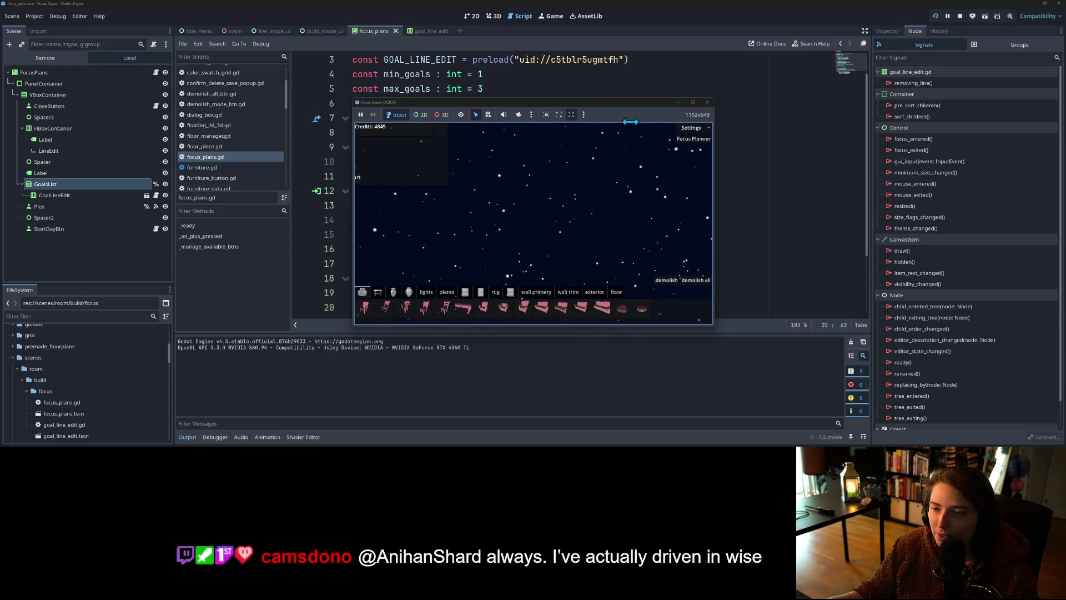
click(706, 102)
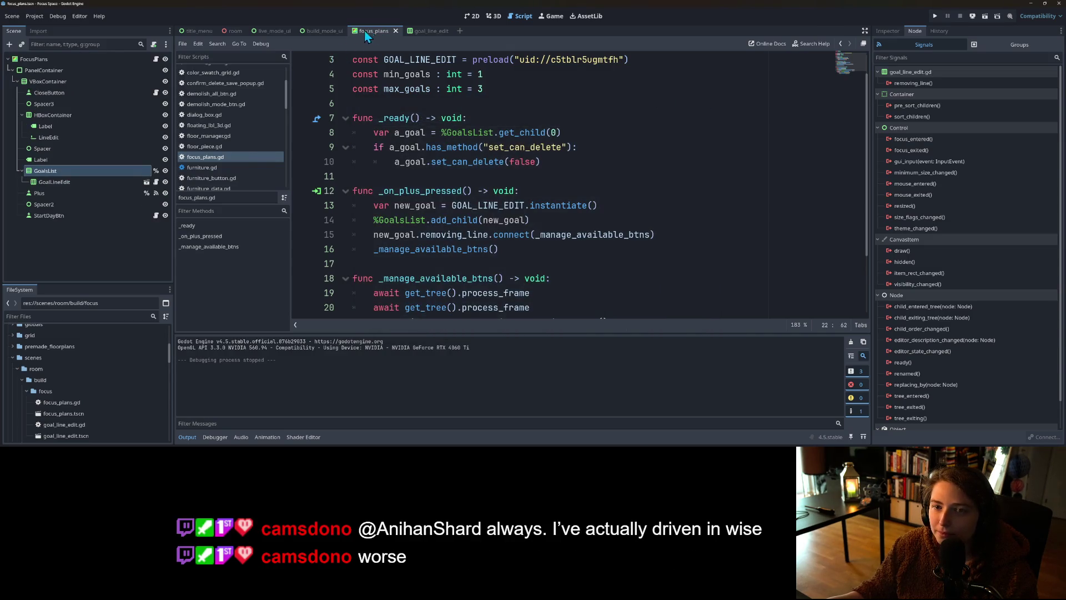
Step: In build_mode_ui, anchor the FocusPlans panel to fill the screen and save the scene
click(324, 30)
click(471, 15)
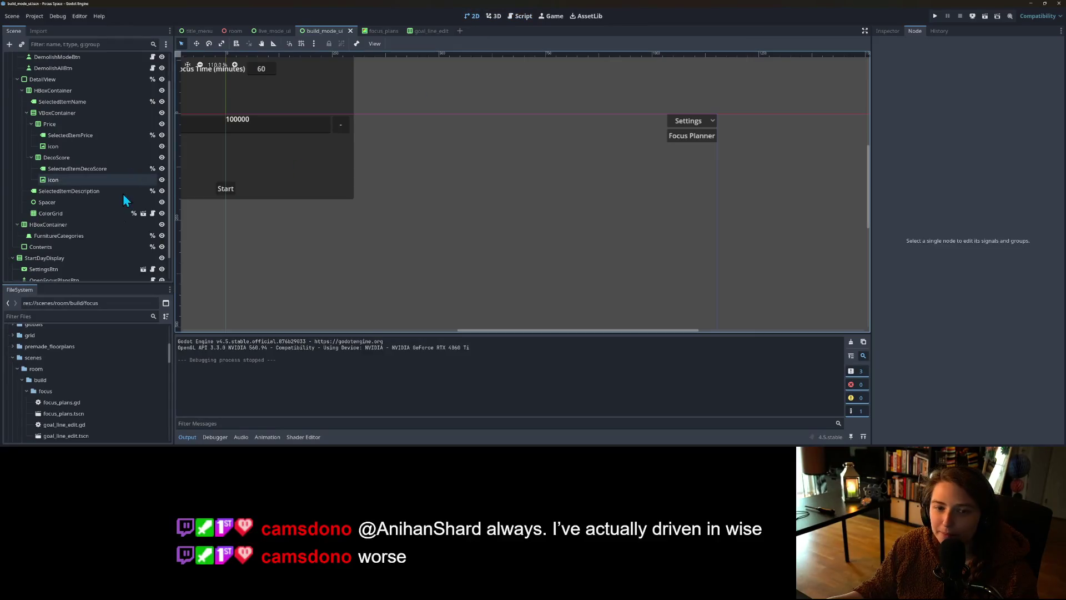
scroll(94, 232, down, 1)
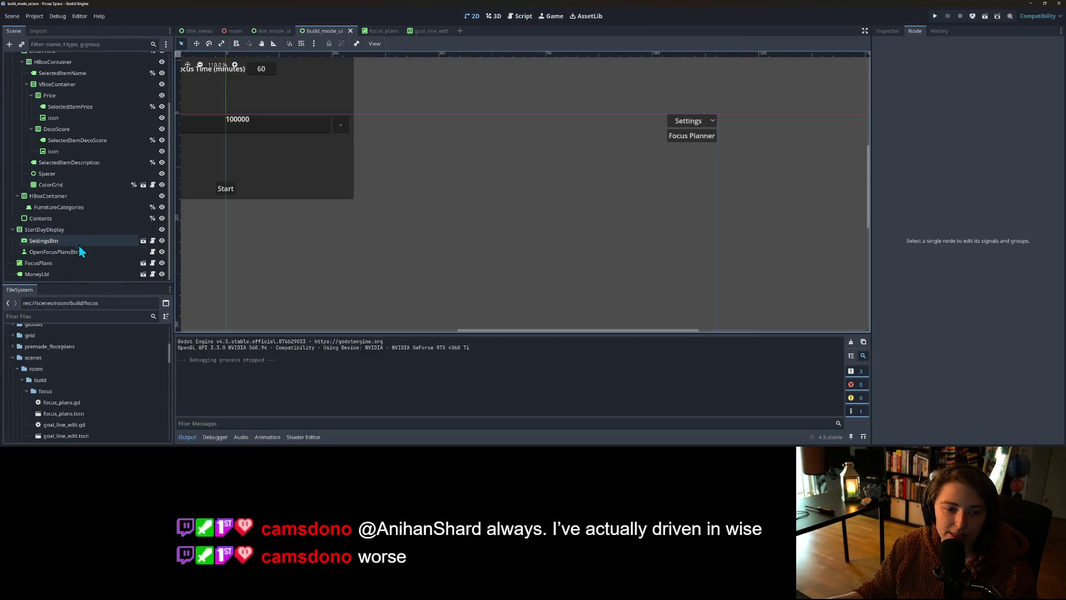
click(59, 261)
click(400, 44)
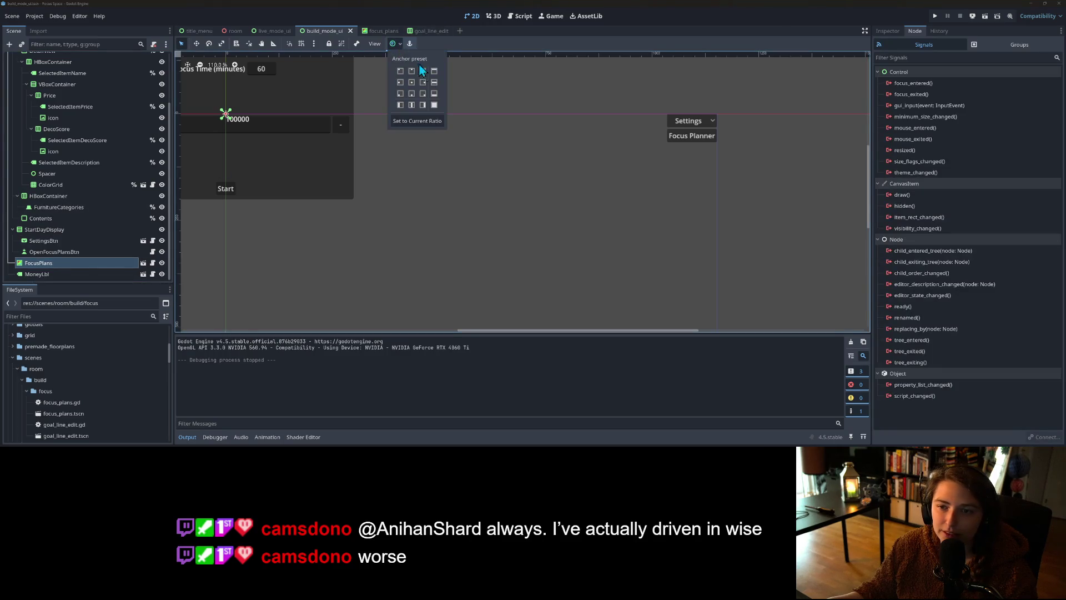
click(411, 82)
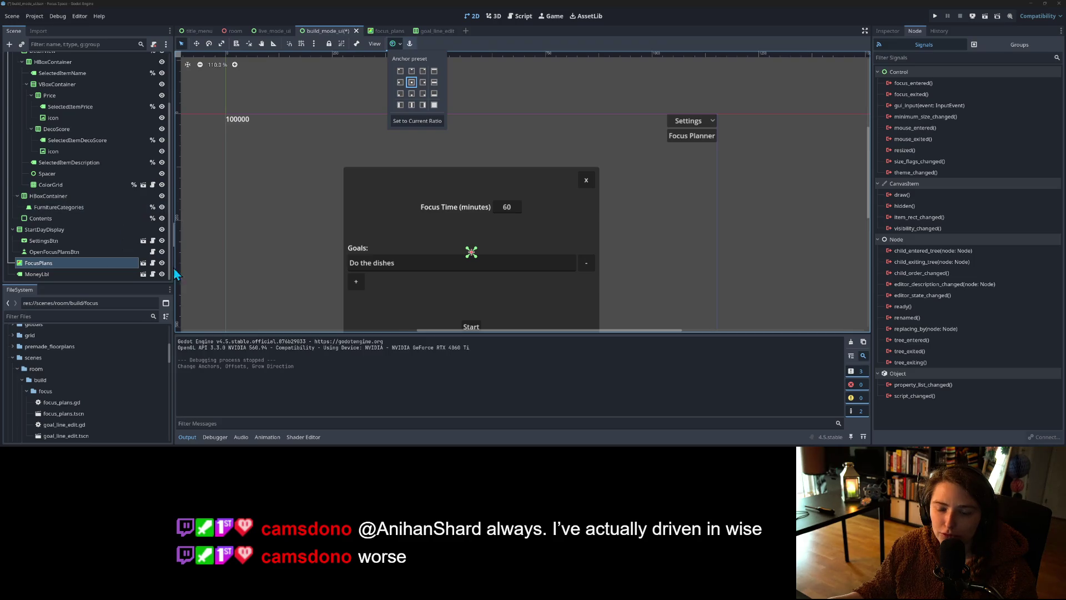
click(433, 105)
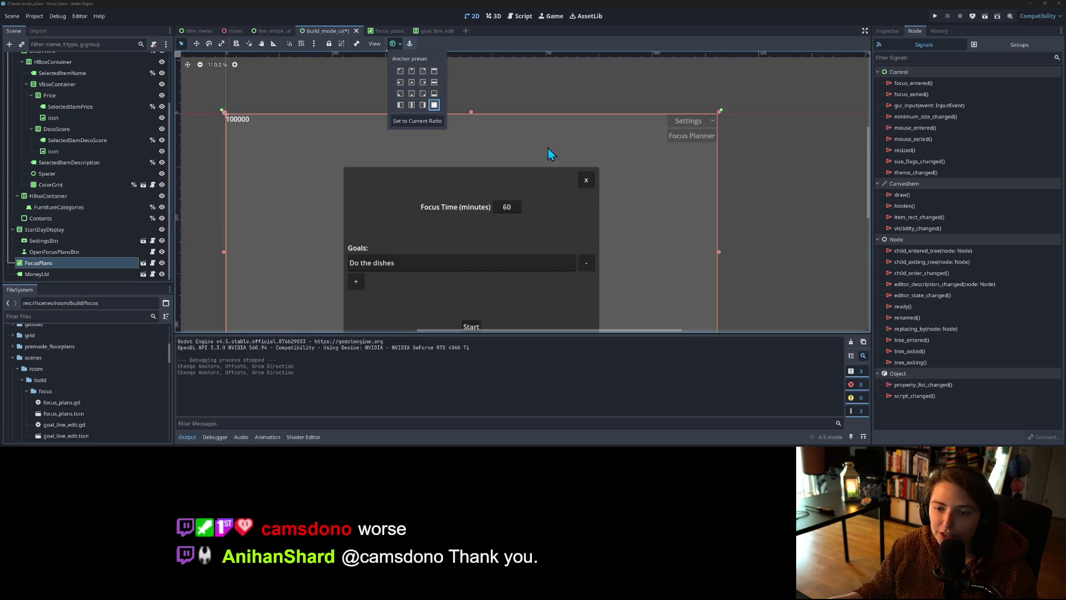
click(766, 178)
key(ctrl+s)
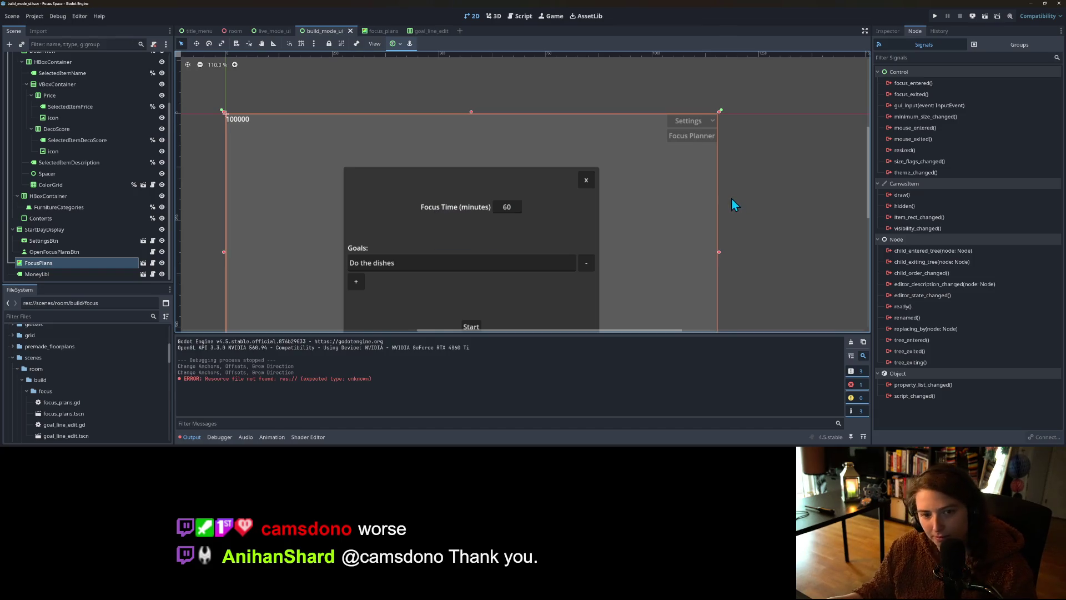
Step: Hide FocusPlans, save, and choose Project > Reload Current Project
click(161, 264)
key(ctrl+s)
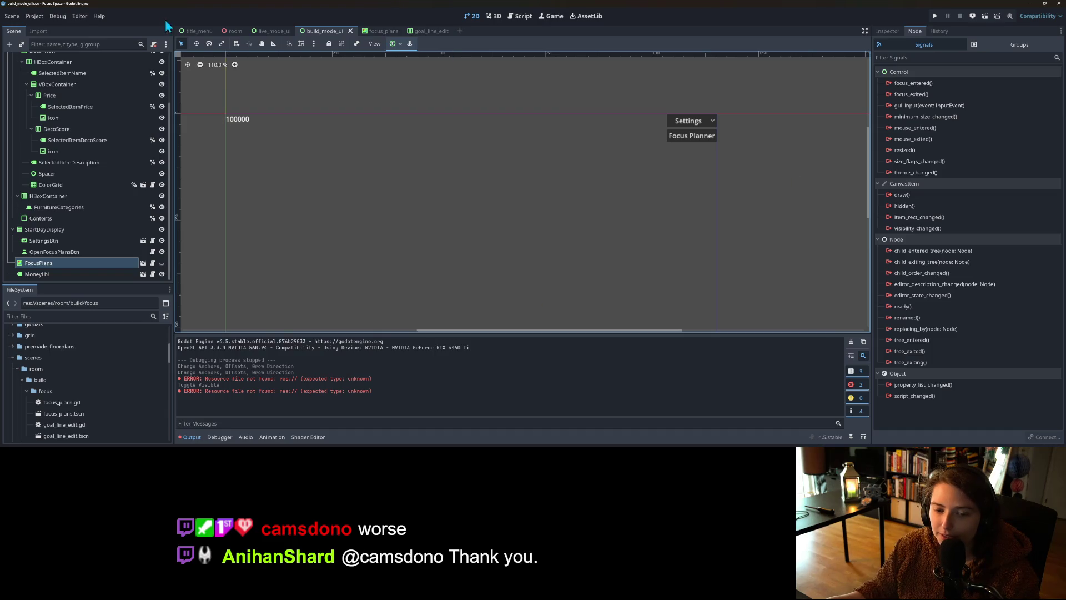
click(36, 17)
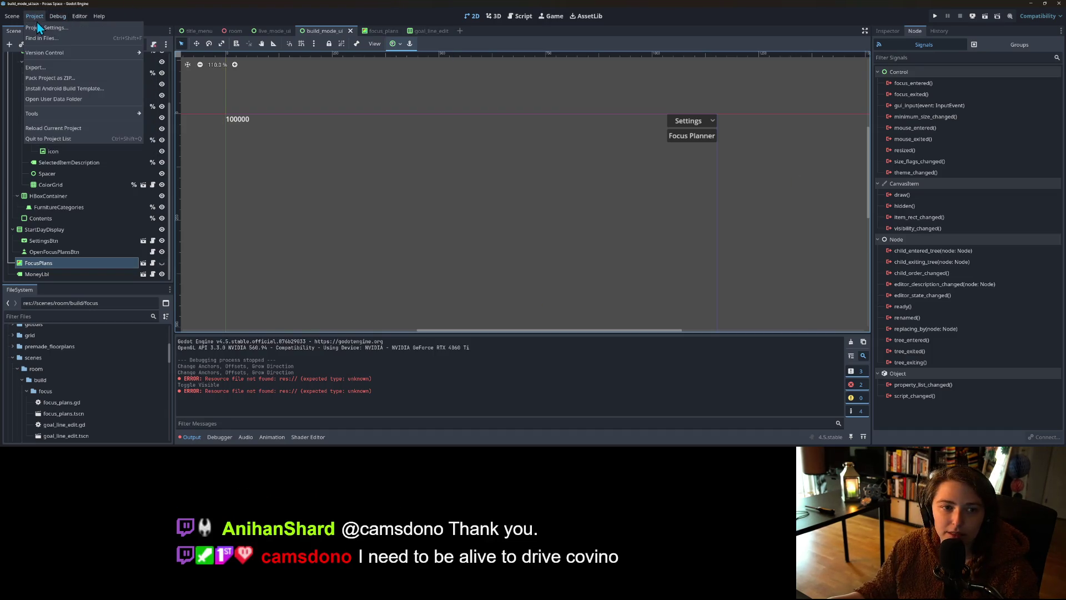
click(46, 128)
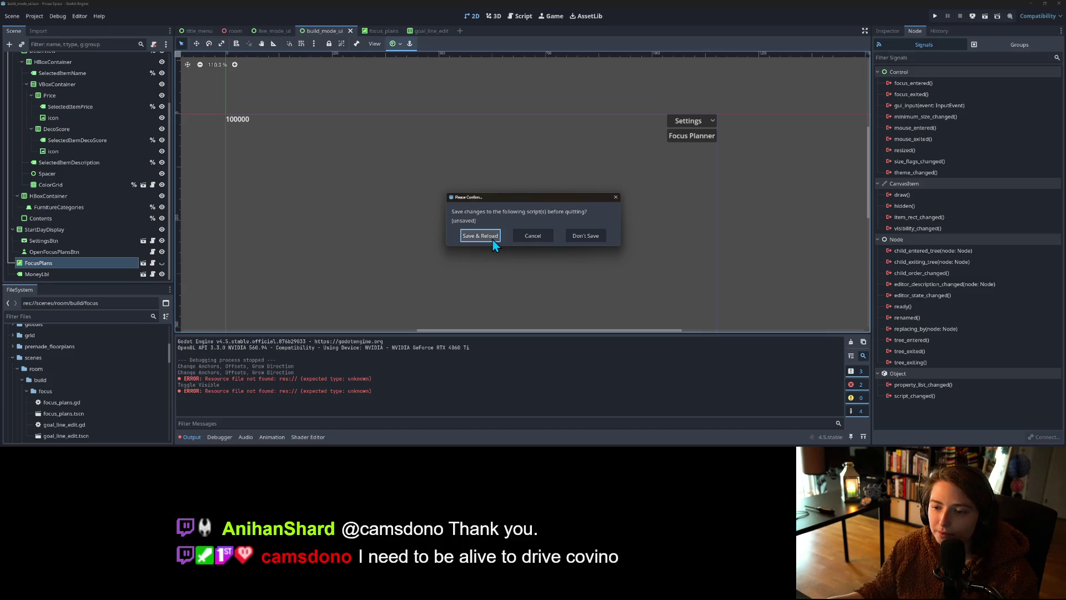
Step: Choose Don't Save to reload the project, then save the build_mode_ui scene
click(575, 240)
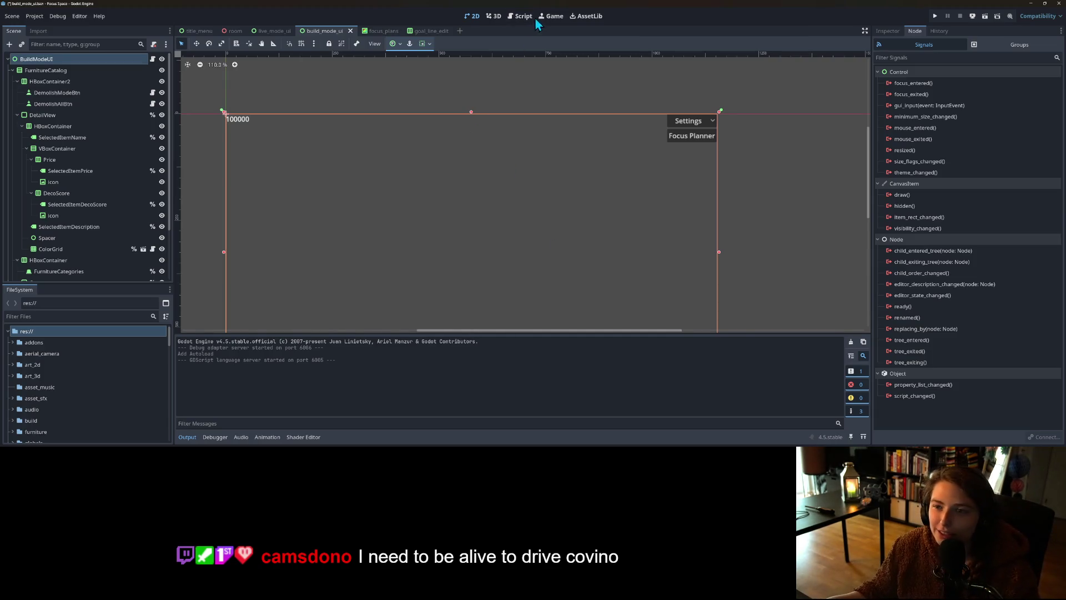
key(ctrl+s)
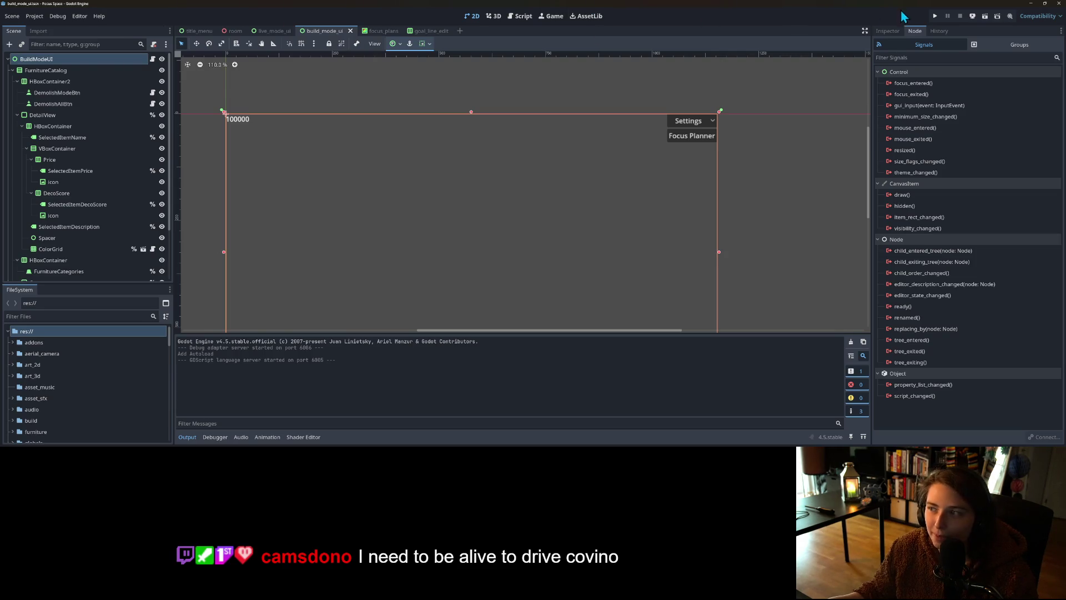
Step: Run the game with F5, press Start, and create and enter a new room save
click(891, 32)
key(F5)
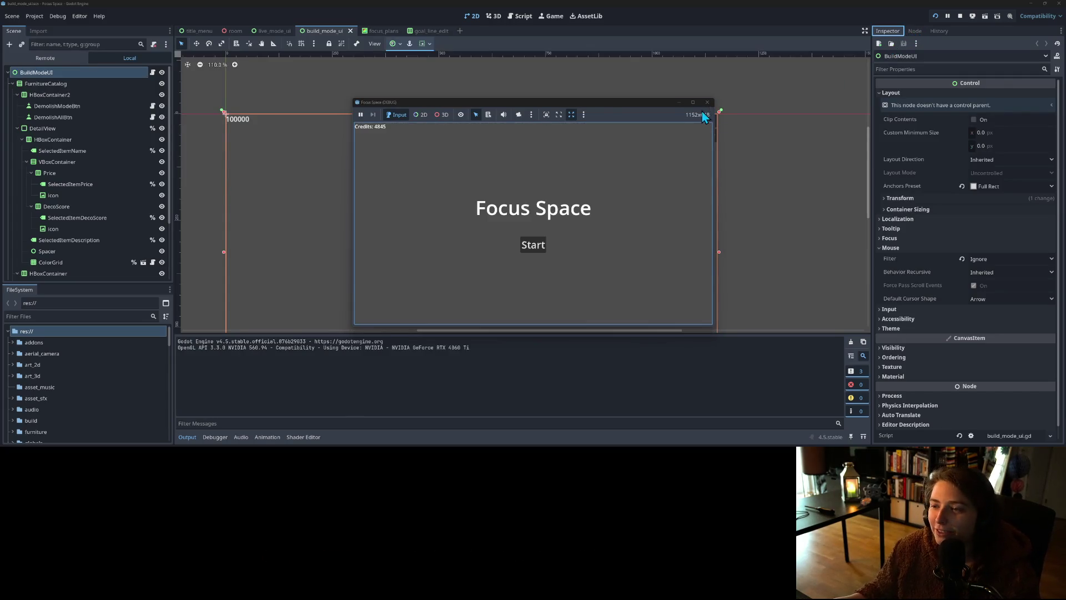
click(697, 102)
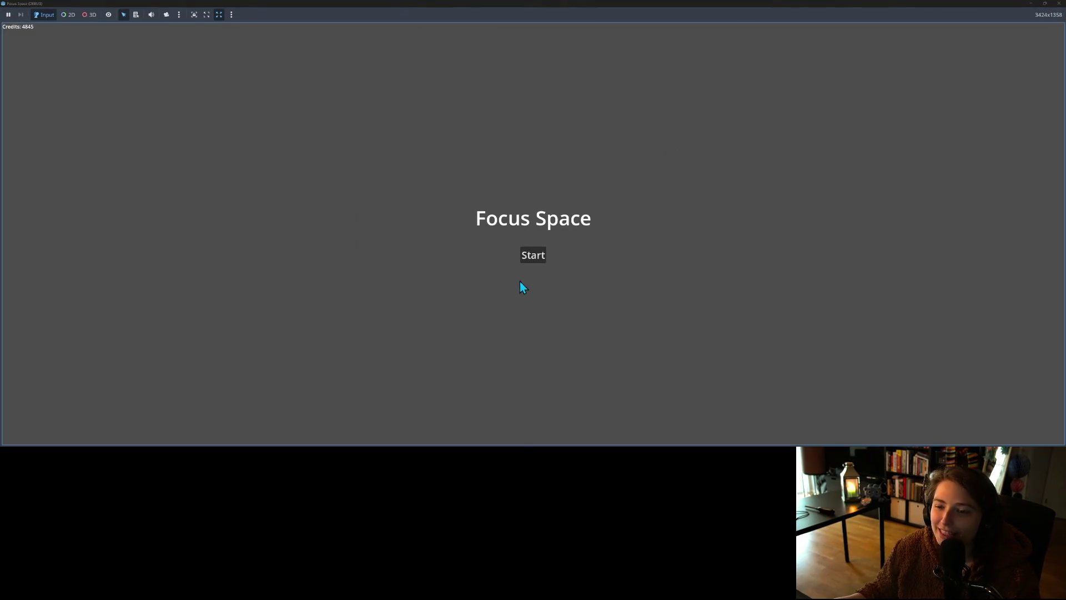
click(532, 256)
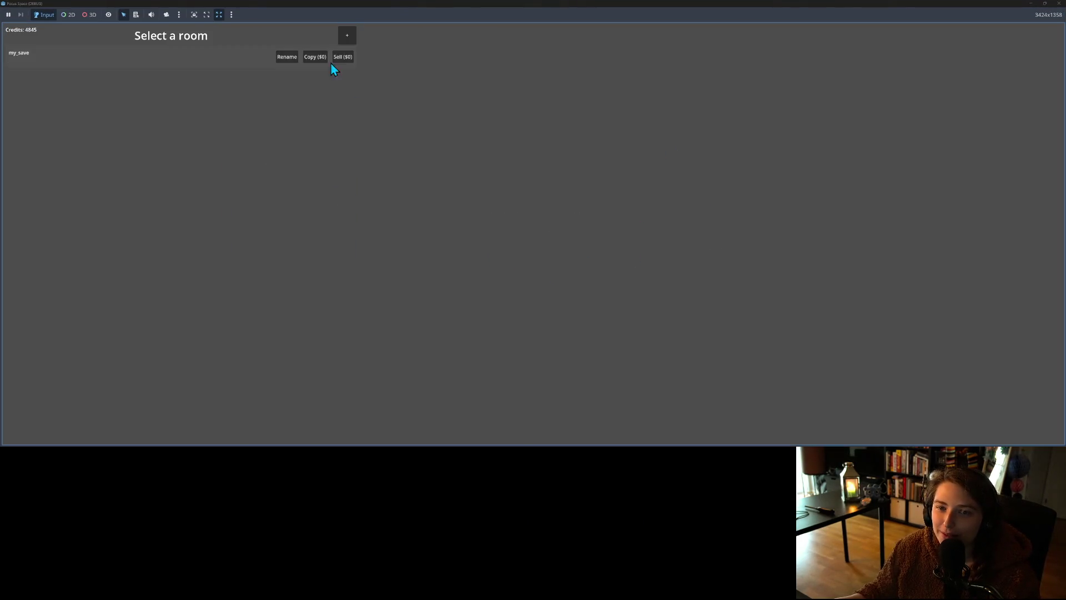
drag(310, 8, 339, 106)
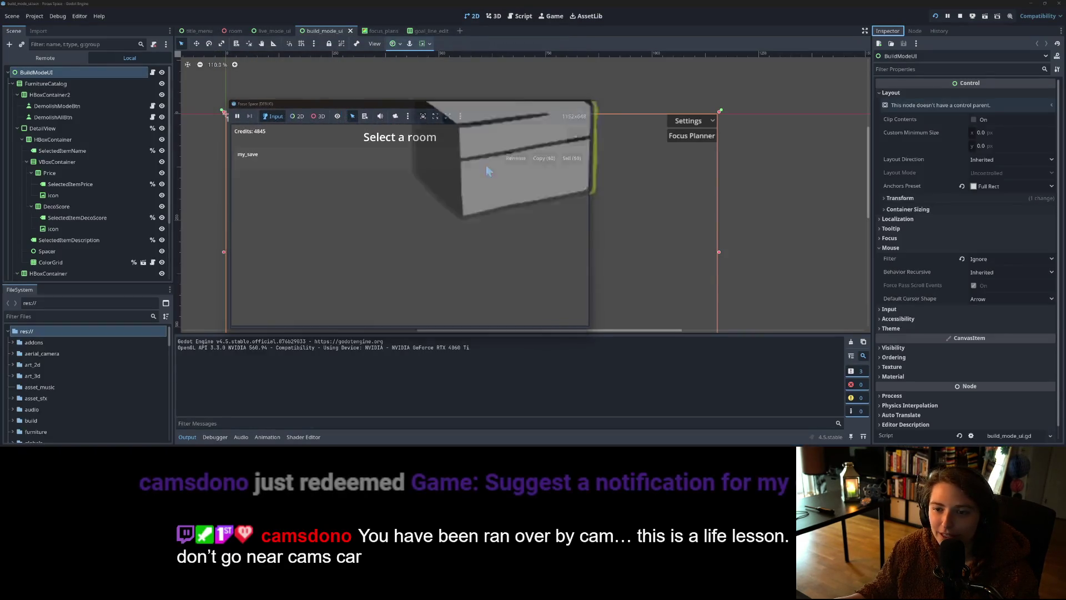
click(572, 158)
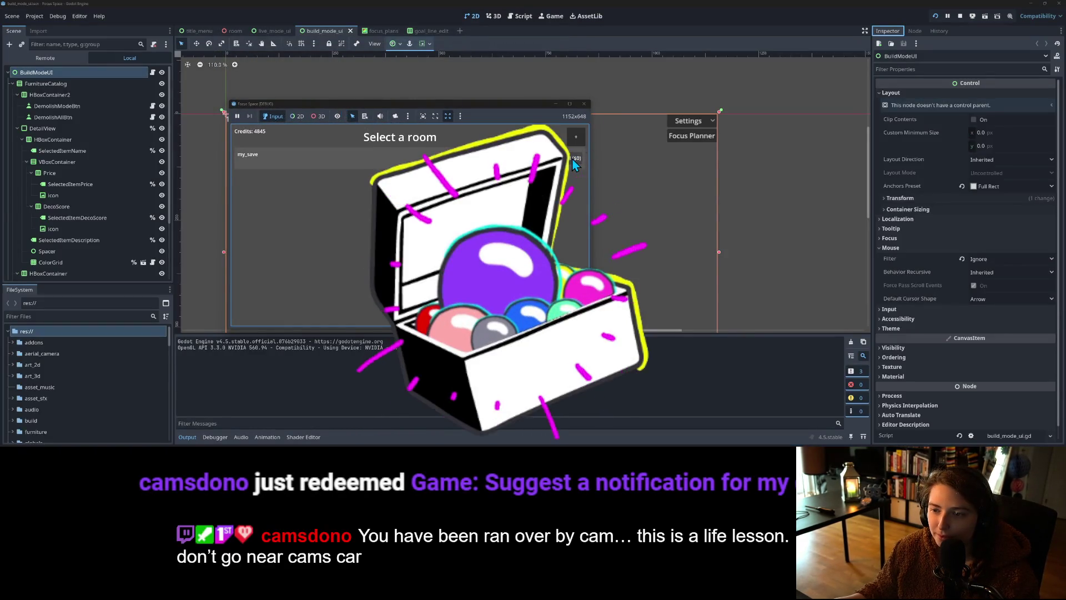
click(576, 137)
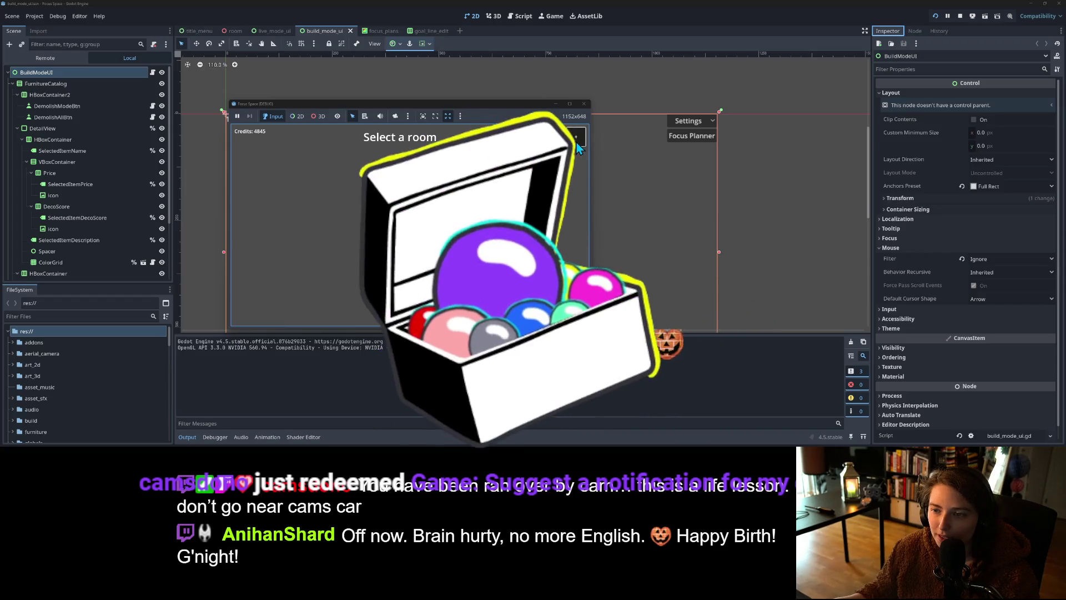
click(471, 237)
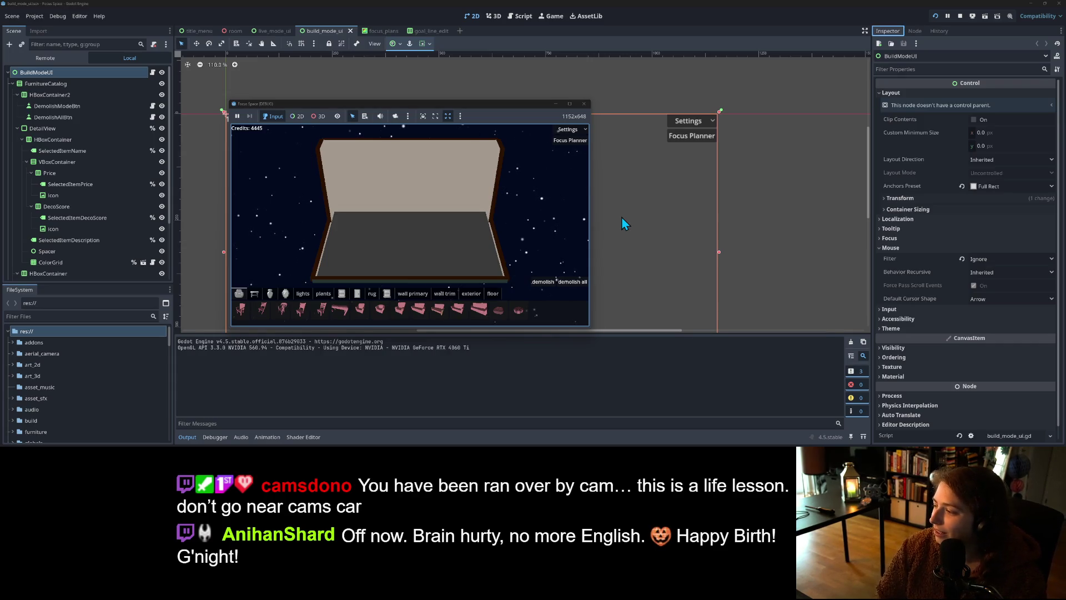
Step: Open the Focus Planner in-game and inspect the Remote tree's Room and BuildModeUI children
click(570, 104)
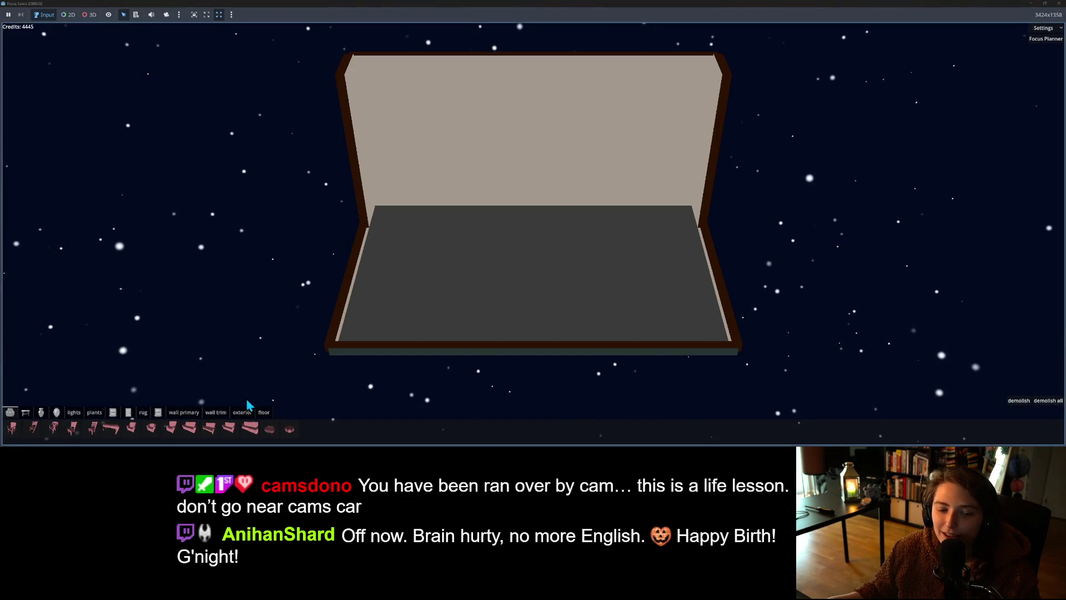
click(1048, 41)
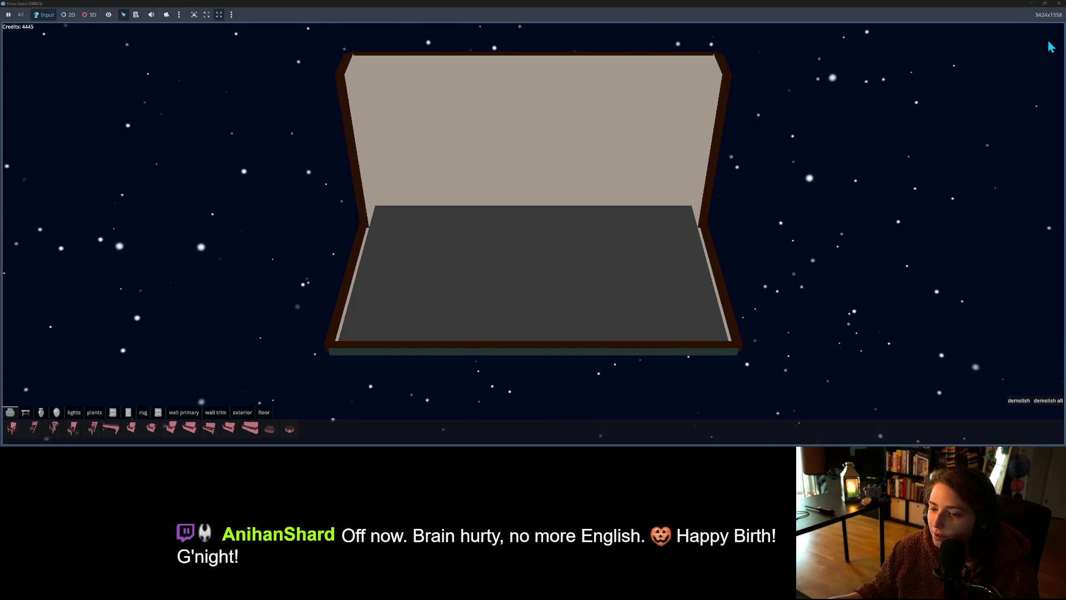
mouse_move(967, 4)
mouse_down()
mouse_move(949, 50)
mouse_move(584, 103)
mouse_up()
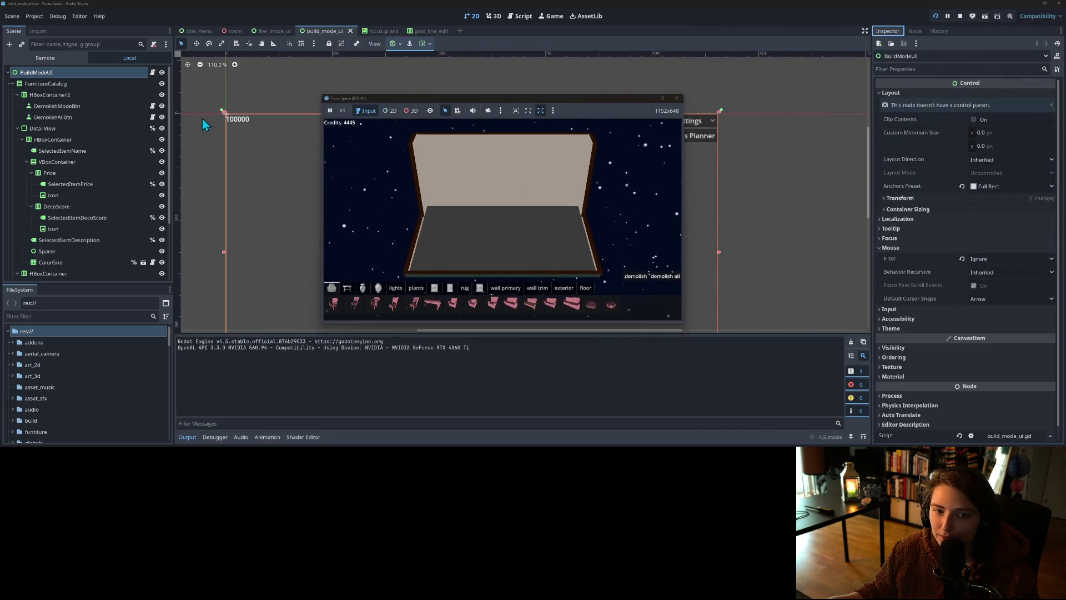
click(44, 58)
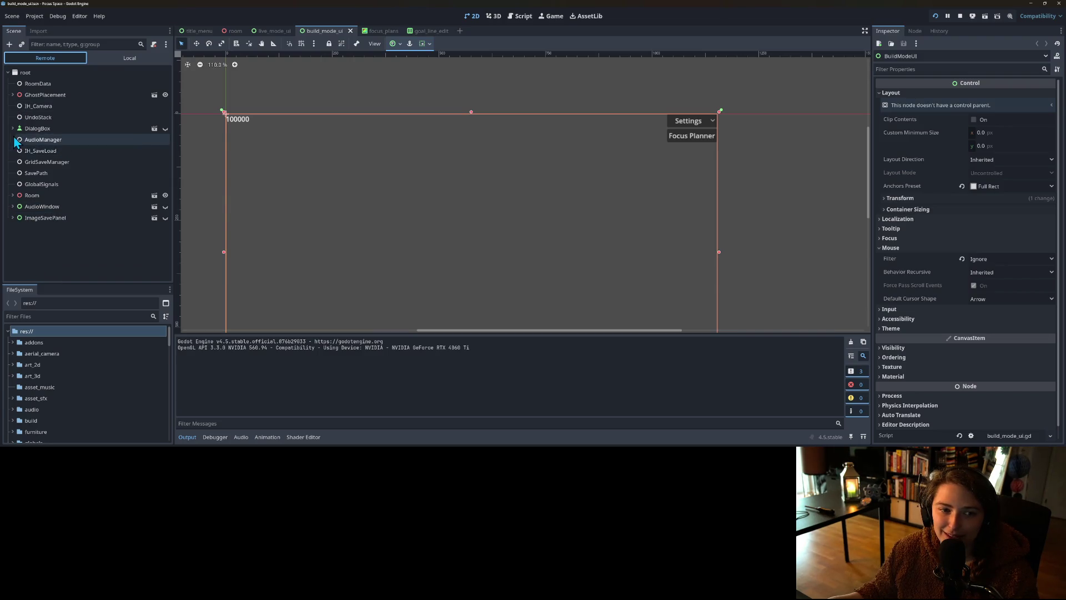
click(13, 195)
scroll(19, 209, down, 1)
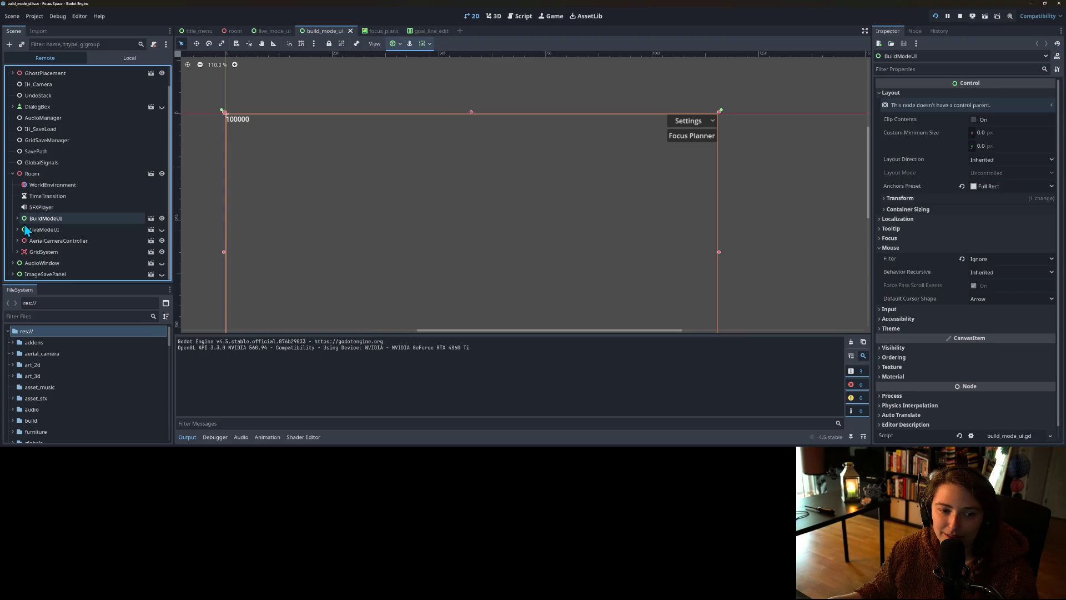
click(18, 219)
scroll(33, 222, down, 2)
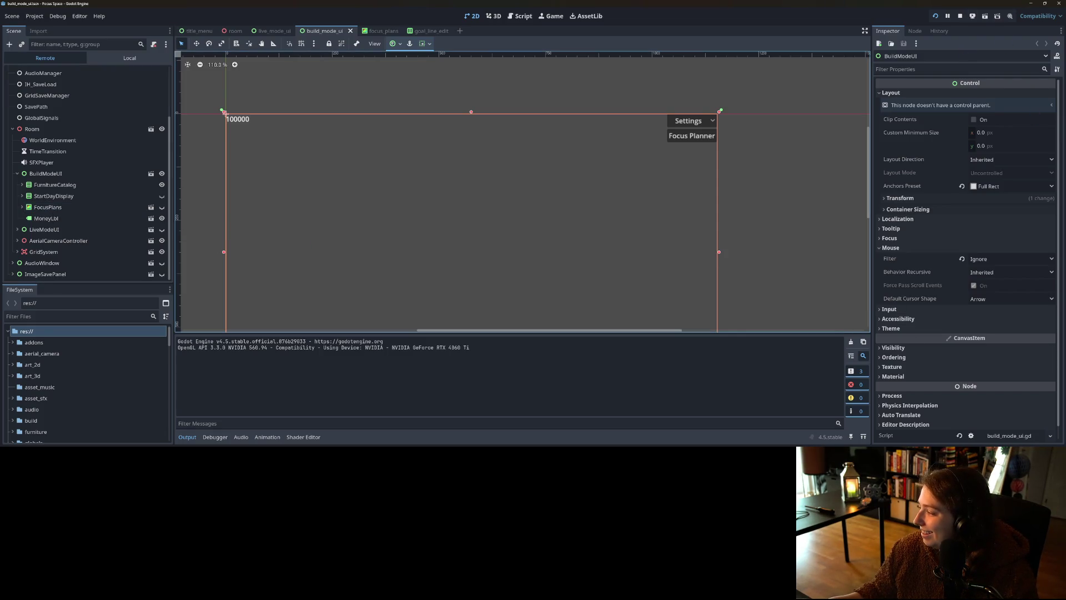
Step: Move the game camera around the room with W and Q, then stop the game
key(alt+Tab)
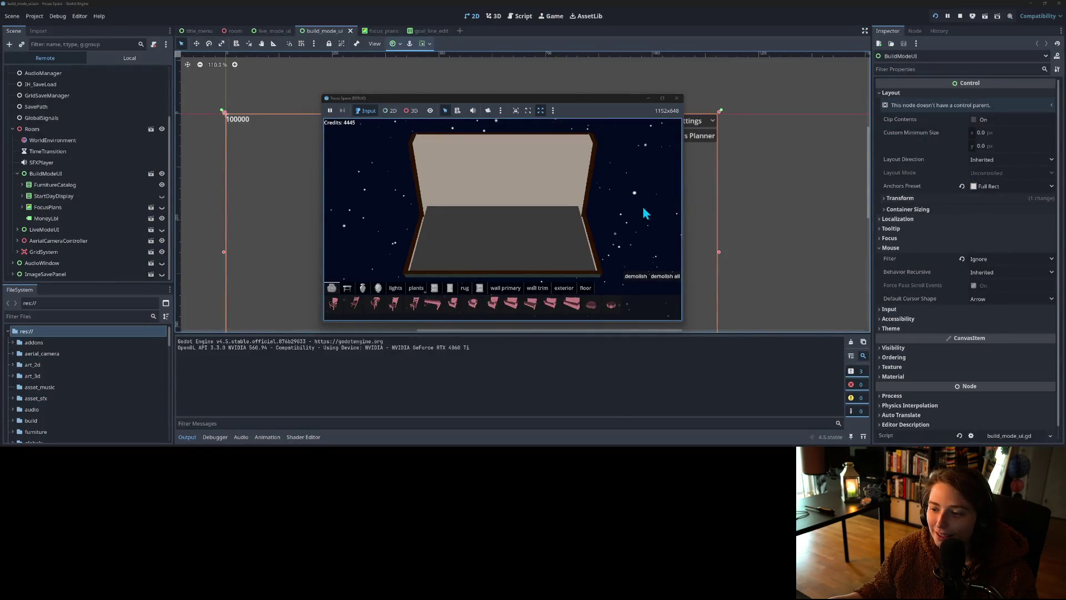
key(w)
key(q)
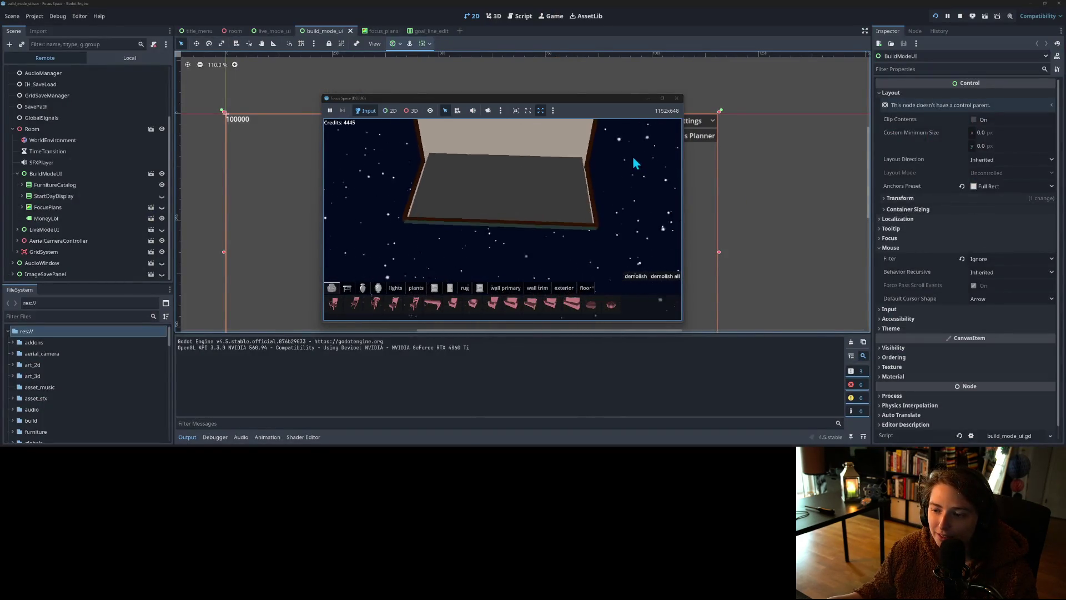
key(w)
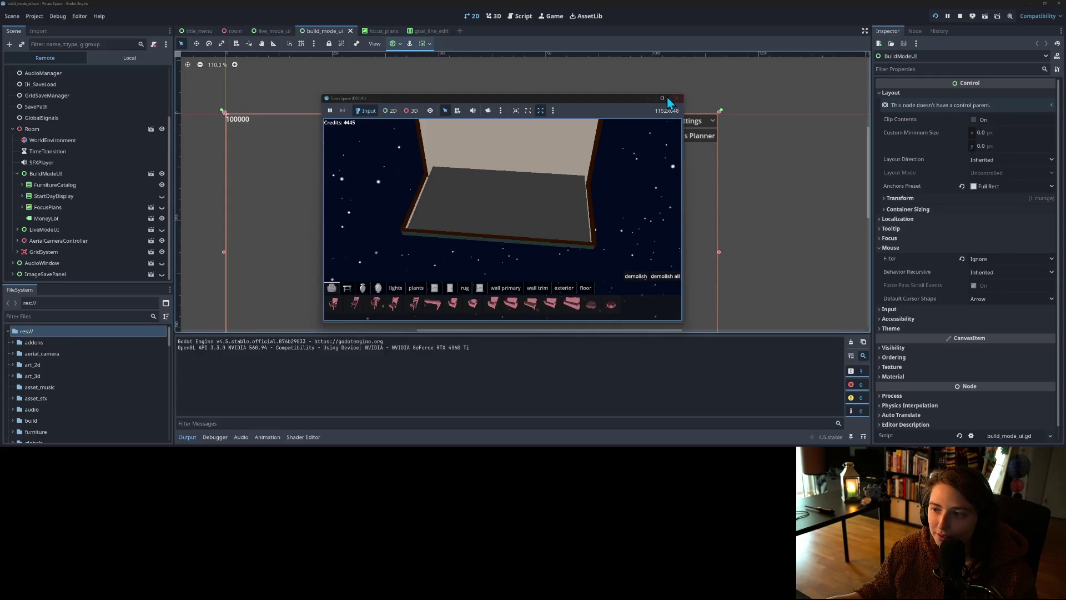
click(676, 99)
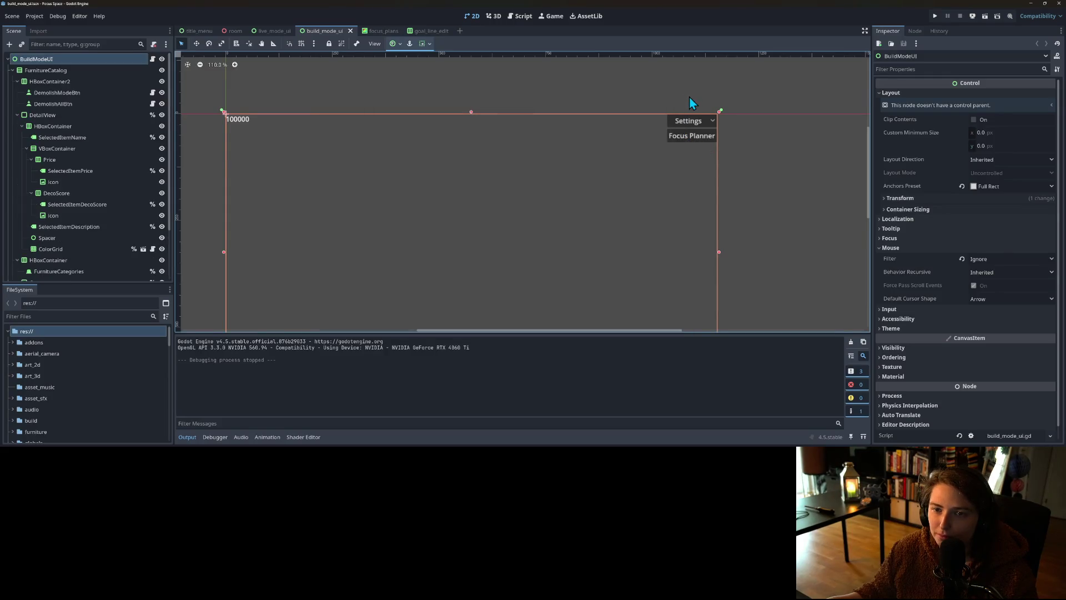
click(935, 16)
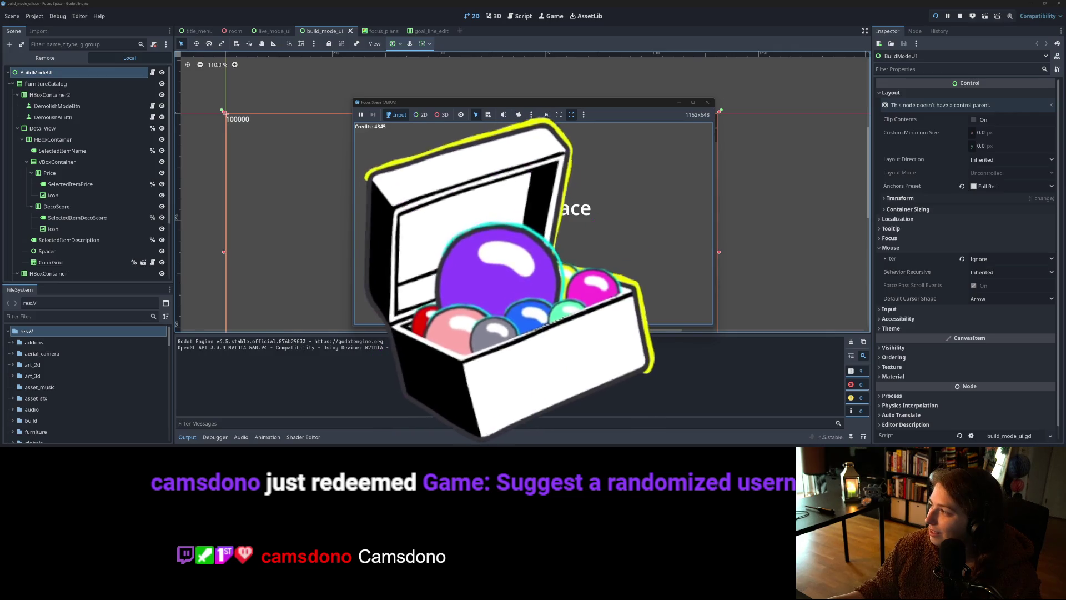
click(544, 246)
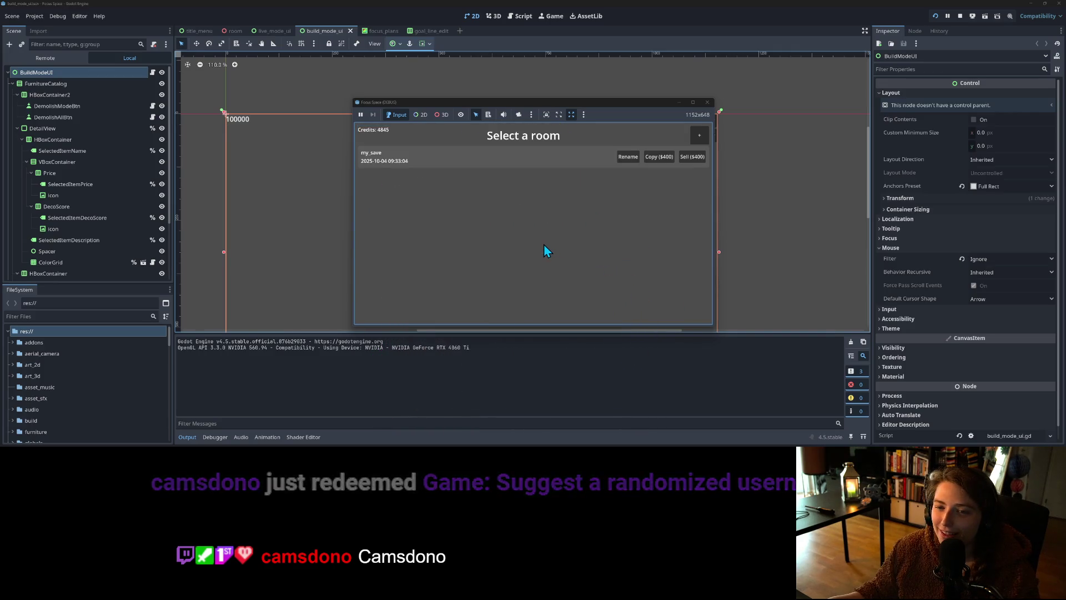
click(565, 163)
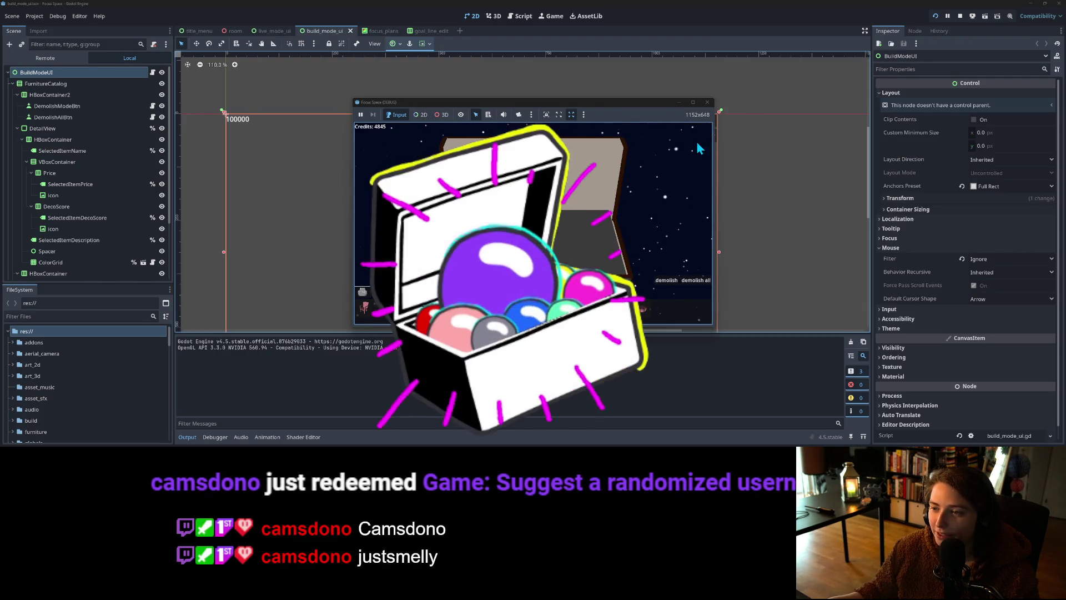
click(707, 102)
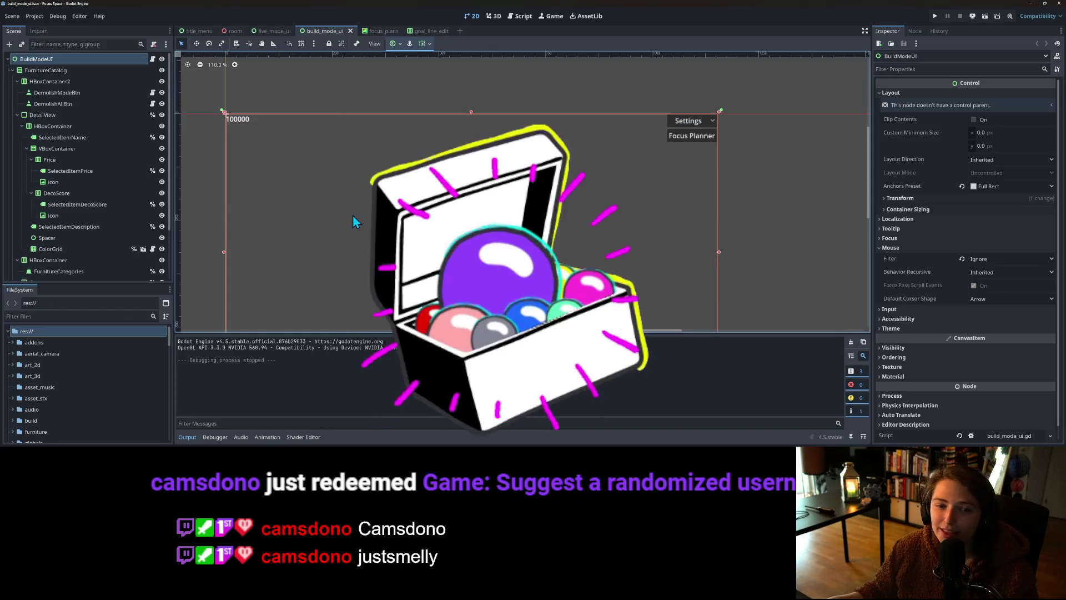
scroll(150, 205, down, 3)
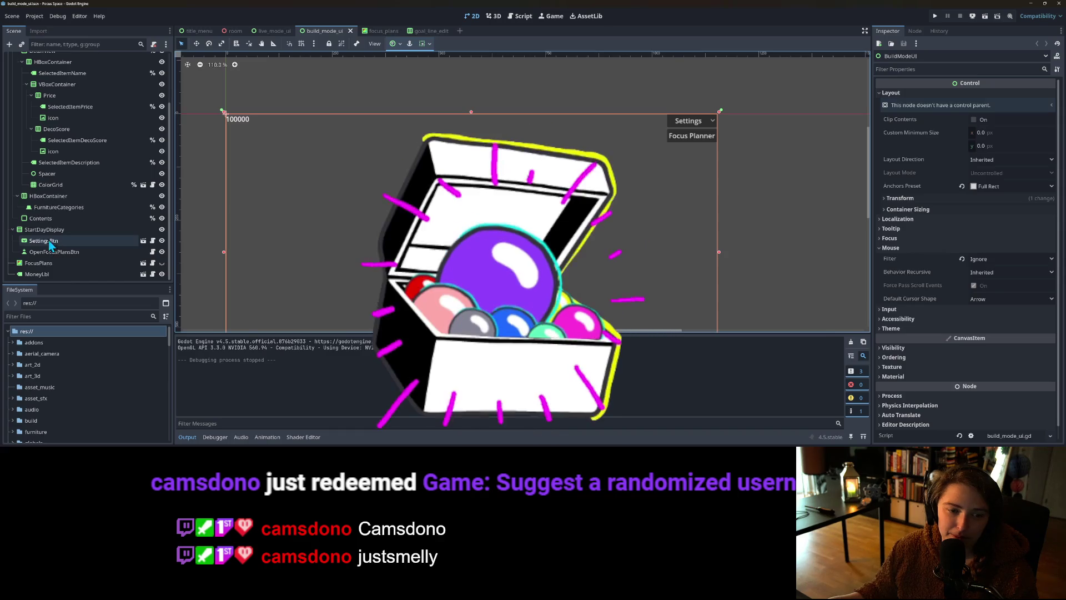
click(51, 265)
Step: Set OpenFocusPlansBtn's Show Hide Target to the FocusPlans node and save the scene
click(52, 251)
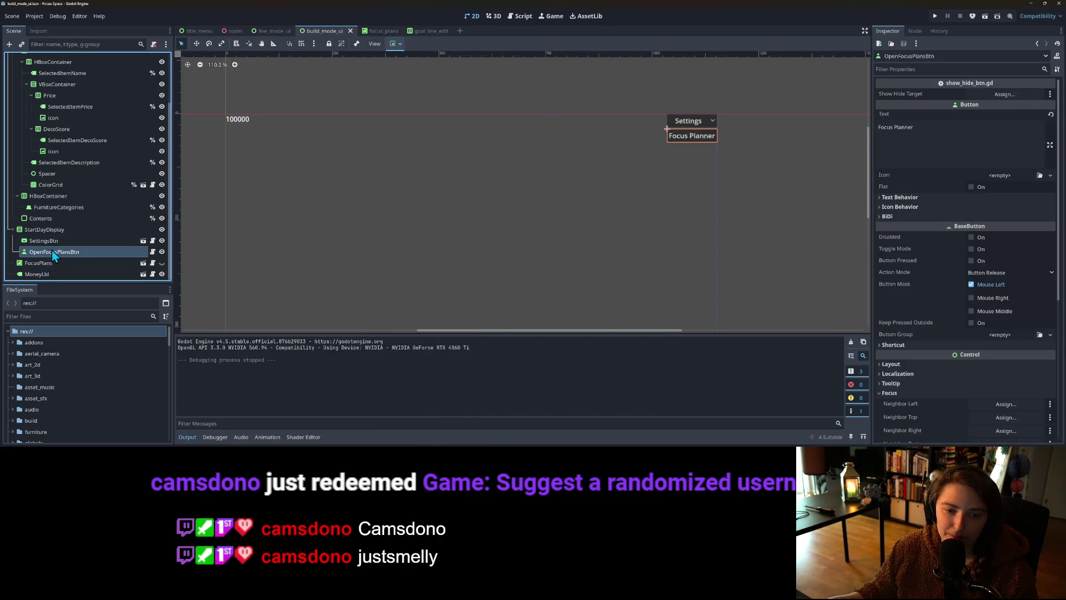
mouse_move(52, 265)
mouse_down()
mouse_move(833, 100)
mouse_move(991, 95)
mouse_up()
key(ctrl+s)
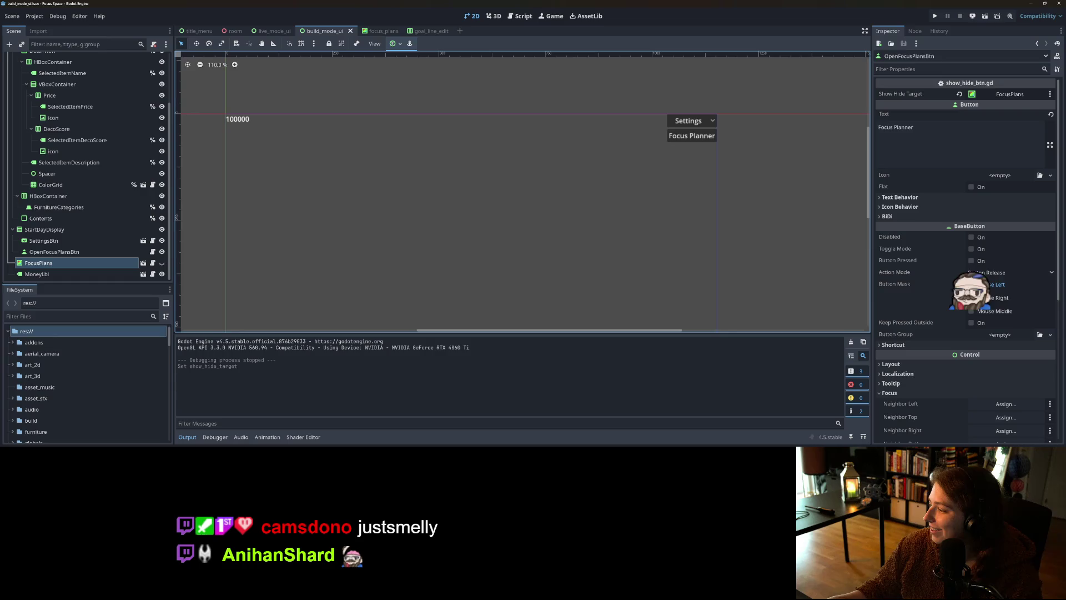
click(520, 19)
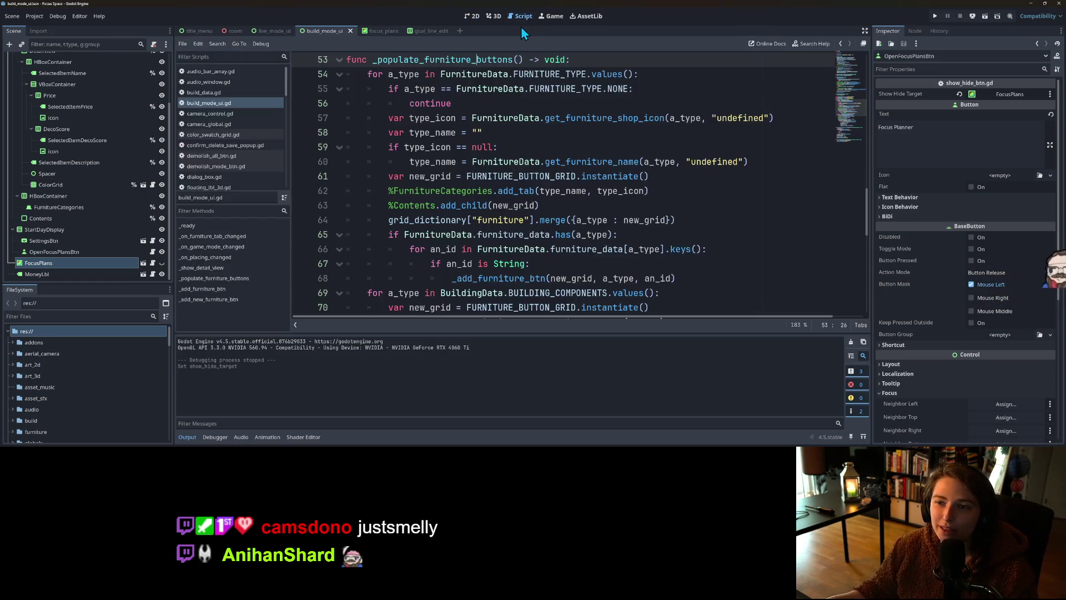
Step: Run the game, load the saved room, open the Focus Planner and add a second goal line
click(936, 15)
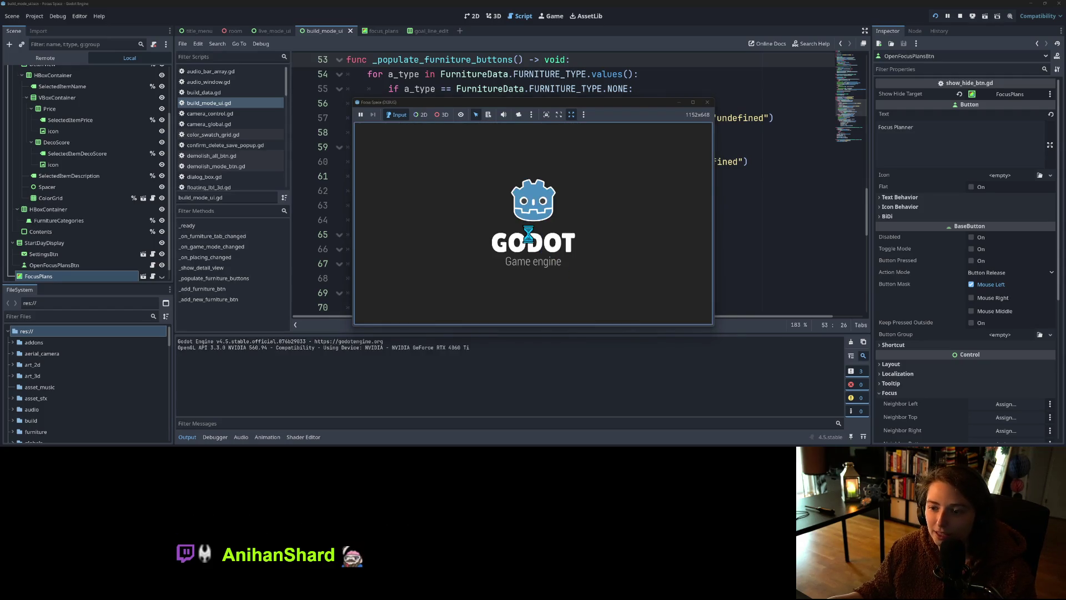
click(533, 243)
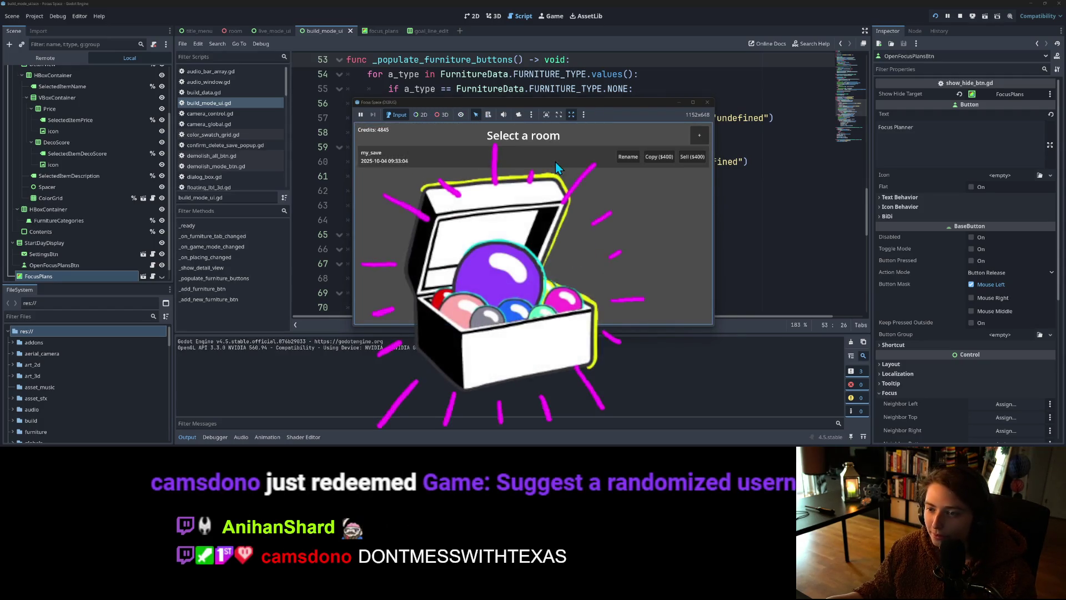
click(555, 161)
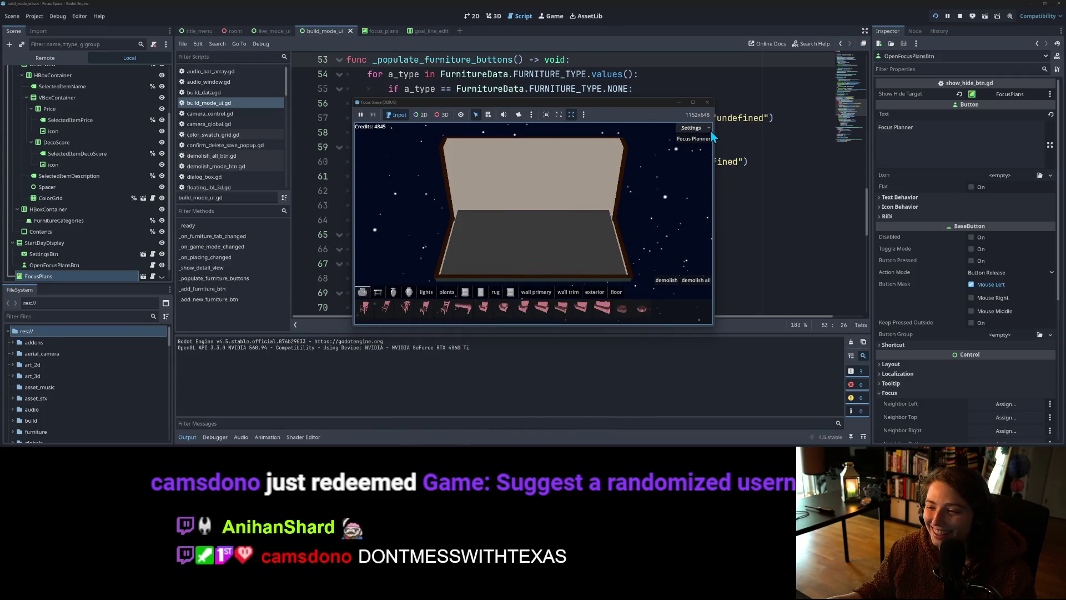
click(701, 142)
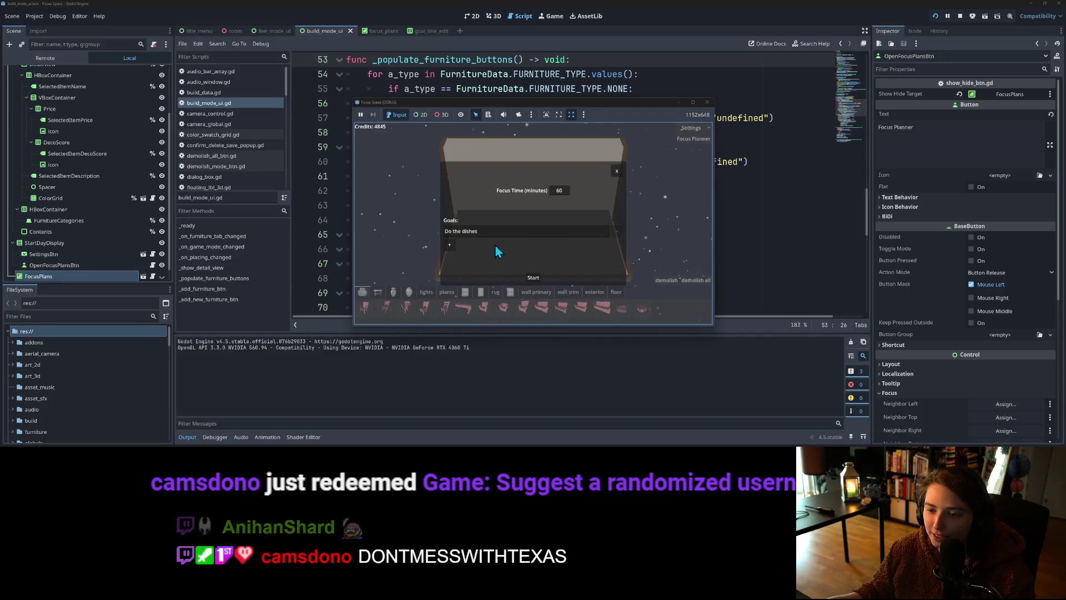
click(450, 245)
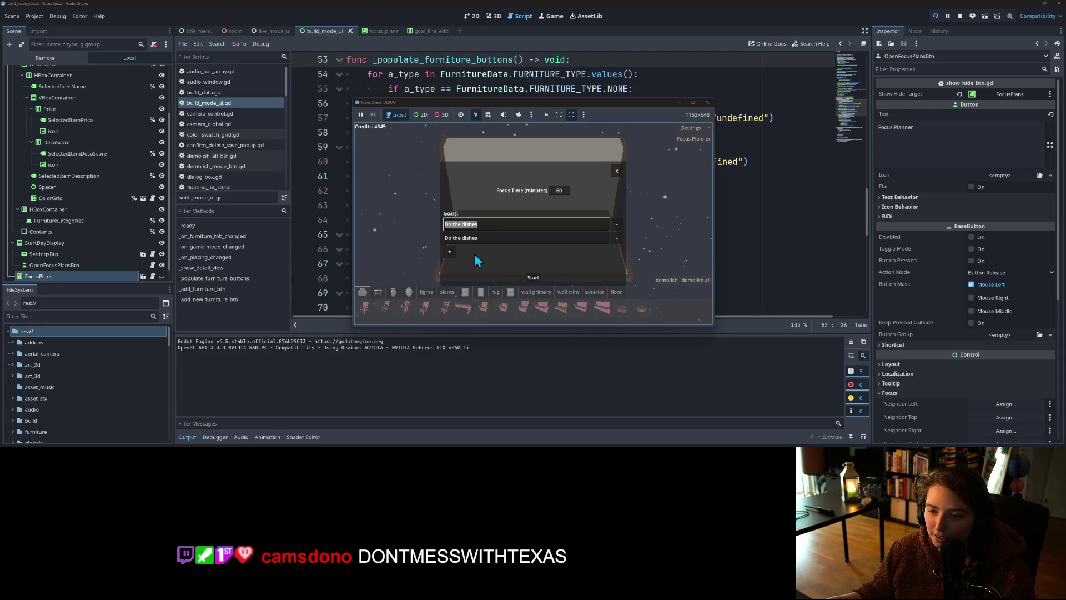
click(495, 224)
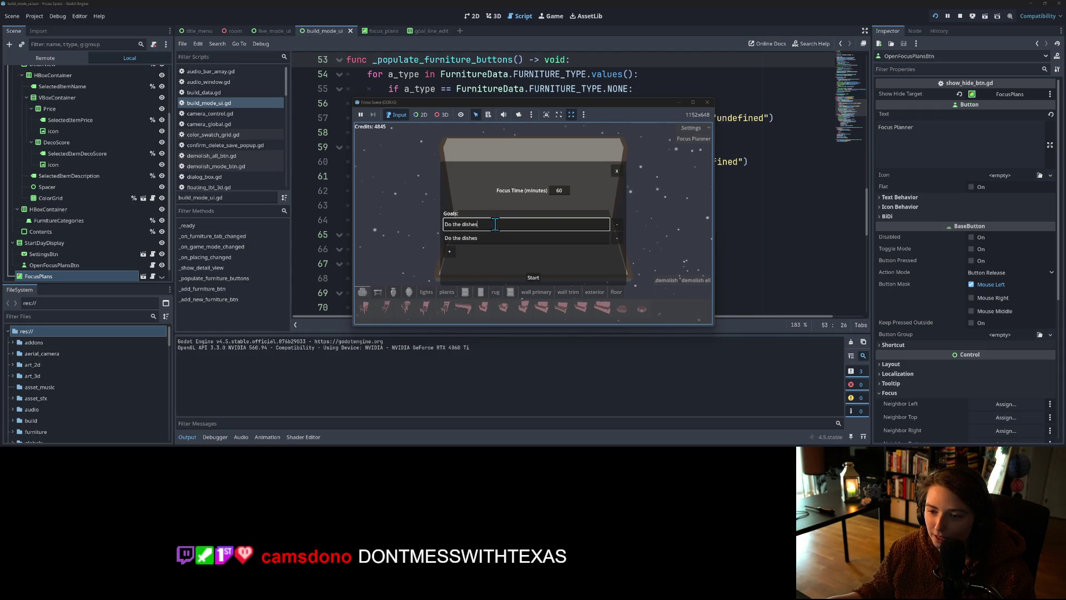
Step: Repeatedly add goal lines with + and delete them with - in the Focus Planner
click(618, 225)
click(618, 232)
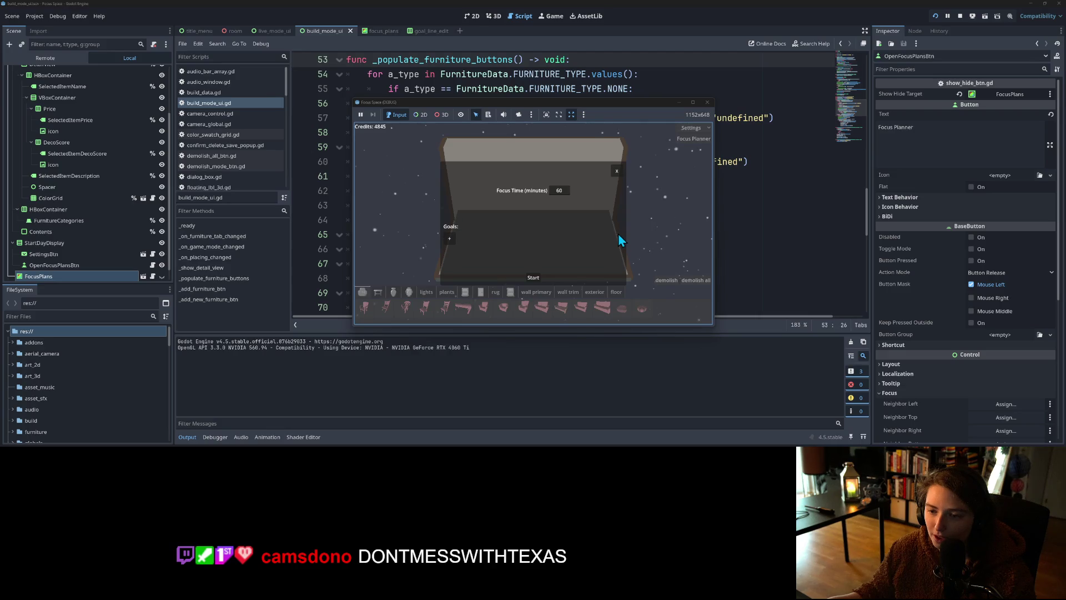
click(449, 238)
click(450, 246)
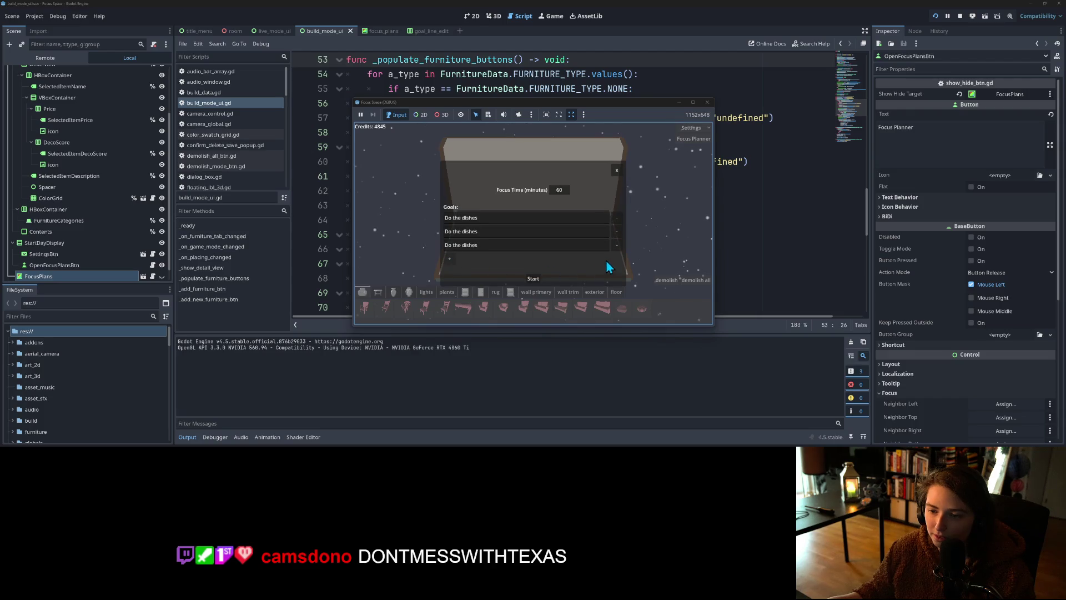
click(616, 231)
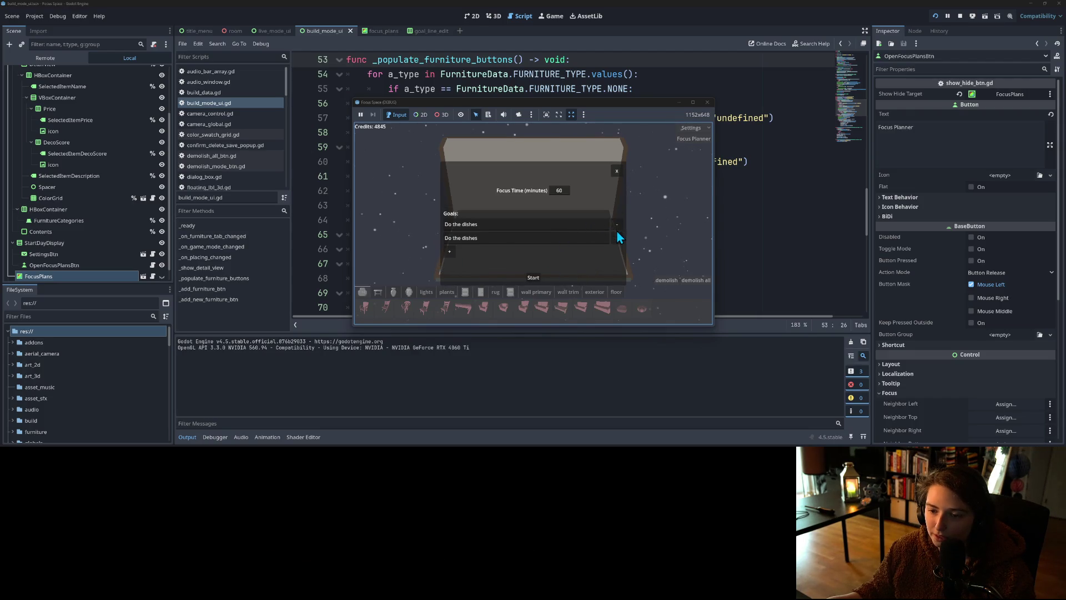
click(450, 254)
click(615, 231)
click(618, 224)
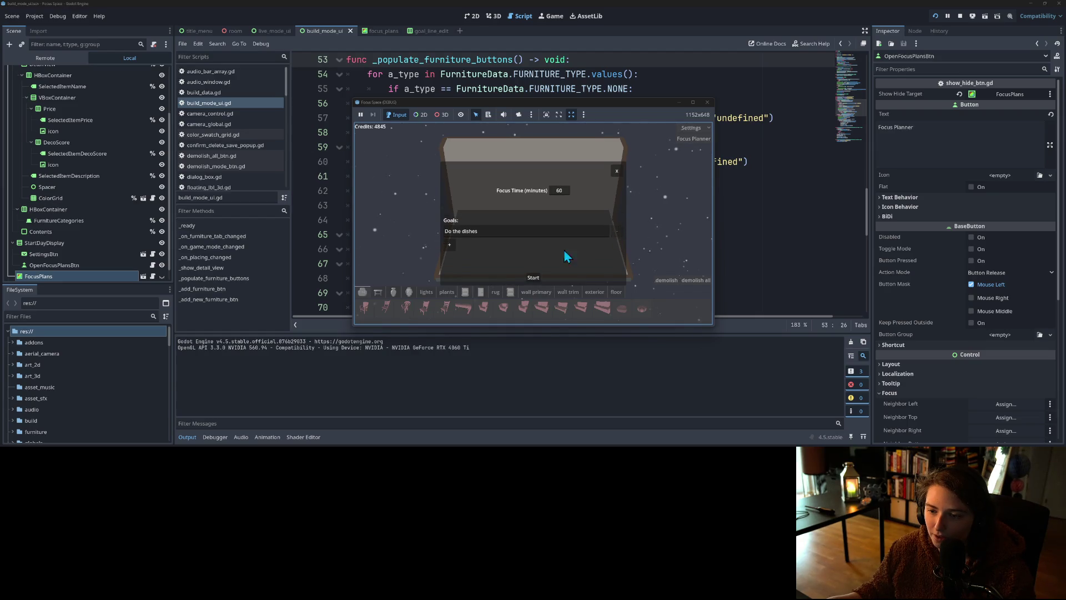
click(450, 245)
click(449, 251)
click(618, 246)
click(618, 238)
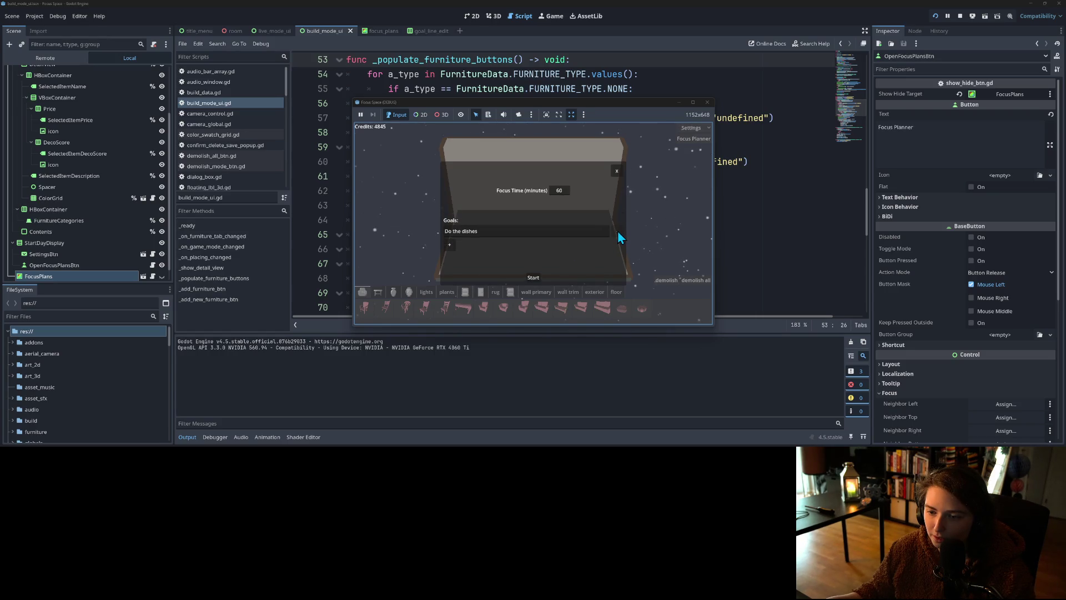
Step: Add and delete single goal lines, then build up to three lines and delete the first
click(449, 245)
click(615, 225)
click(449, 245)
click(619, 240)
click(450, 245)
click(449, 252)
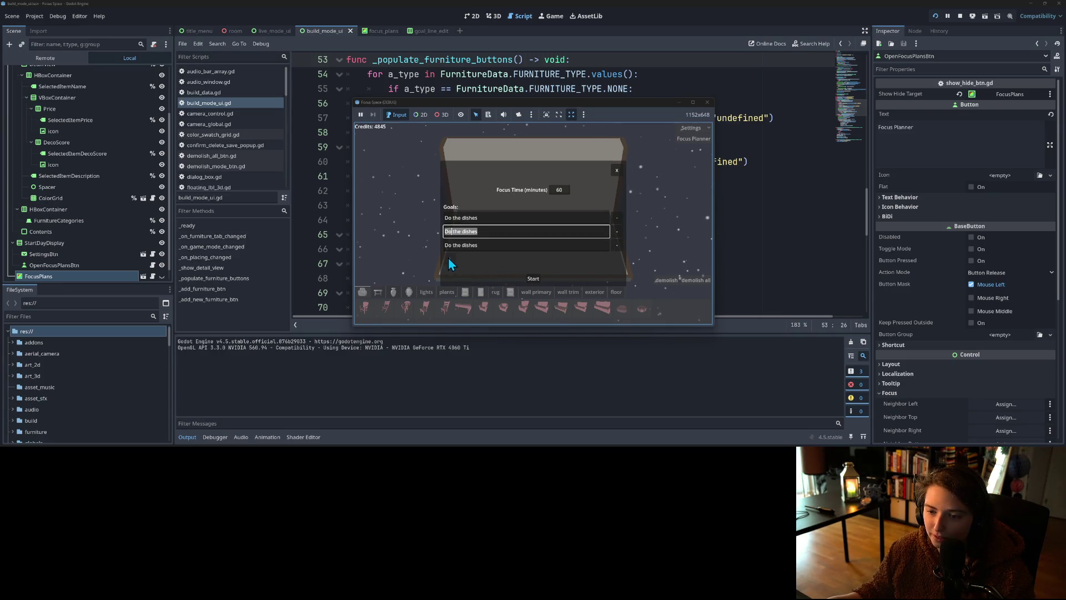
click(616, 217)
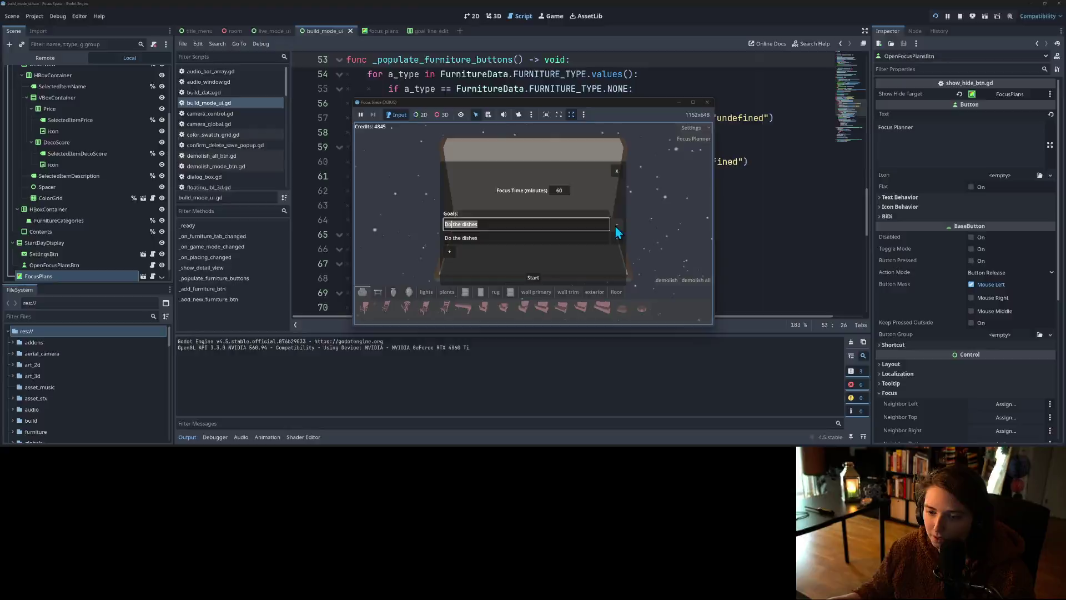
Step: Close and reopen the Focus Planner, delete the extra line, start a focus session, then stop the game
click(616, 170)
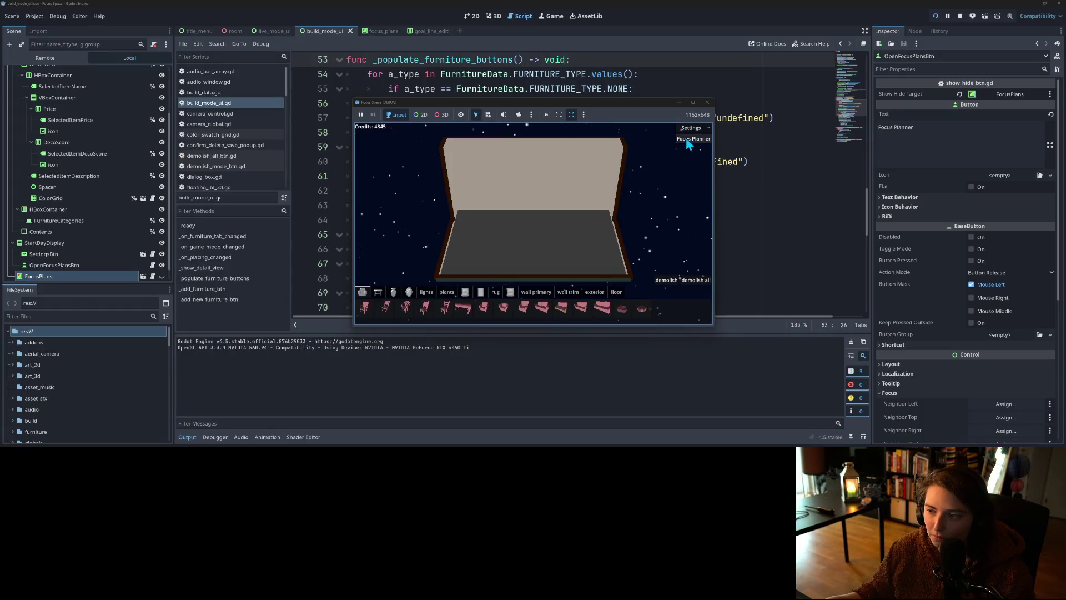
click(693, 139)
click(617, 239)
click(527, 278)
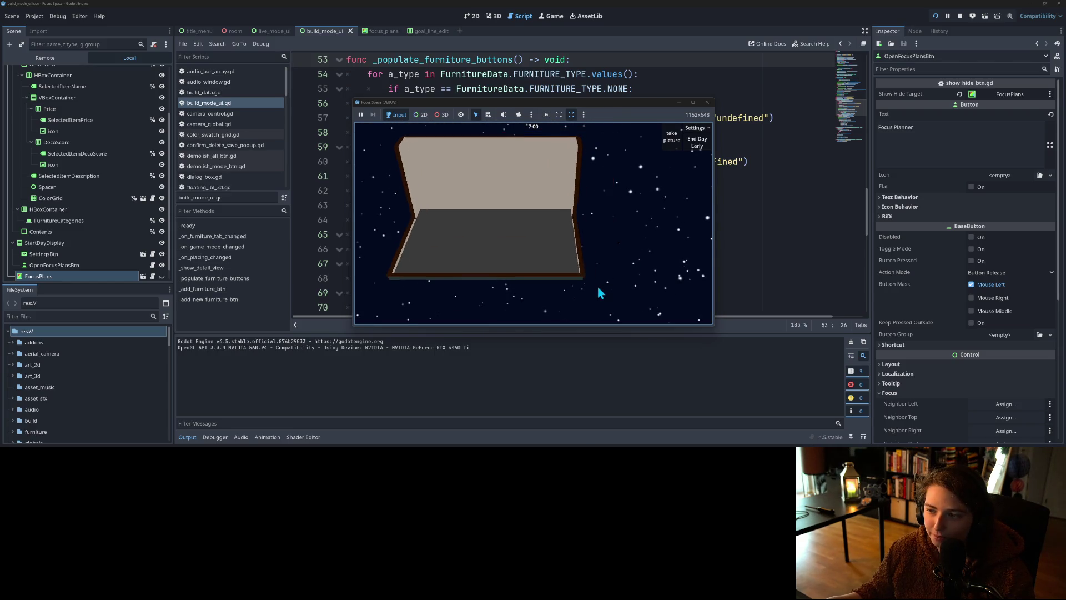
click(708, 103)
click(633, 204)
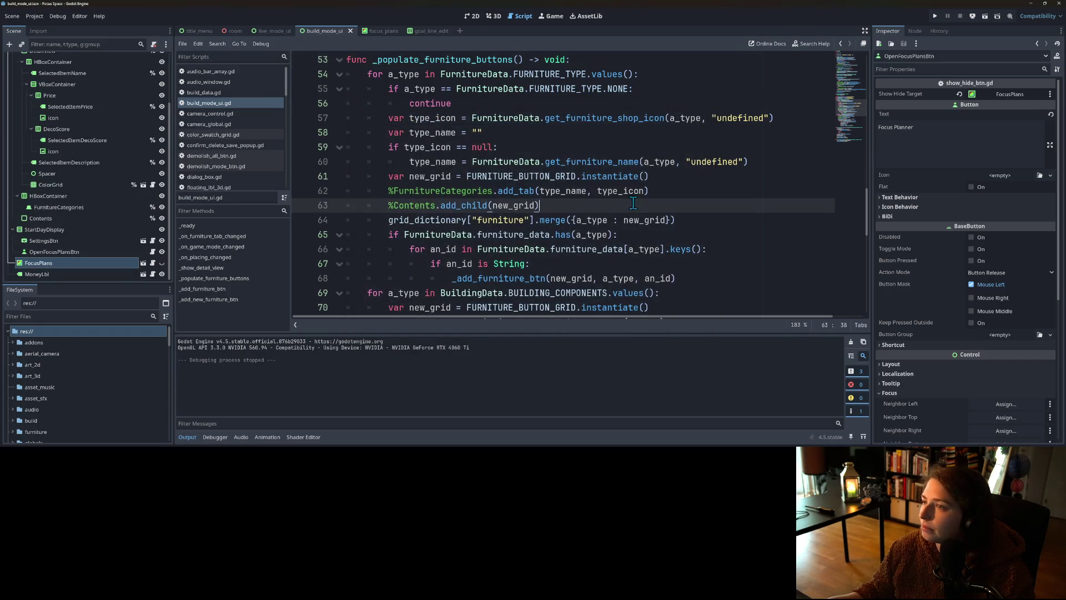
Step: Commit all 7 changed files to main with a focus-mode goals summary, then minimize GitHub Desktop
key(alt+Tab)
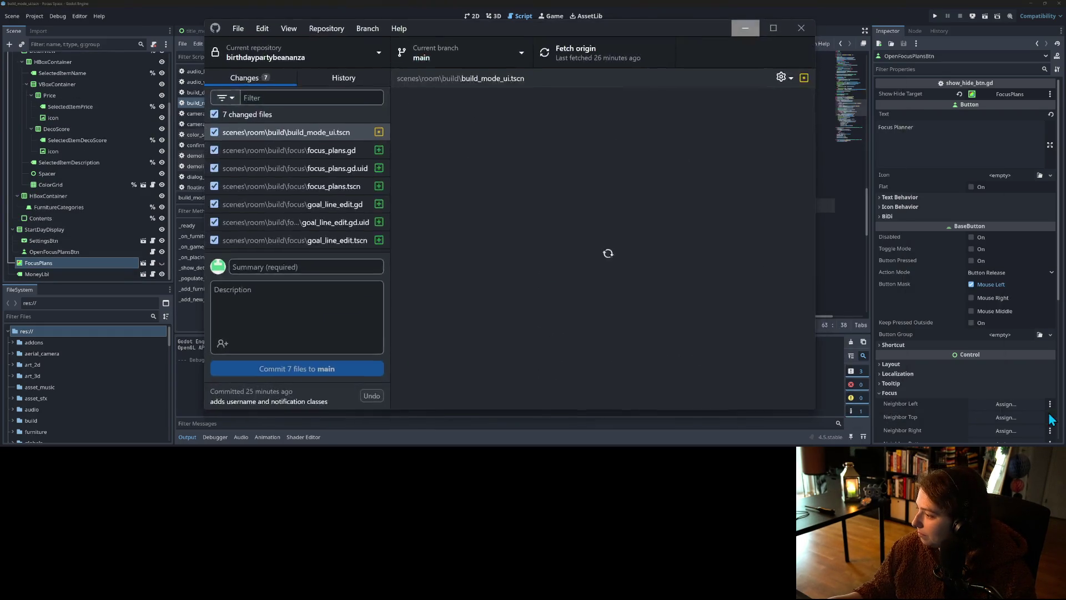
click(314, 292)
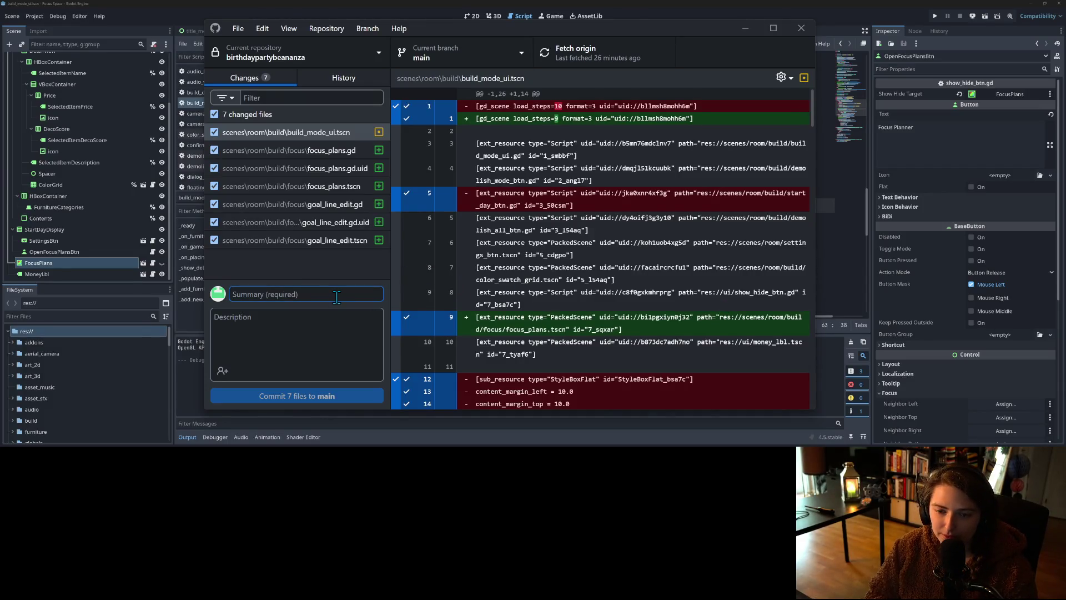
text(adds)
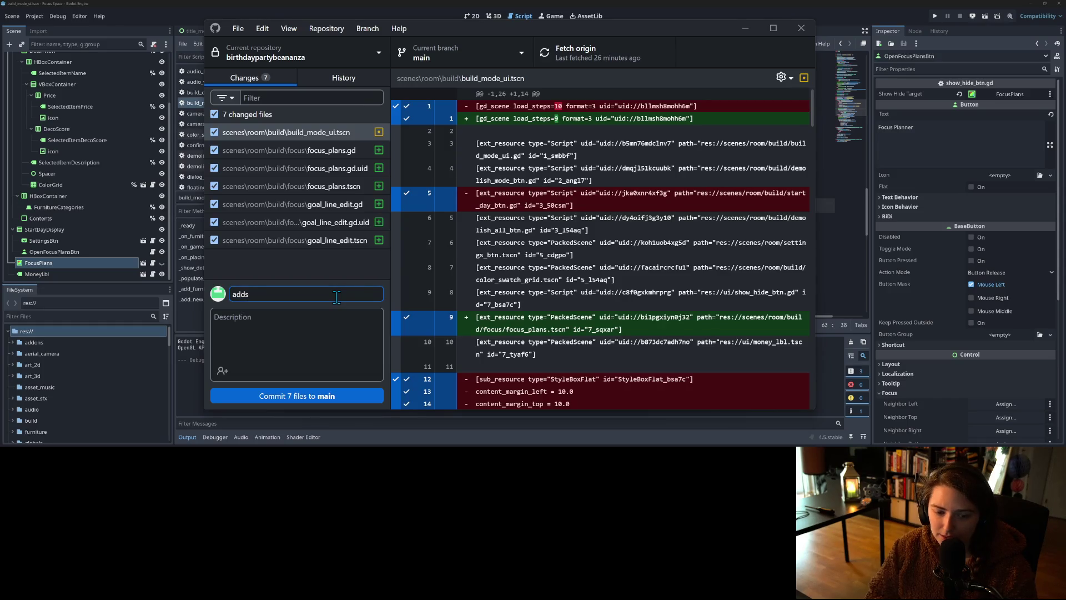
text( adding goal)
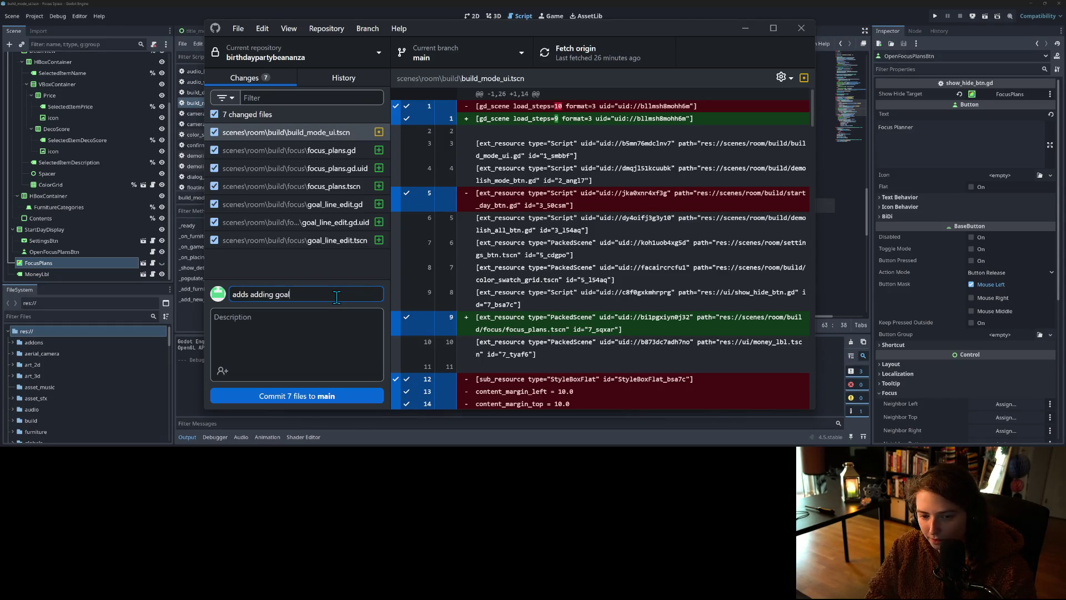
text(s functionality to)
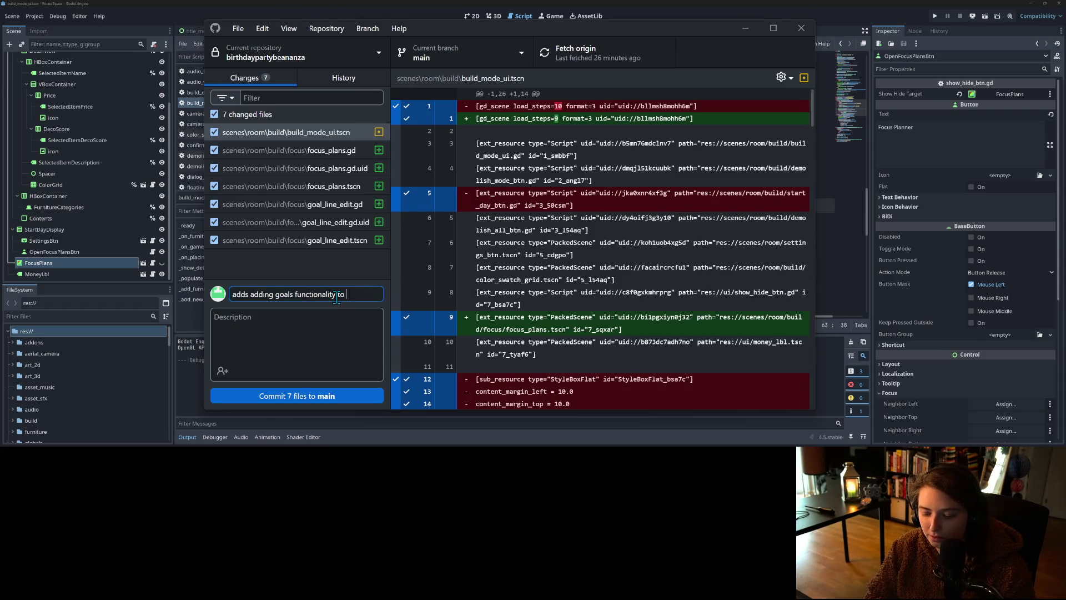
text(cus mode)
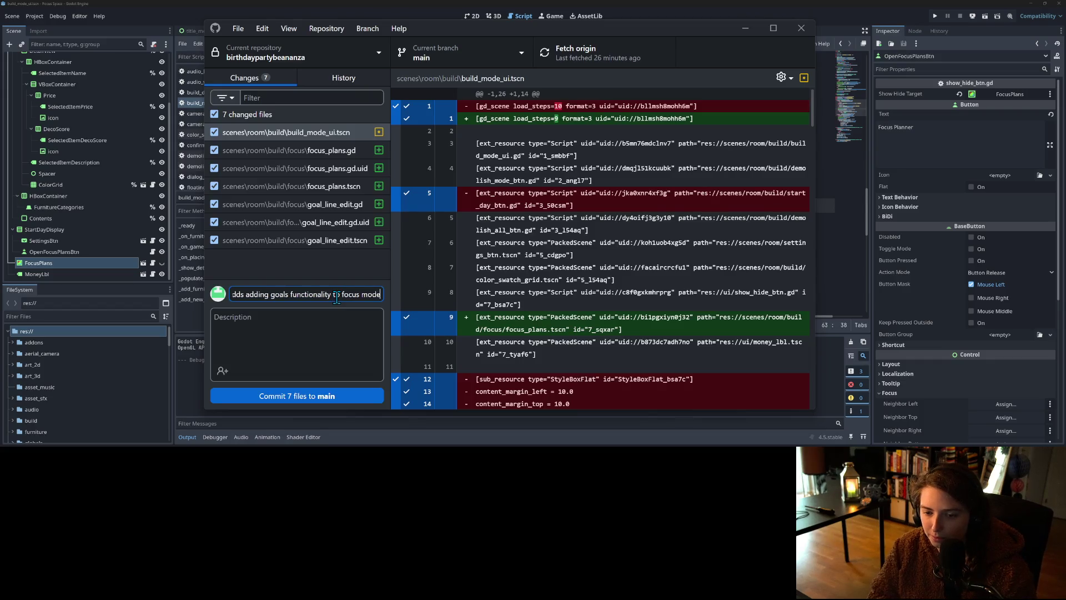
text( start controls)
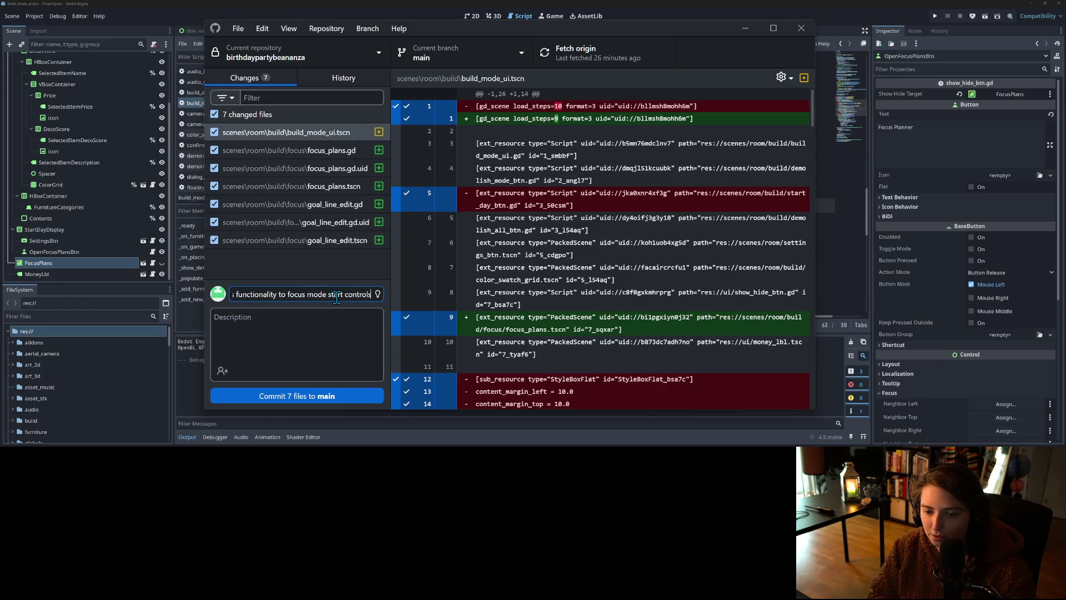
click(354, 396)
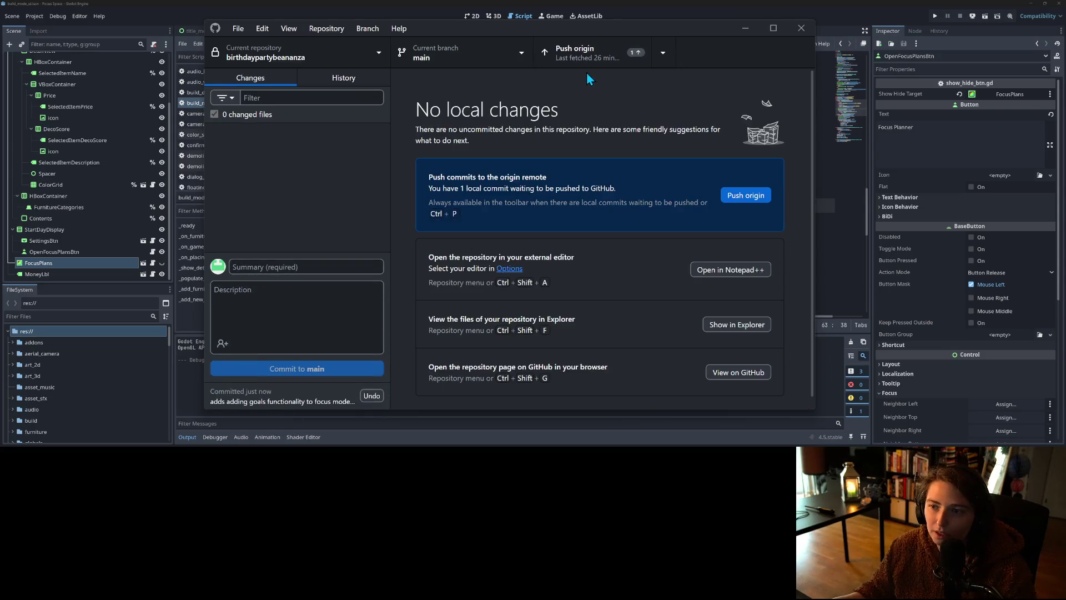
click(589, 61)
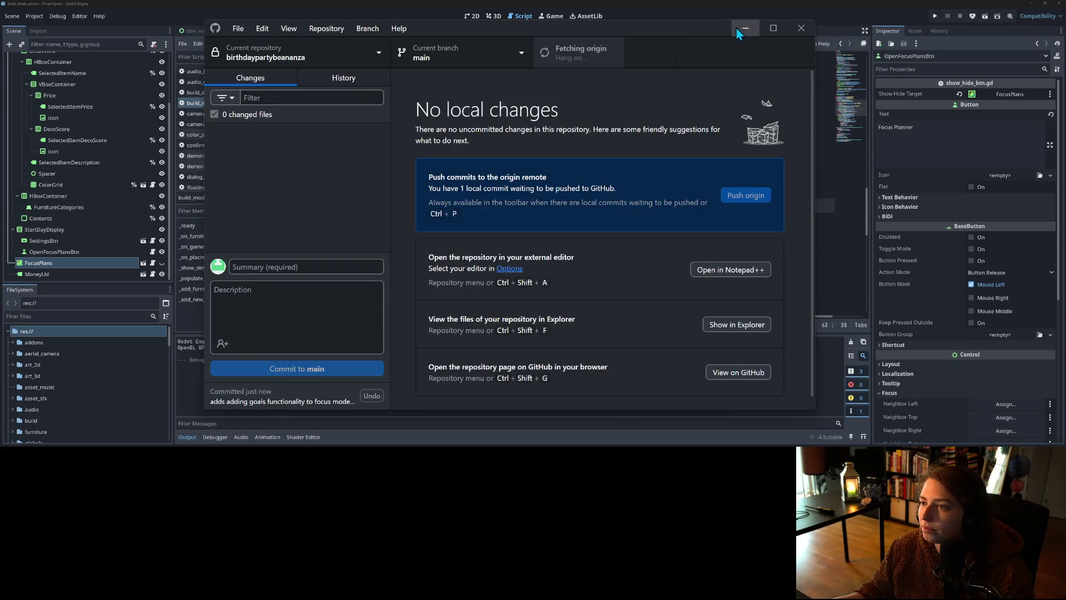
click(738, 28)
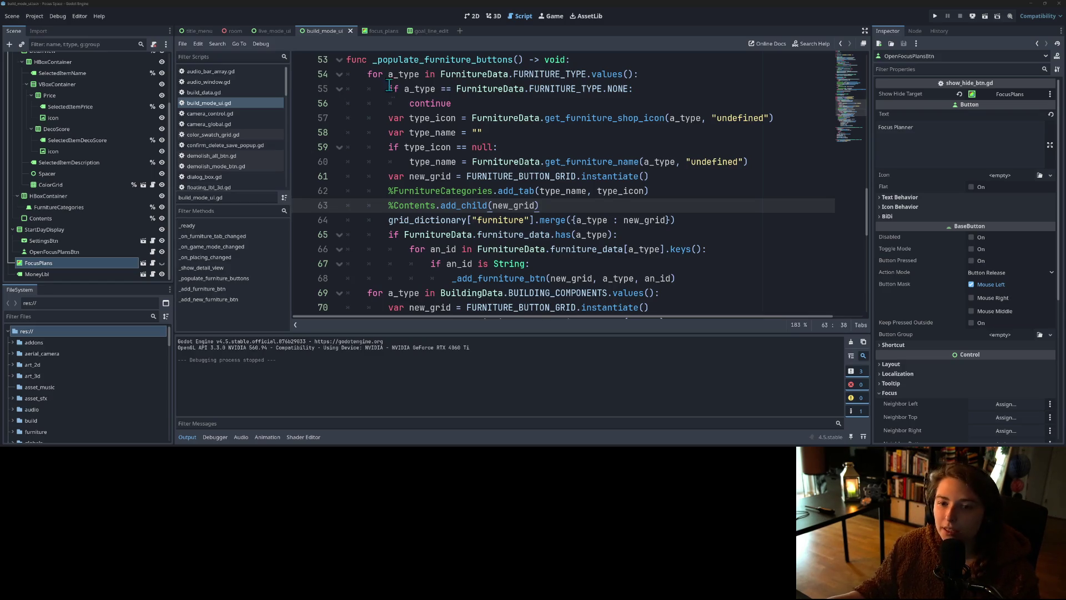
Step: In notification_strings.gd, paste the run-over-by-cam's-car message in quotes with a trailing comma and save
scroll(228, 169, down, 5)
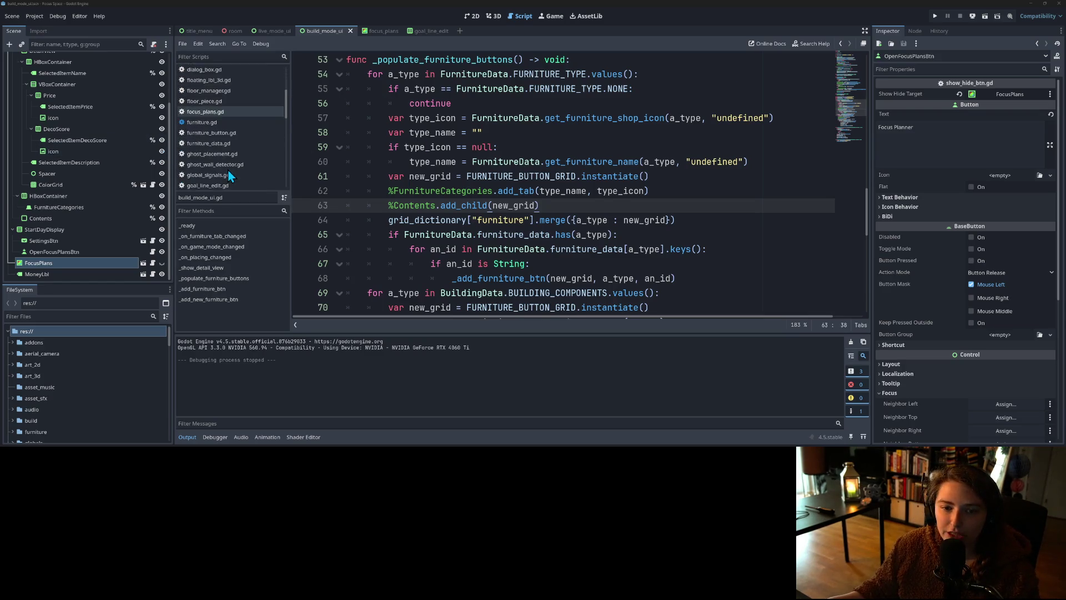
scroll(228, 170, down, 2)
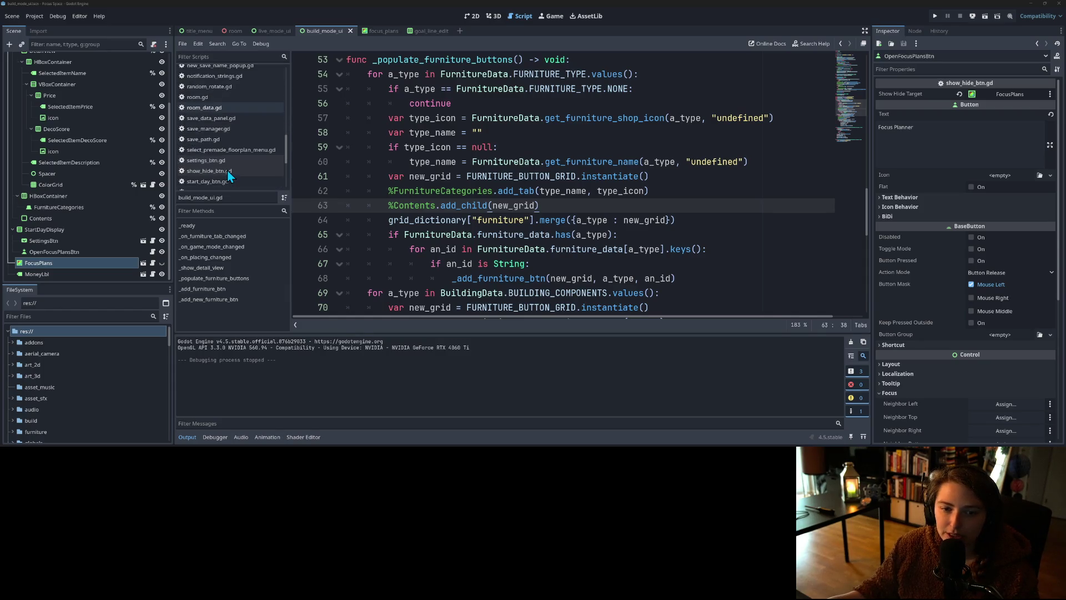
scroll(227, 170, down, 3)
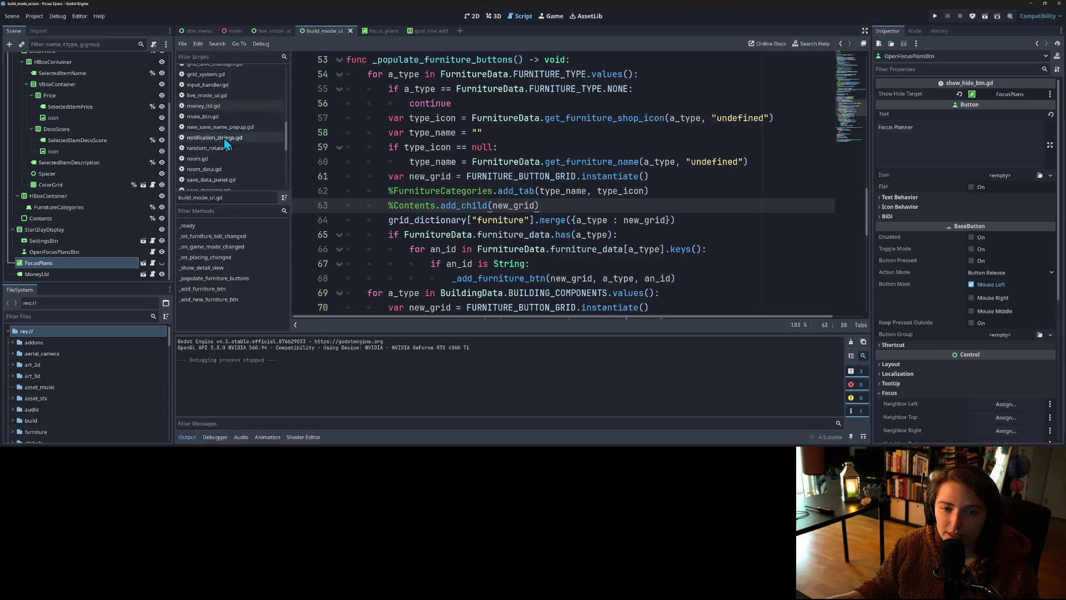
click(224, 138)
text(")
text(You have been ran over by cam… this is a life lesson. don't go near cams car)
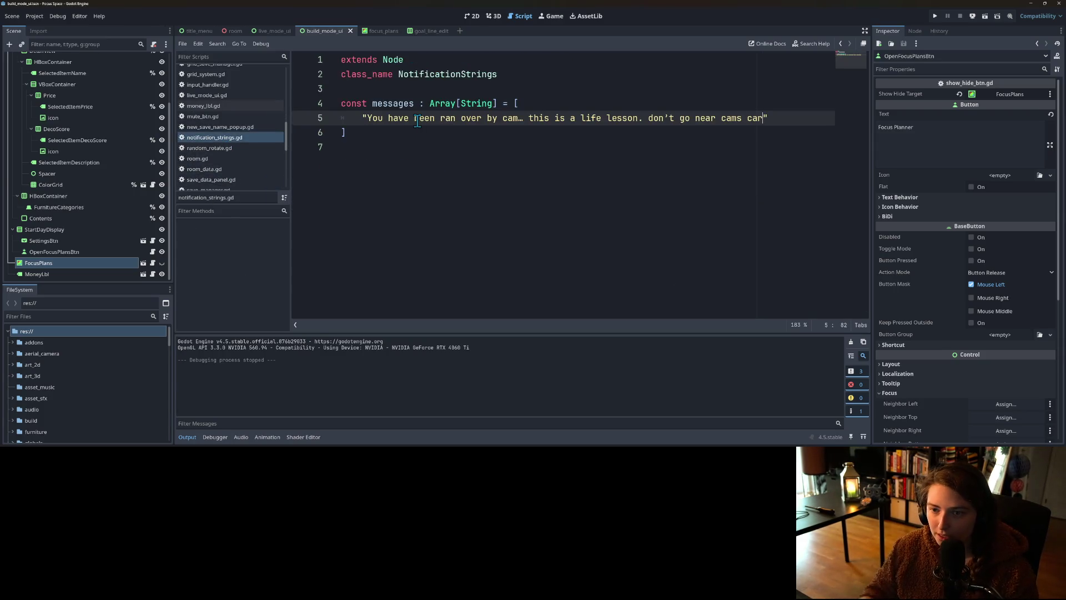
text(,)
key(ctrl+s)
scroll(234, 161, up, 5)
scroll(233, 161, down, 3)
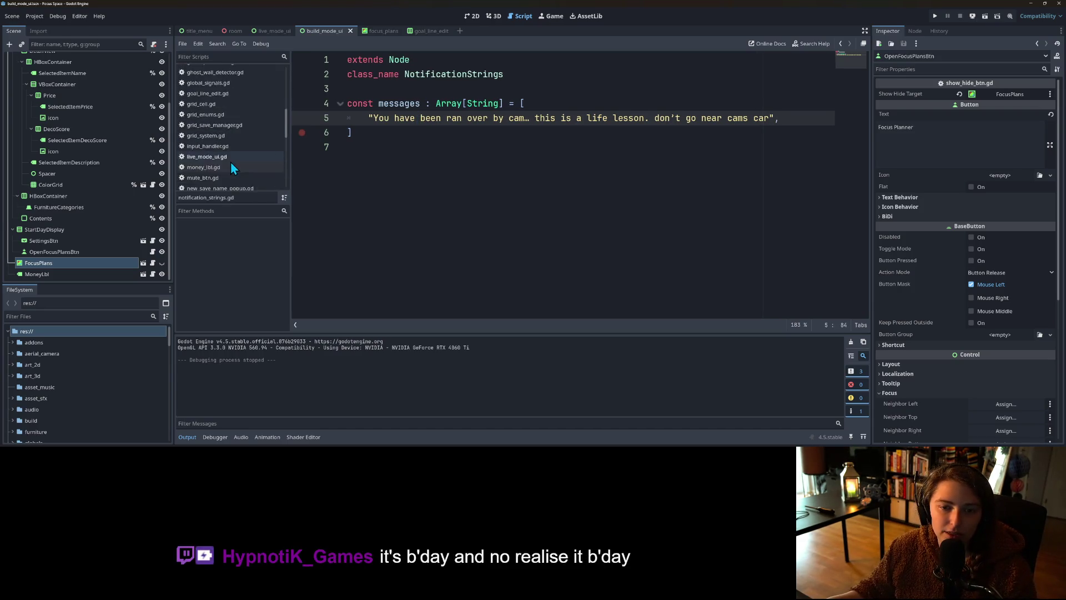
scroll(226, 168, down, 10)
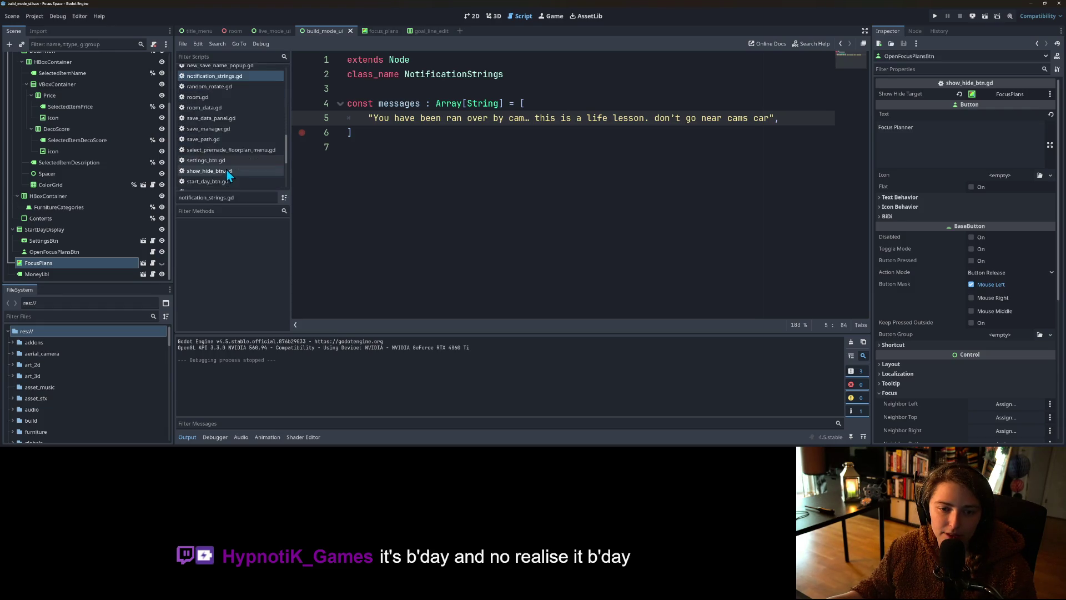
scroll(221, 183, up, 1)
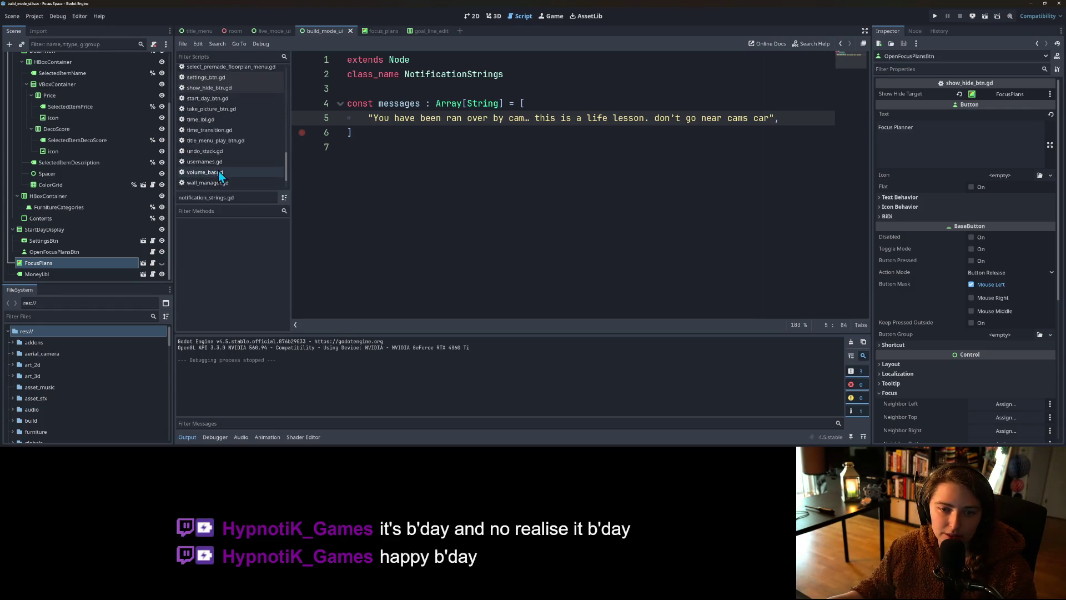
click(214, 162)
Step: Below line 4 of user_names, type three quoted username entries on separate lines, comma-separated
click(544, 108)
key(Down)
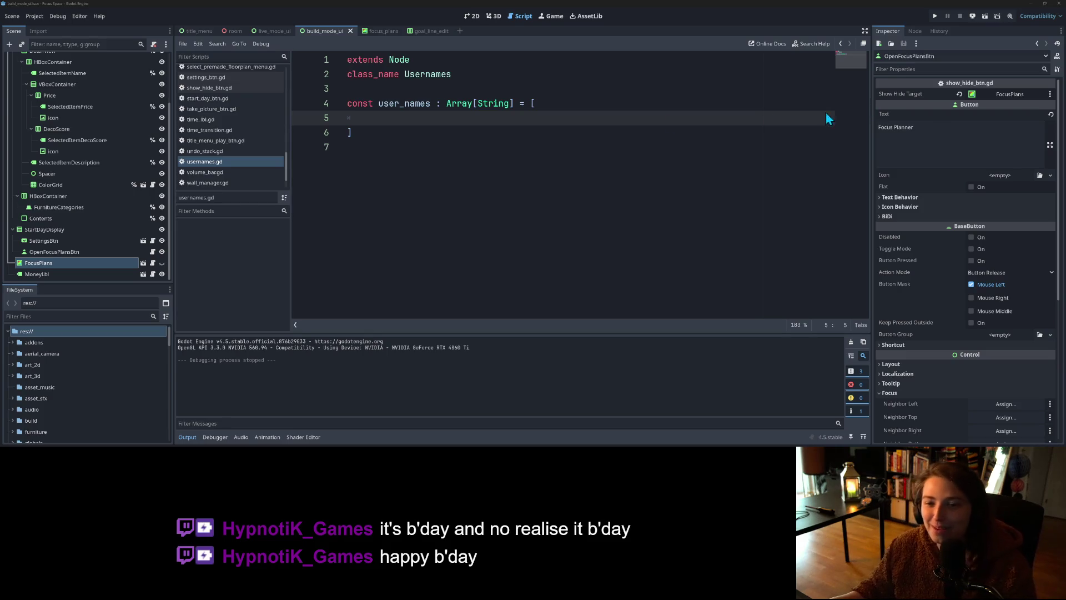
text("Camsdono",)
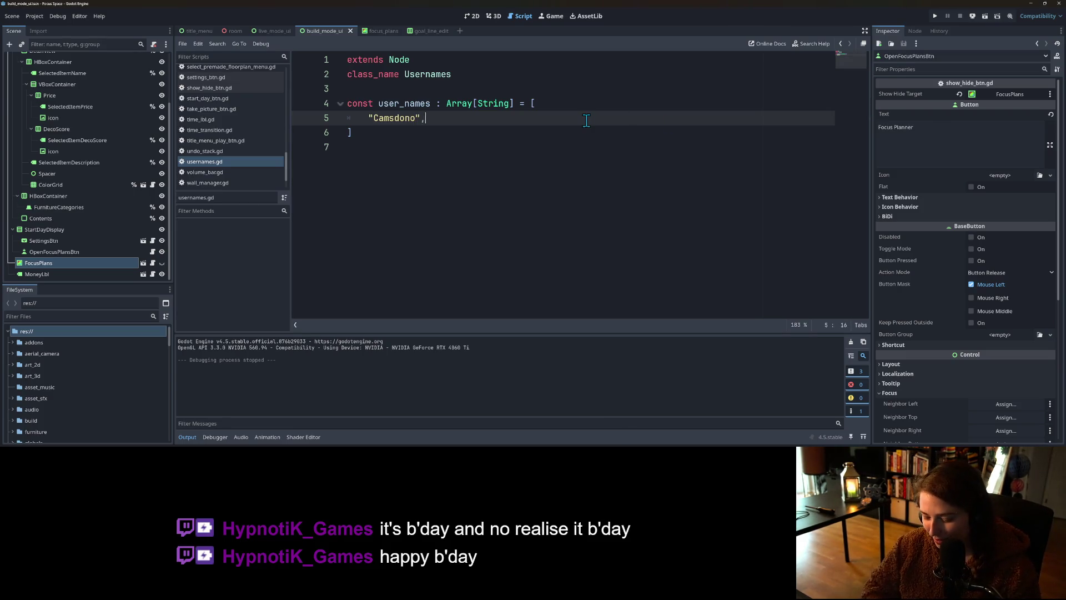
key(Return)
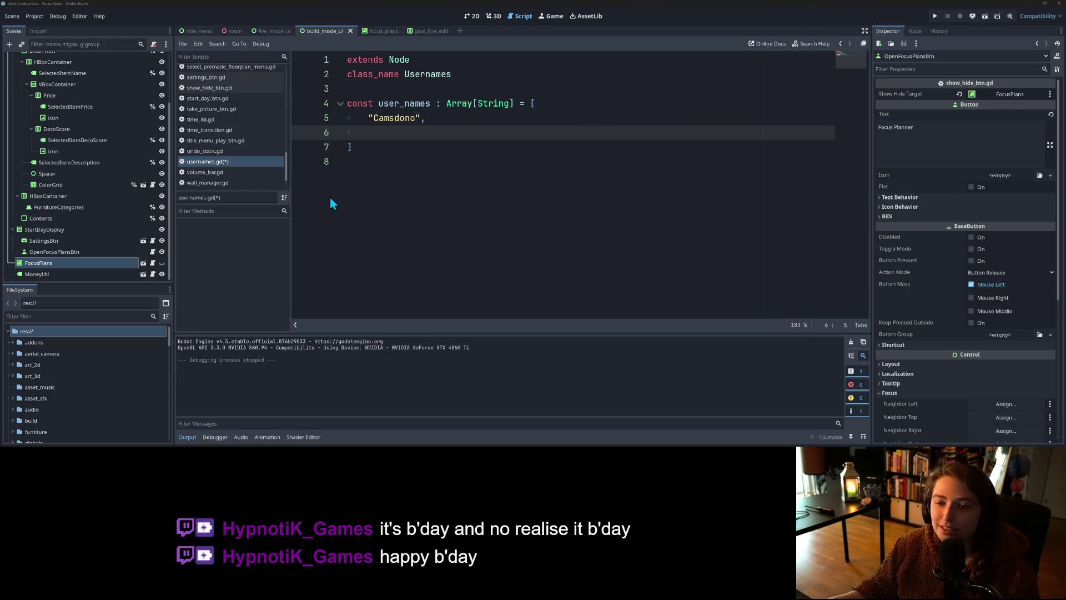
text(")
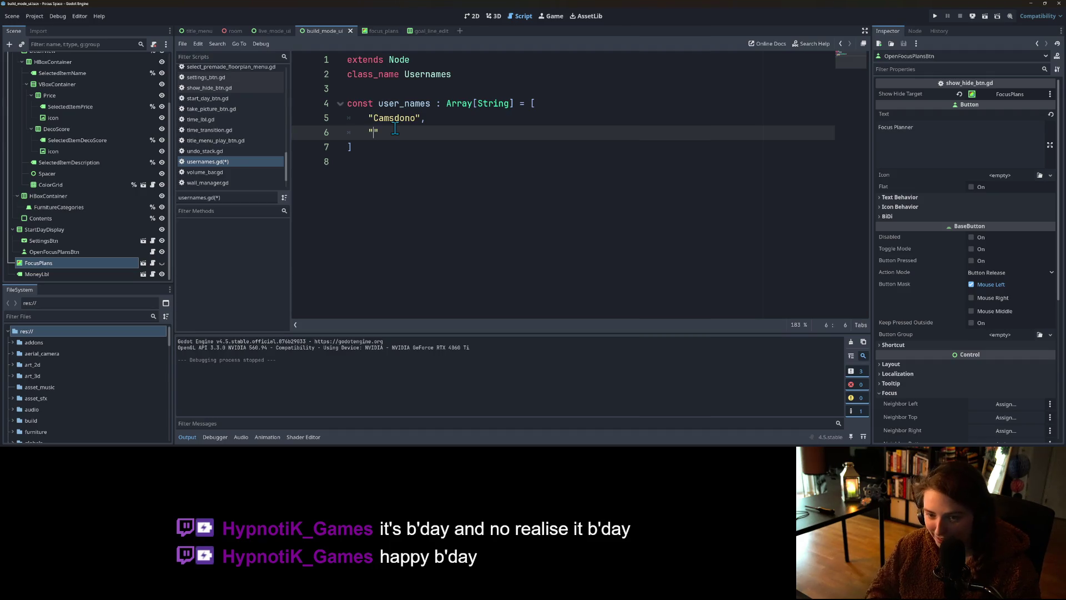
text(justsmelly")
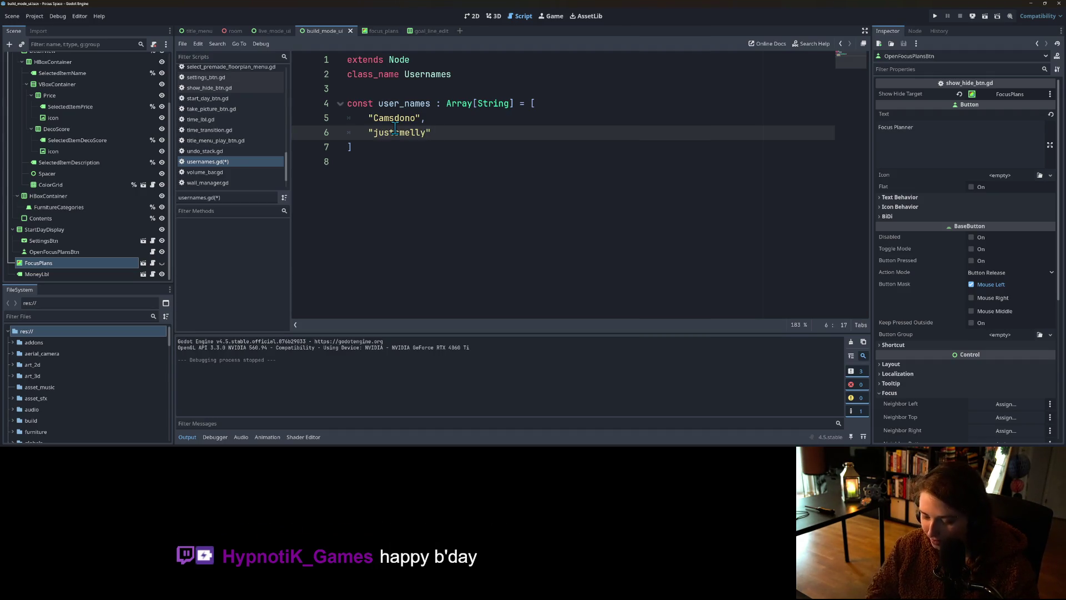
text(,)
key(Return)
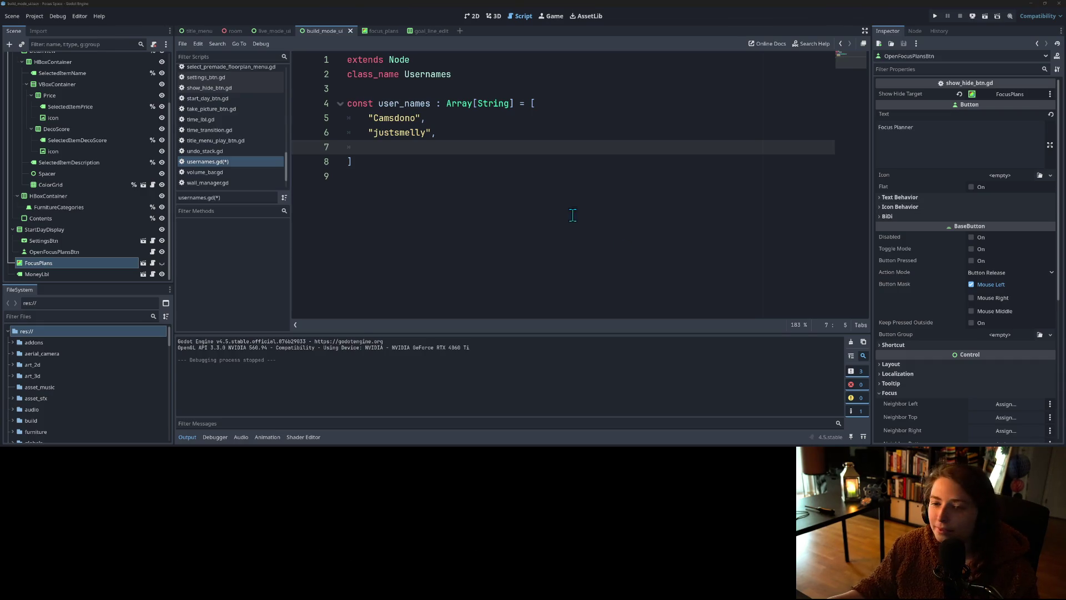
text("DONTMESSWITHTEXAS")
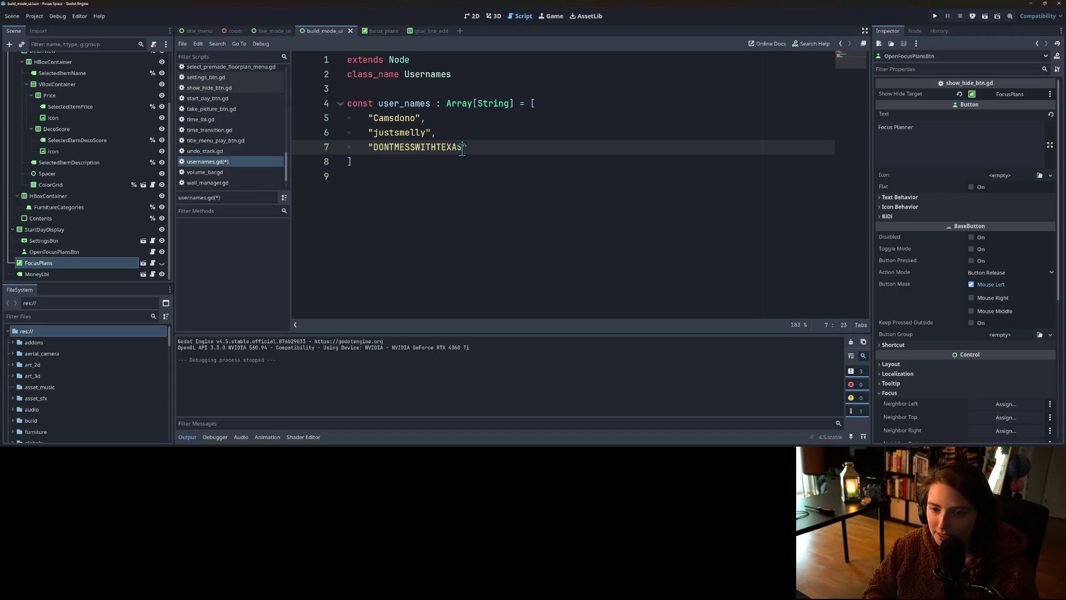
text(,)
key(Return)
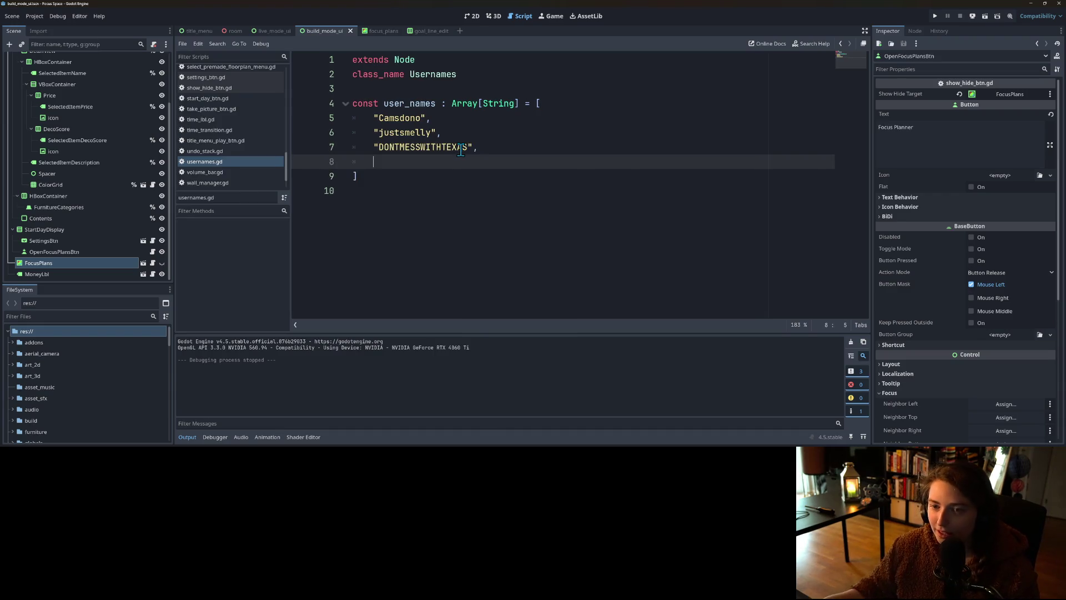
click(524, 148)
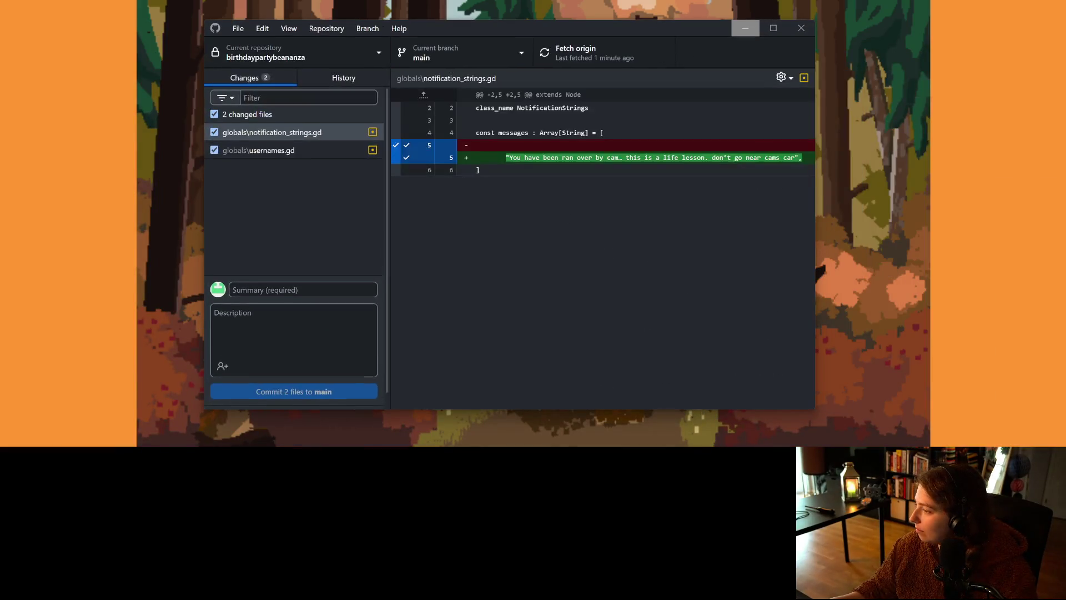
Step: Commit both changed files to main as 'adds username and notification suggestions from chat' and push to origin
text(adds username and )
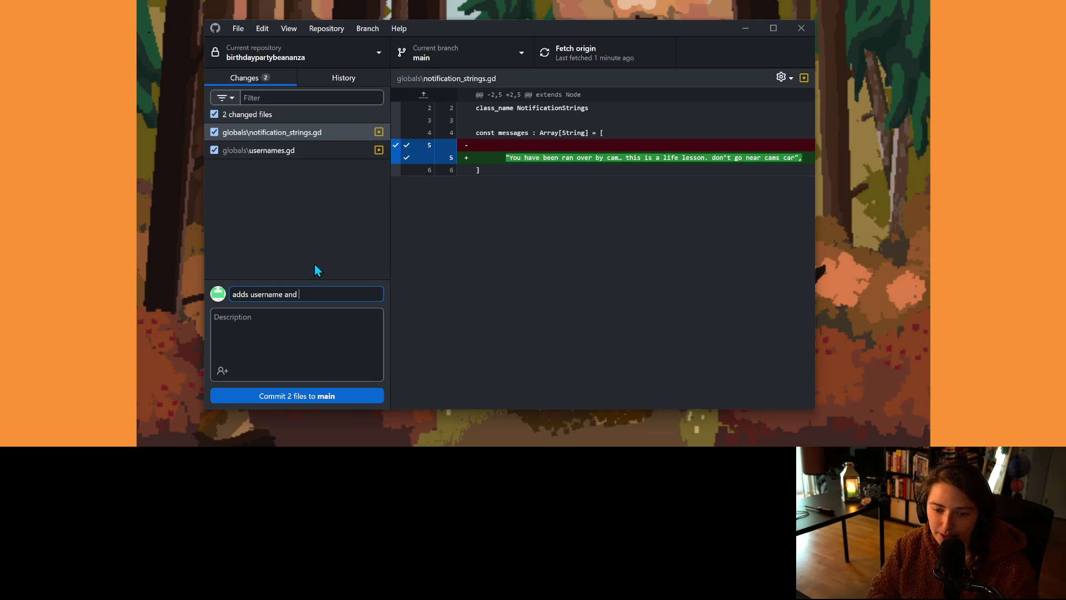
text(notification)
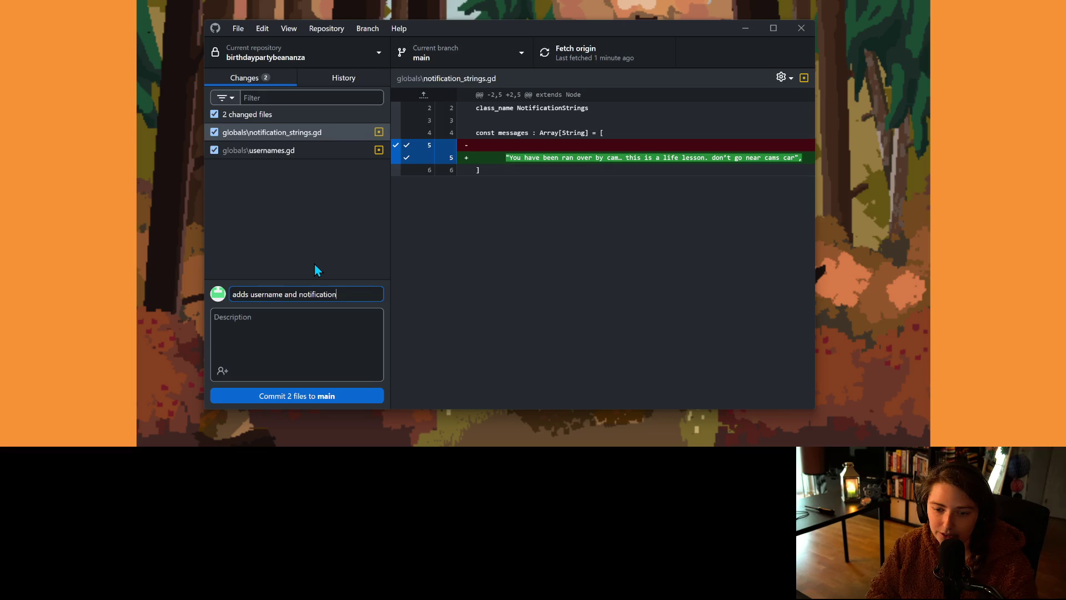
text( suggestions from chat)
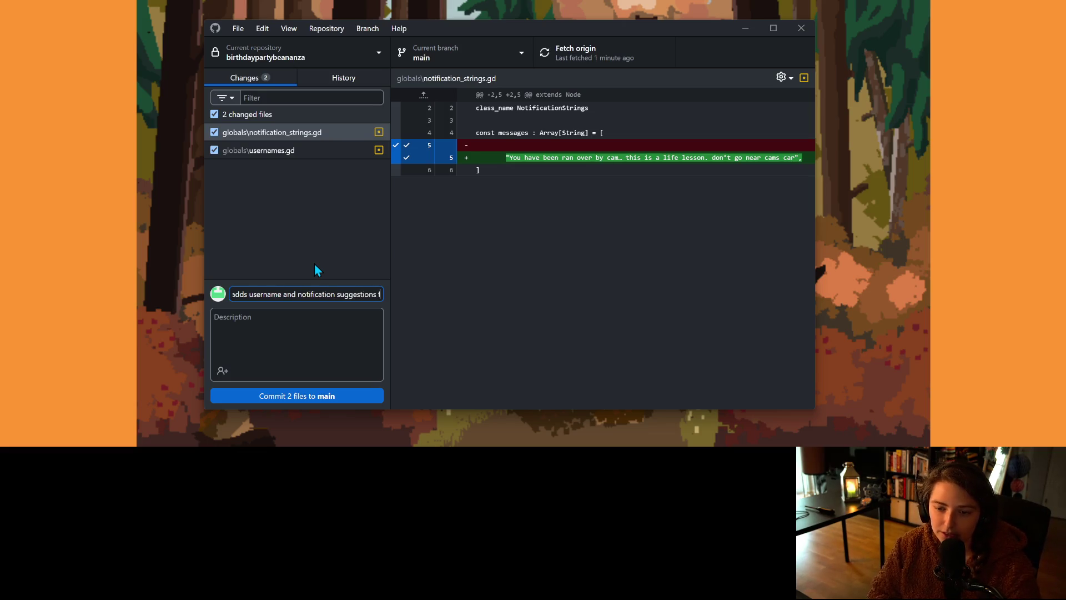
click(340, 397)
click(602, 60)
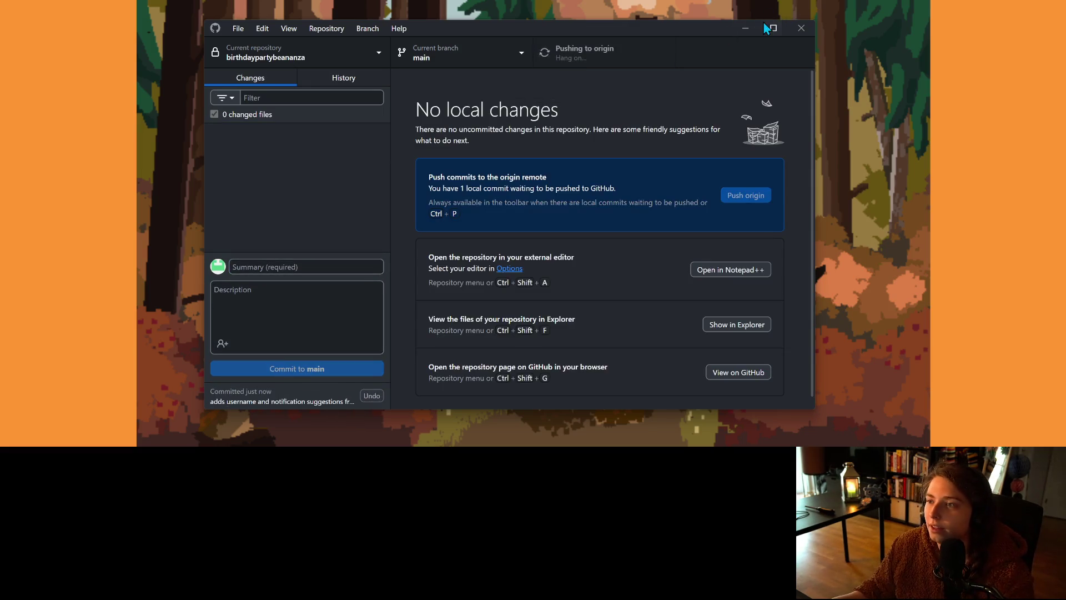
click(745, 28)
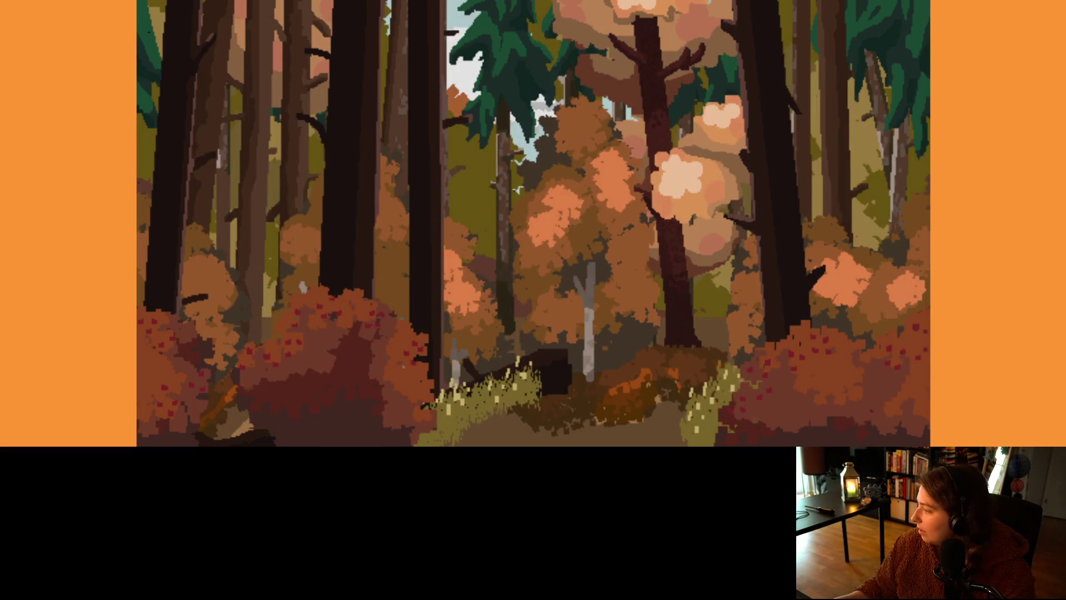
Step: Back in Godot, switch to the focus_plans scene and view the FocusPlans root node's script
key(alt+Tab)
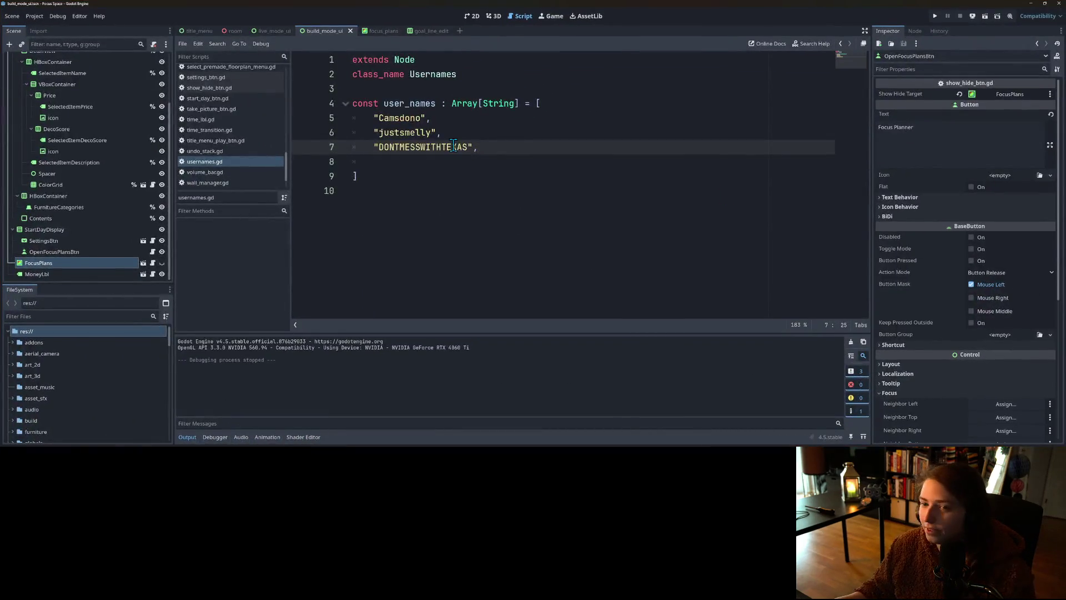
click(380, 33)
click(473, 16)
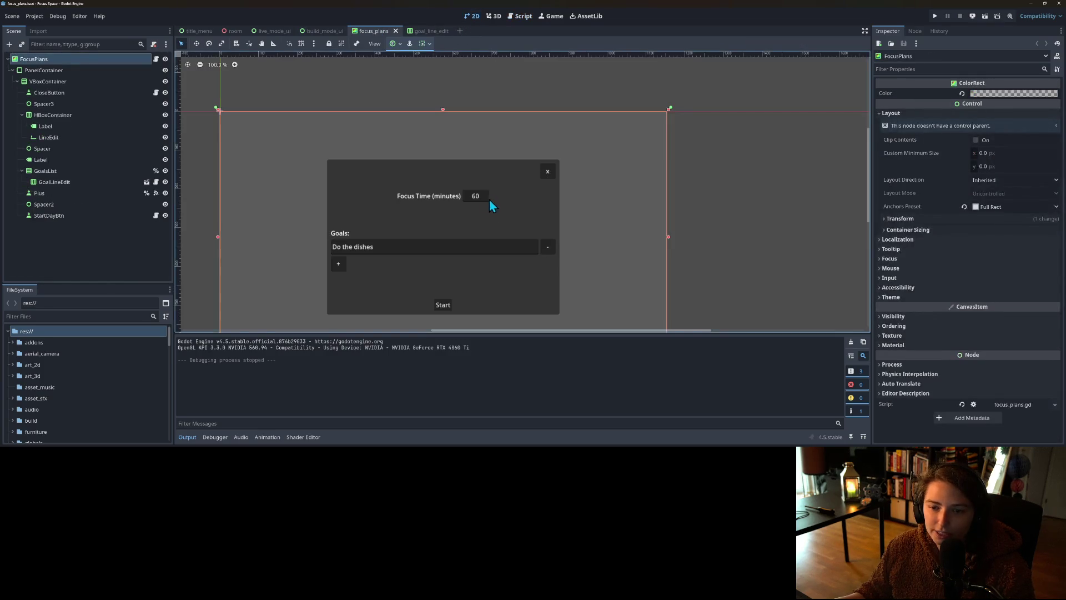
drag(502, 223, 537, 210)
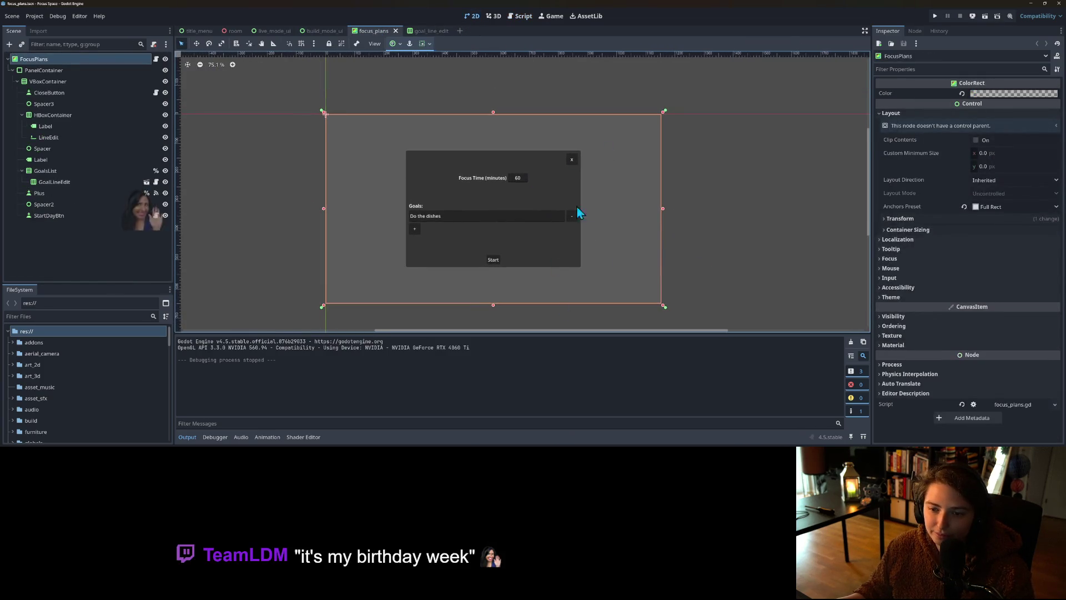
scroll(525, 220, up, 2)
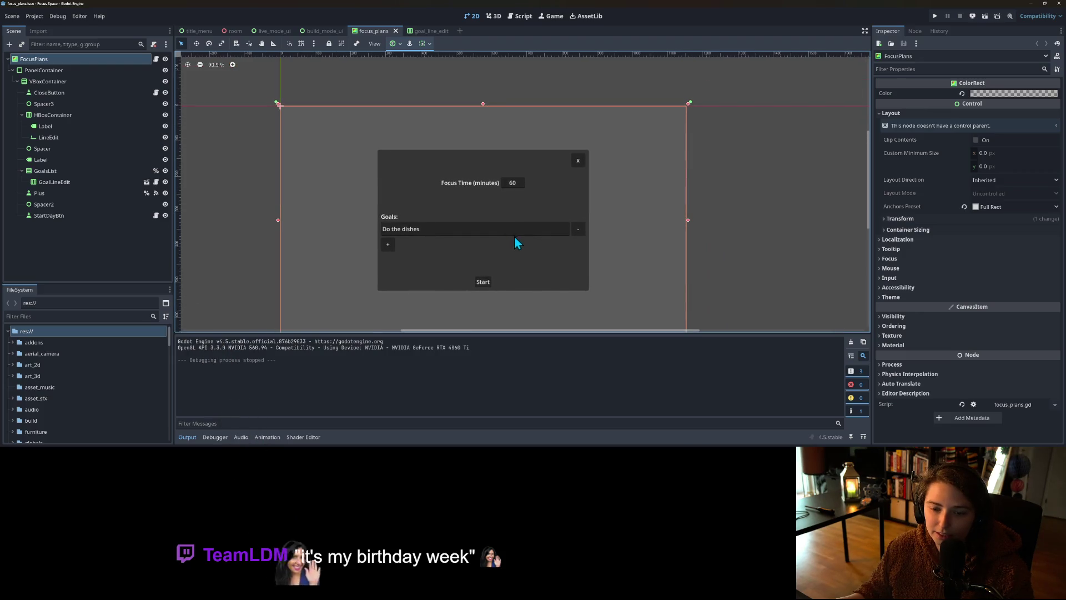
click(156, 59)
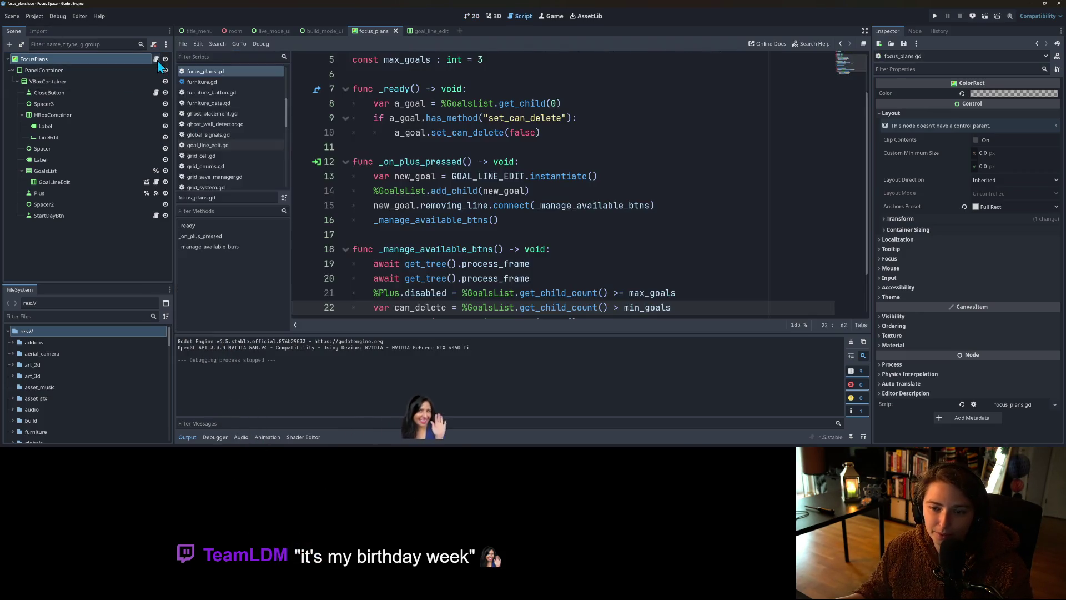
ctrl+scroll(498, 208, down, 4)
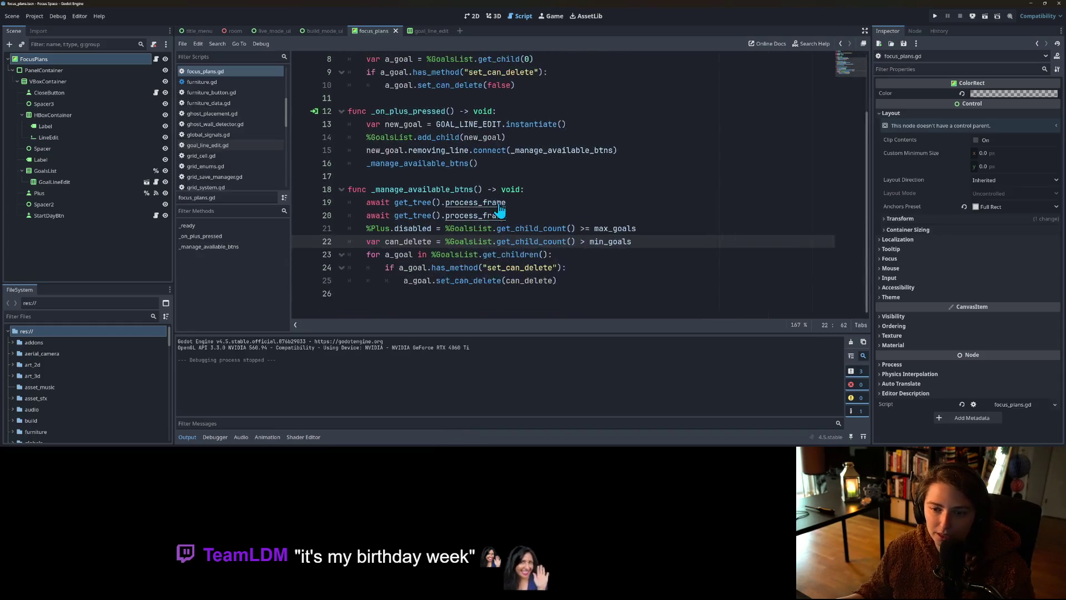
Step: Select the StartDayBtn node and open start_day_btn.gd at its _on_pressed function
click(473, 16)
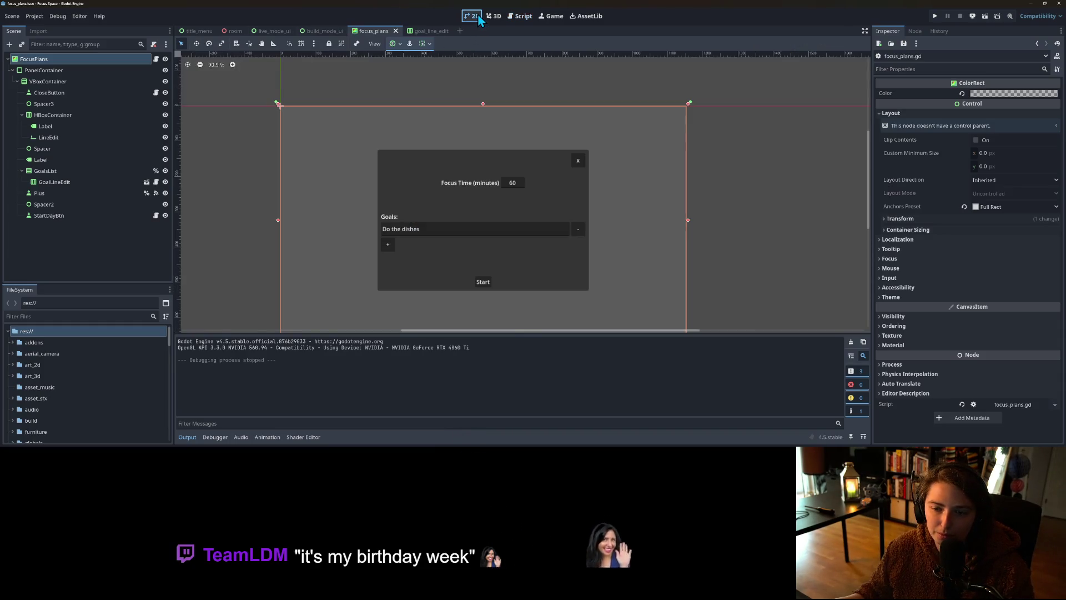
click(484, 282)
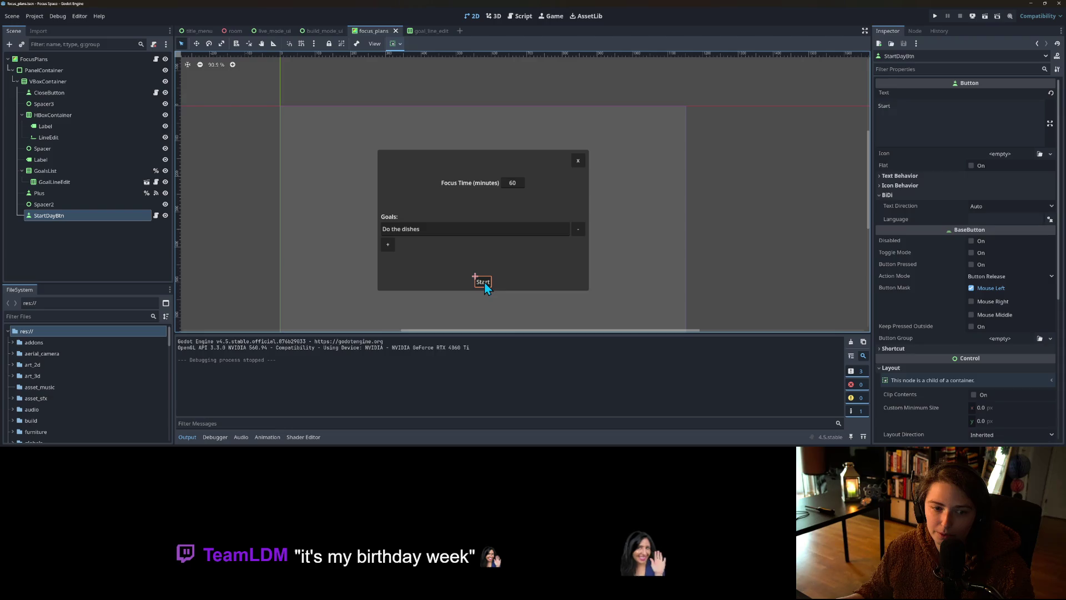
click(156, 216)
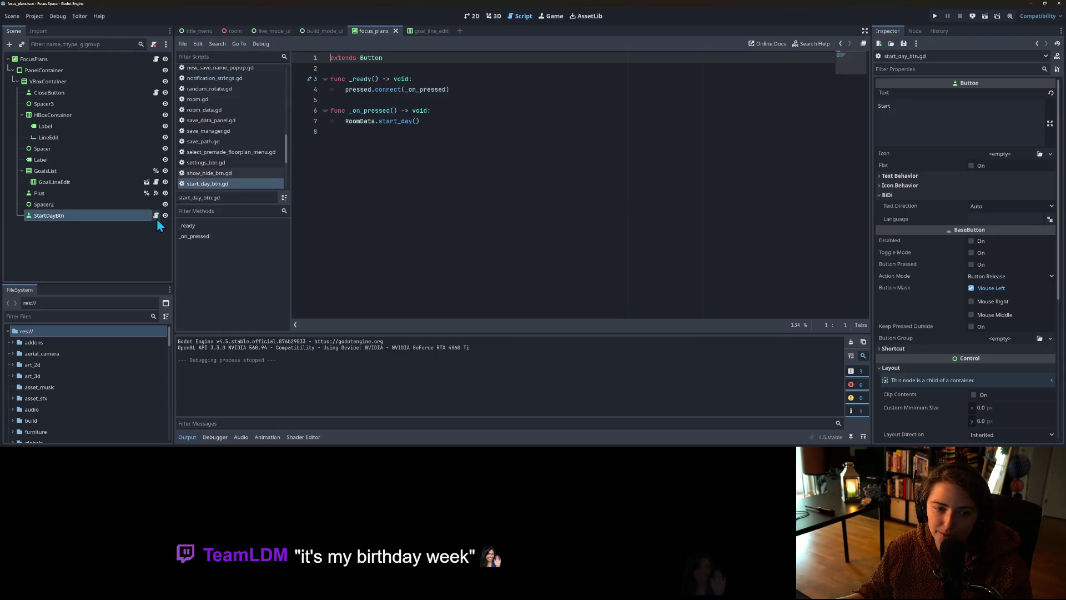
click(388, 111)
click(458, 110)
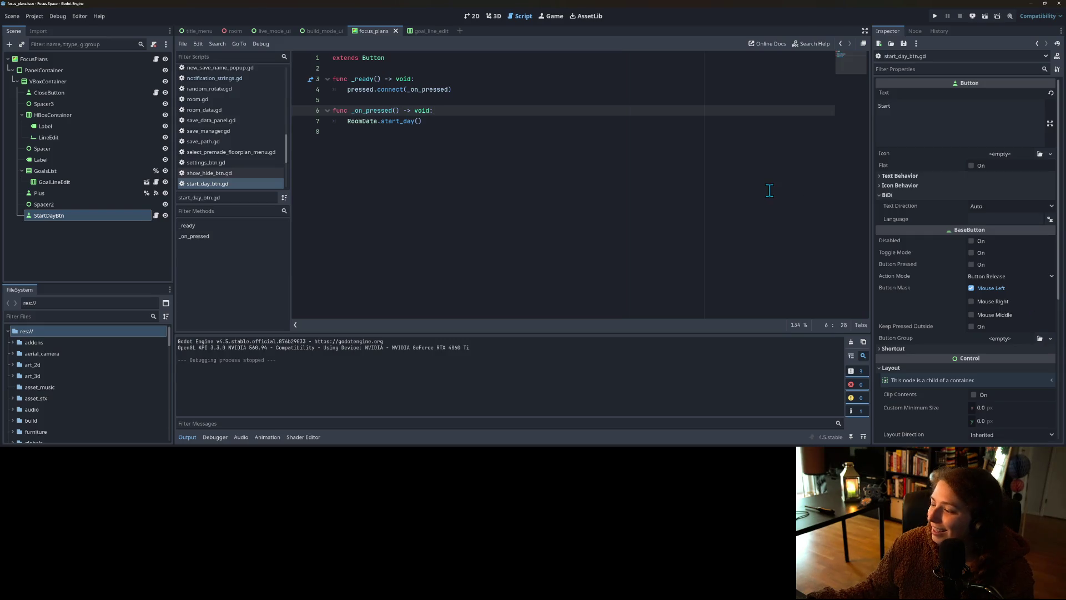
click(427, 90)
Step: Switch to the room scene and read room.gd, whose _ready sets default build data and loads data
click(473, 111)
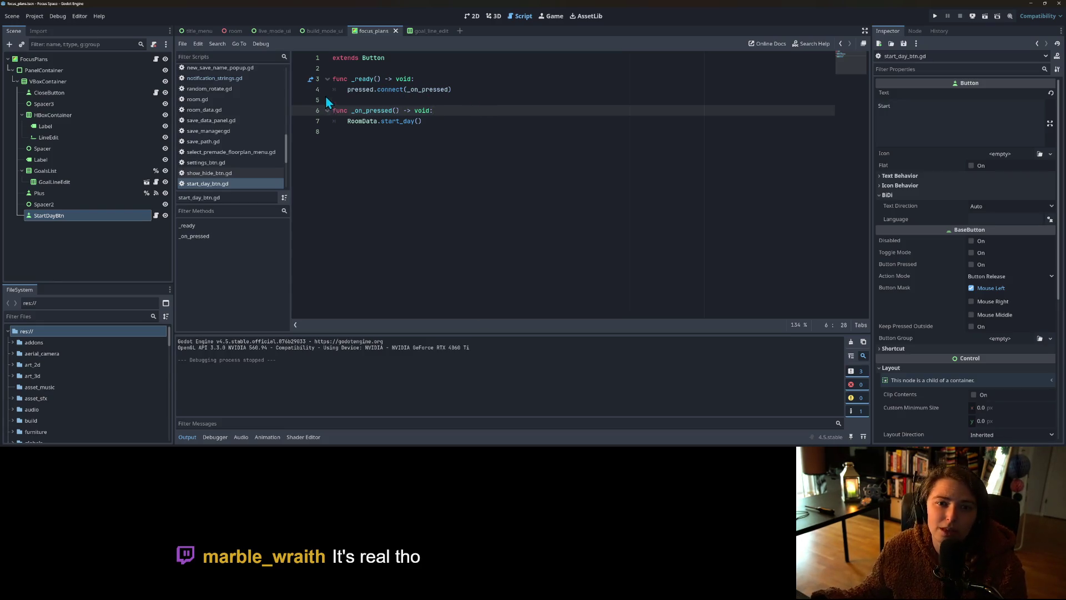
scroll(260, 151, up, 2)
scroll(258, 149, down, 5)
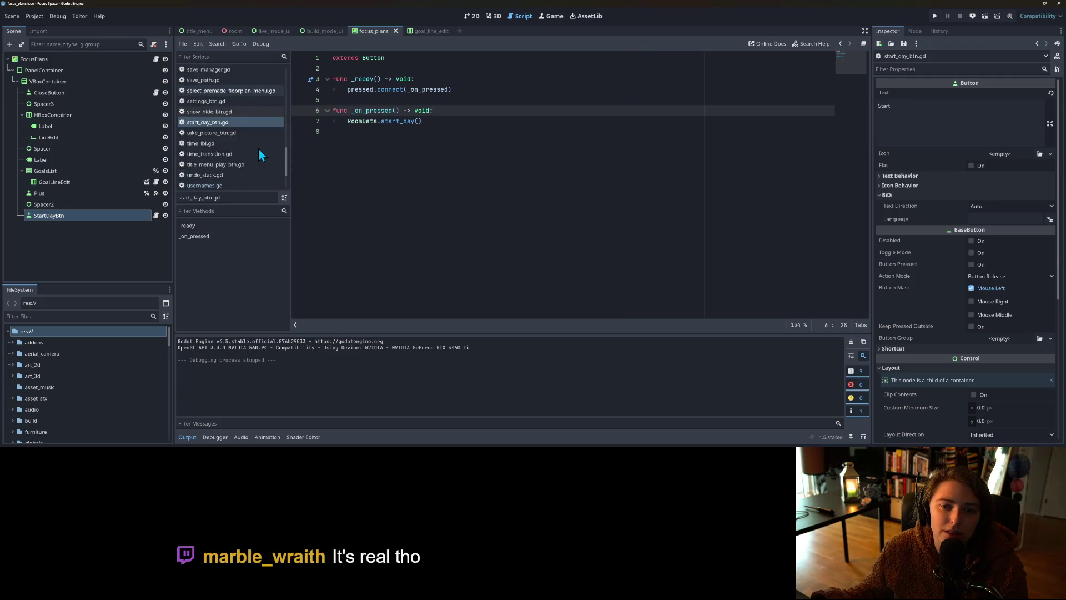
scroll(259, 148, down, 3)
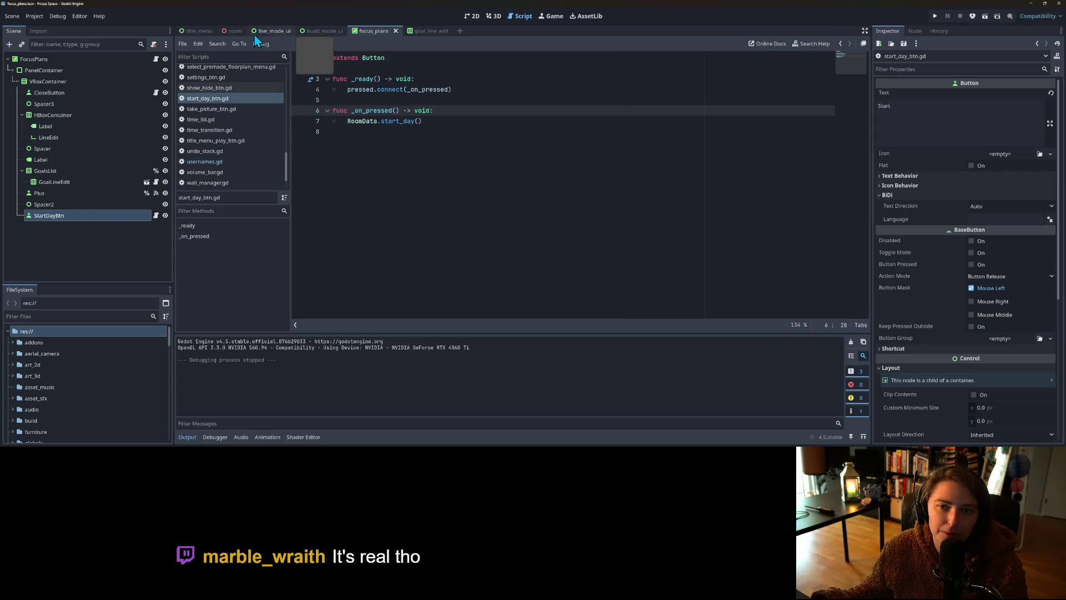
click(225, 32)
click(157, 60)
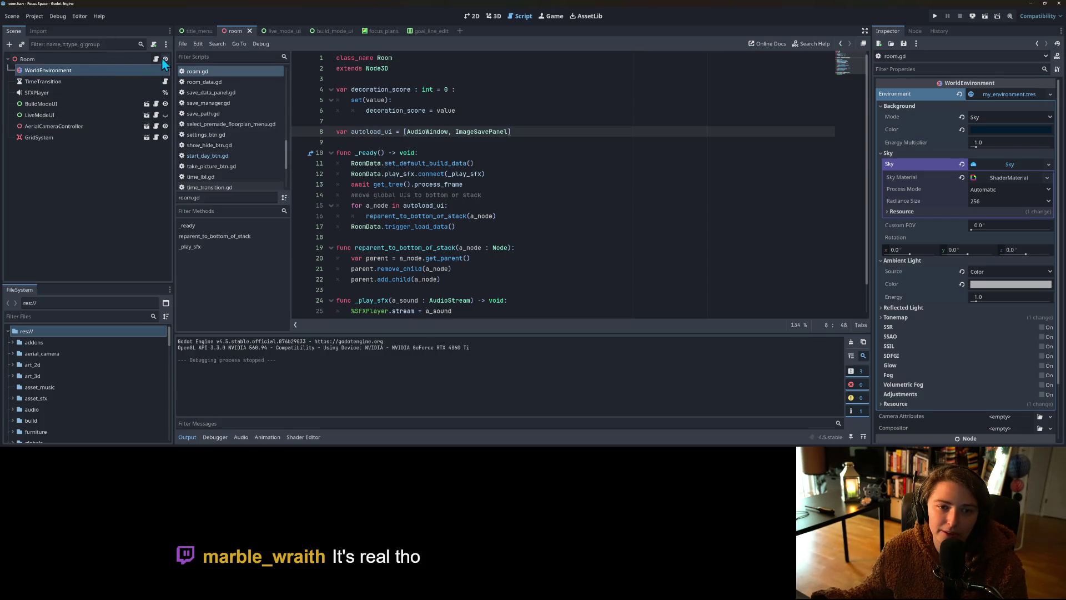
scroll(522, 245, down, 1)
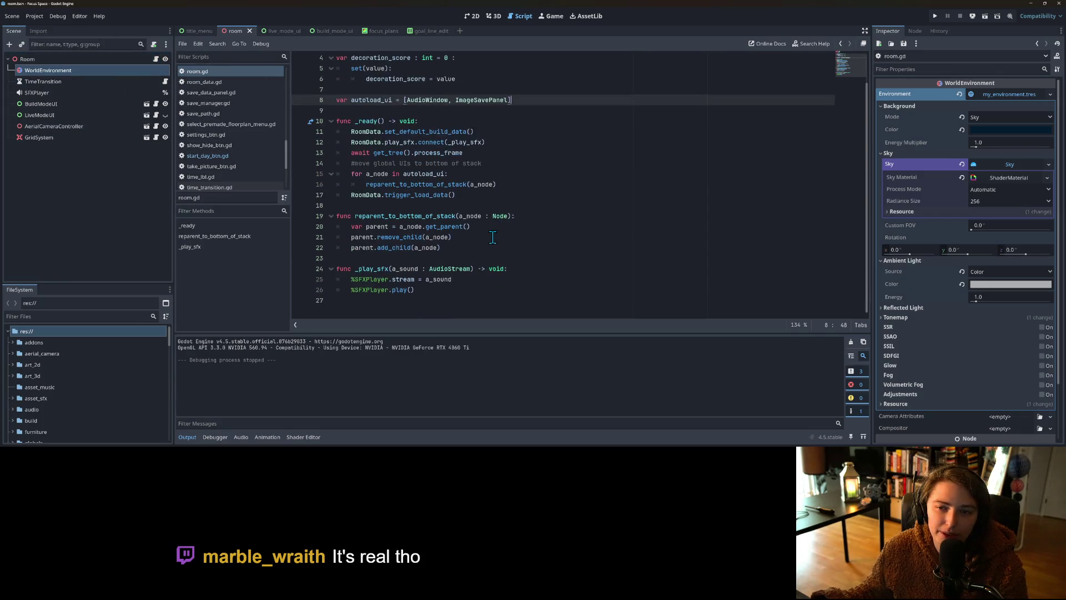
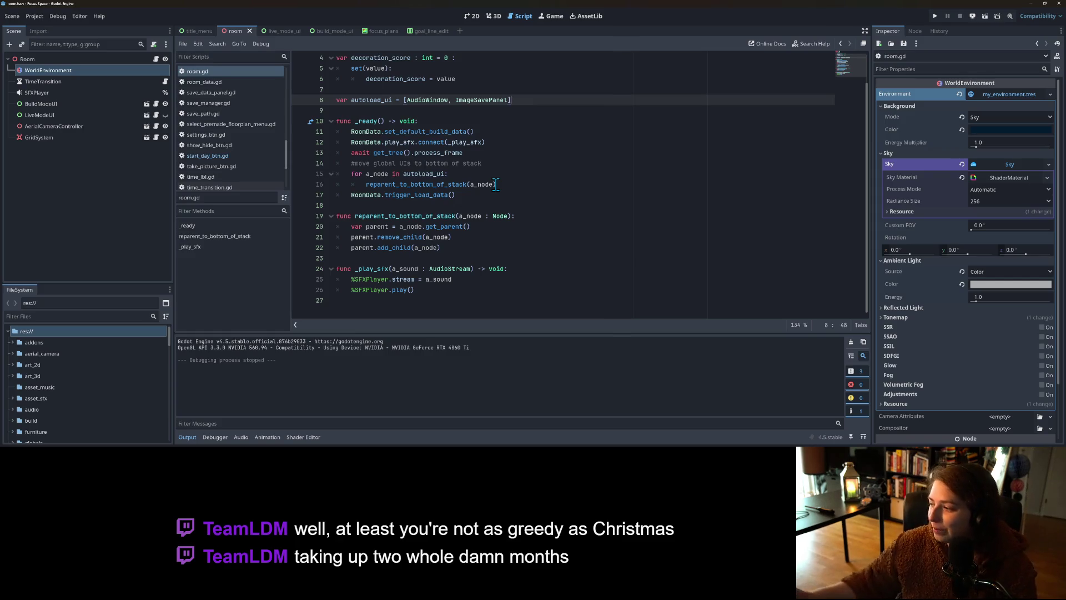
Step: Open room_data.gd, then check the script attached to the LiveModeUI node
click(461, 237)
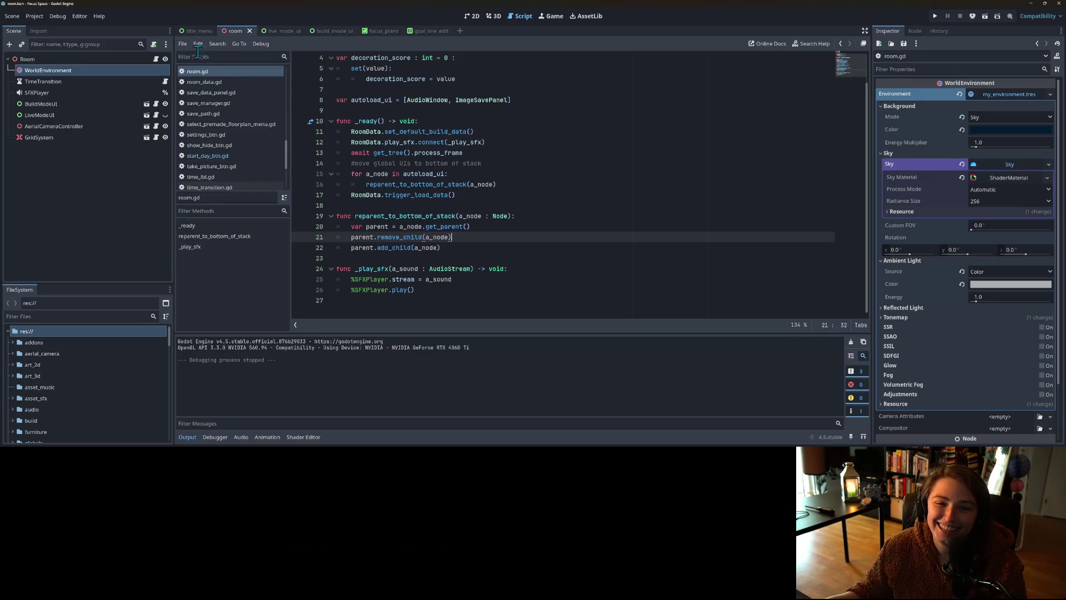
click(221, 83)
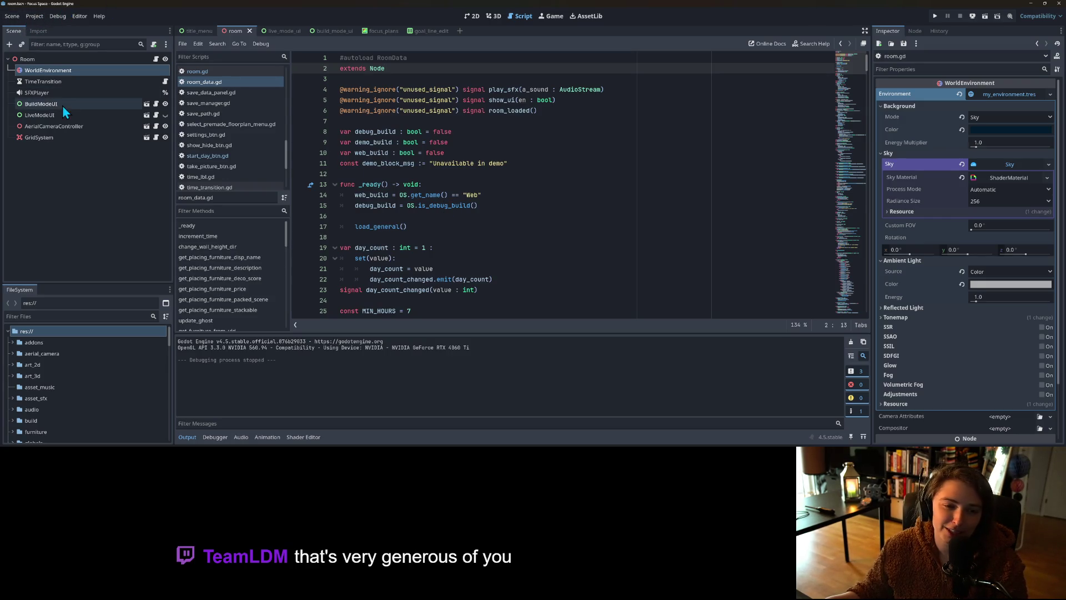
click(88, 171)
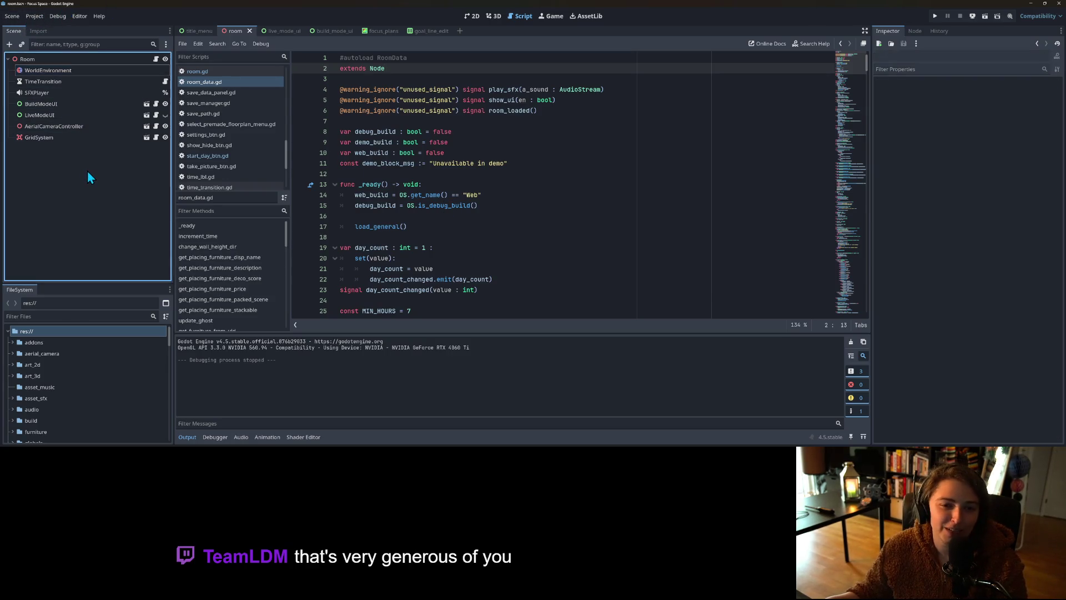
click(92, 115)
click(156, 115)
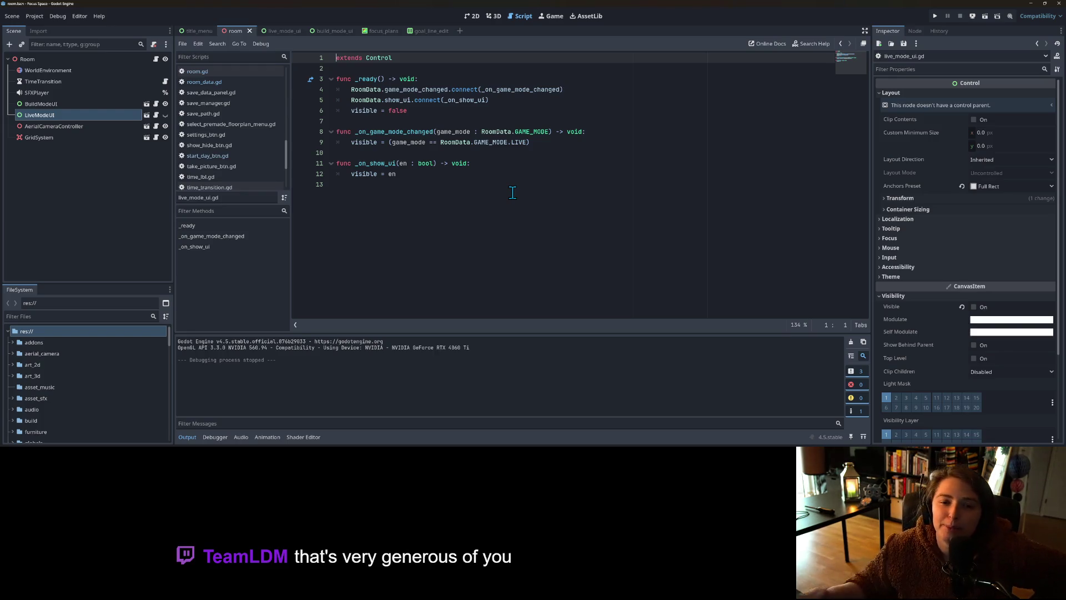
Step: Return to room_data.gd scrolled to its first line and bring up Project Settings
click(212, 83)
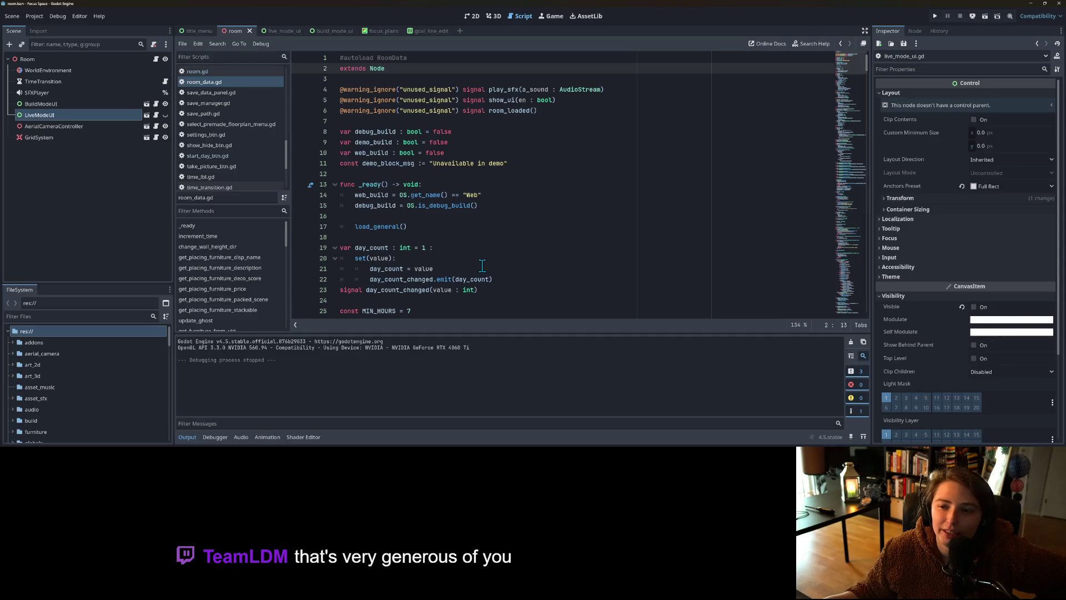
scroll(482, 265, down, 20)
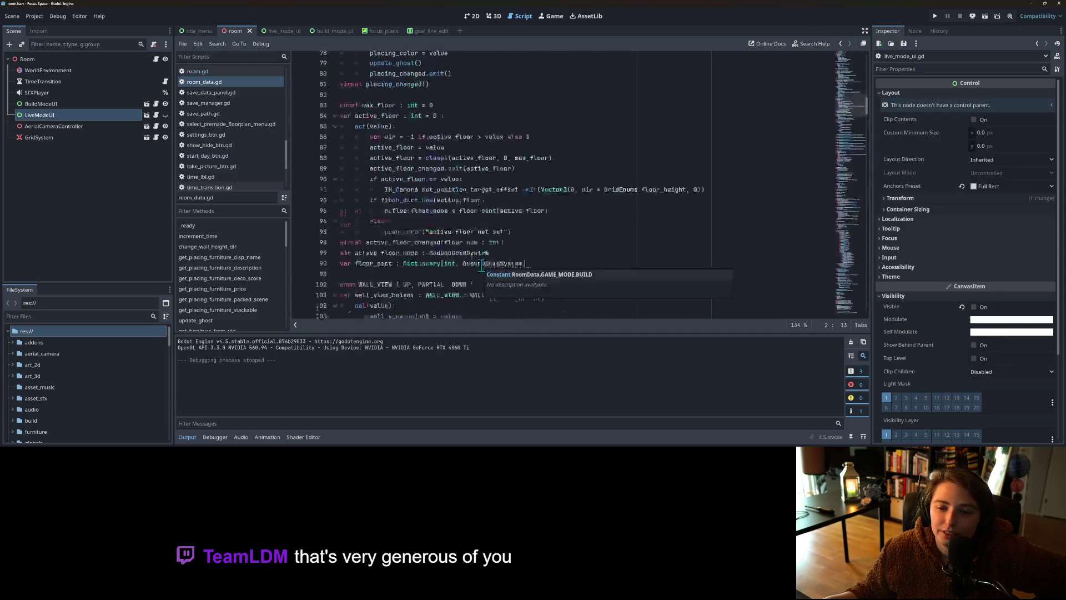
scroll(482, 266, down, 20)
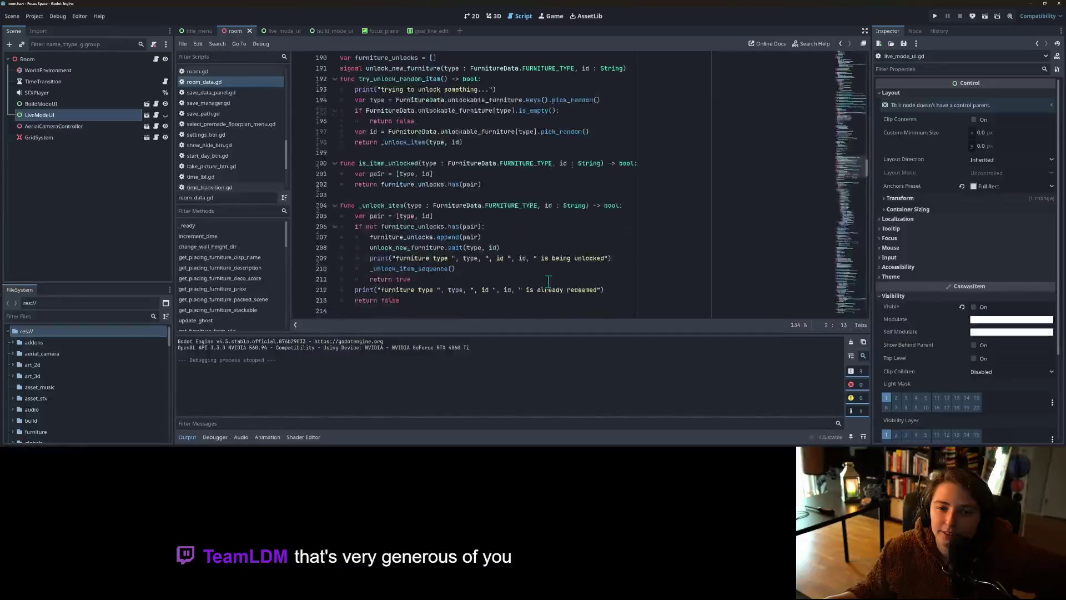
scroll(550, 286, up, 7)
drag(857, 153, 857, 59)
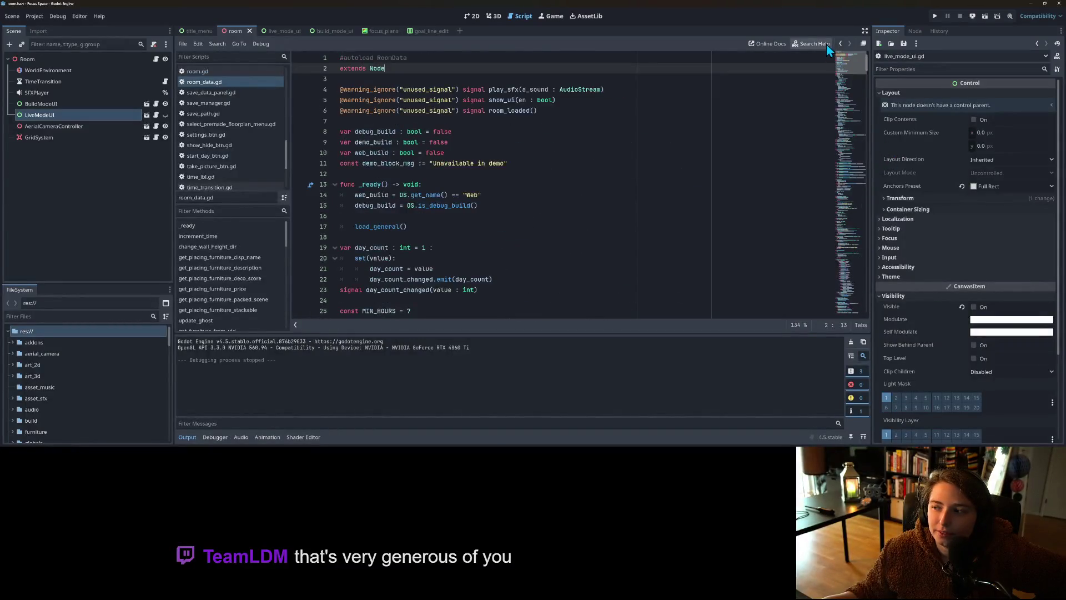
click(34, 16)
click(47, 28)
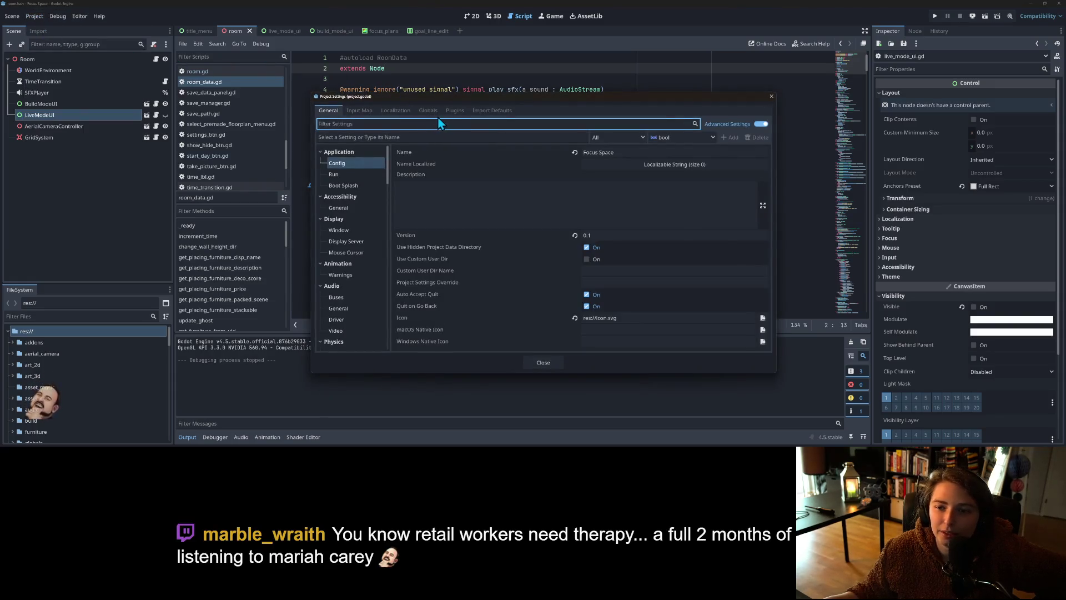
Step: In the Autoload list, name a new autoload FocusPlans
click(428, 111)
click(620, 136)
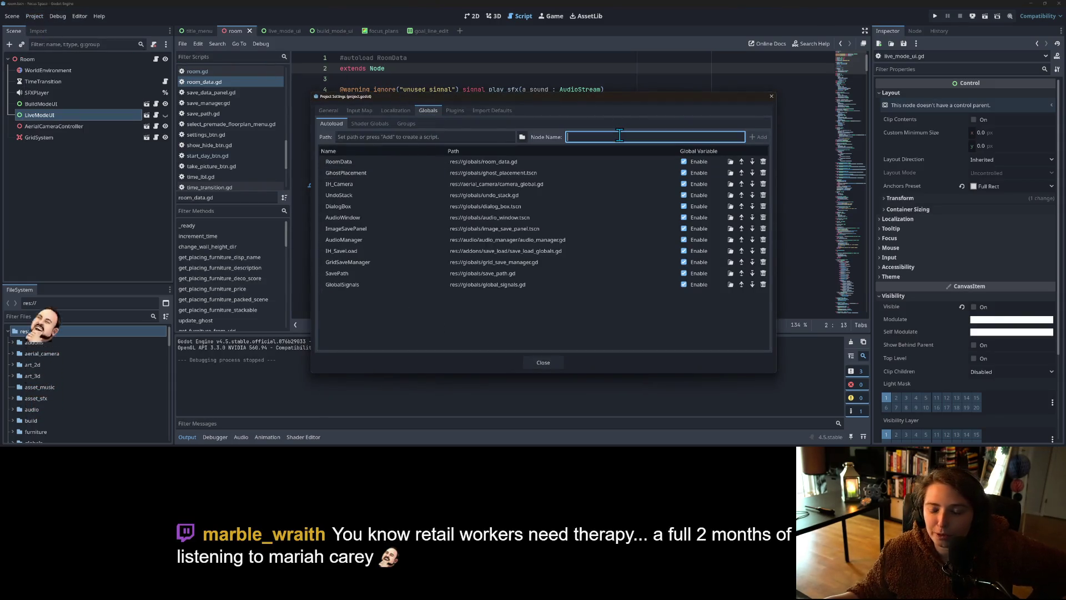
text(Gol)
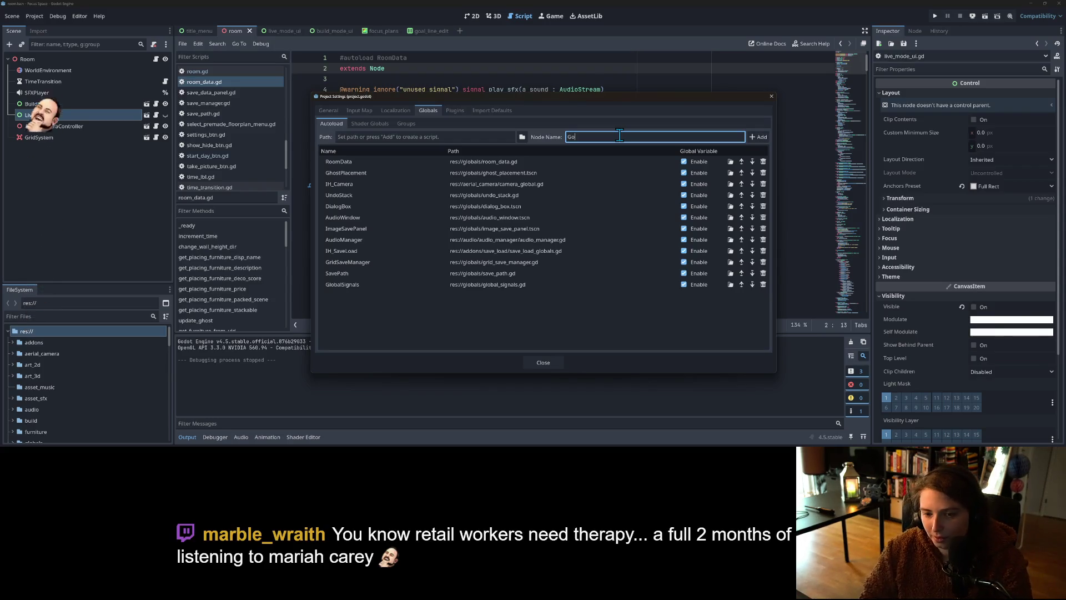
key(BackSpace)
key(BackSpace)
key(BackSpace)
text(FocusPlans)
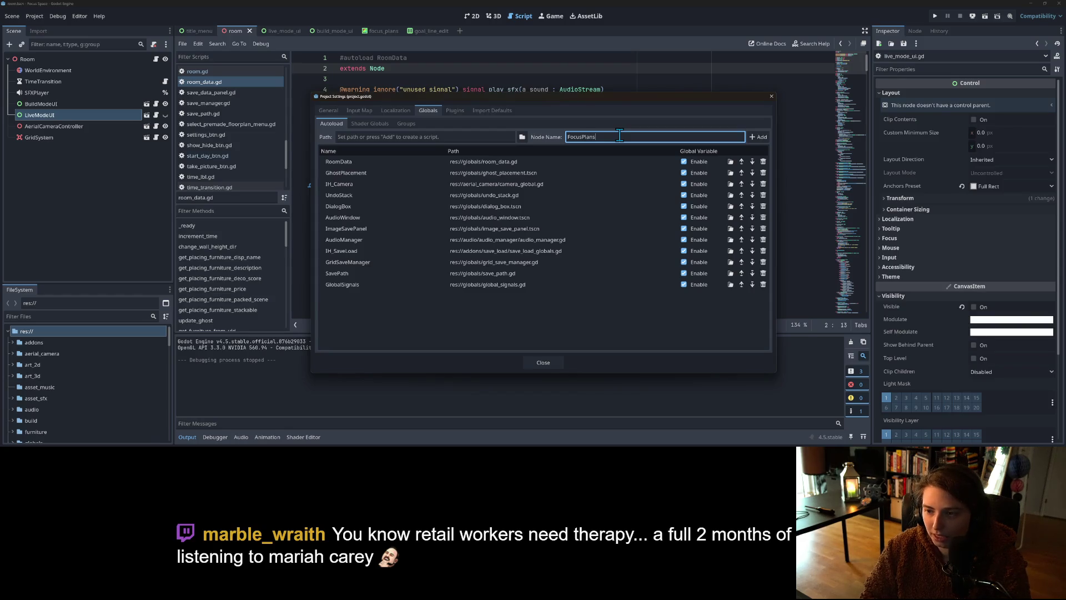
Step: Create its script as focus_plans.gd in the globals folder and add the autoload
click(758, 137)
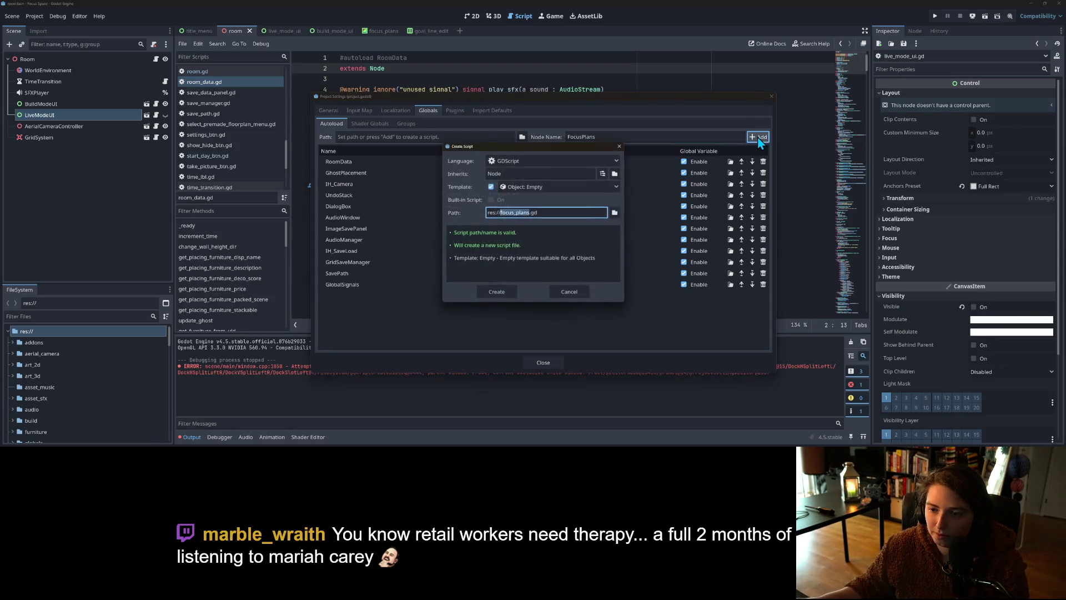
click(615, 212)
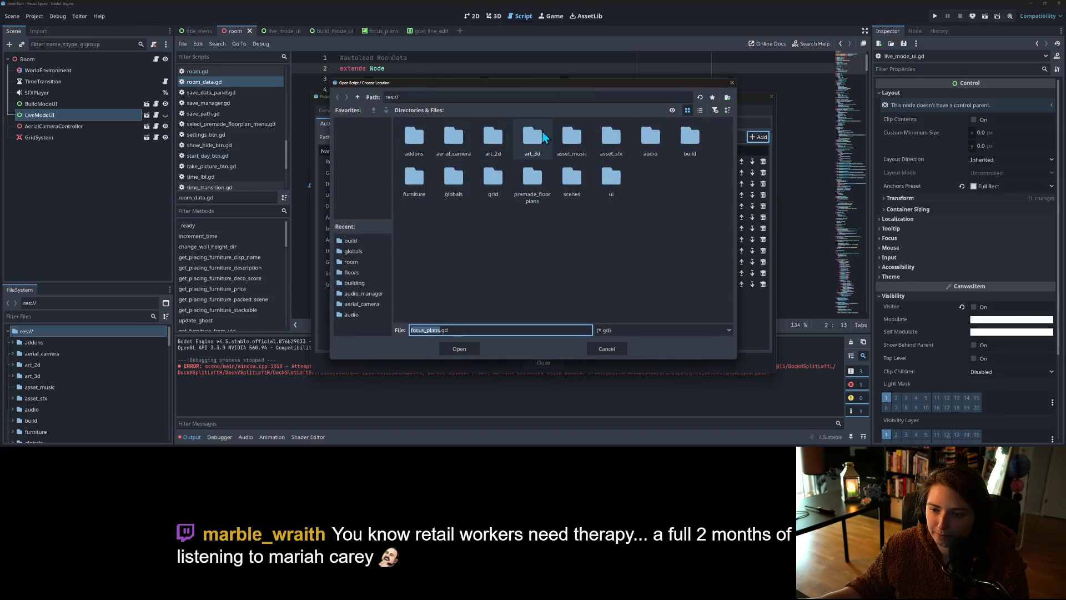
double_click(453, 178)
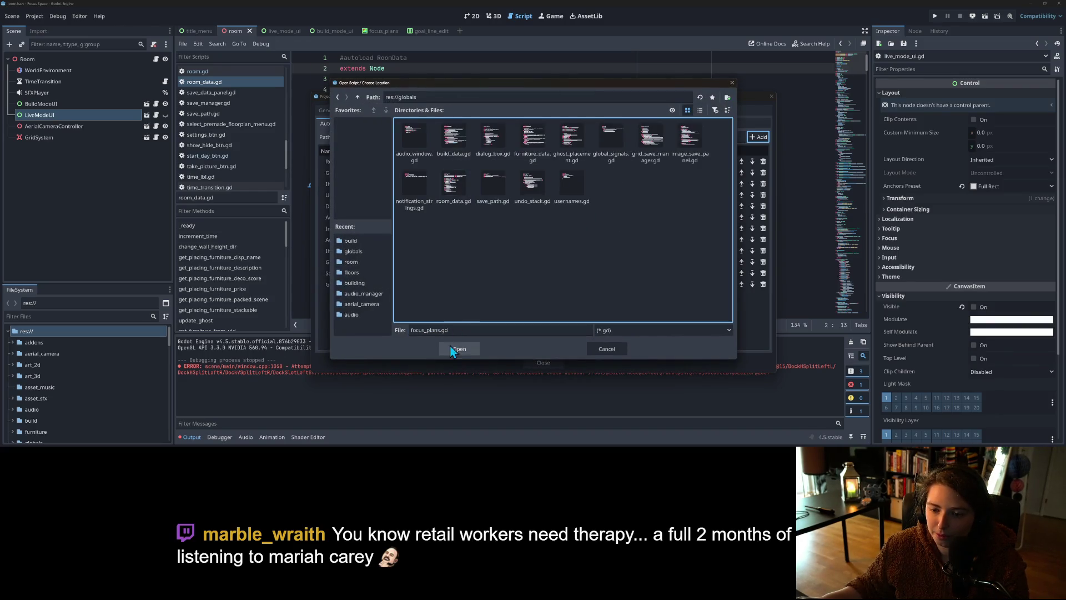
click(453, 348)
click(494, 291)
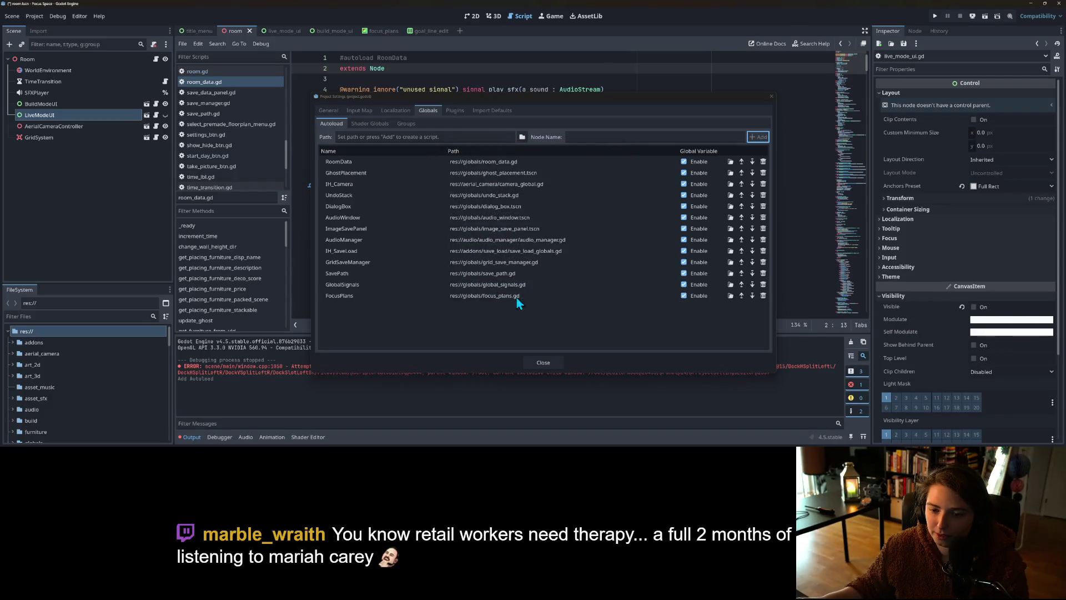
click(519, 248)
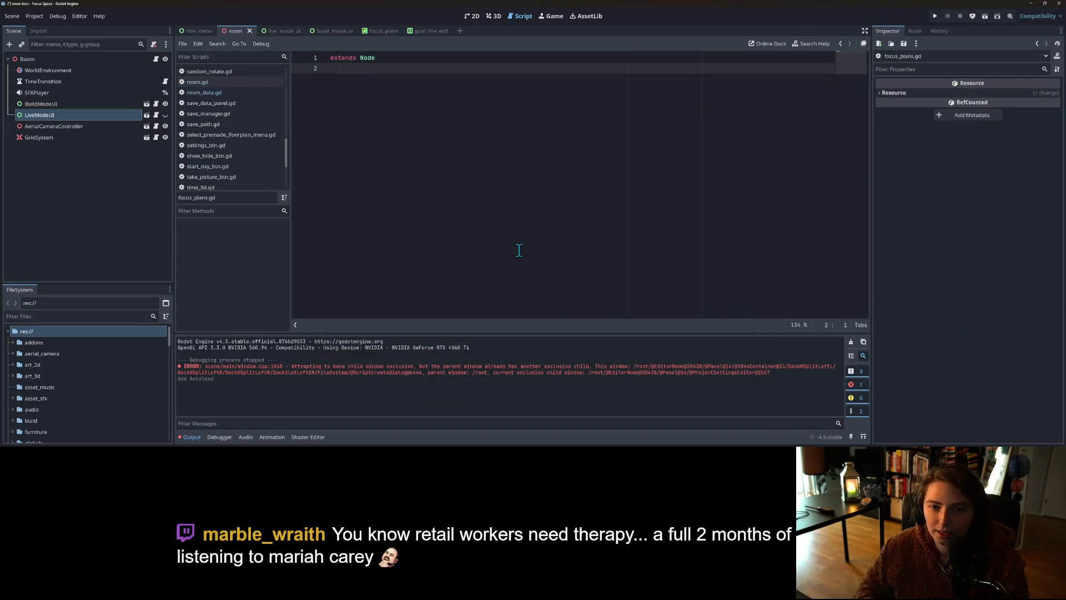
Step: Add the line var focus_goals : Array[String] = [] to focus_plans.gd
key(Return)
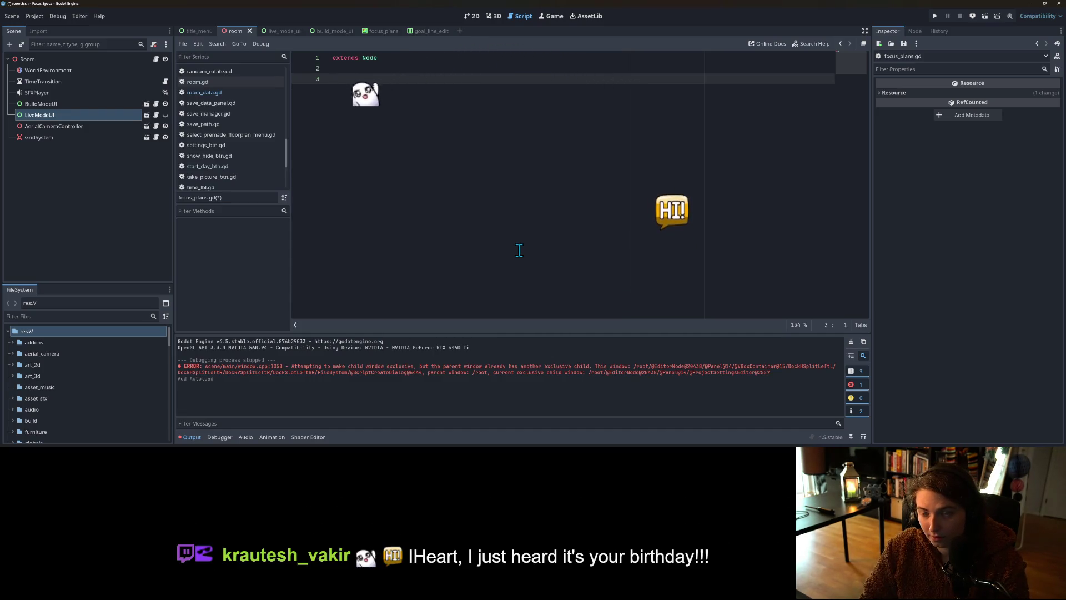
text(var )
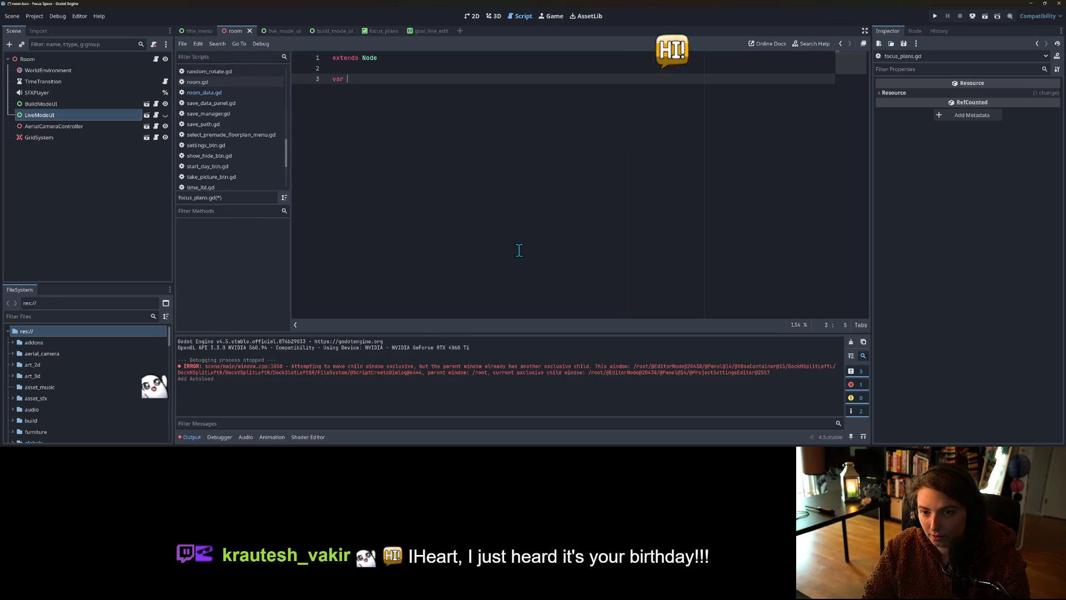
text(focus_pl)
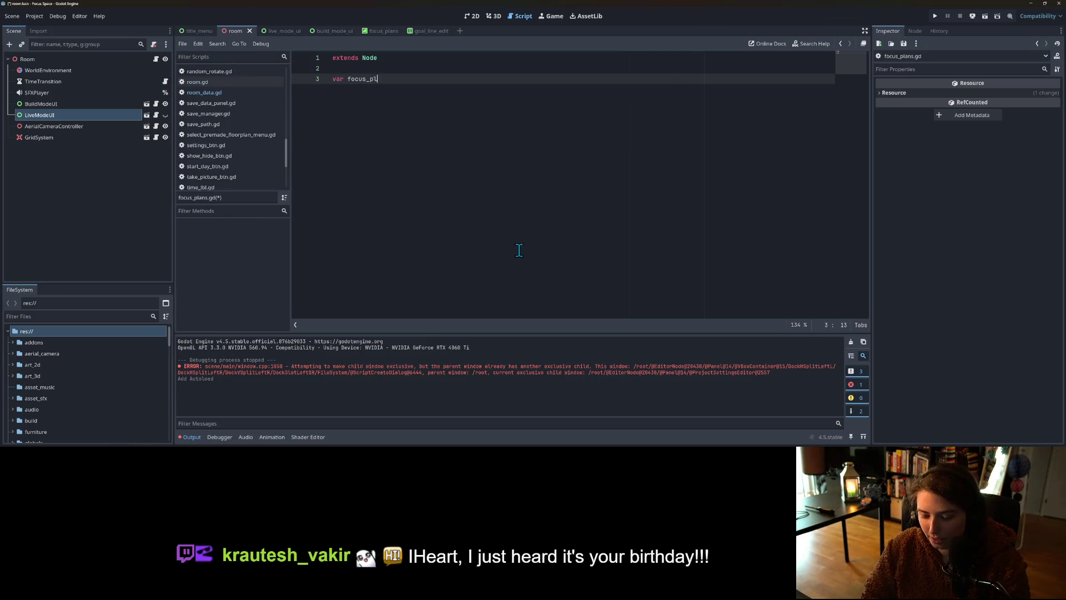
text(ns)
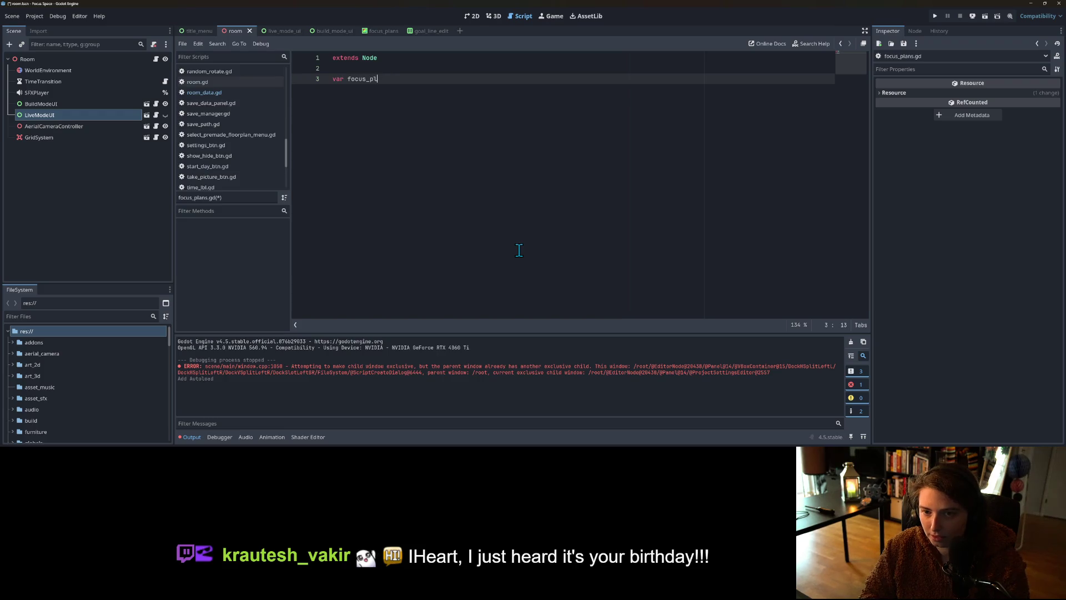
text(oals =)
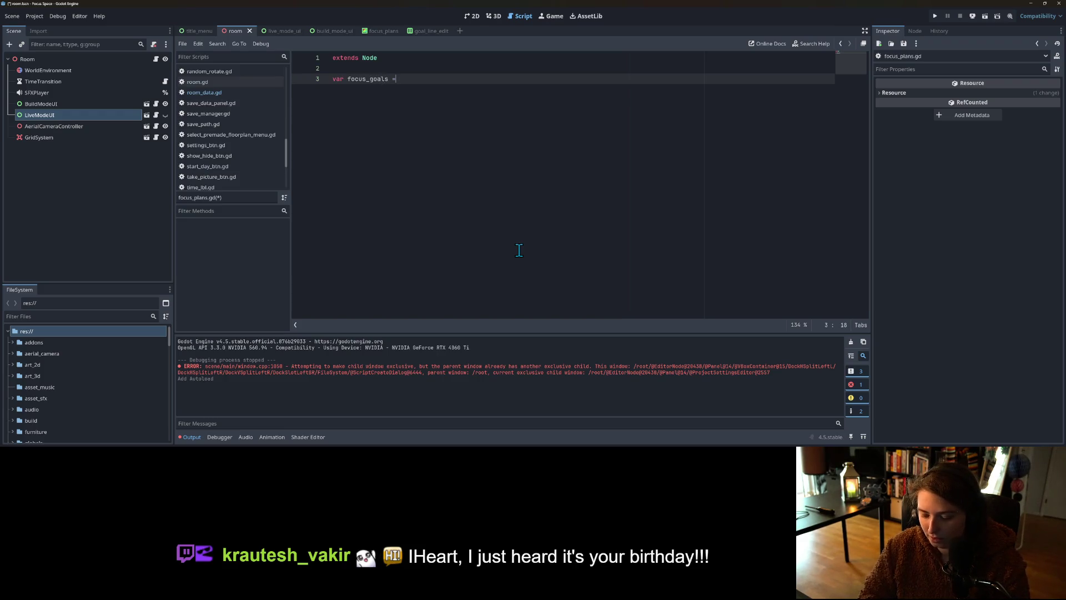
key(BackSpace)
text(: Array[String] = [])
key(Return)
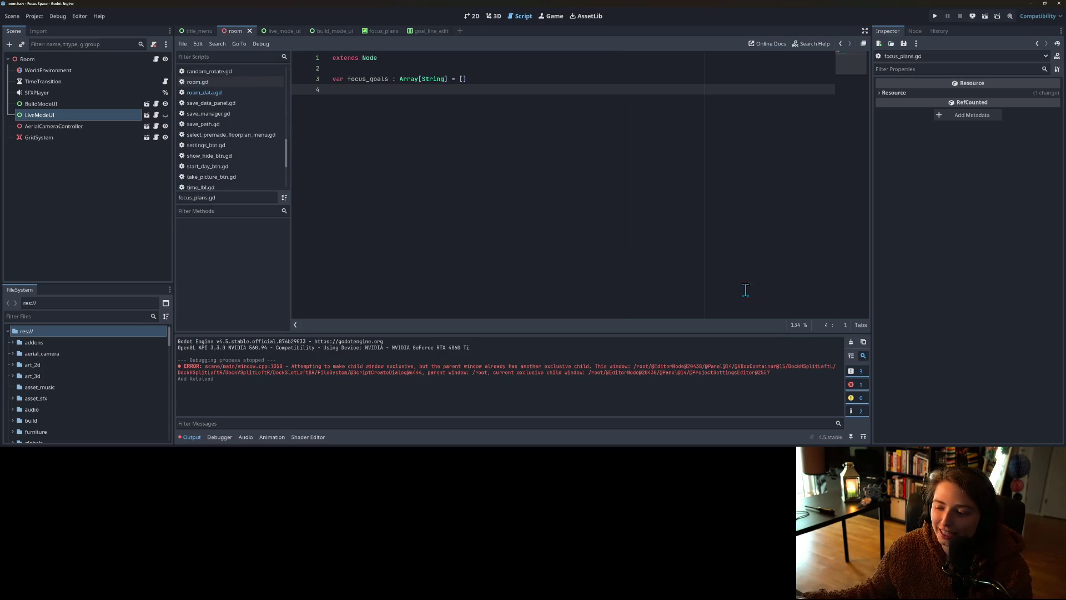
Step: Clear the Output log and start a new variable line in focus_plans.gd
click(853, 341)
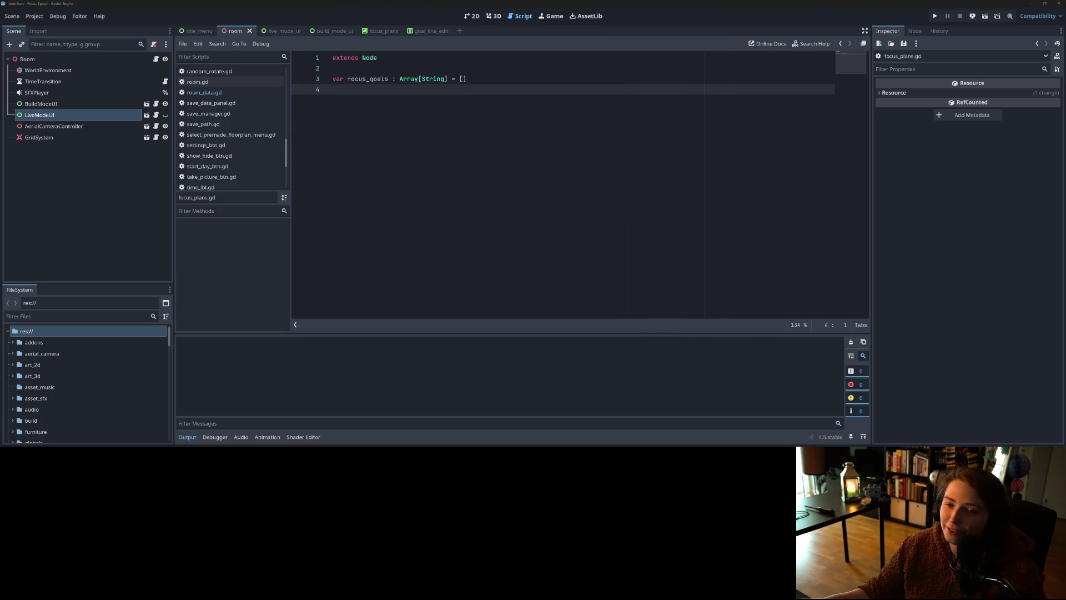
click(500, 123)
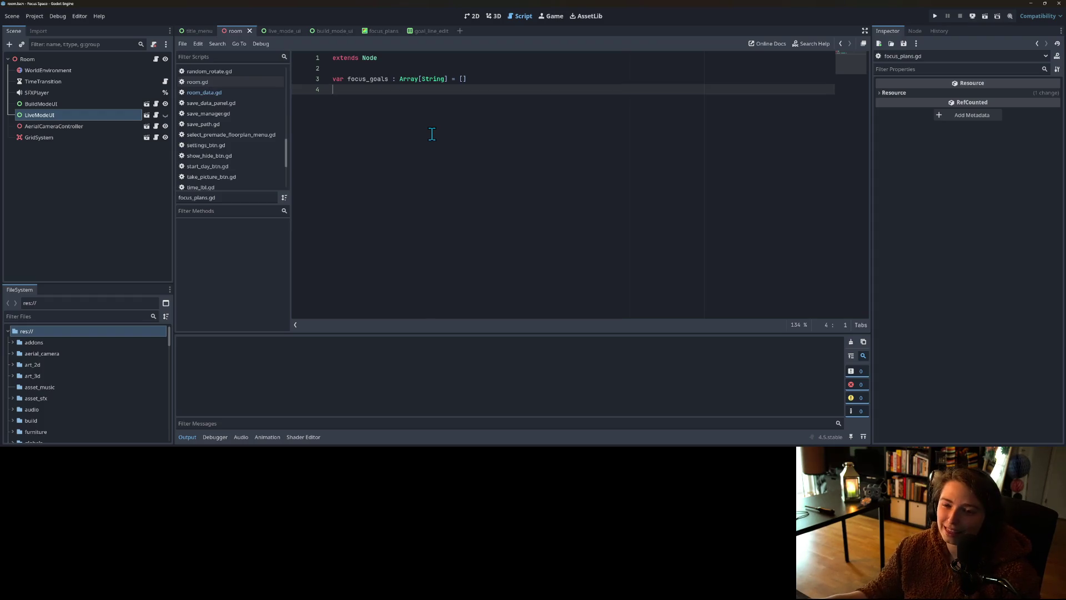
key(Return)
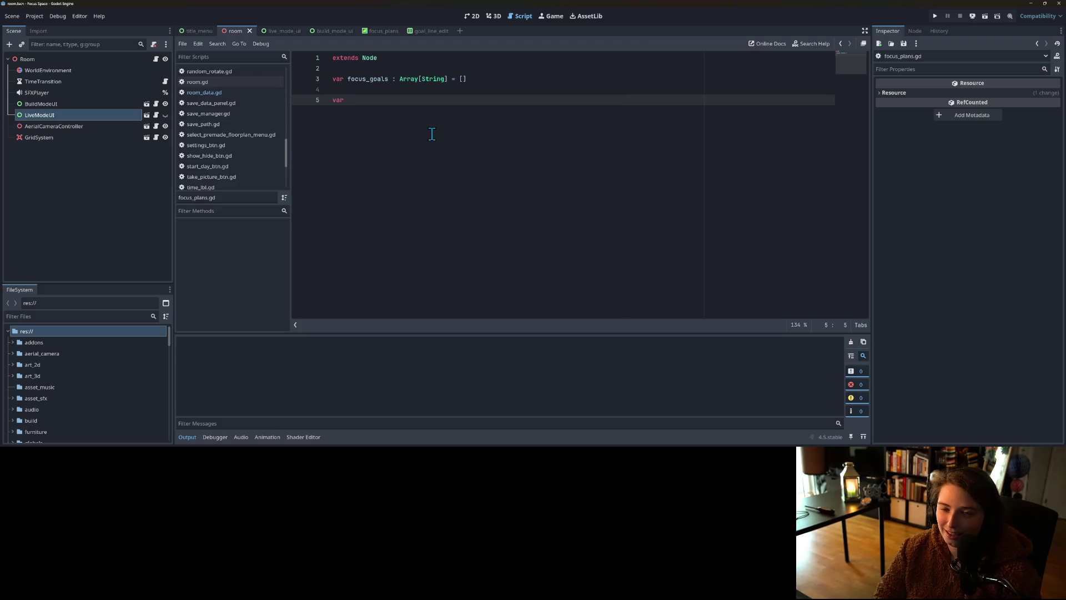
Step: Complete line 5 as var focus_time : float = 0 and save focus_plans.gd
text(focus_time : i)
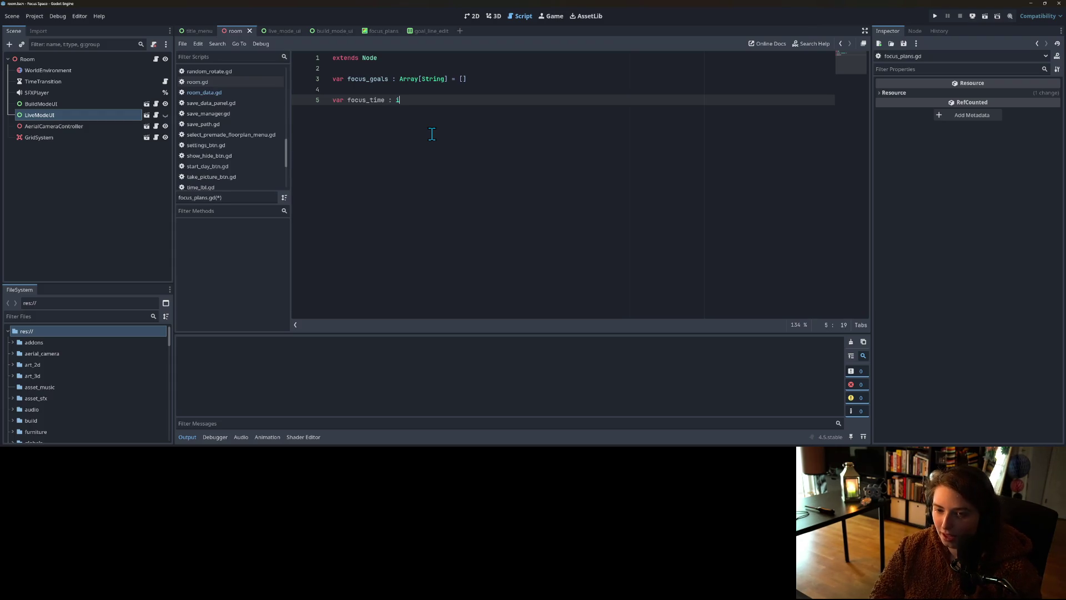
key(BackSpace)
text(float)
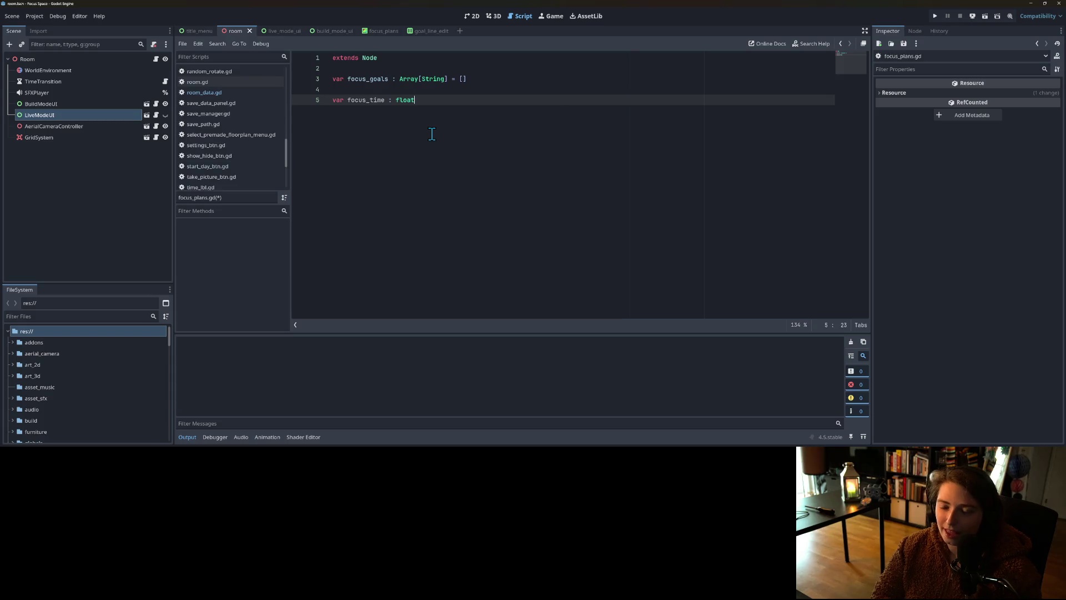
text( = )
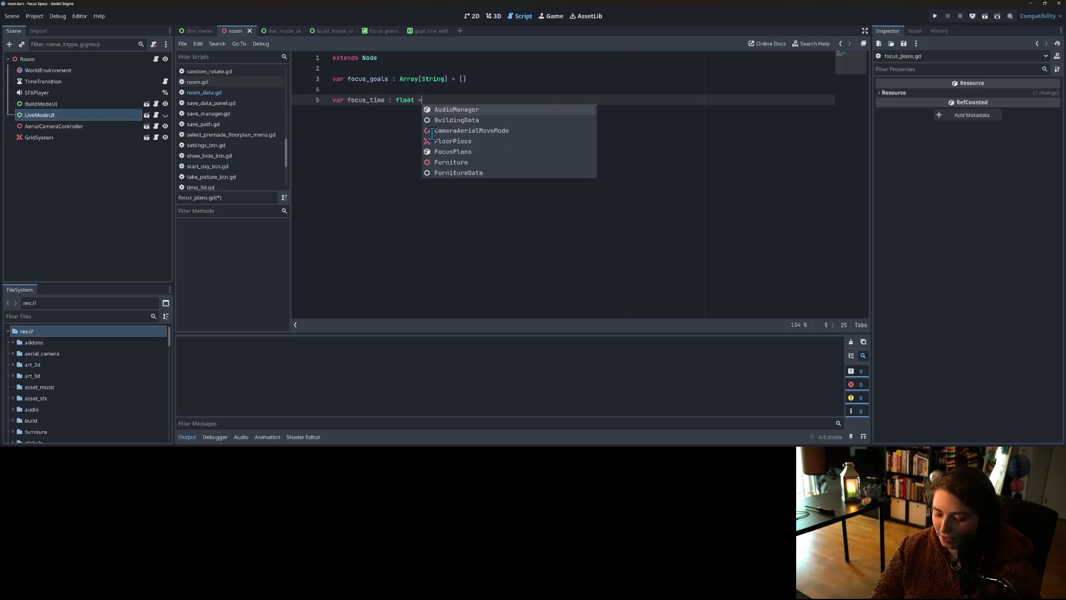
text(0)
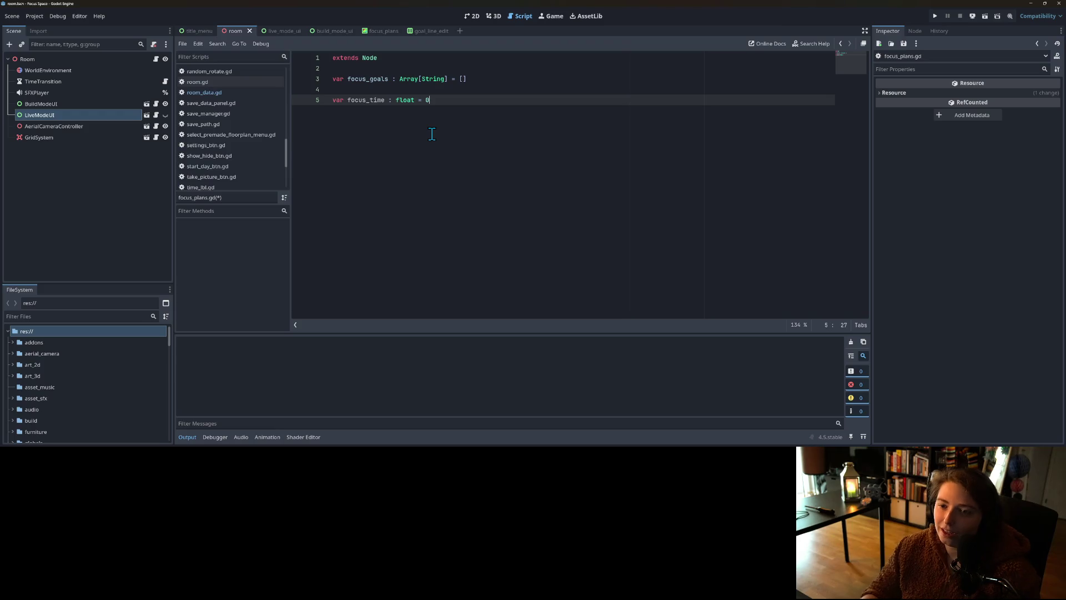
key(ctrl+s)
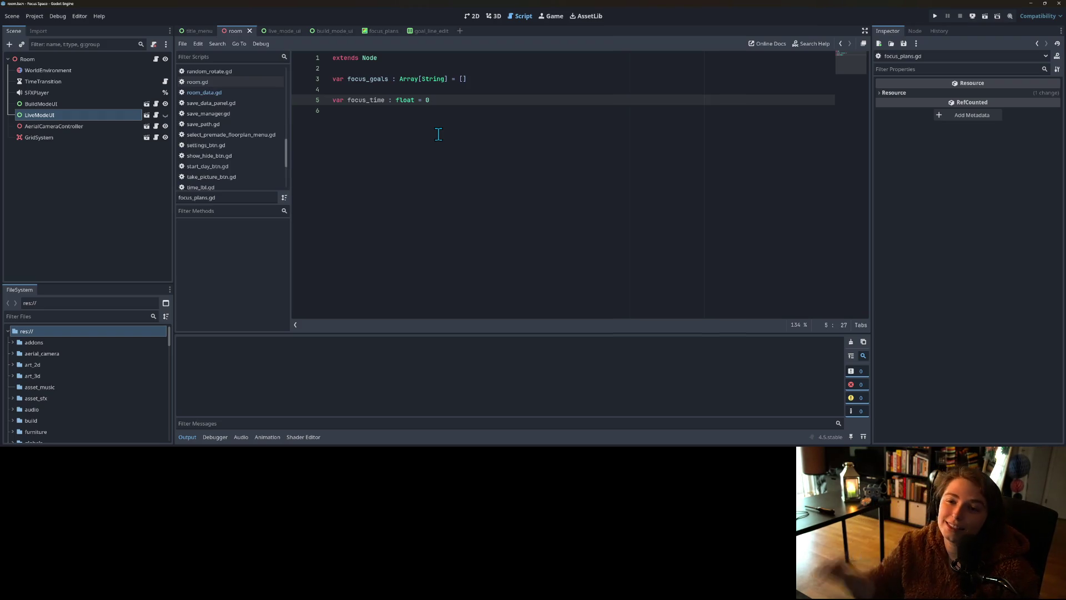
Step: Open the GoalLineEdit scene from the FocusPlans scene and select its LineEdit node
click(382, 31)
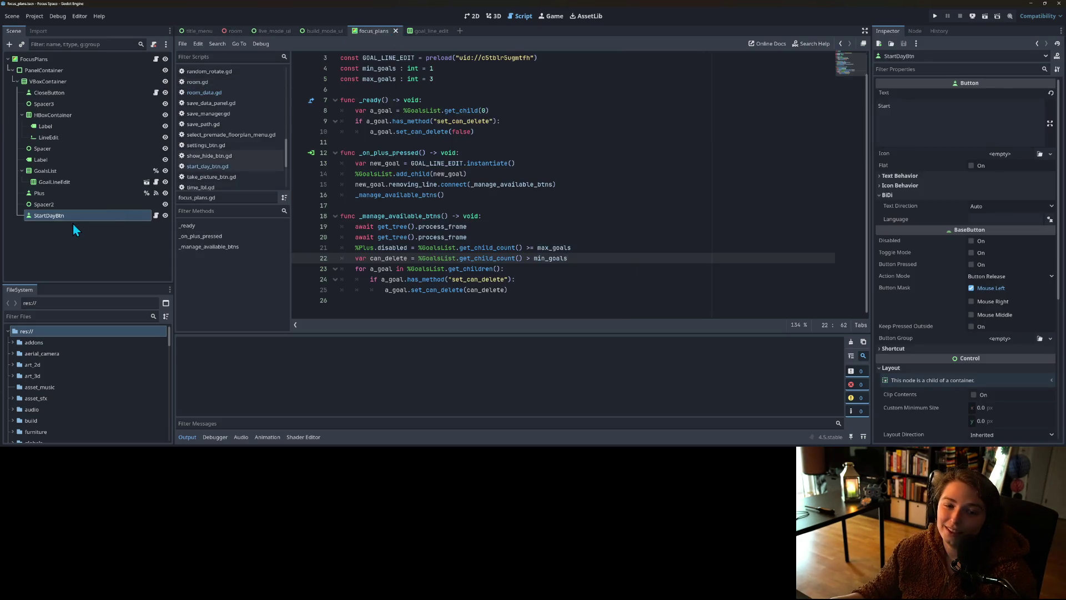
click(156, 215)
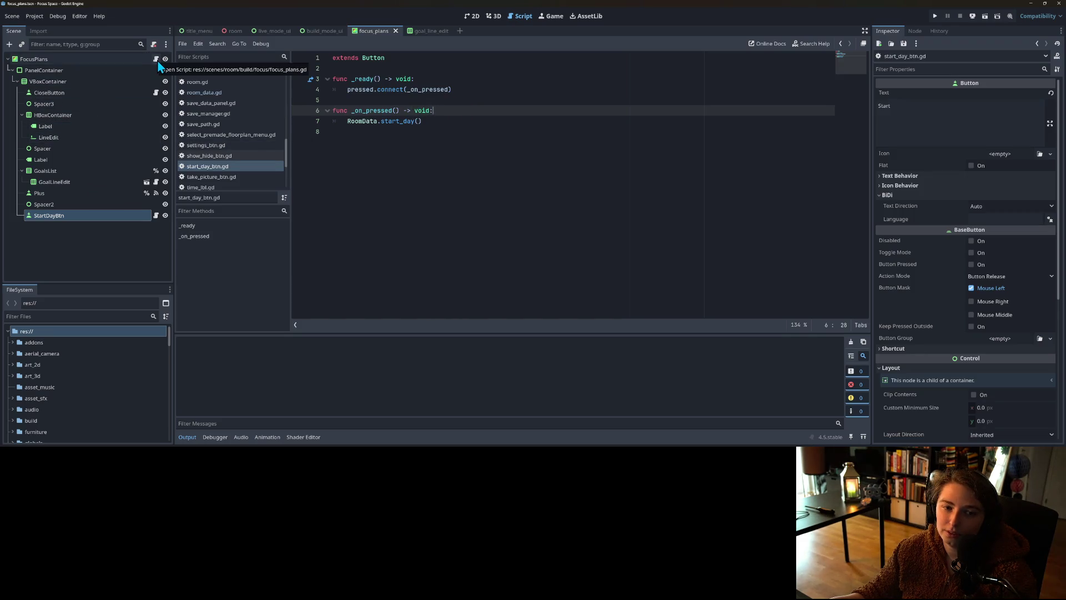
click(110, 181)
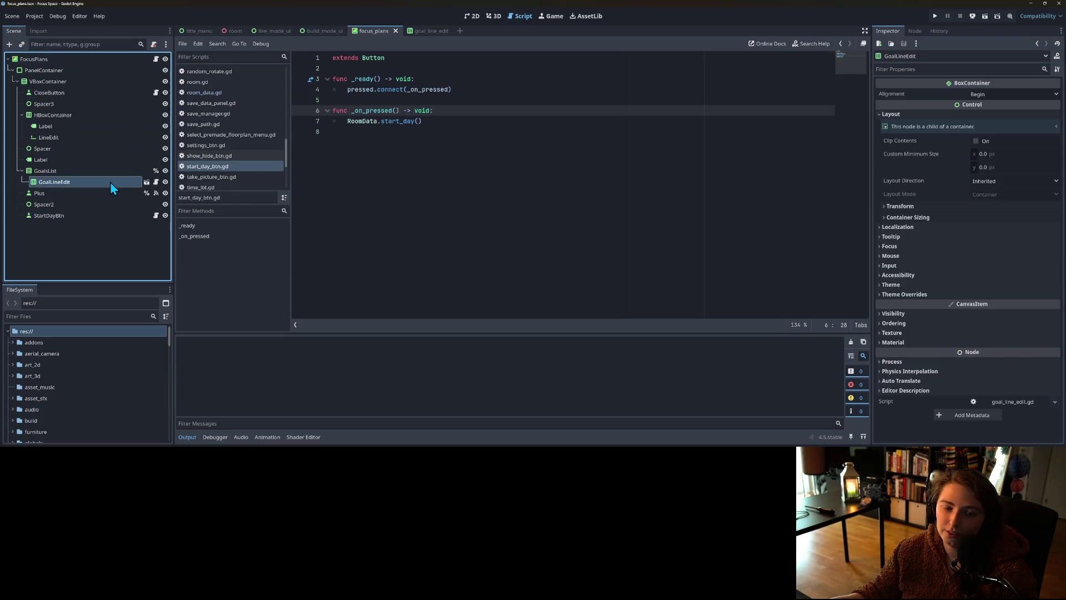
click(156, 182)
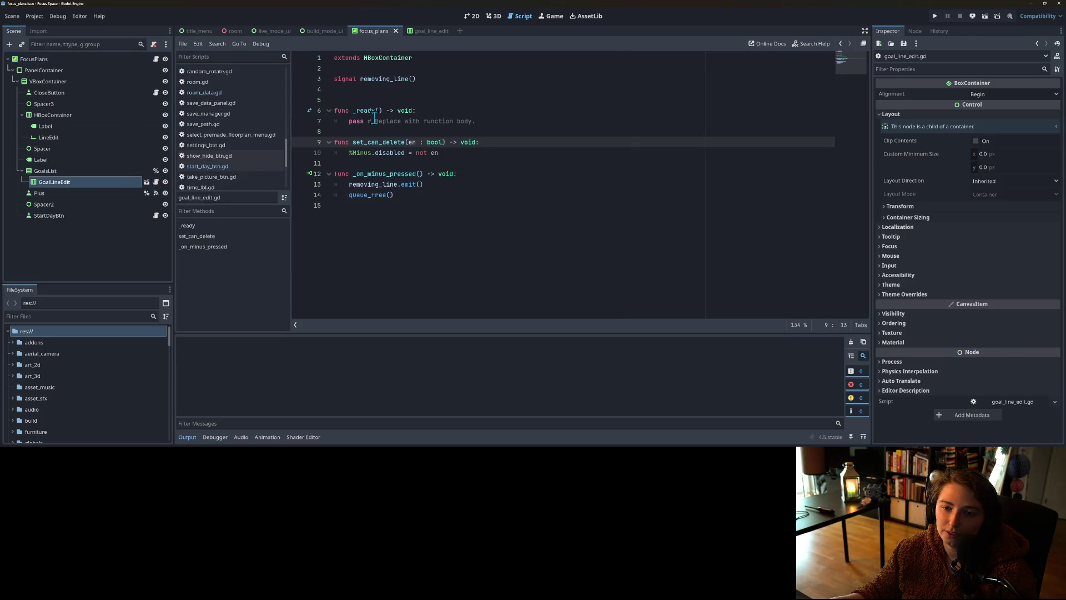
click(146, 182)
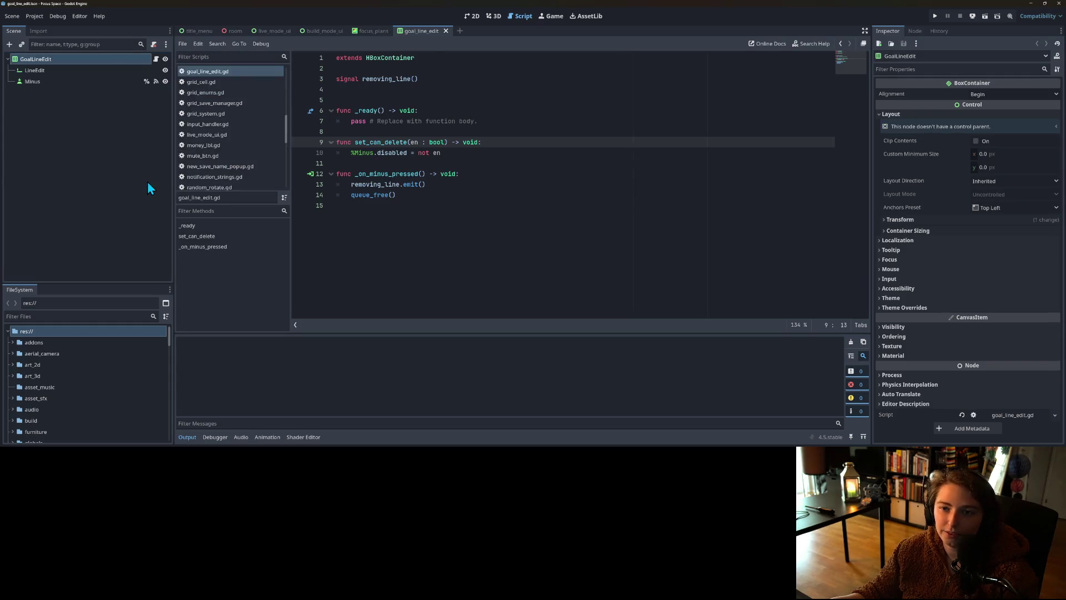
click(82, 73)
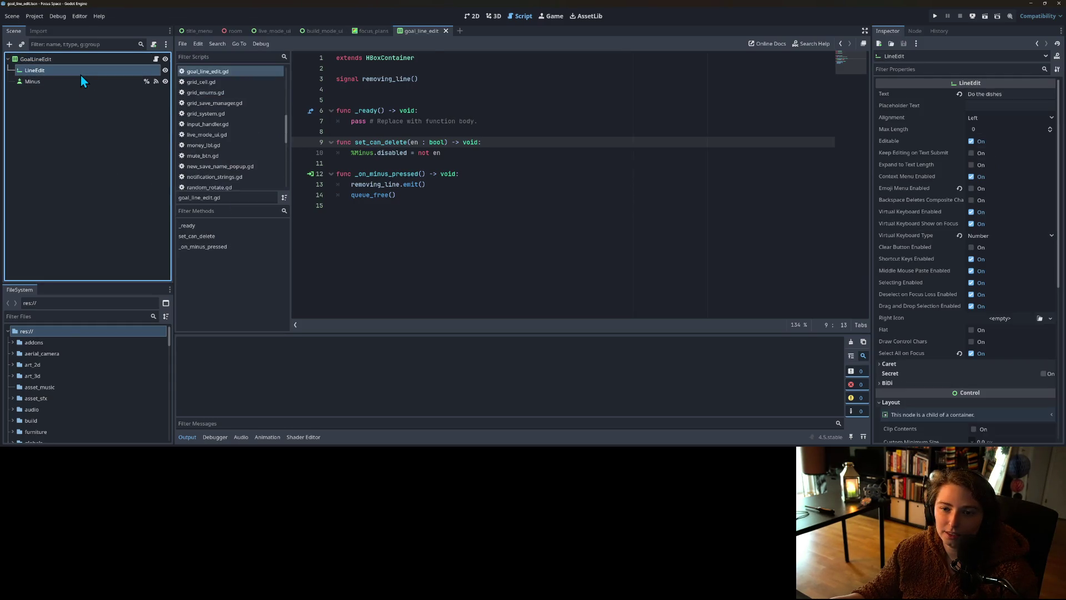
Step: Replace the placeholder _ready function with the header func get_goal() -> String:
click(416, 185)
click(425, 222)
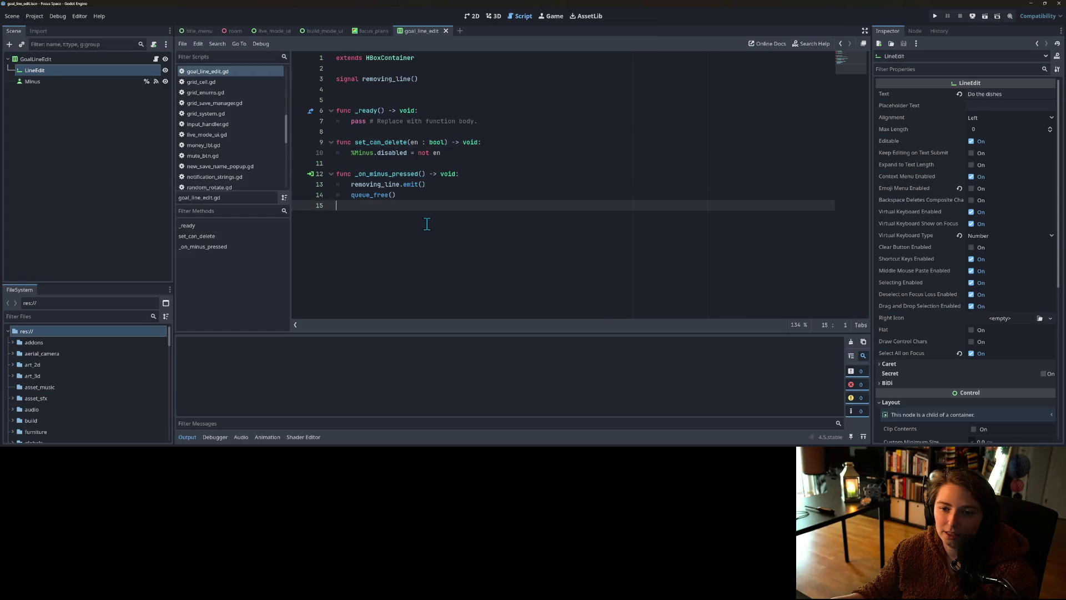
click(387, 123)
drag(489, 122, 336, 100)
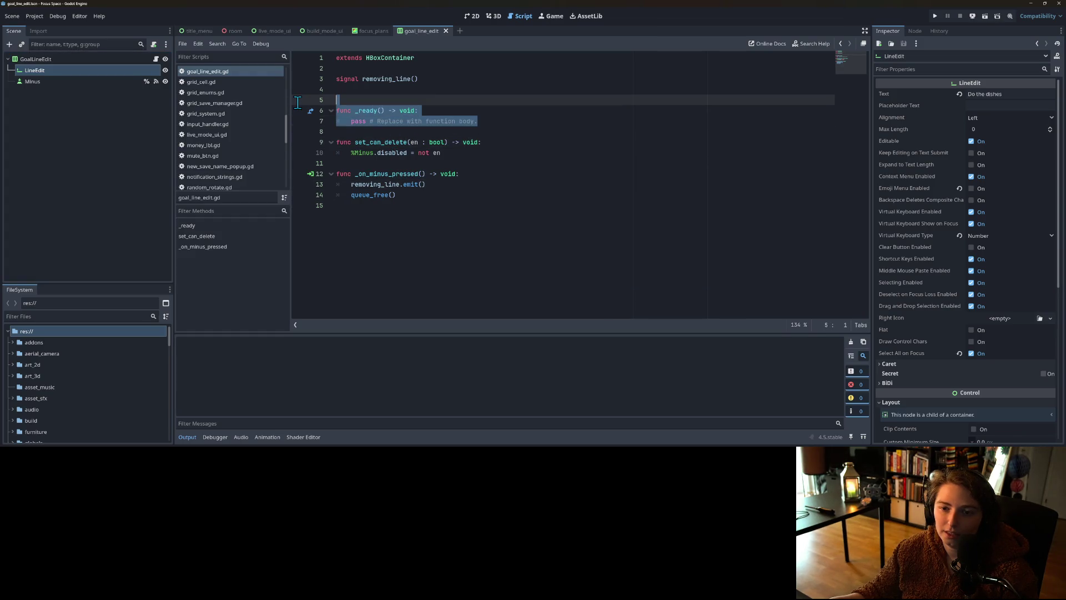
key(BackSpace)
text(func ge)
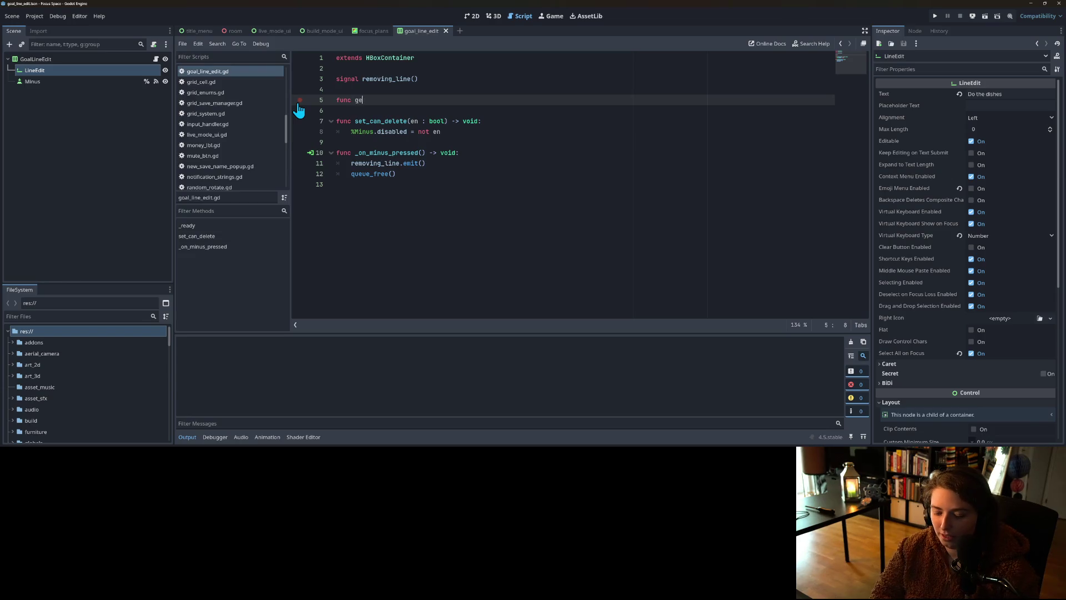
text(t_goal())
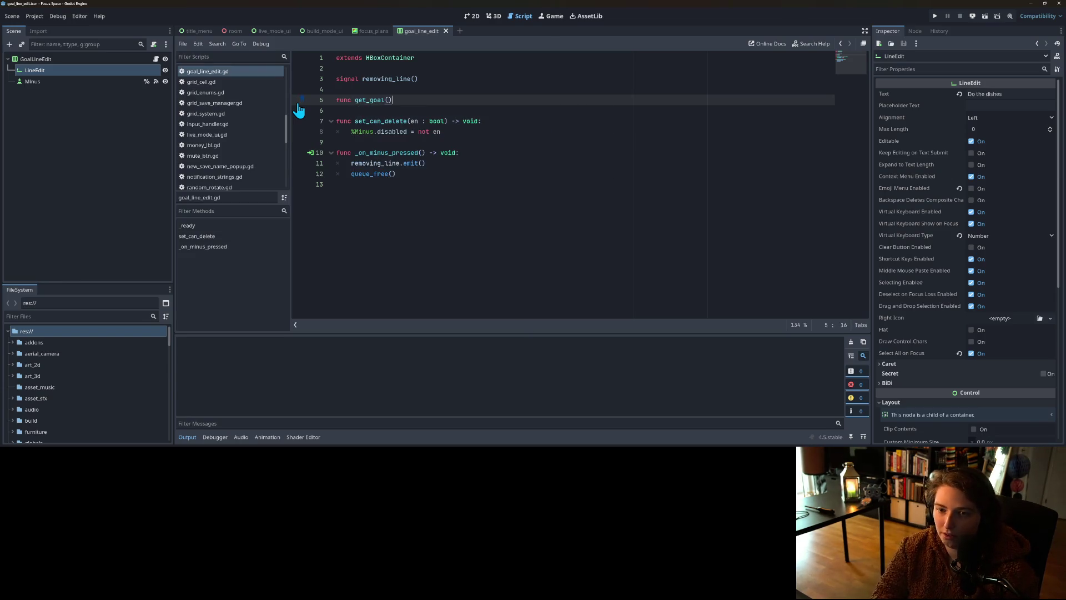
text( -> String:)
Step: Make LineEdit a unique-name node and have get_goal return %LineEdit.text
key(Return)
text(return)
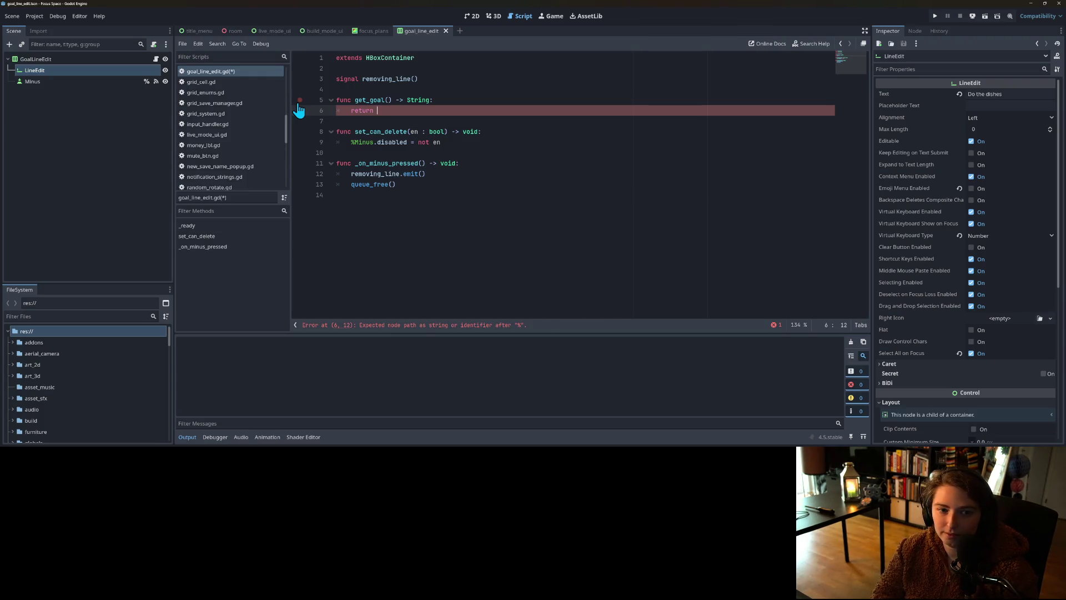
right_click(38, 69)
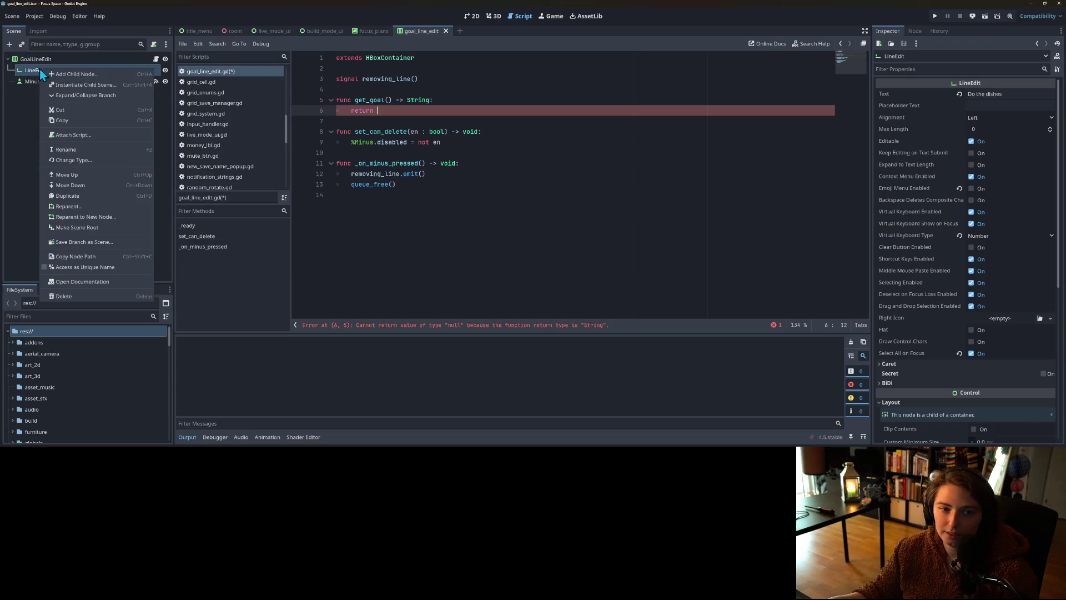
click(82, 267)
mouse_move(128, 72)
mouse_down()
mouse_move(392, 114)
mouse_move(446, 111)
mouse_up()
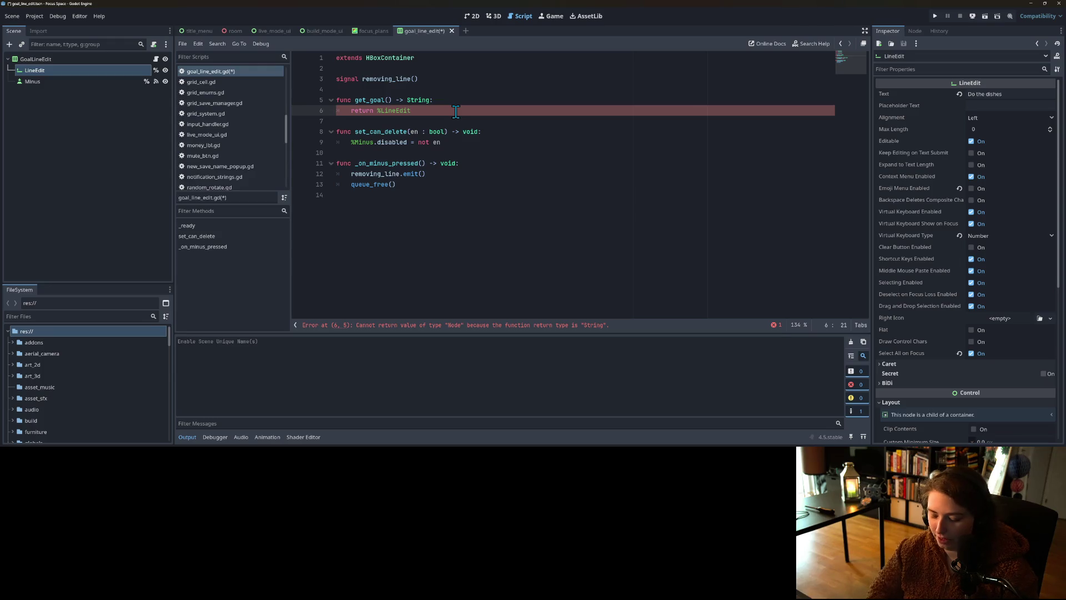
text(.text)
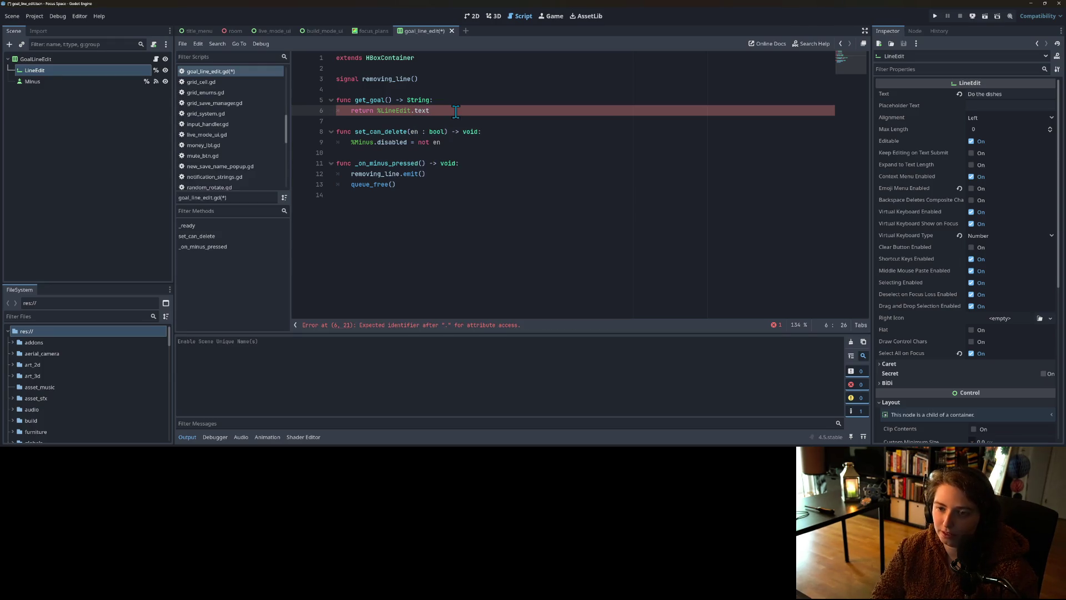
key(ctrl+s)
Step: Tidy the get_goal lines and save goal_line_edit.gd
click(469, 174)
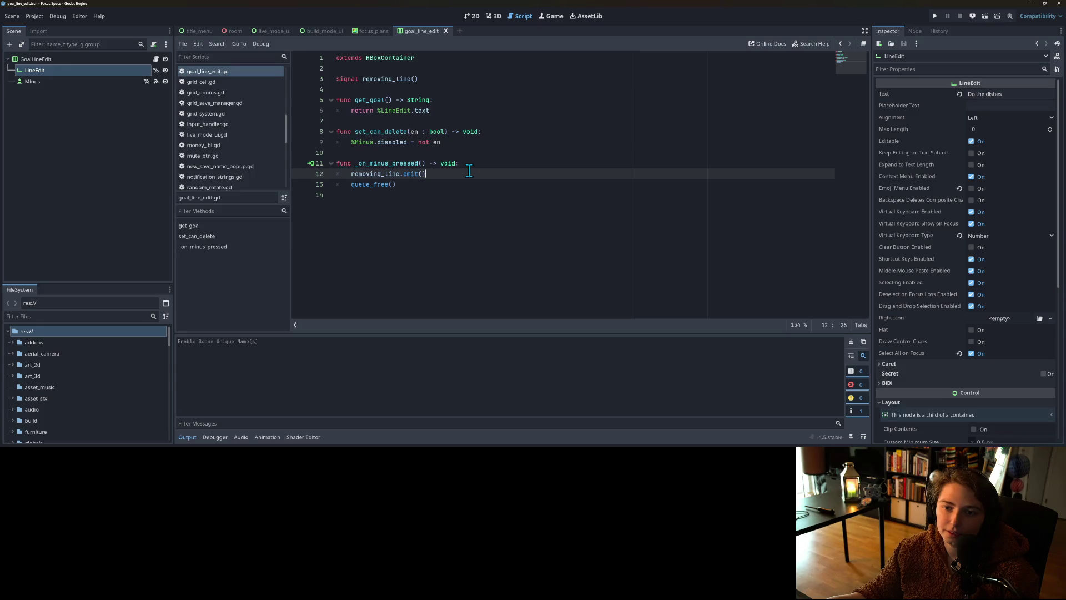
click(468, 111)
click(466, 101)
key(Return)
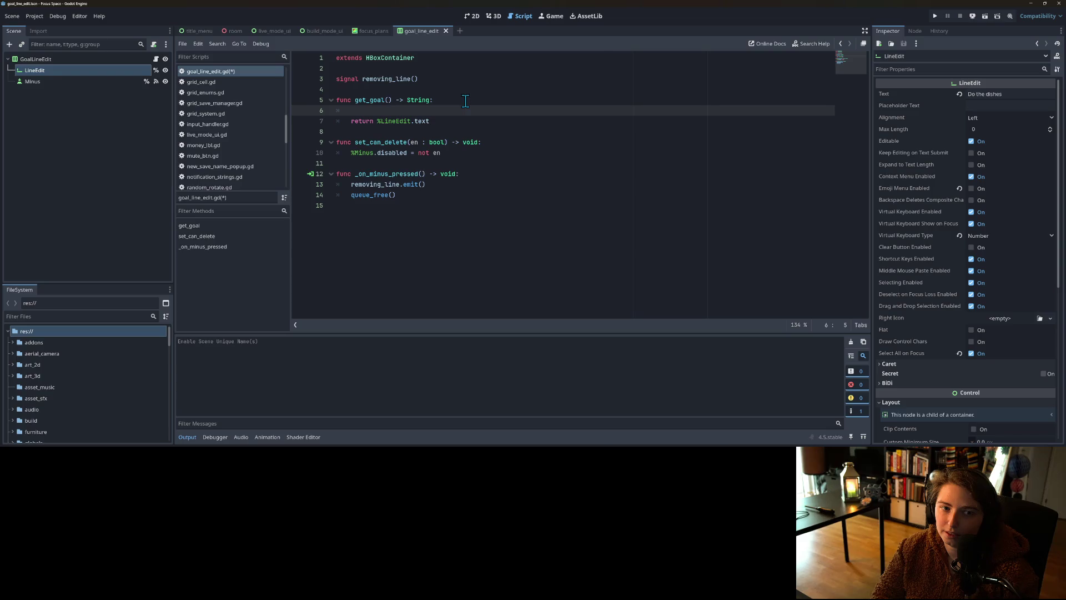
key(ctrl+z)
key(ctrl+s)
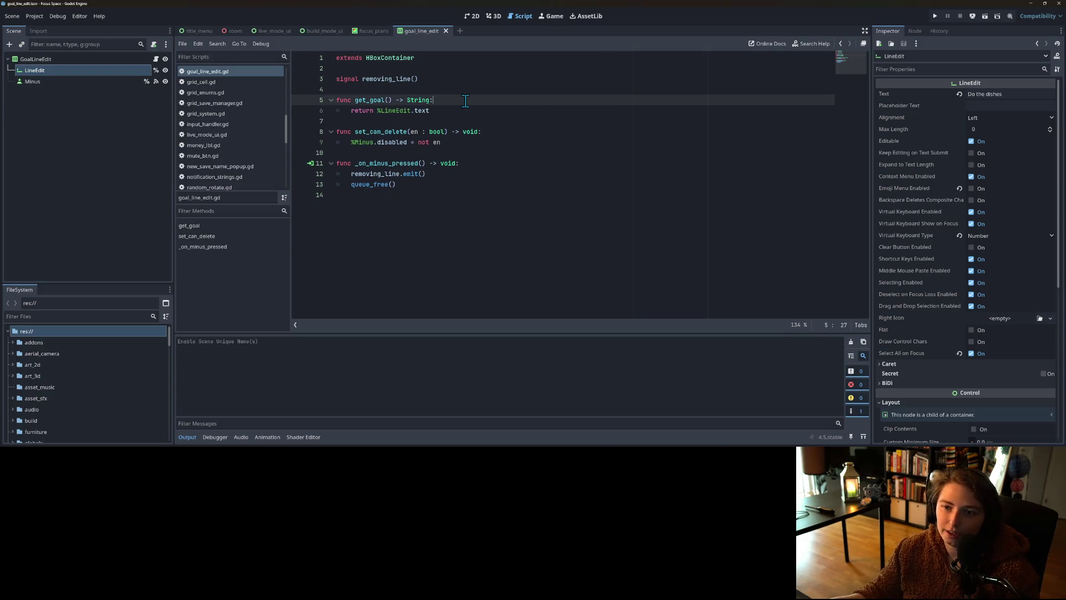
click(375, 29)
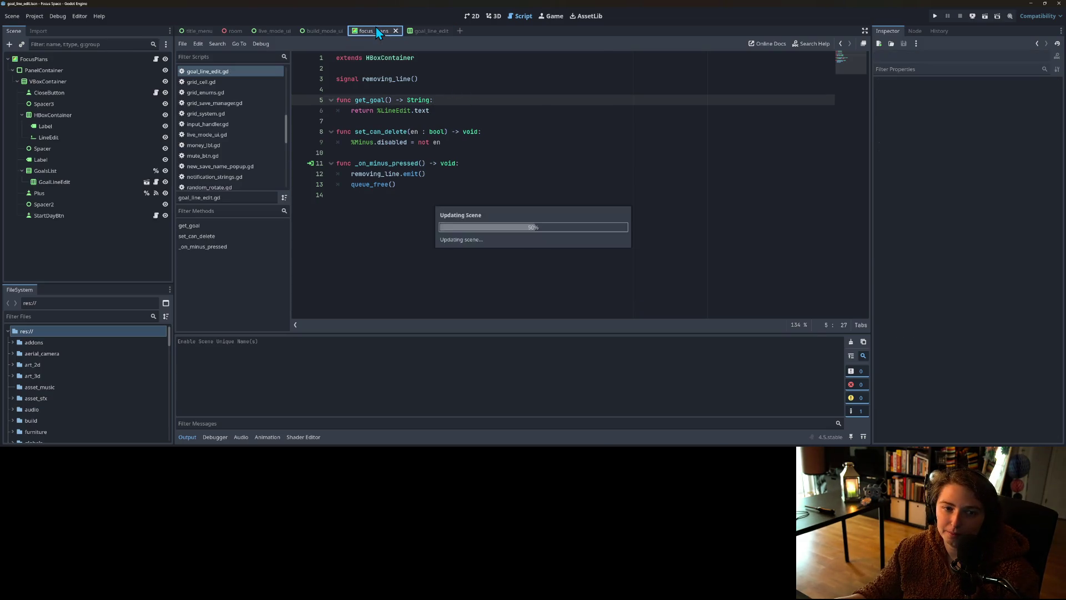
Step: In start_day_btn.gd, loop a_goal over %GoalsList.get_children()
click(156, 215)
key(Return)
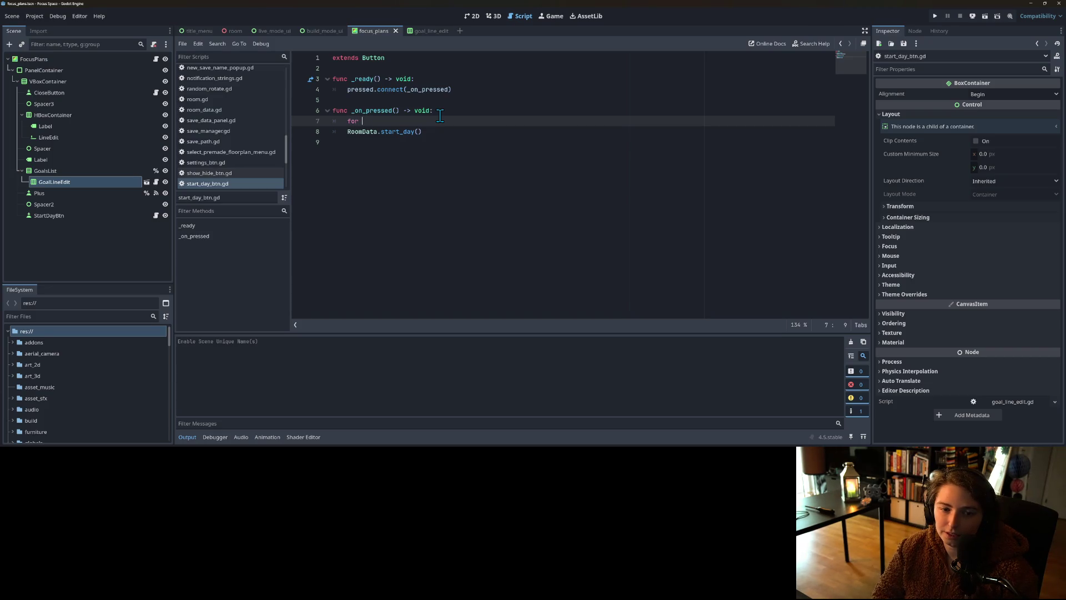
text(a_goal in)
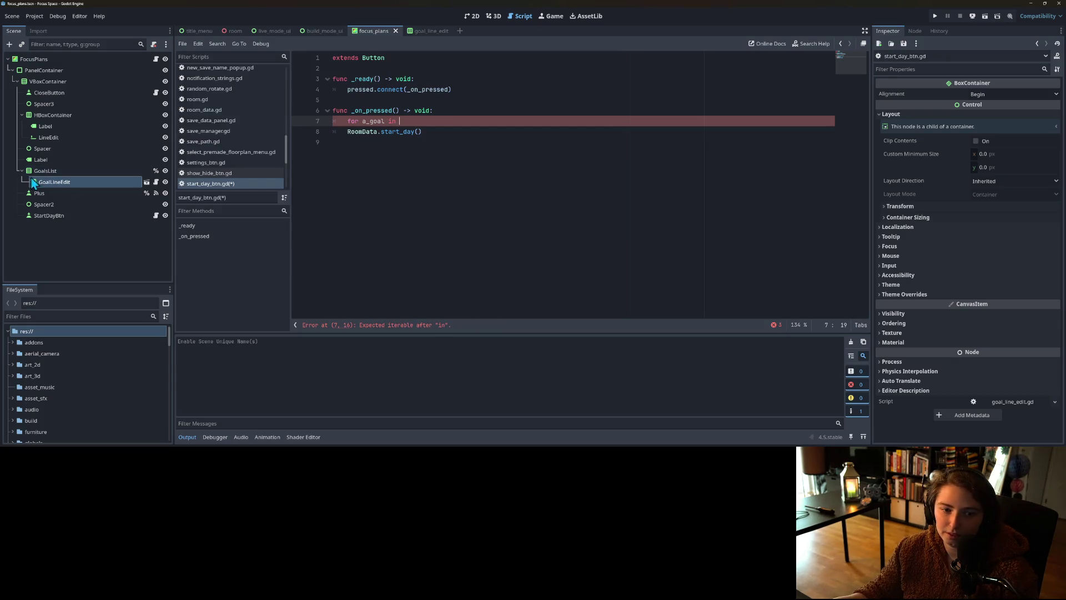
mouse_move(44, 170)
mouse_down()
mouse_move(395, 138)
mouse_move(417, 121)
mouse_up()
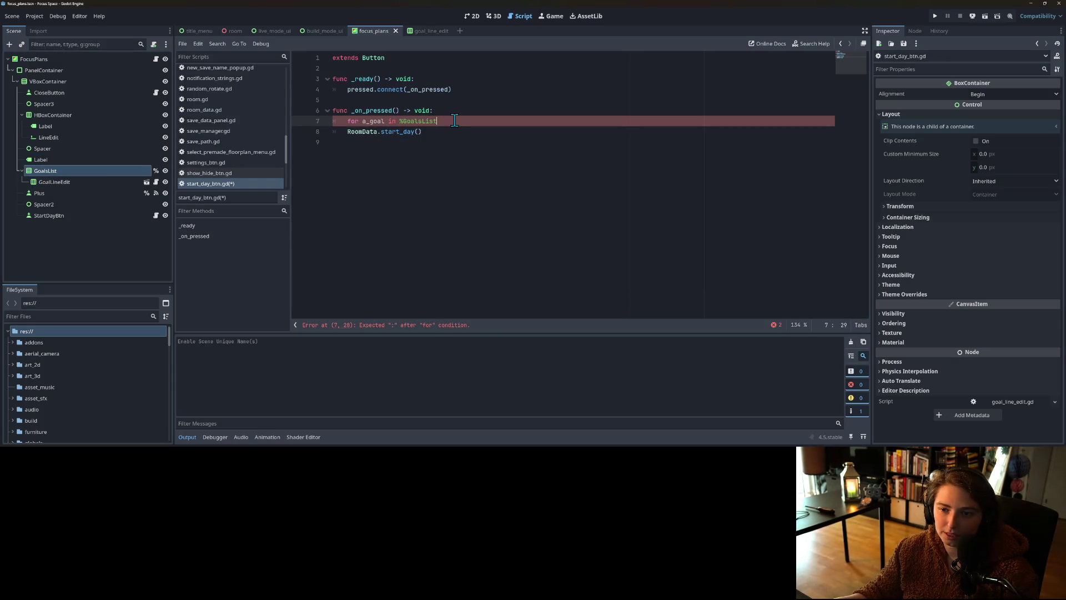
text(.get)
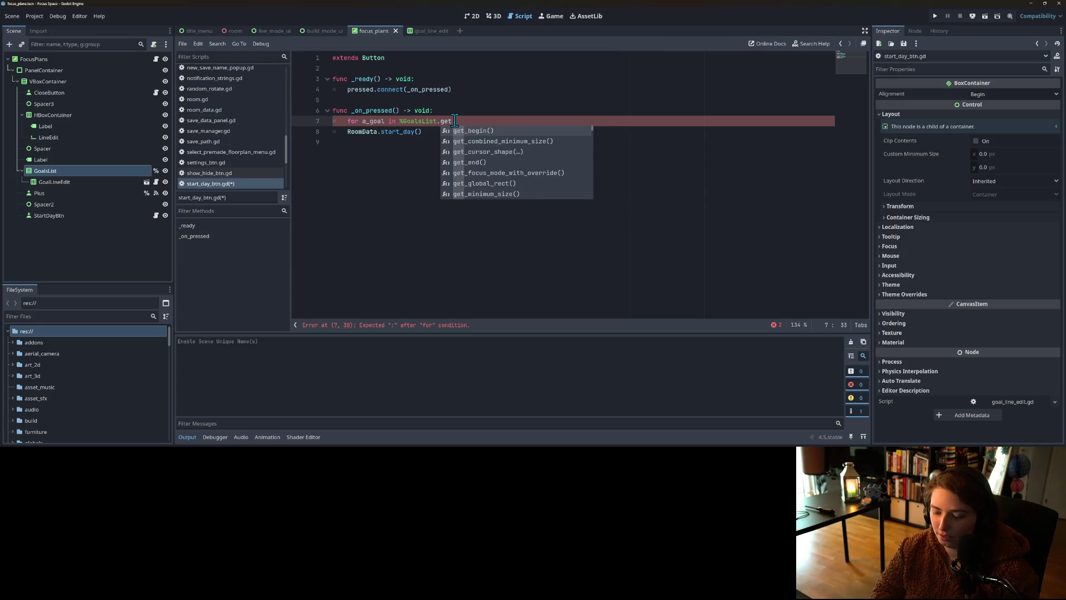
text(_children)
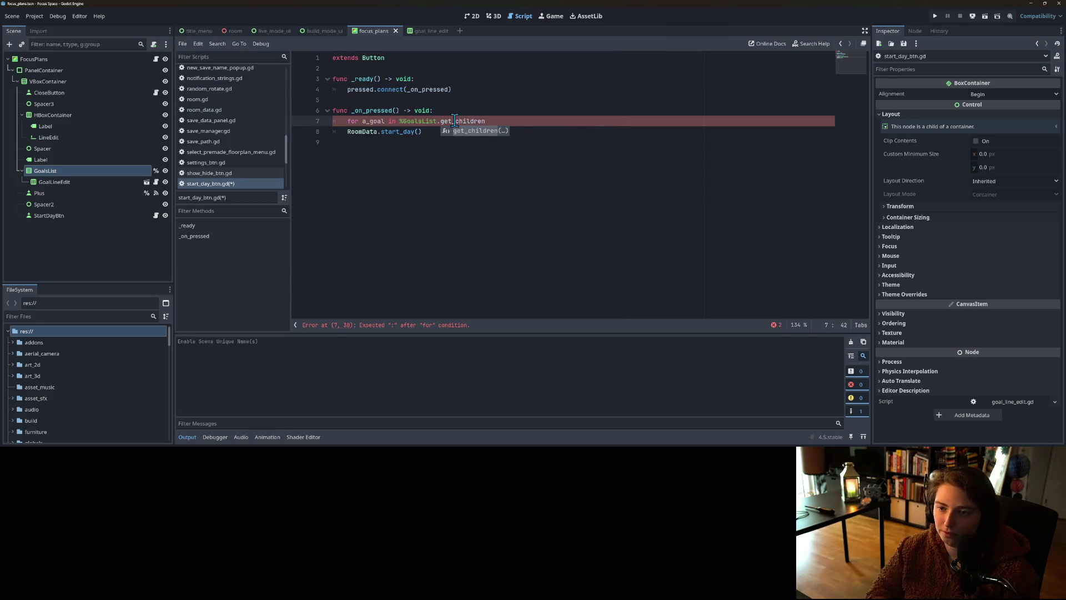
text(():)
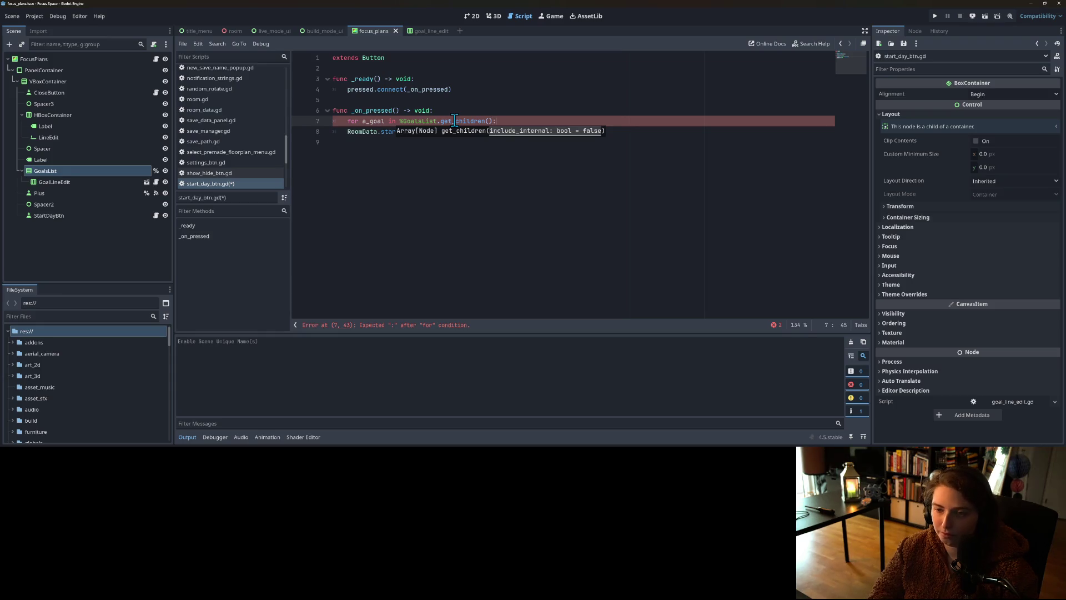
key(Return)
Step: Add the check if a_goal.has_method("get_goal"): using the name copied from goal_line_edit.gd
text(a_goal )
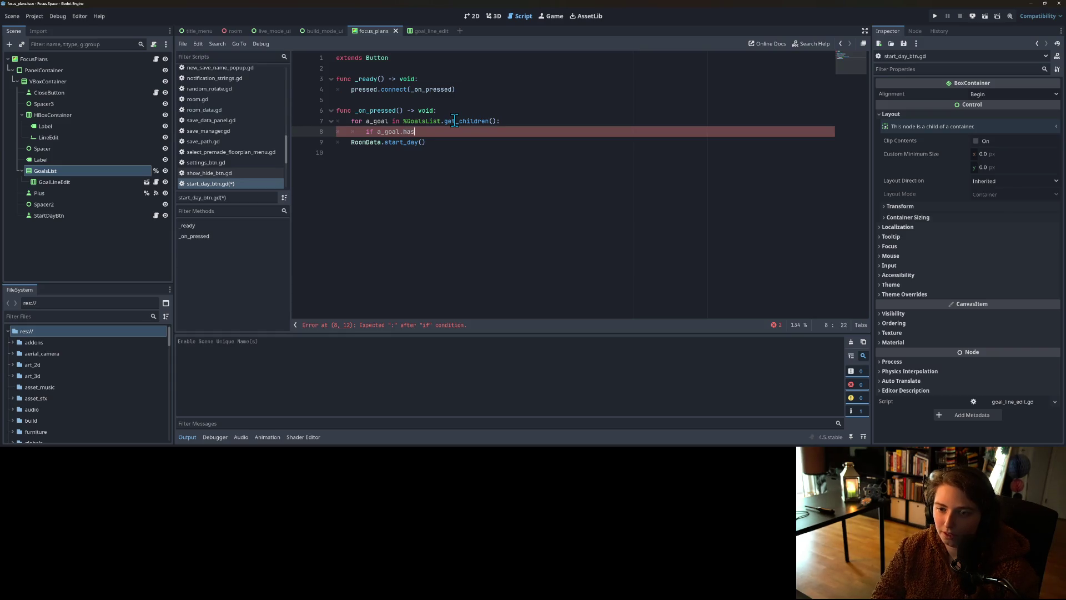
text(s_method)
key(Return)
key(Escape)
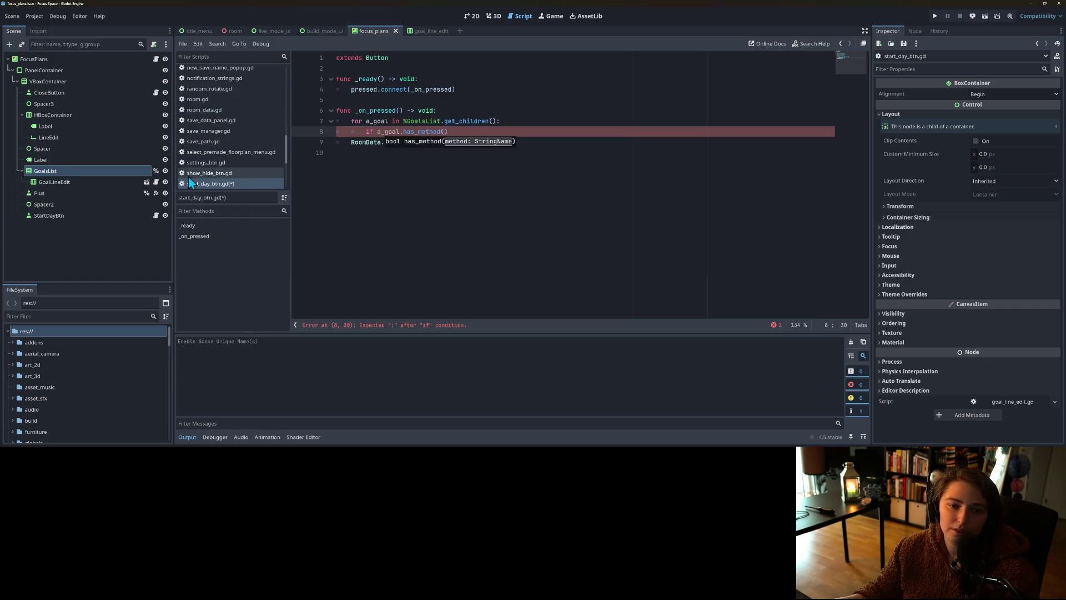
click(156, 181)
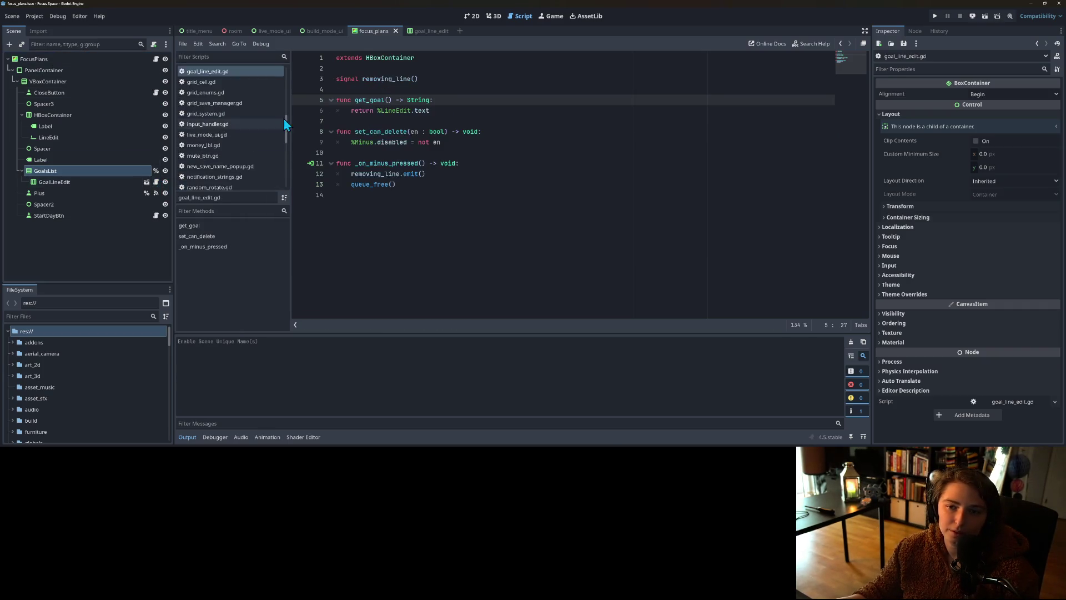
double_click(370, 100)
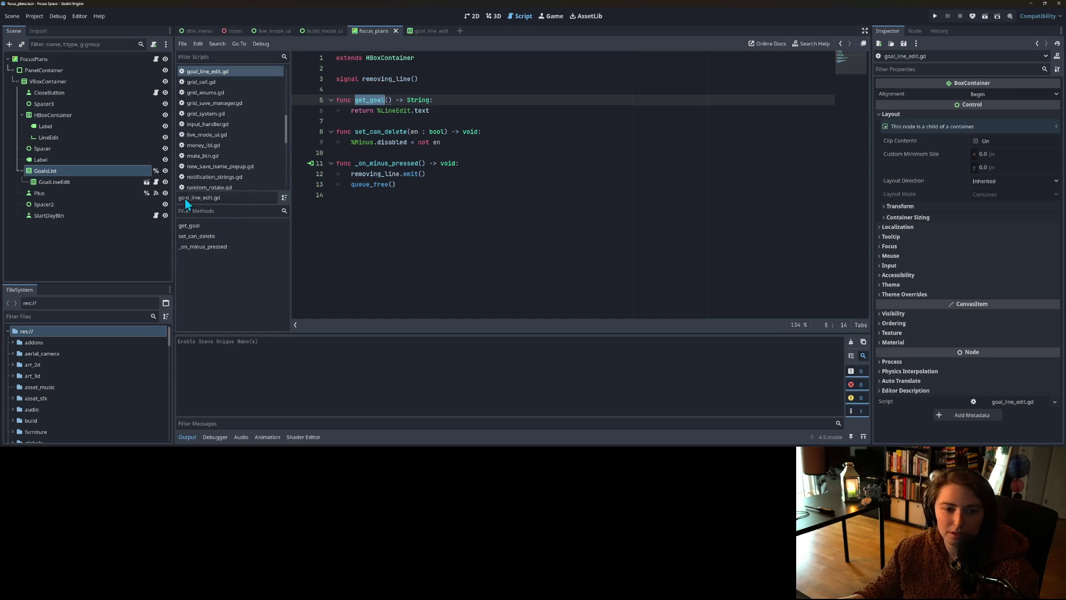
click(156, 215)
text("get_goal"):)
Step: Call a_goal.get_goal() inside the check and add an empty line before the loop
key(Return)
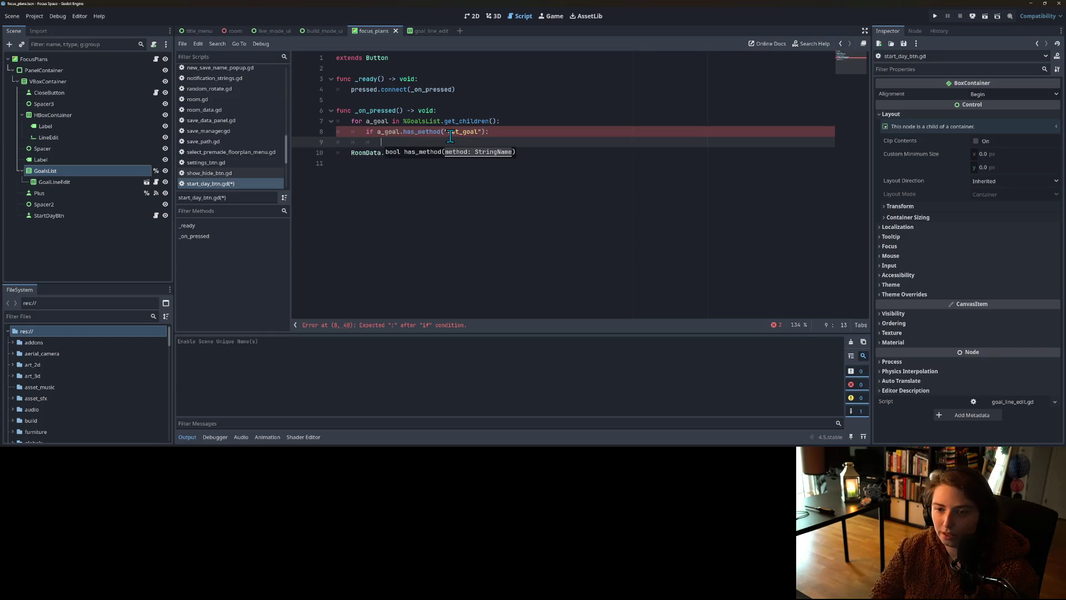
text(a_goal.get_)
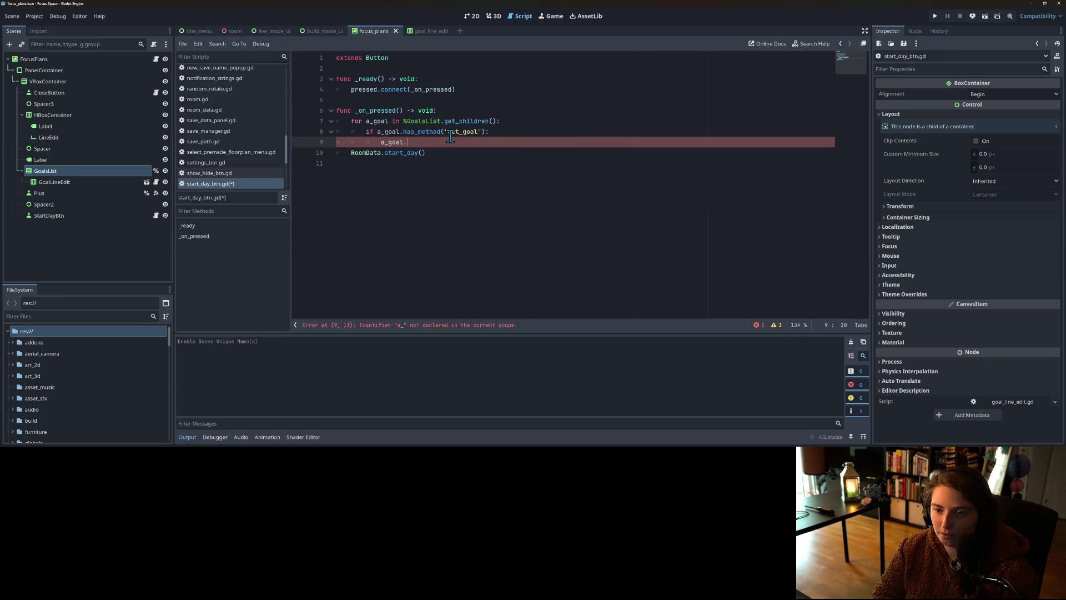
text(go)
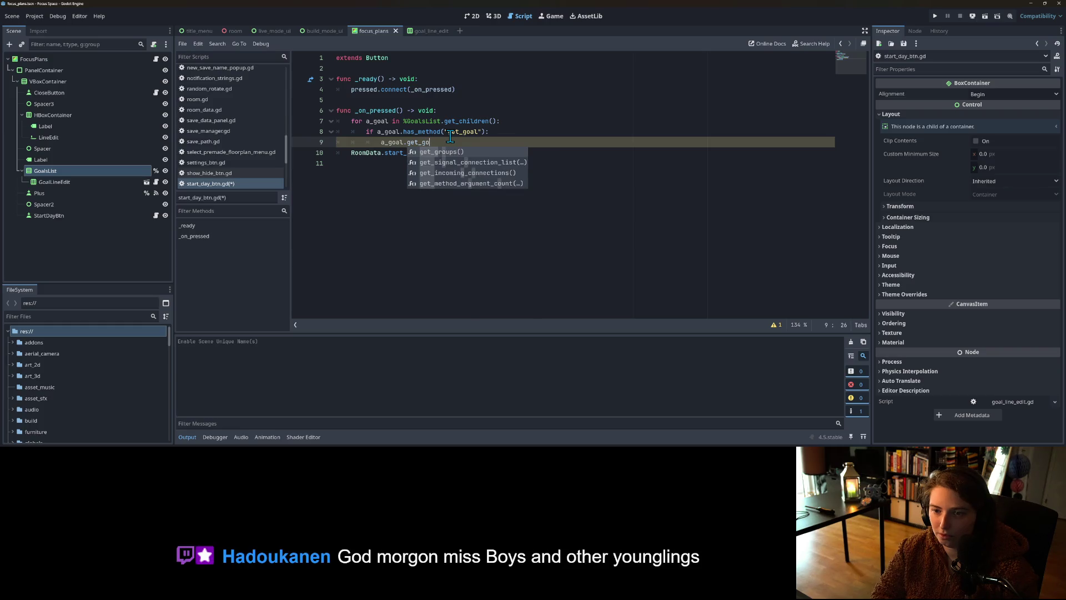
text(al())
click(392, 132)
click(477, 112)
key(Return)
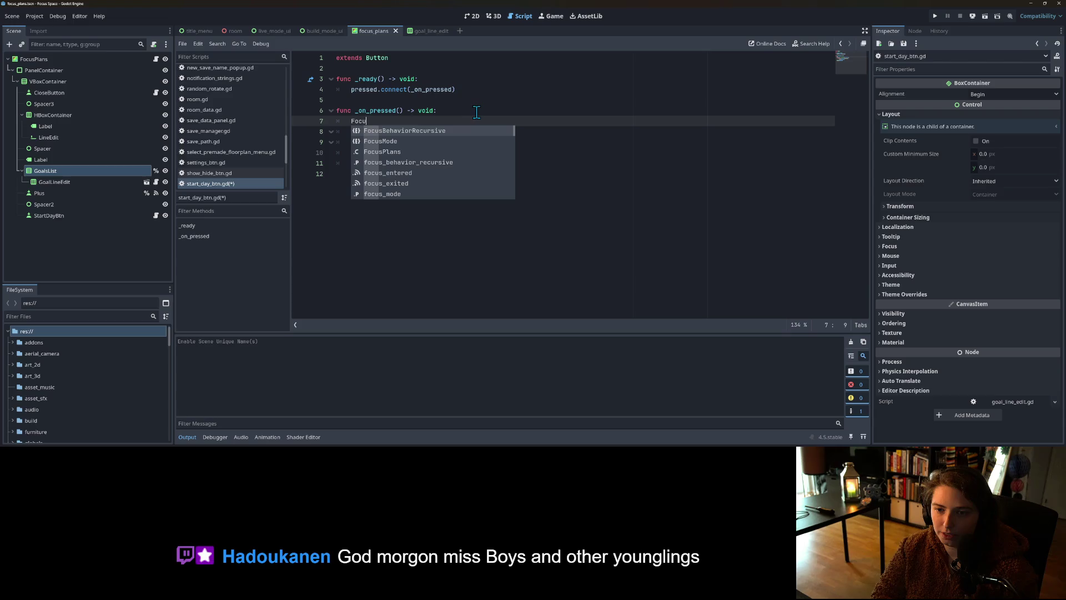
Step: Reset FocusPlans.focus_goals to an empty array at the start of the handler
key(Down)
key(Down)
key(Return)
text(.)
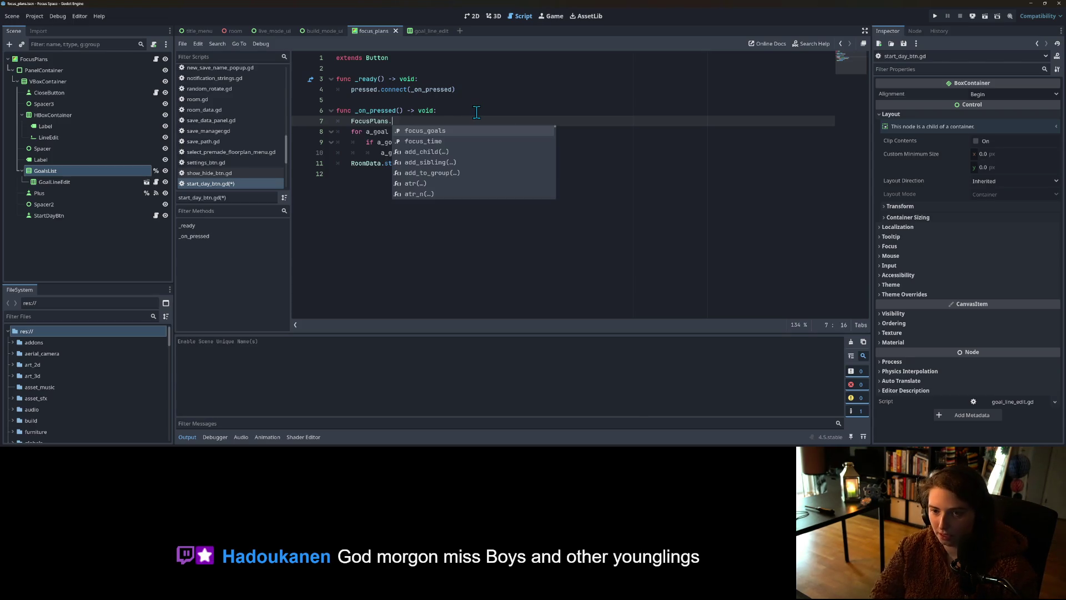
key(Return)
text([)
drag(351, 121, 432, 121)
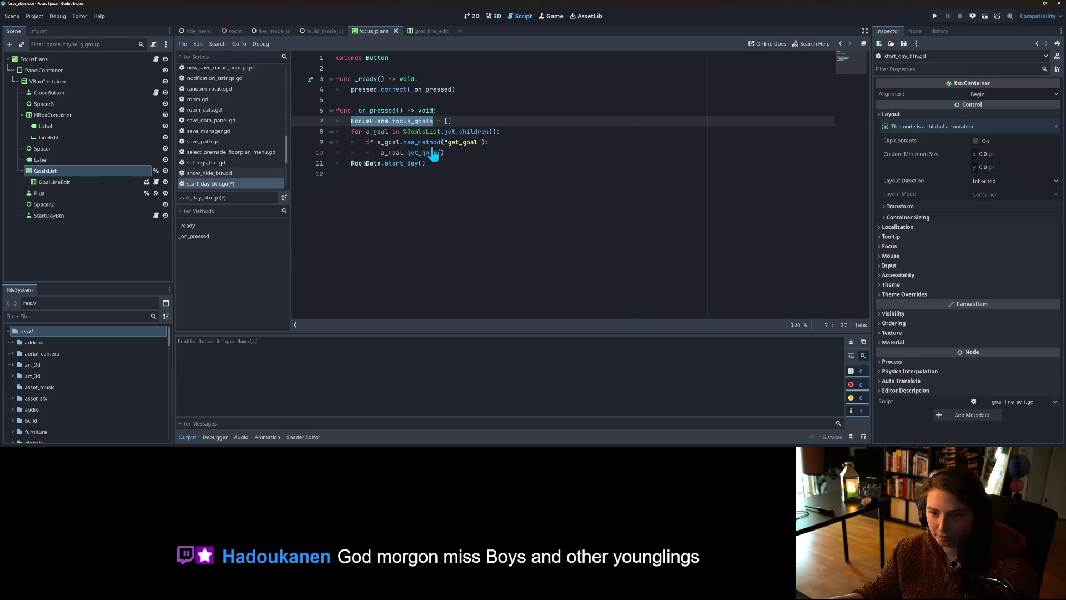
Step: Store each goal's text with var goal_text = a_goal.get_goal()
click(382, 152)
text(var )
text(goal =)
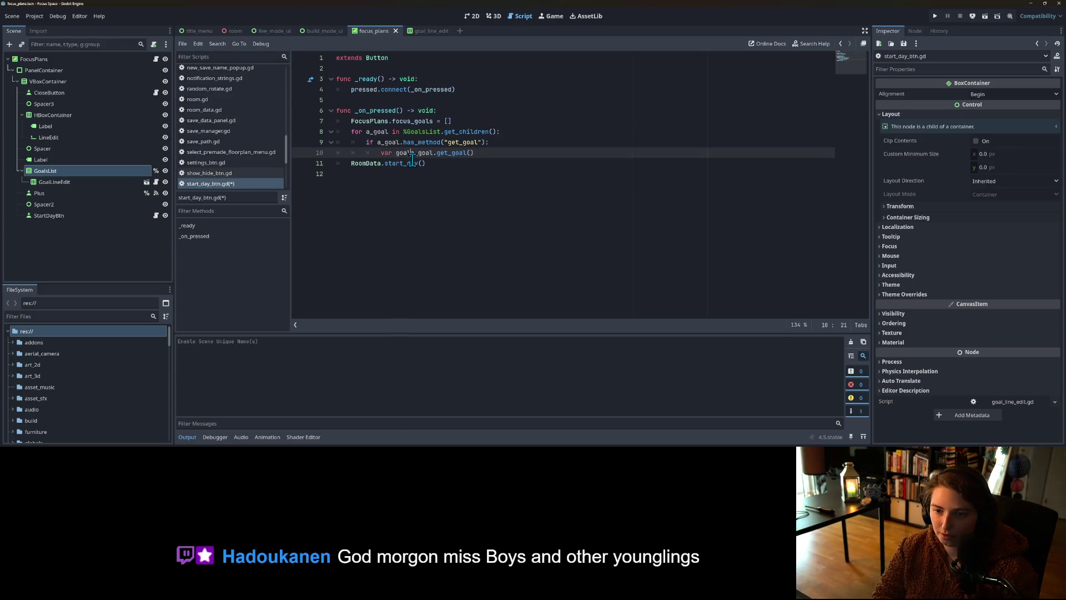
key(BackSpace)
key(BackSpace)
key(BackSpace)
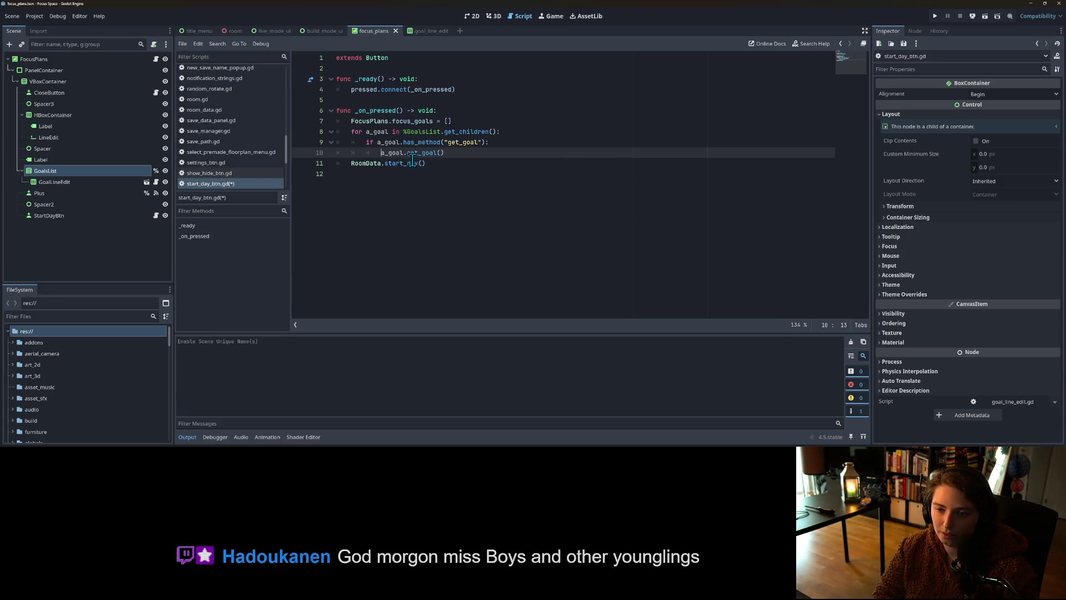
text(var )
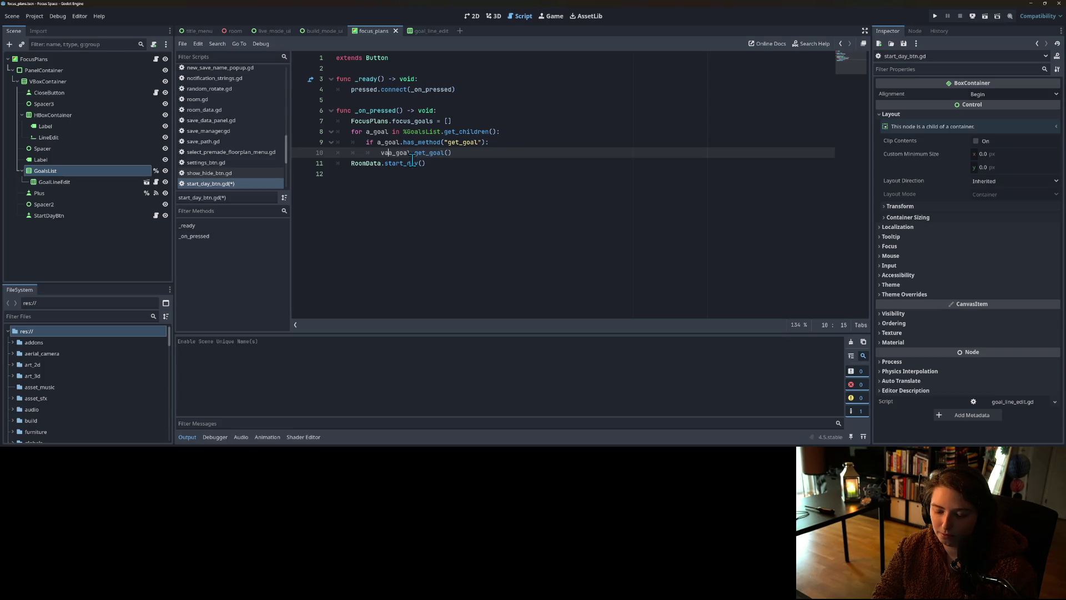
text(goal_tex)
text(t =)
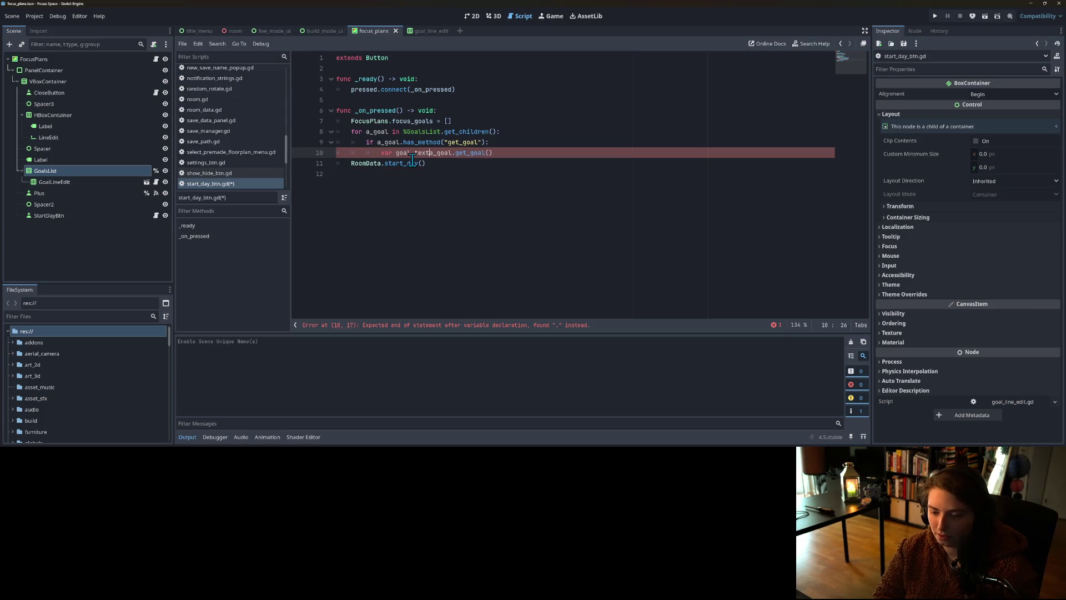
key(End)
key(Return)
Step: Append goal_text to FocusPlans.focus_goals only when it is not empty
text(if )
text(l)
key(Return)
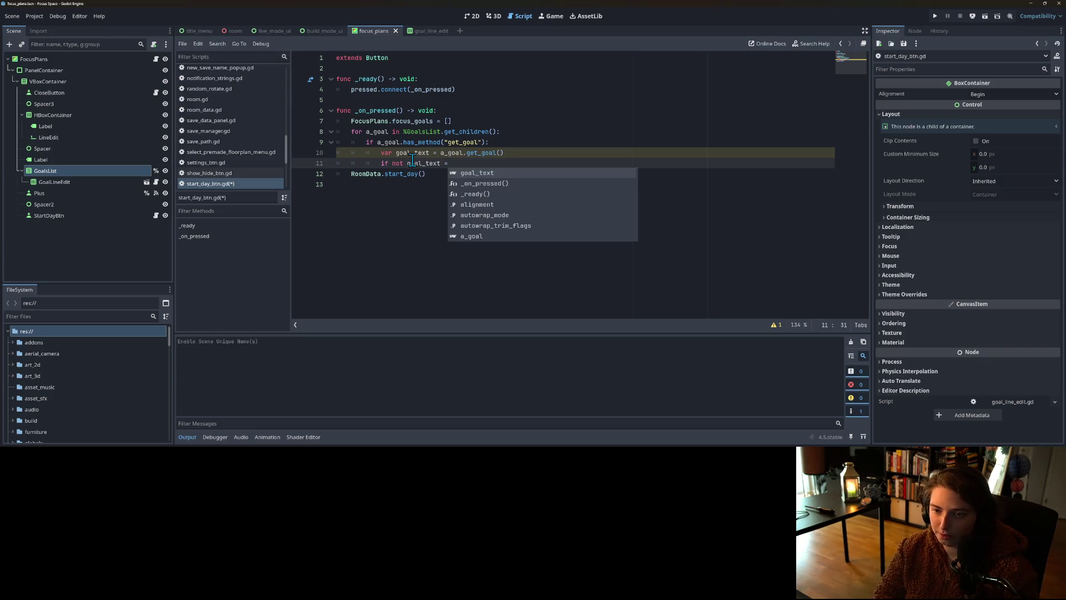
text(= "":)
key(Return)
text(FocusPlans.focus_goals)
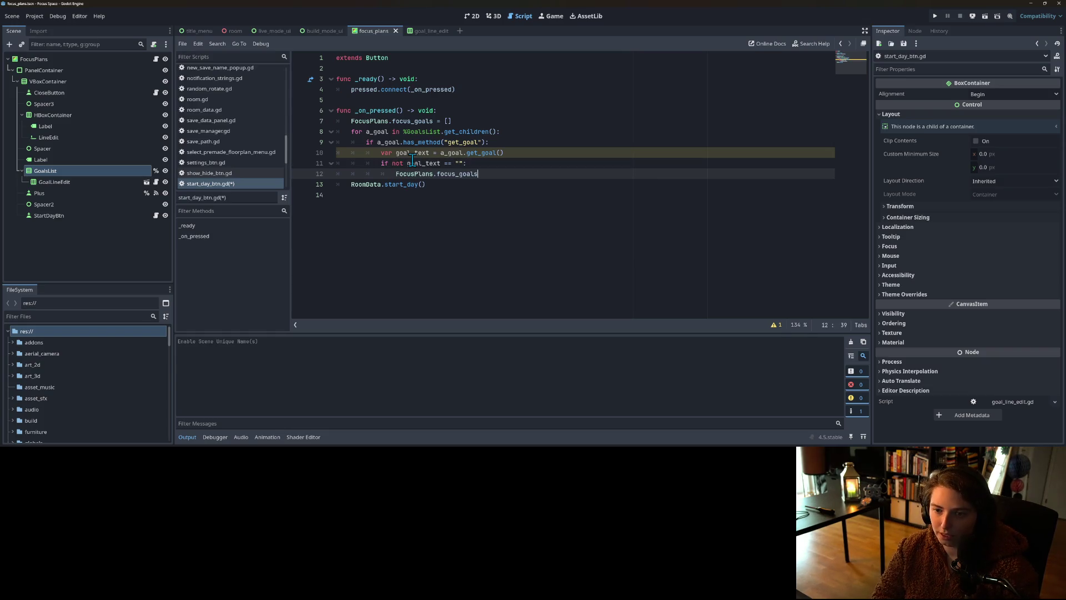
text(.append()
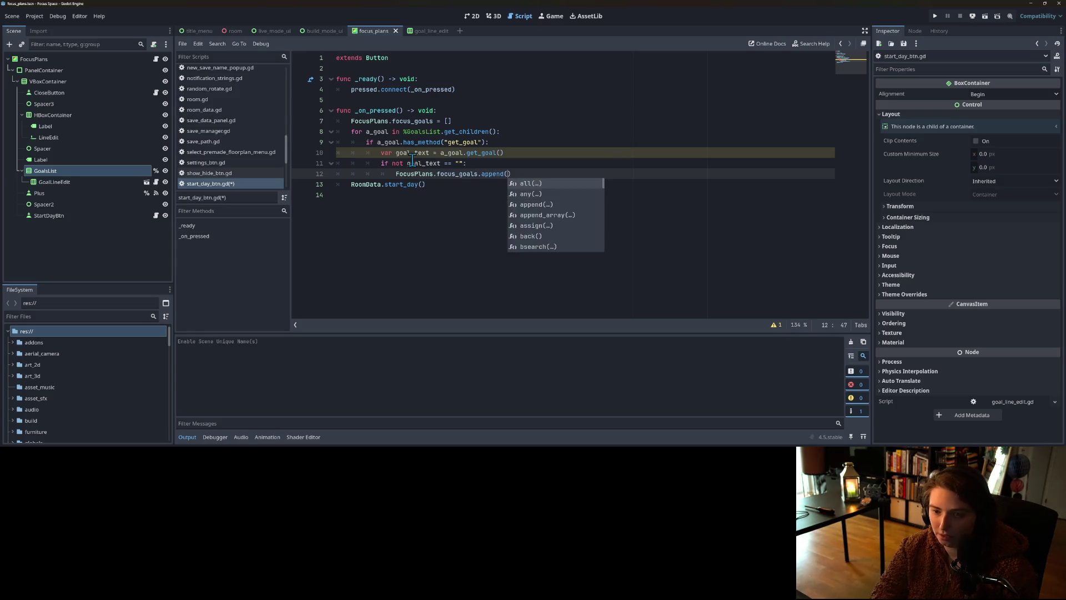
key(Return)
text(o)
key(Return)
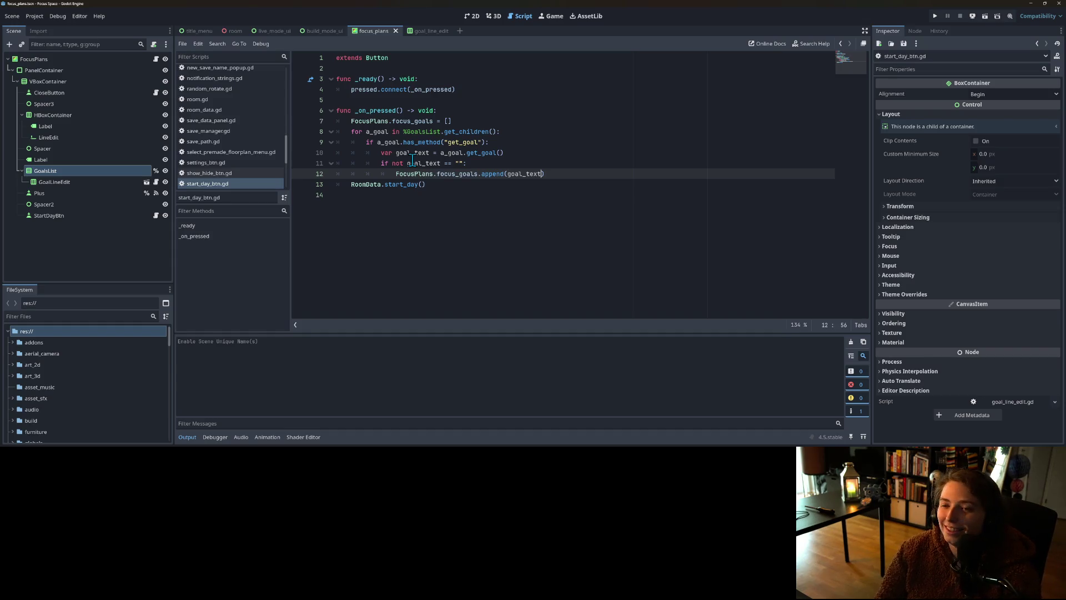
text())
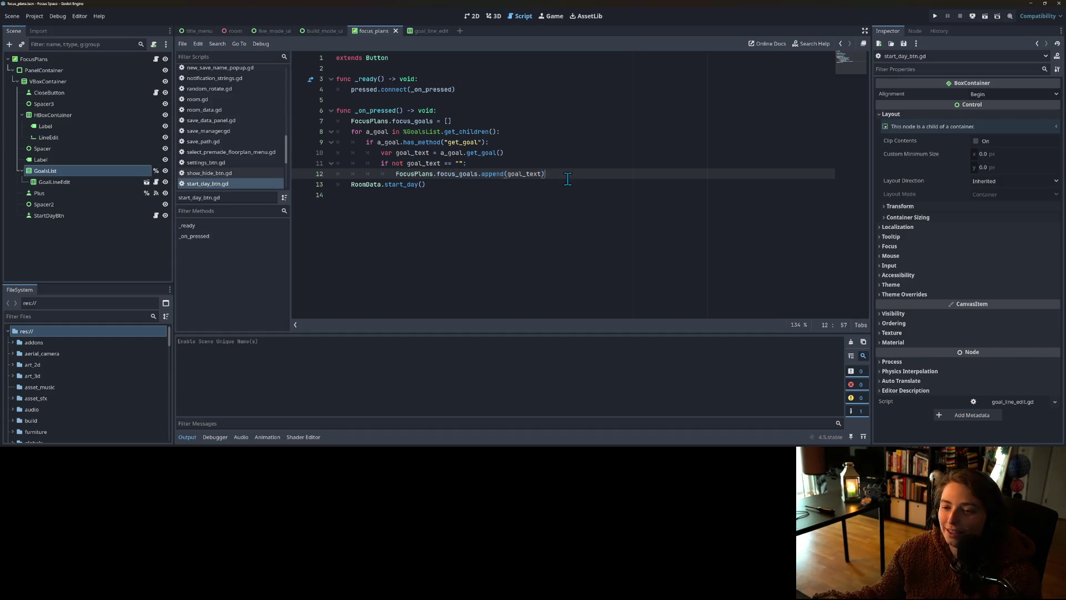
Step: Return to the 2D focus plans scene and open the GoalLineEdit's script
click(415, 173)
click(471, 17)
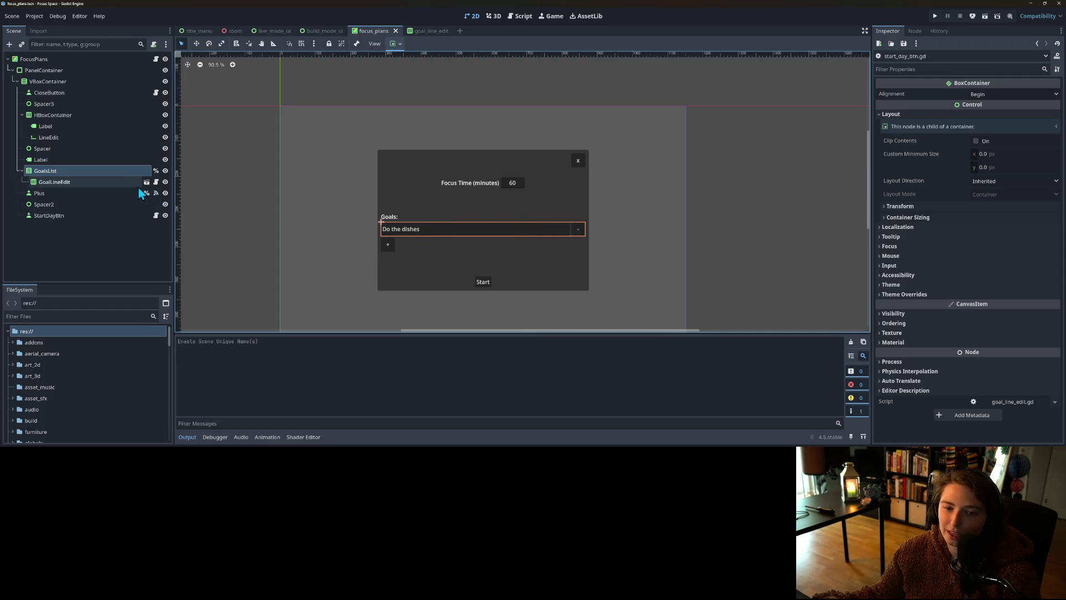
click(156, 184)
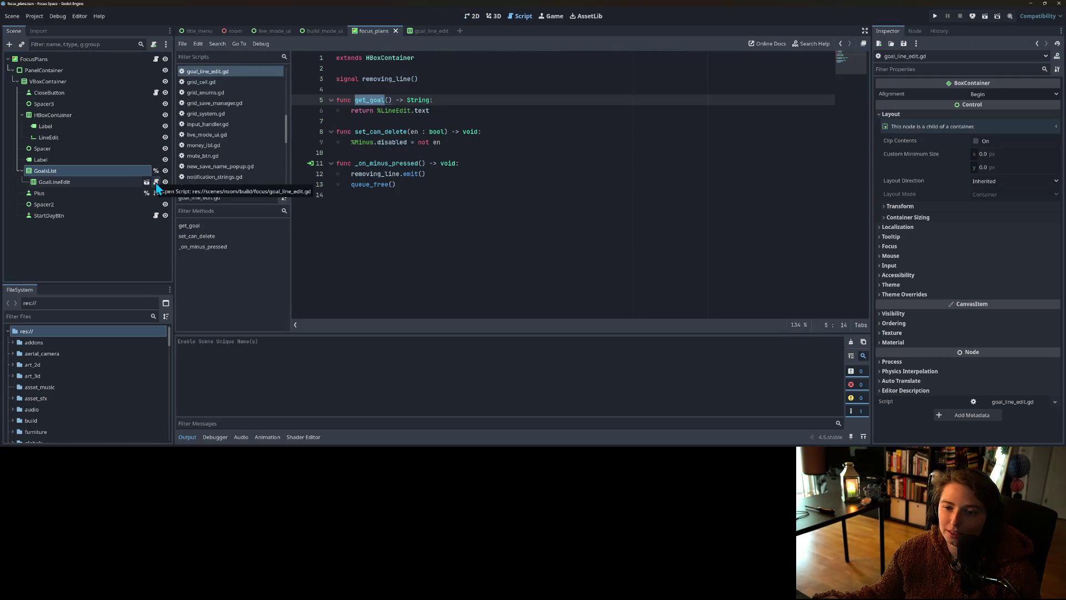
Step: Change set_can_delete to use _en and set %Minus.disabled = false, then save
double_click(377, 131)
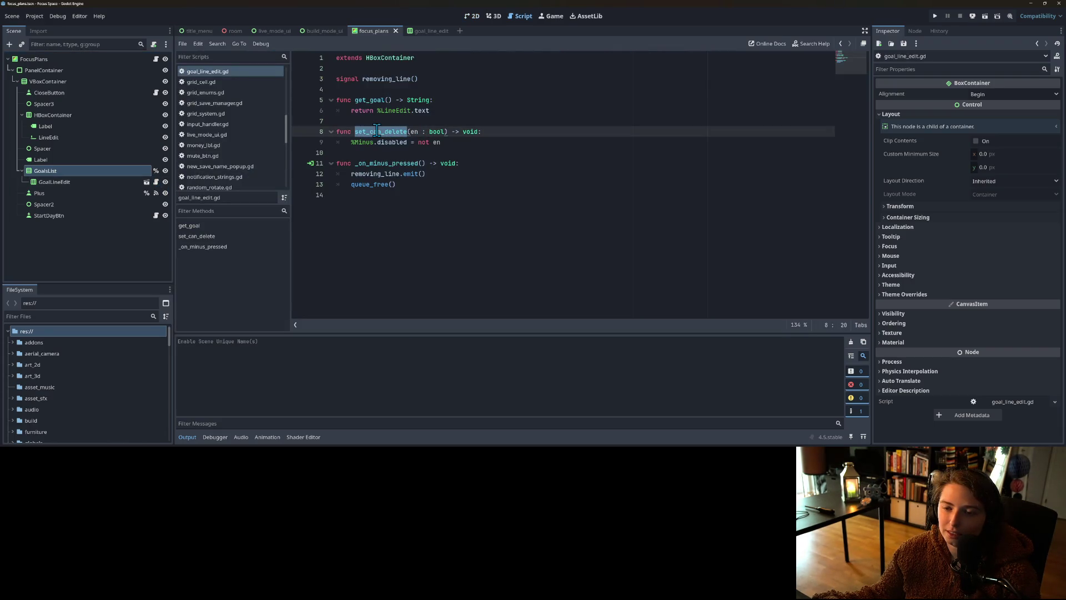
click(416, 144)
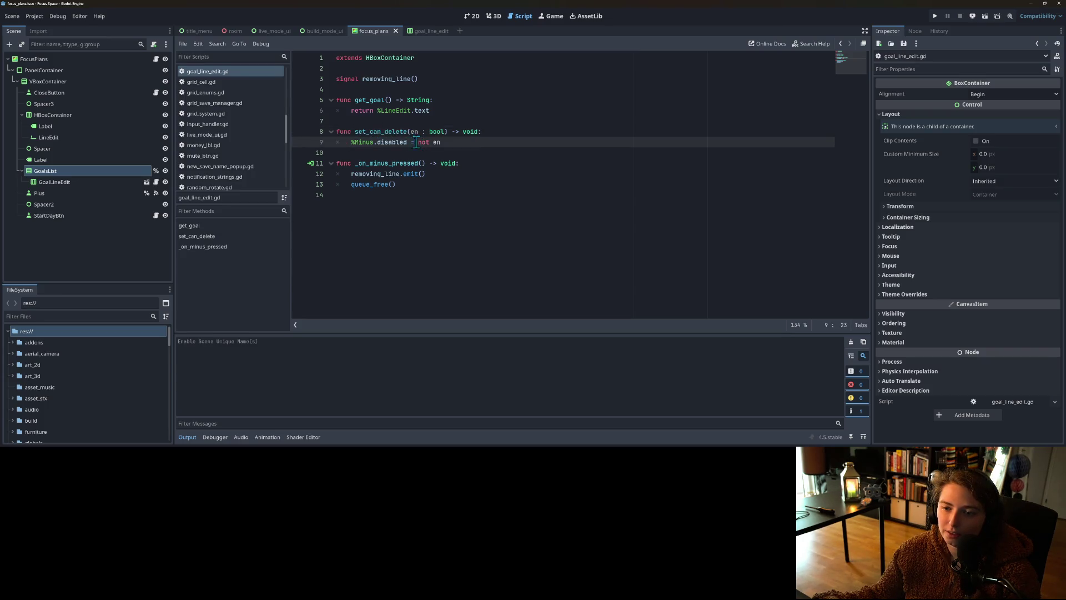
key(Up)
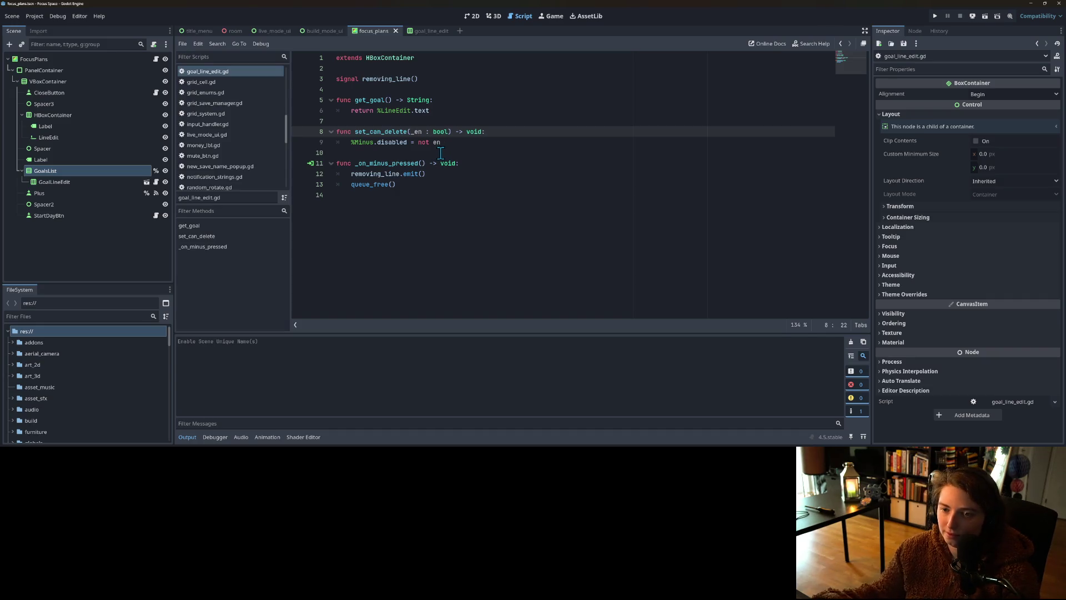
drag(417, 143, 478, 143)
text(false)
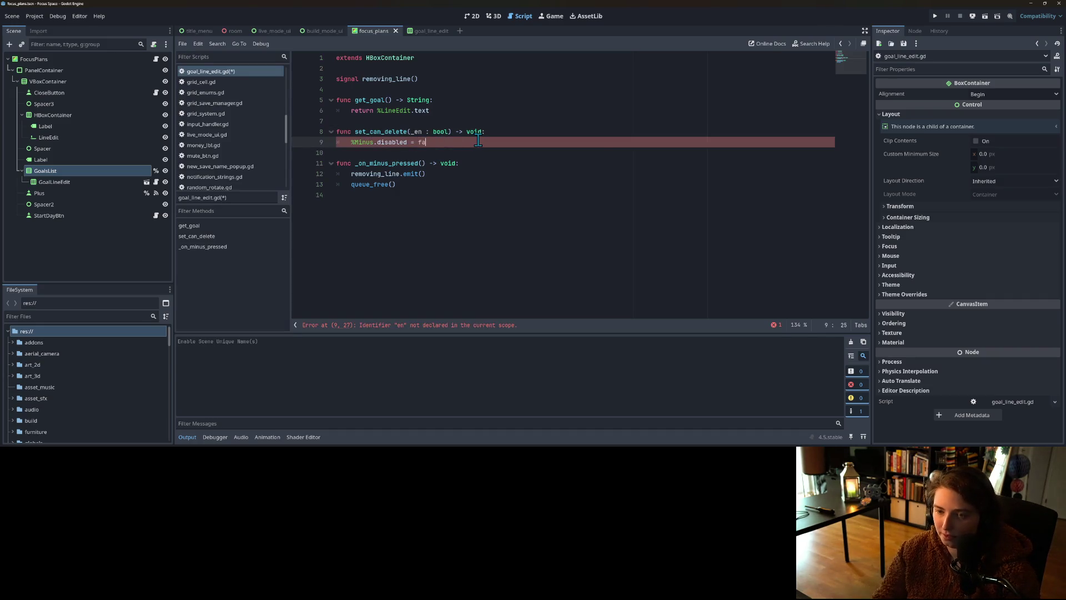
key(ctrl+s)
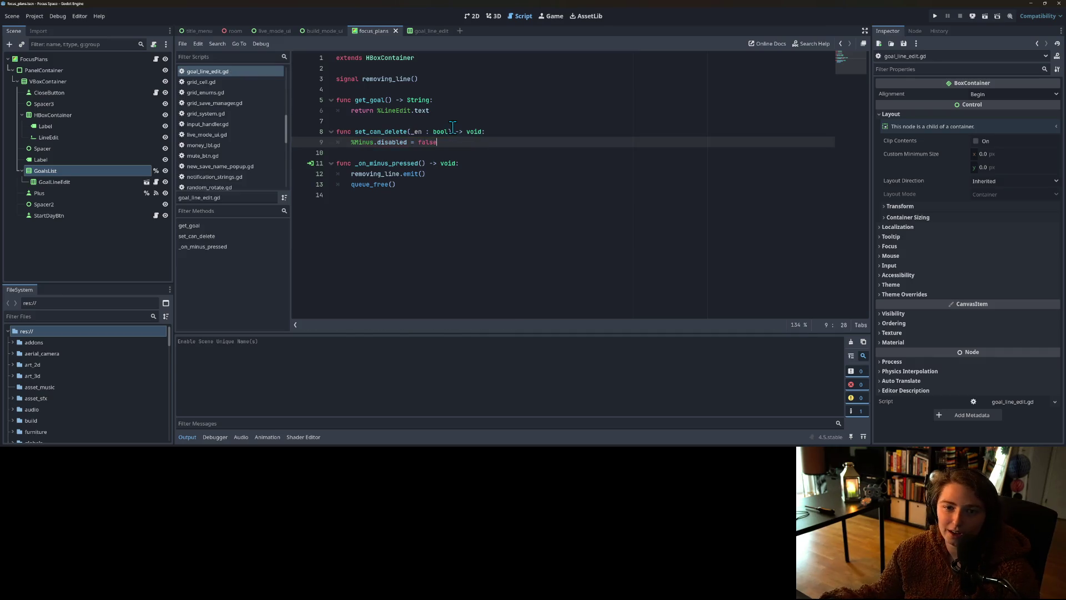
click(473, 17)
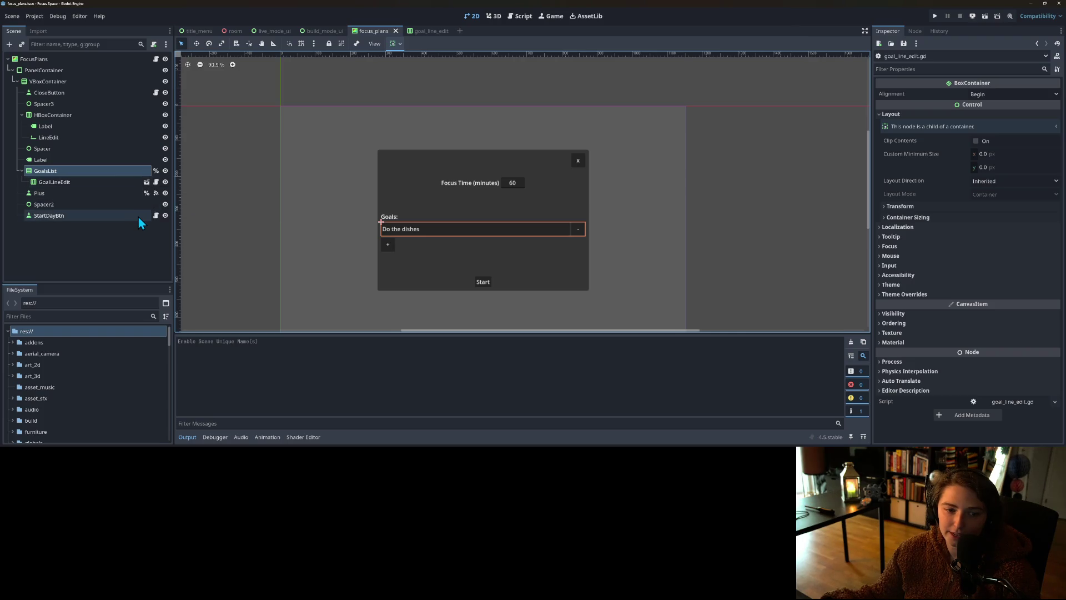
Step: Open the goal_line_edit scene and clear the LineEdit's 'Do the dishes' text
click(116, 217)
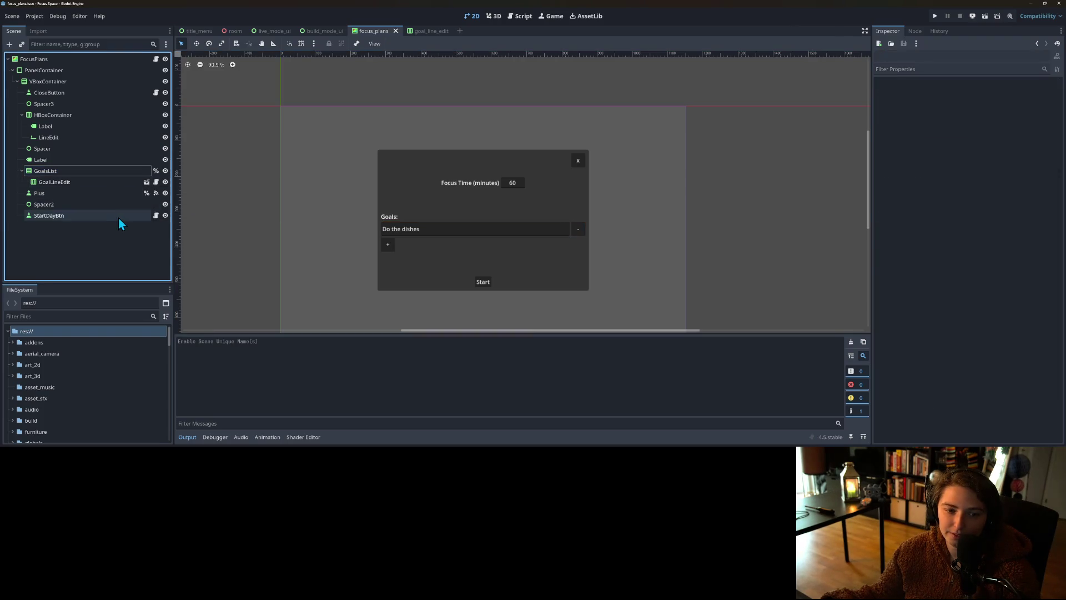
click(127, 184)
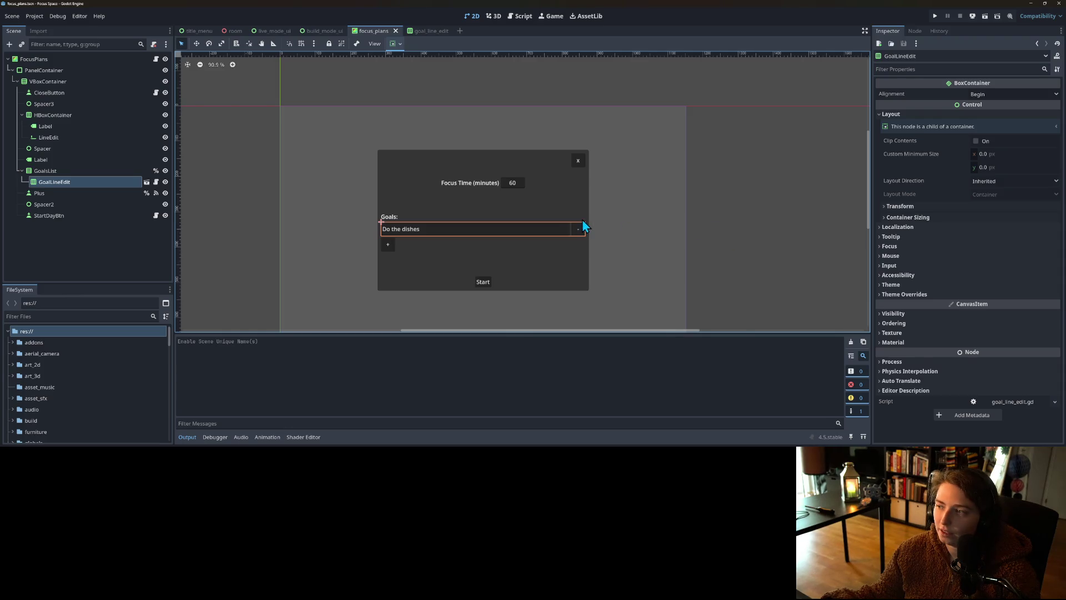
click(146, 181)
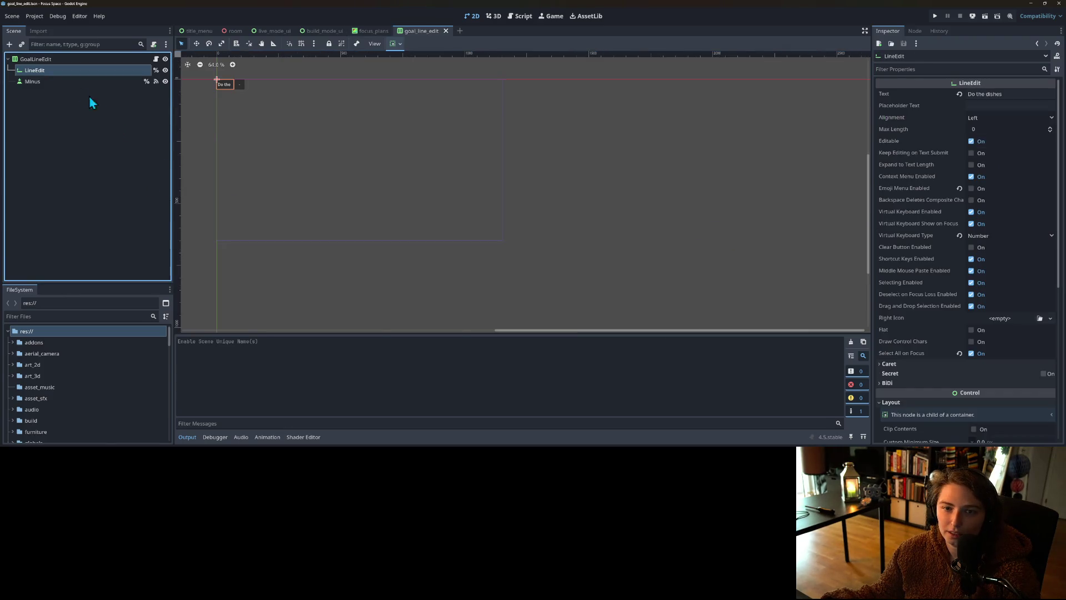
click(993, 96)
key(BackSpace)
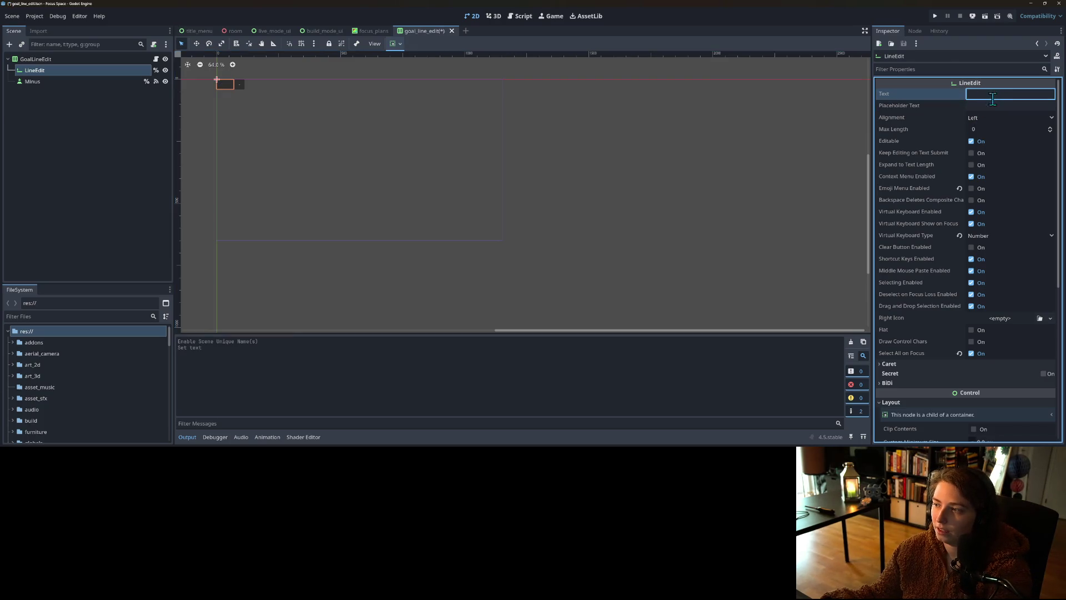
click(992, 105)
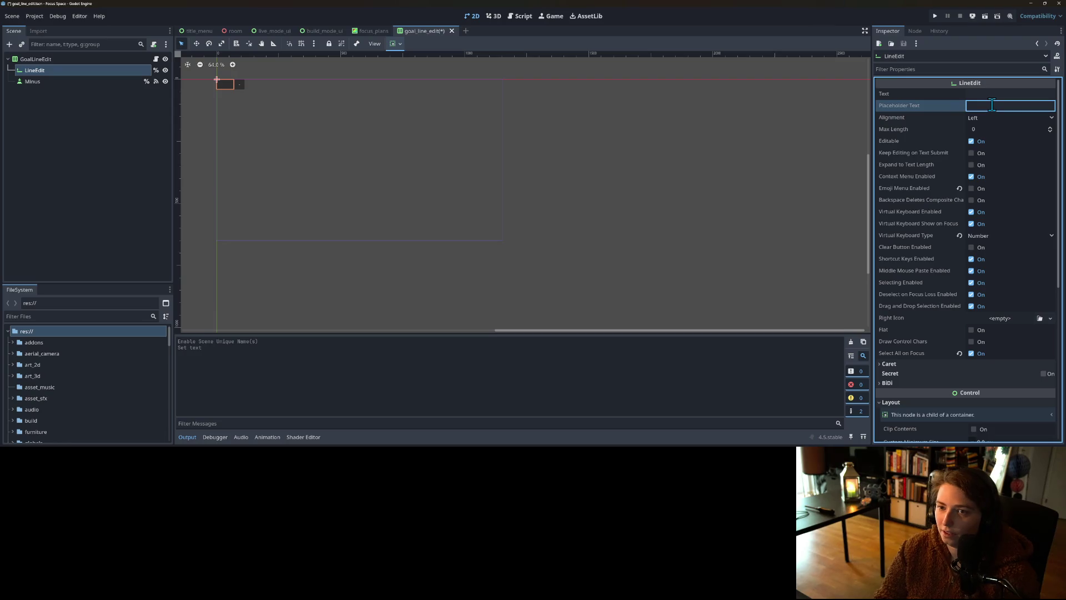
Step: Set the LineEdit placeholder to 'Add focus goal here' and save the scene
text(My)
key(BackSpace)
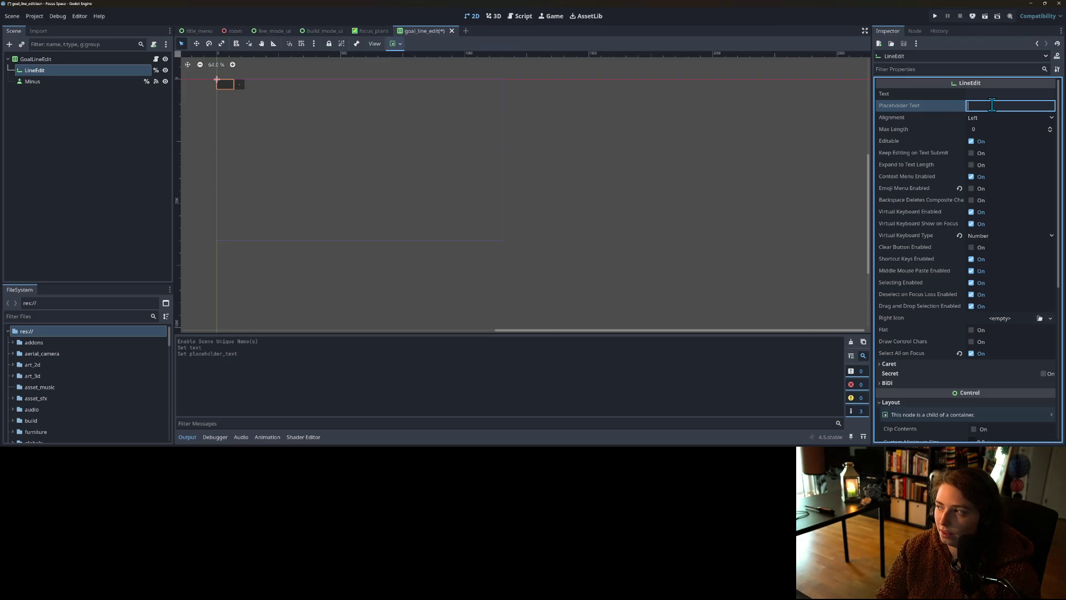
text(Add g)
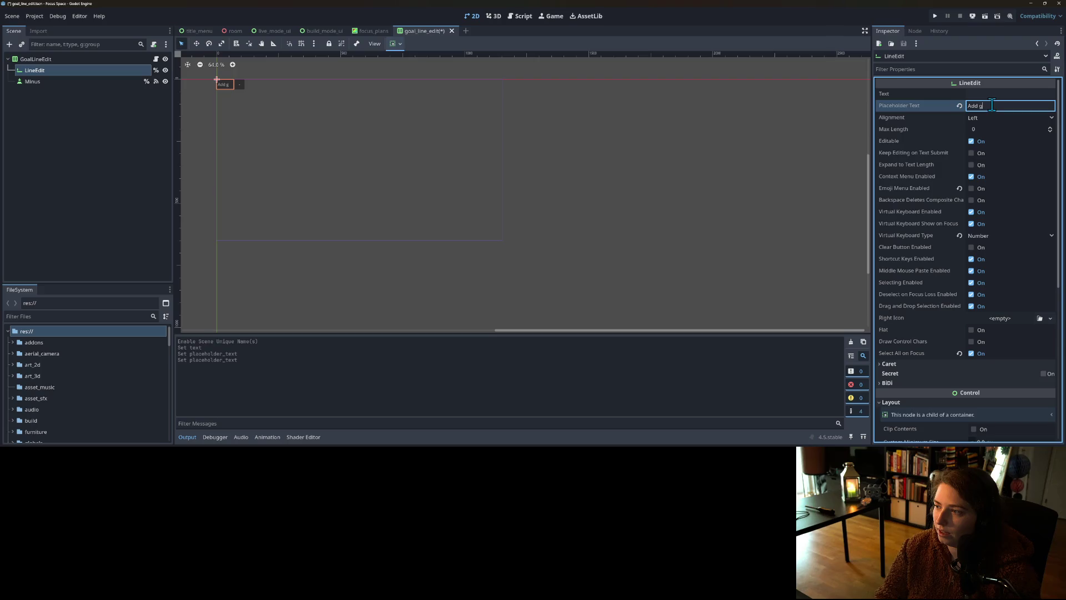
text(oal here)
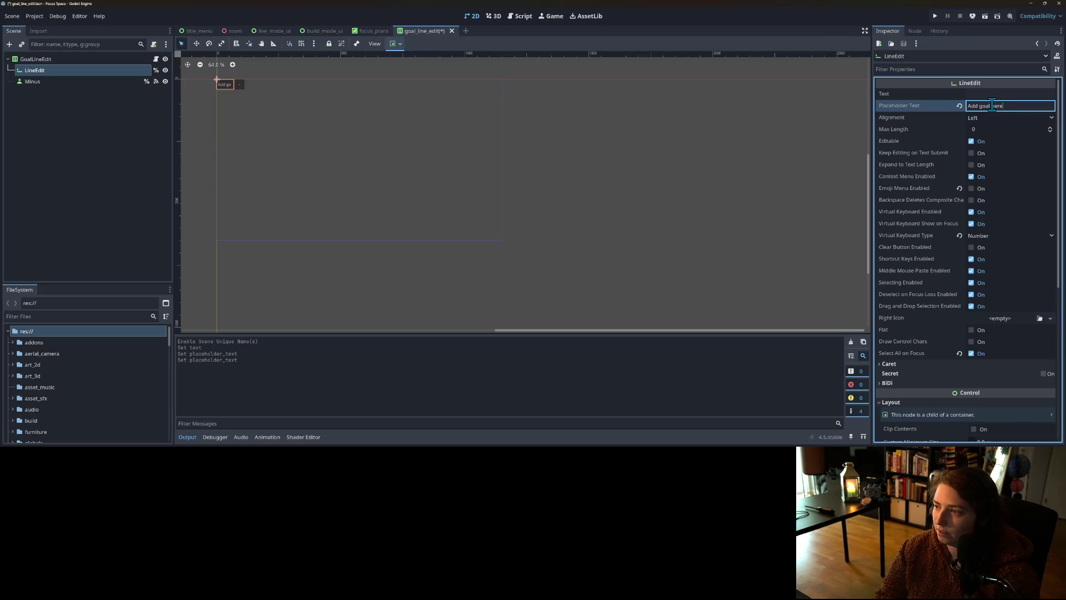
text(A)
key(BackSpace)
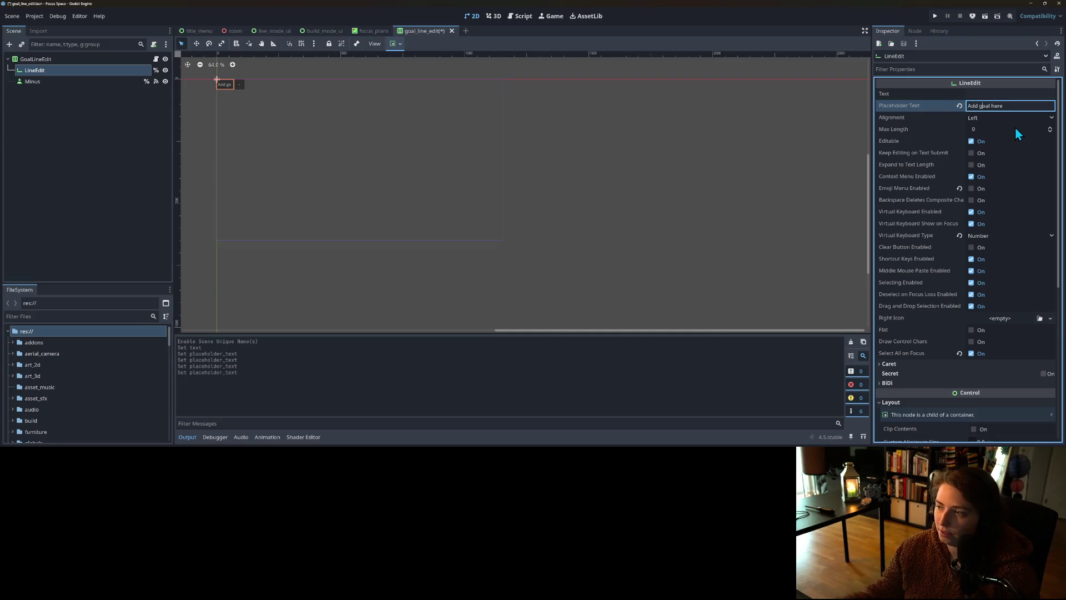
text(focus)
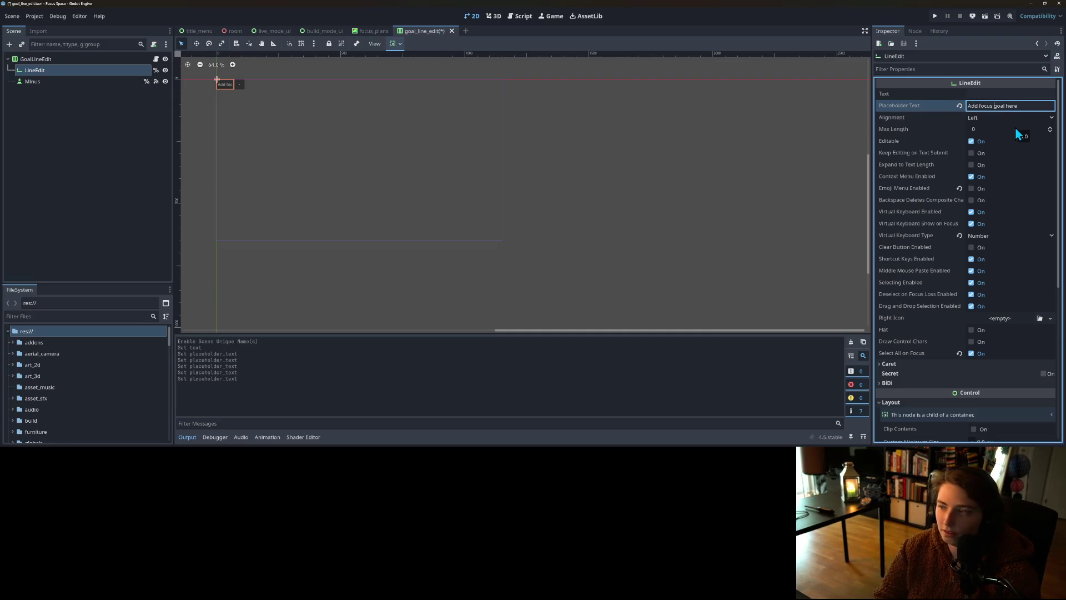
key(ctrl+s)
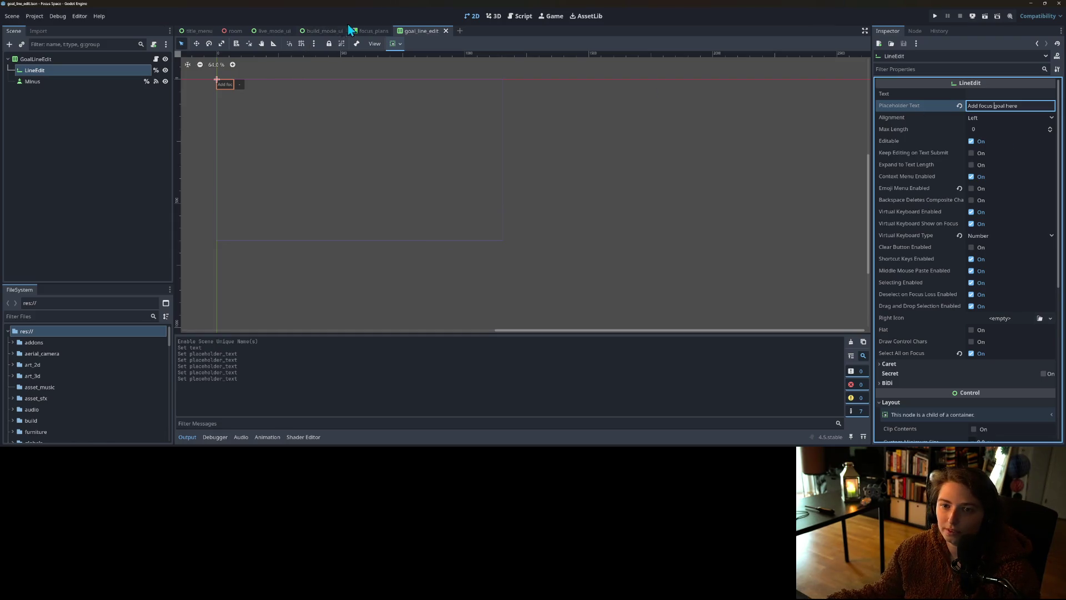
click(364, 30)
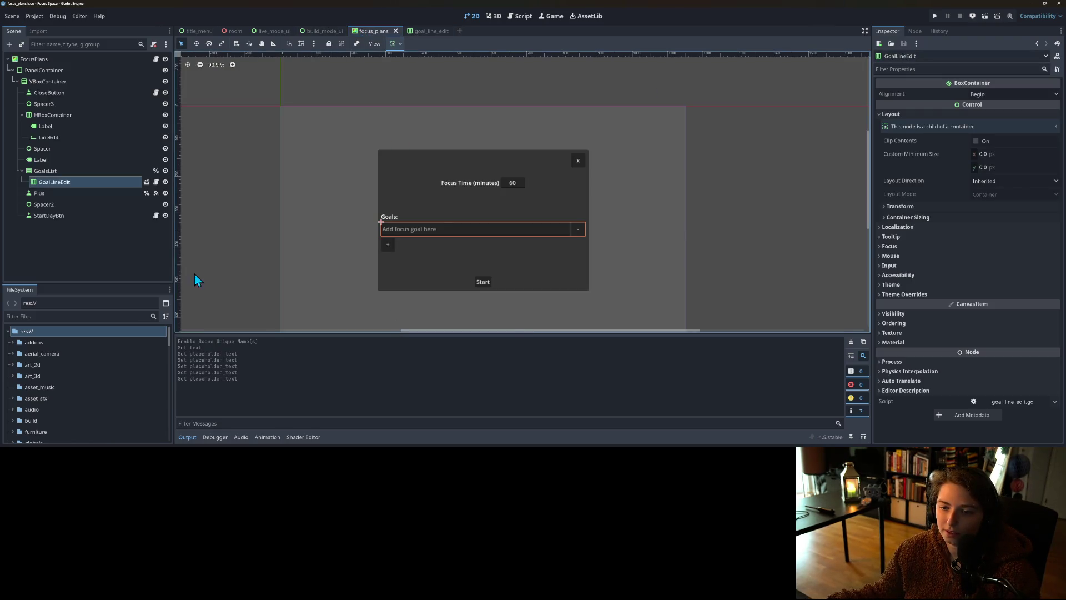
Step: Open StartDayBtn's script and insert an empty line 13 above RoomData.start_day()
click(102, 276)
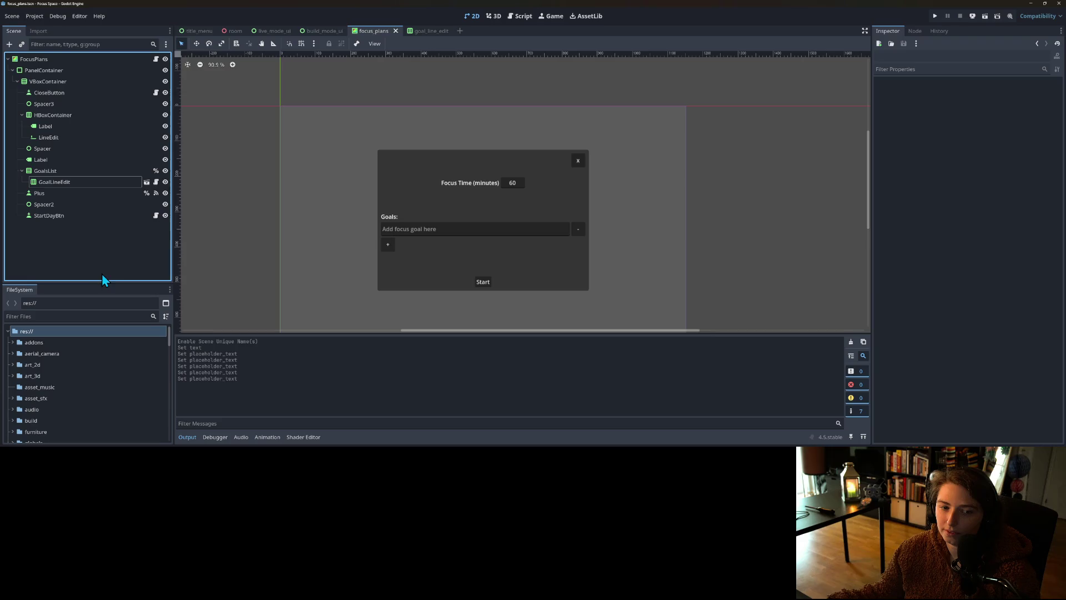
click(65, 218)
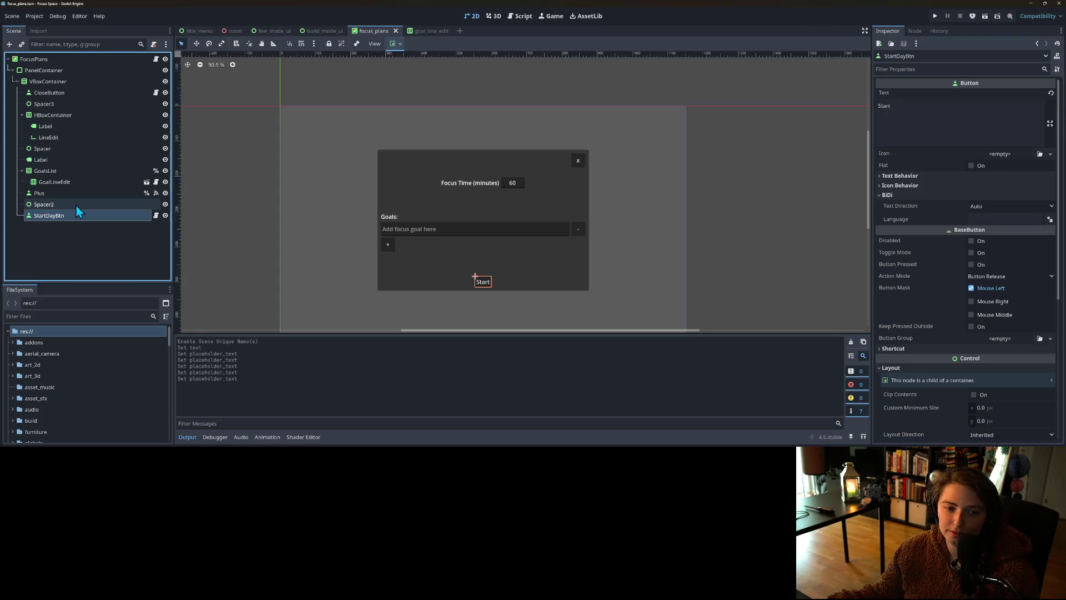
click(156, 216)
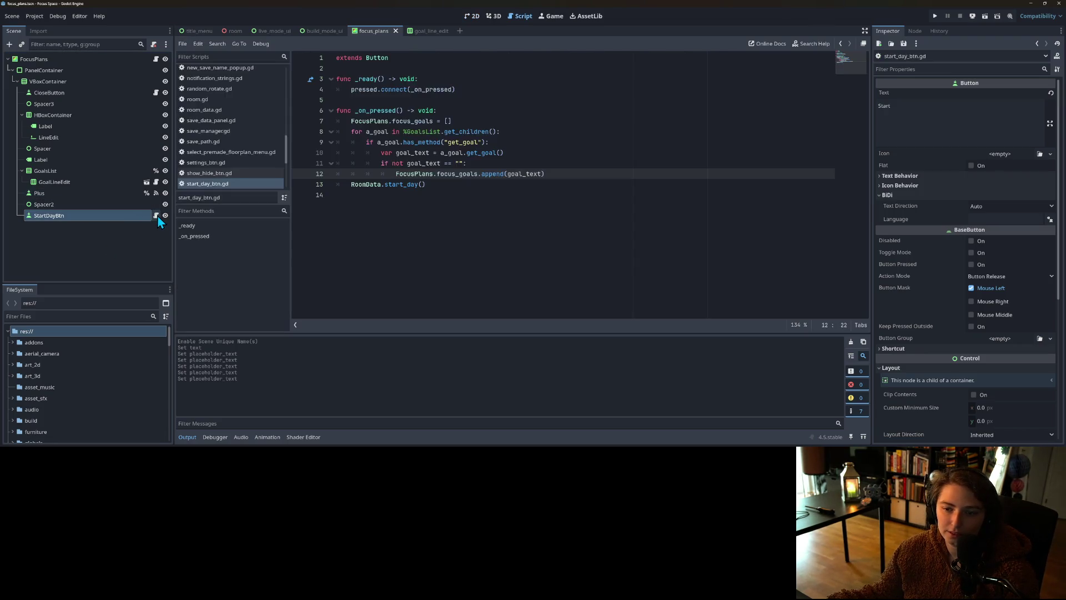
click(402, 181)
key(ctrl+shift+Return)
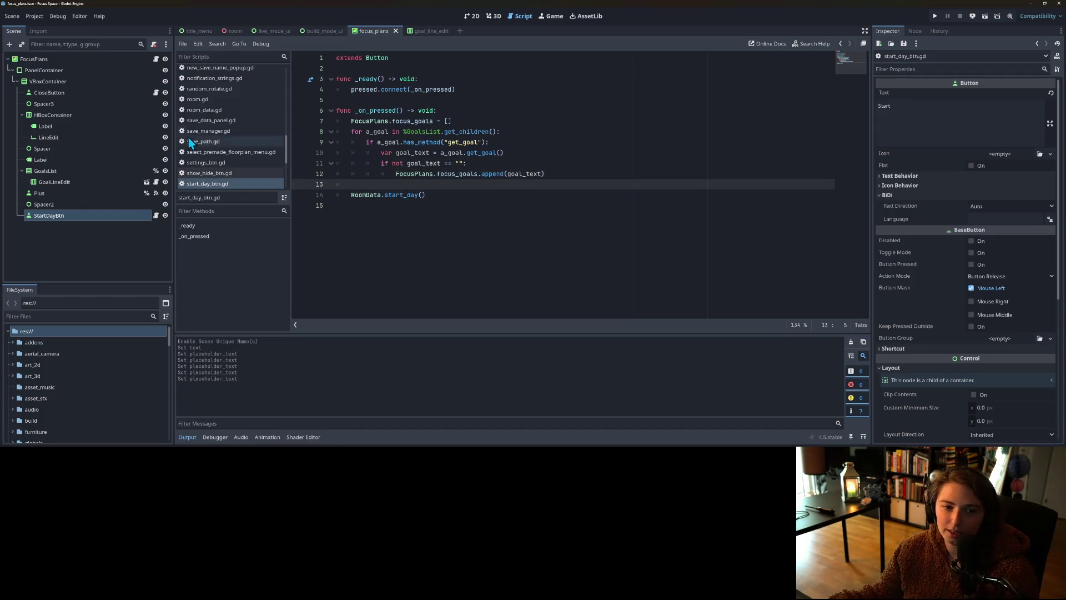
Step: Select the focus time LineEdit, check the focus_plans layout in 2D, and reopen the script
click(58, 138)
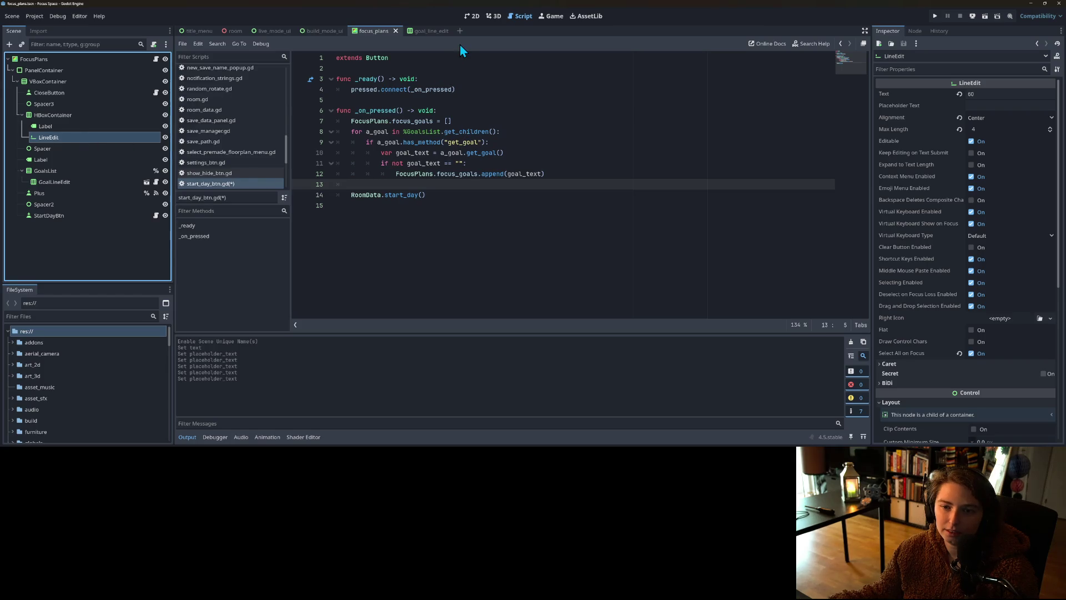
click(471, 17)
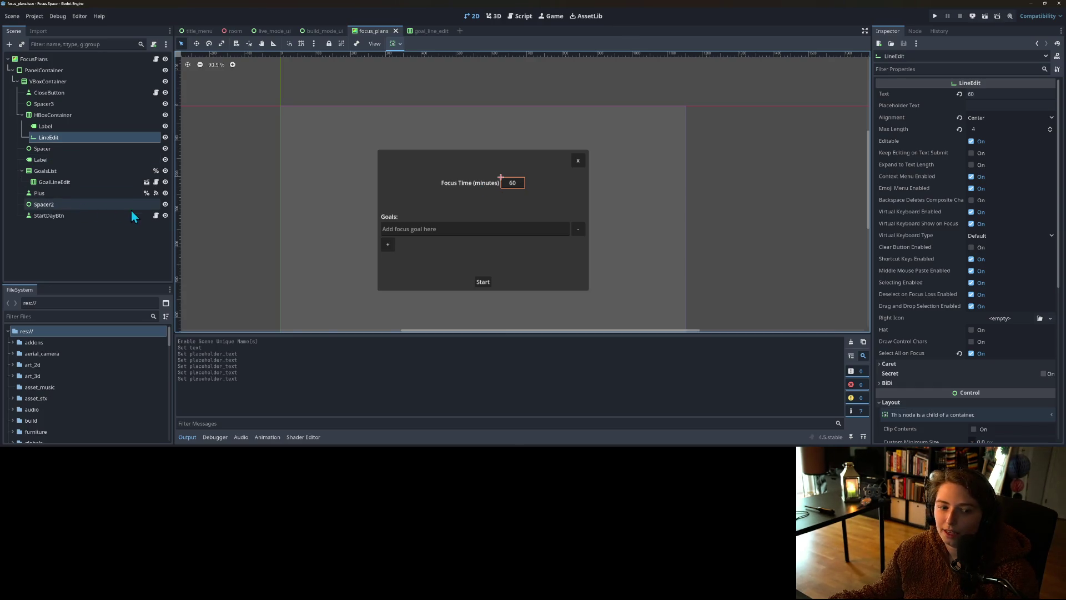
click(156, 216)
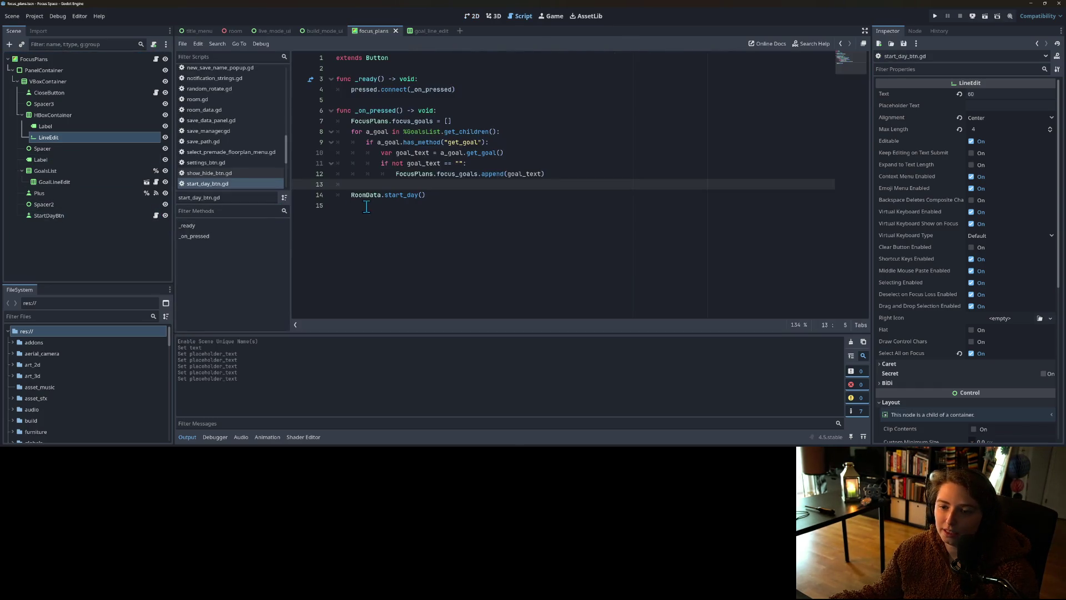
Step: Rename the focus time LineEdit node to GoalTime
right_click(108, 137)
click(148, 218)
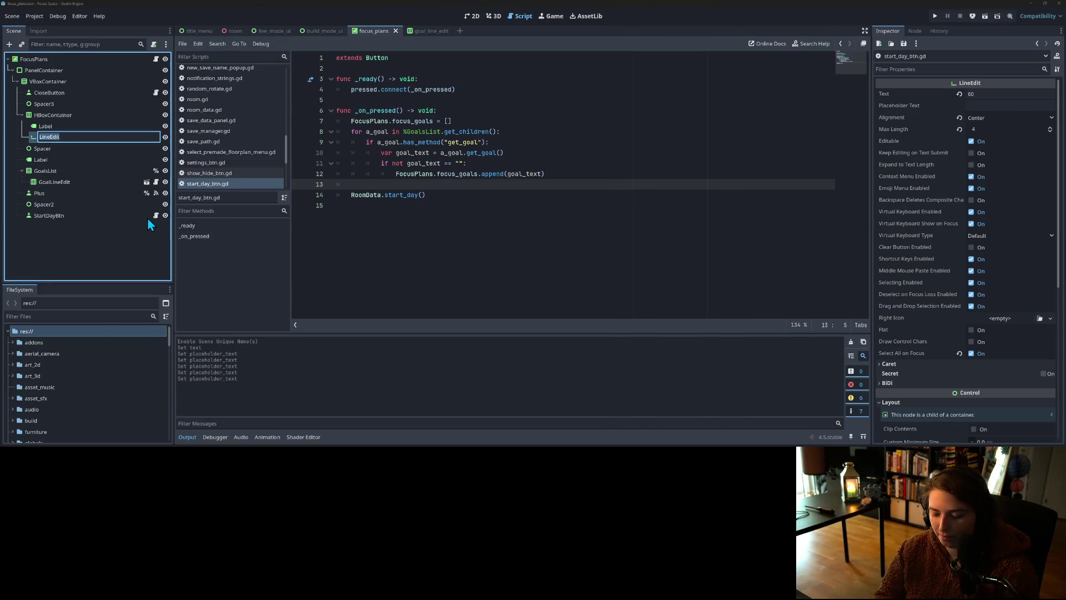
text(G)
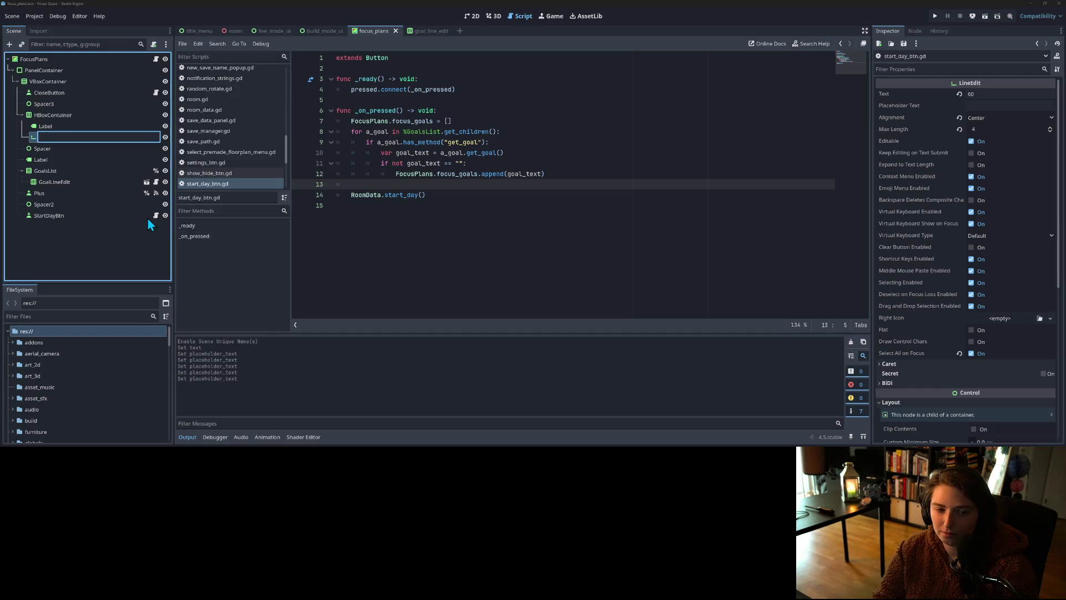
text(oalTime)
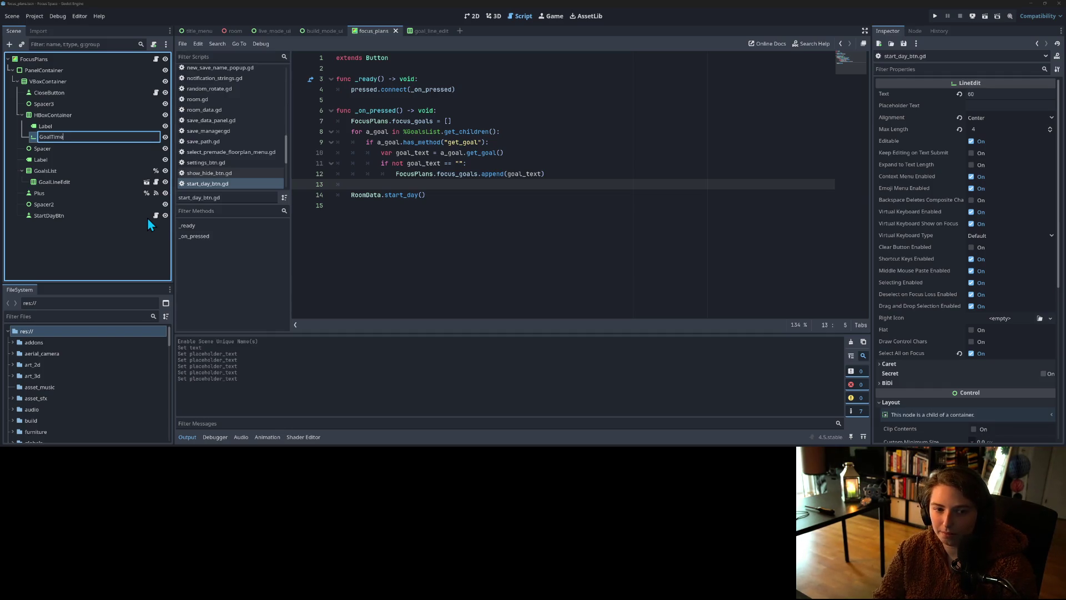
key(Return)
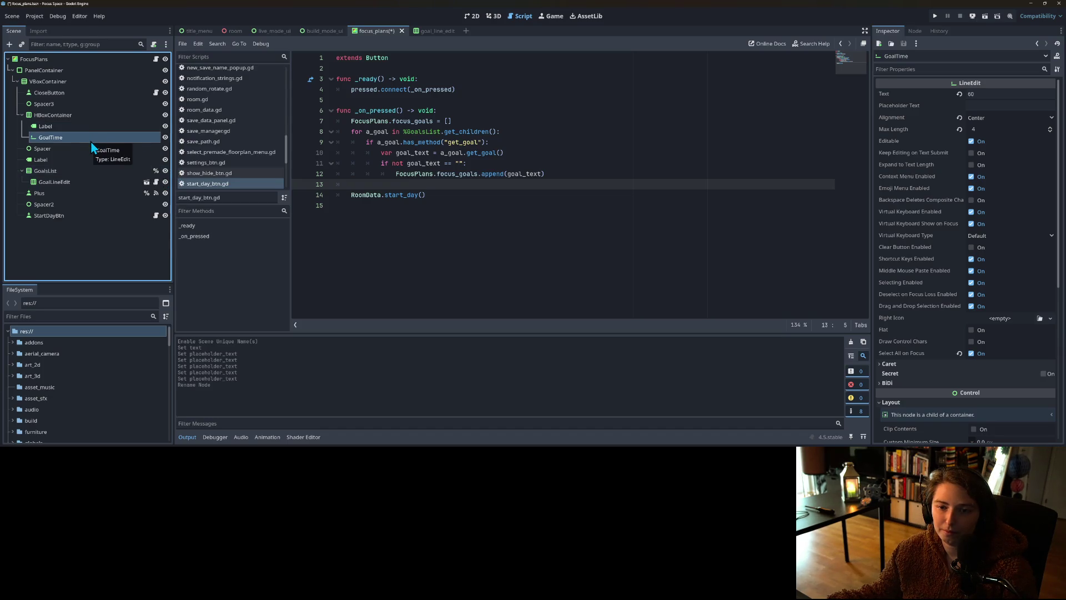
Step: Make GoalTime accessible by unique name and begin a var declaration on line 13
mouse_move(91, 142)
mouse_down()
mouse_move(305, 188)
mouse_move(385, 184)
mouse_up()
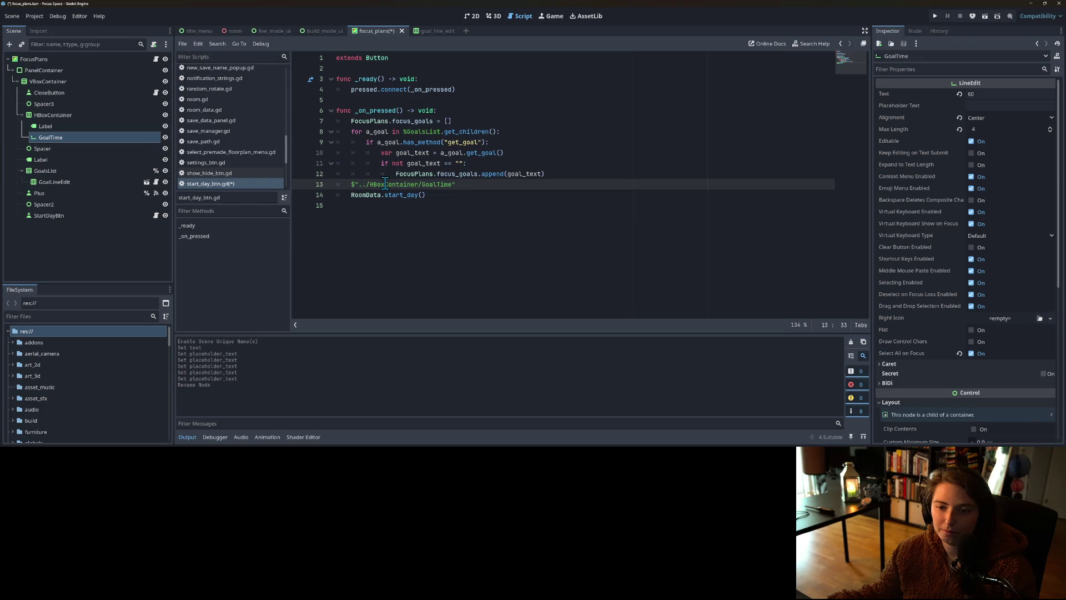
key(ctrl+z)
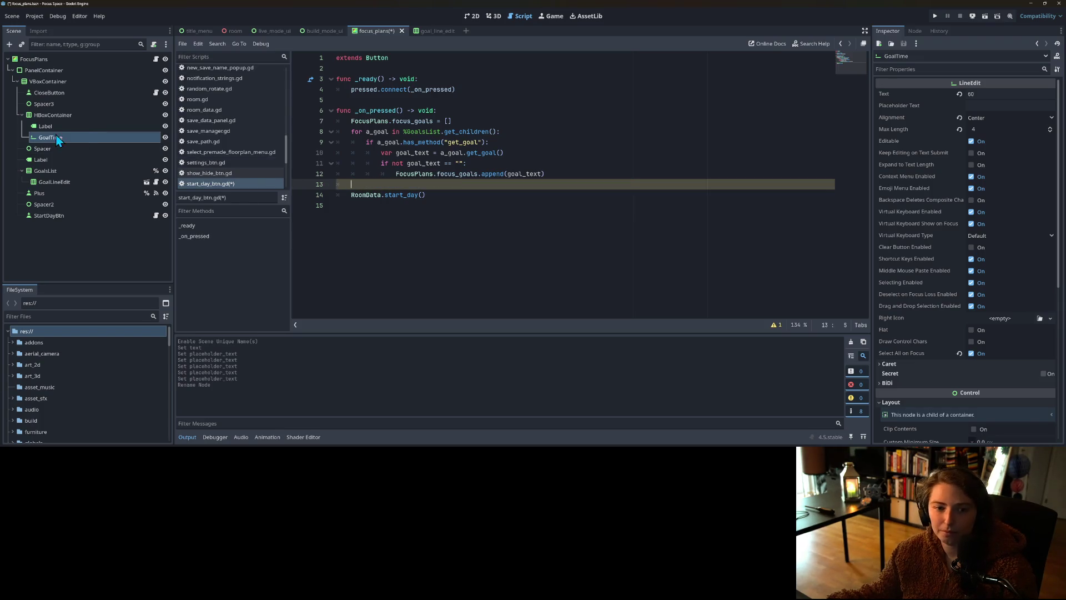
right_click(88, 137)
click(131, 335)
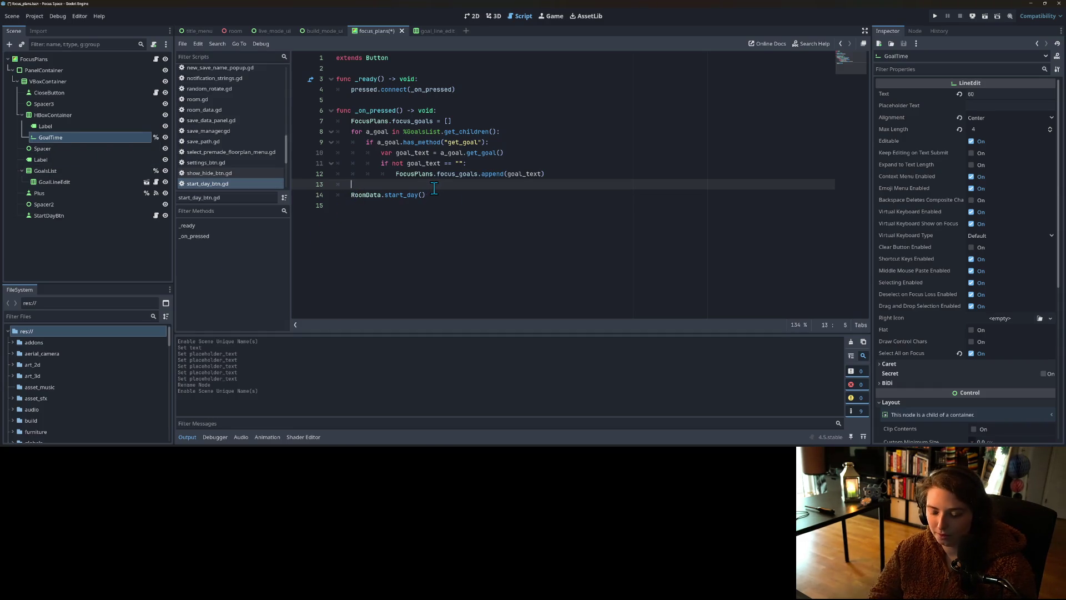
text(var a_t)
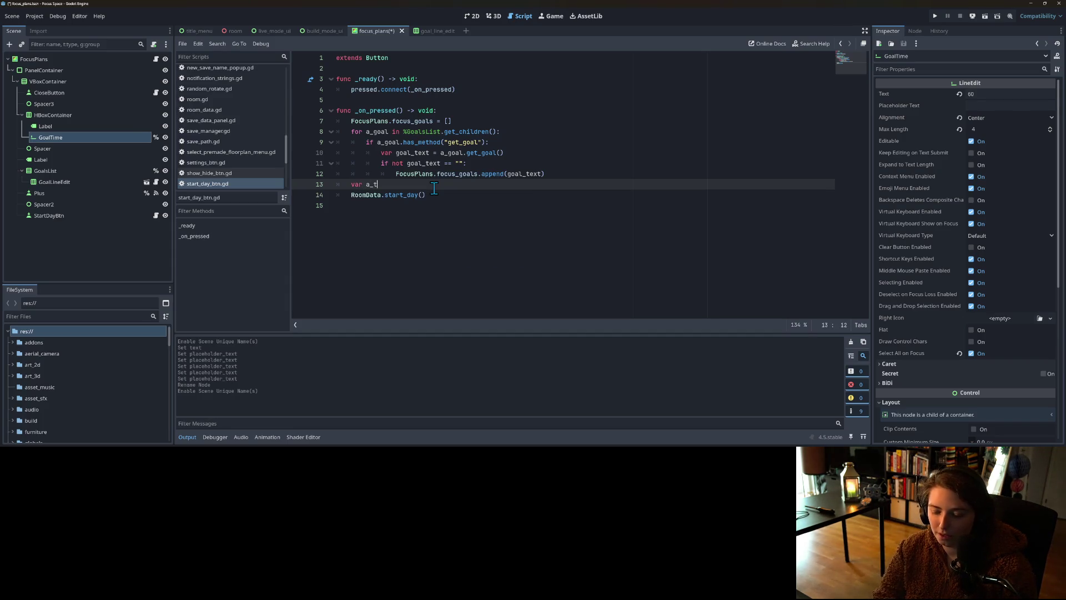
text(ime =)
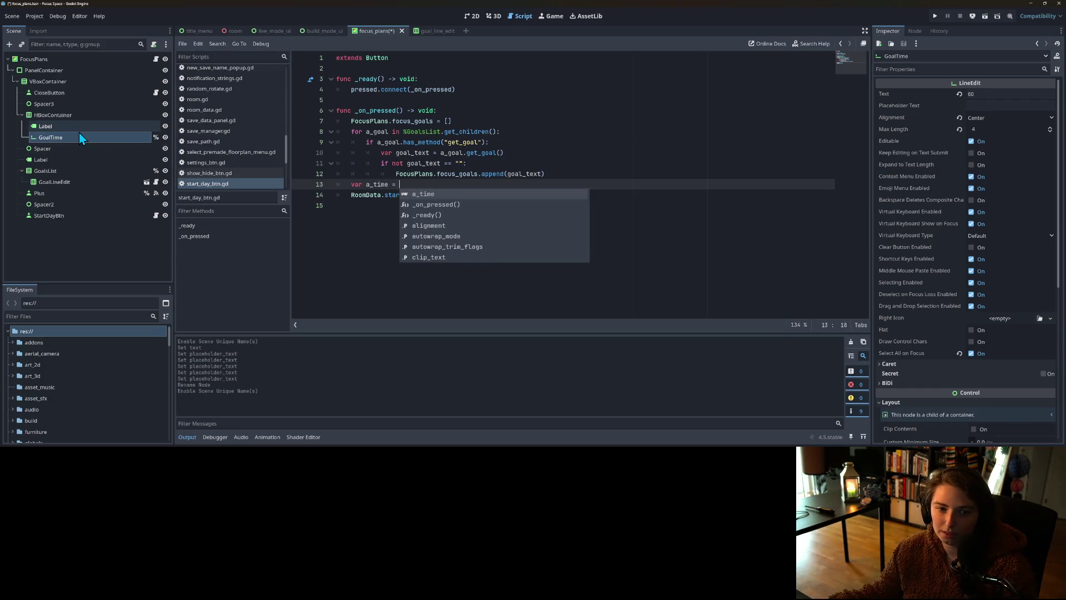
Step: Set a_time on line 13 to %GoalTime.text.to_int() and save the script
mouse_move(78, 136)
mouse_down()
mouse_move(425, 173)
mouse_move(422, 183)
mouse_up()
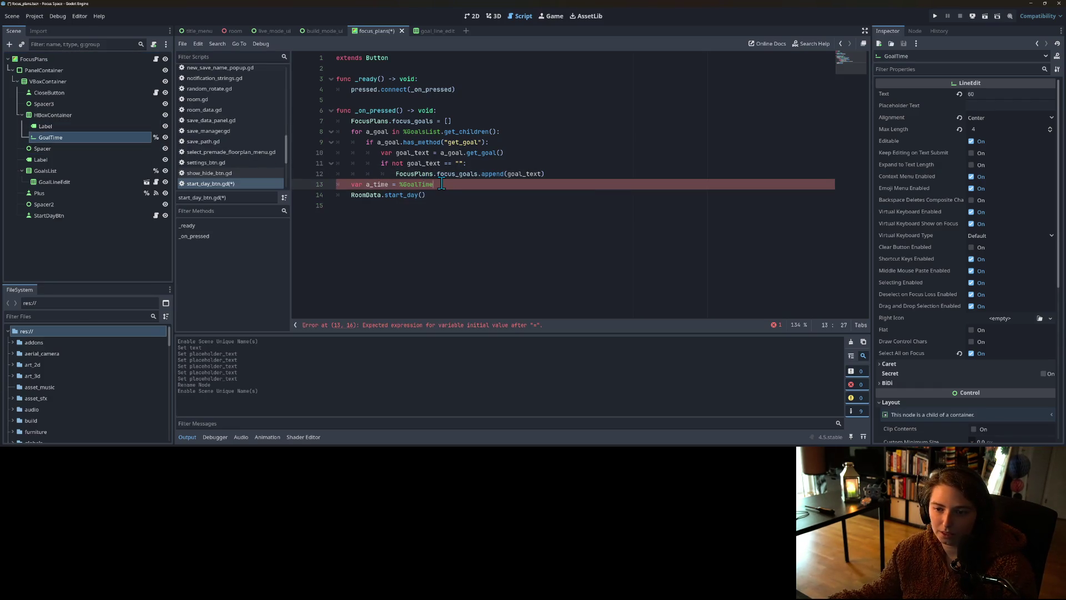
text(.text)
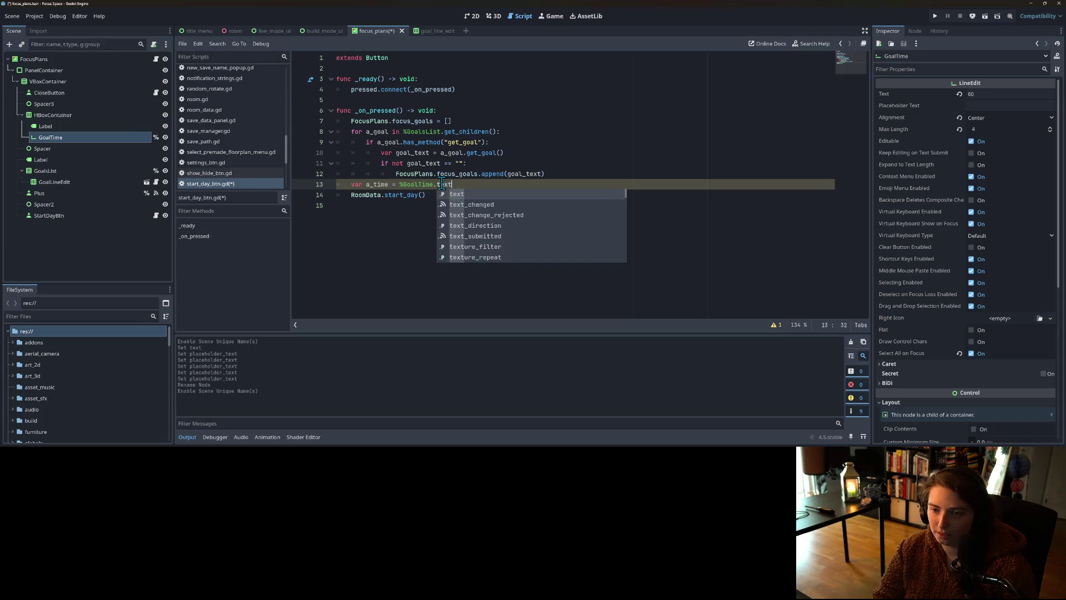
text(.to_)
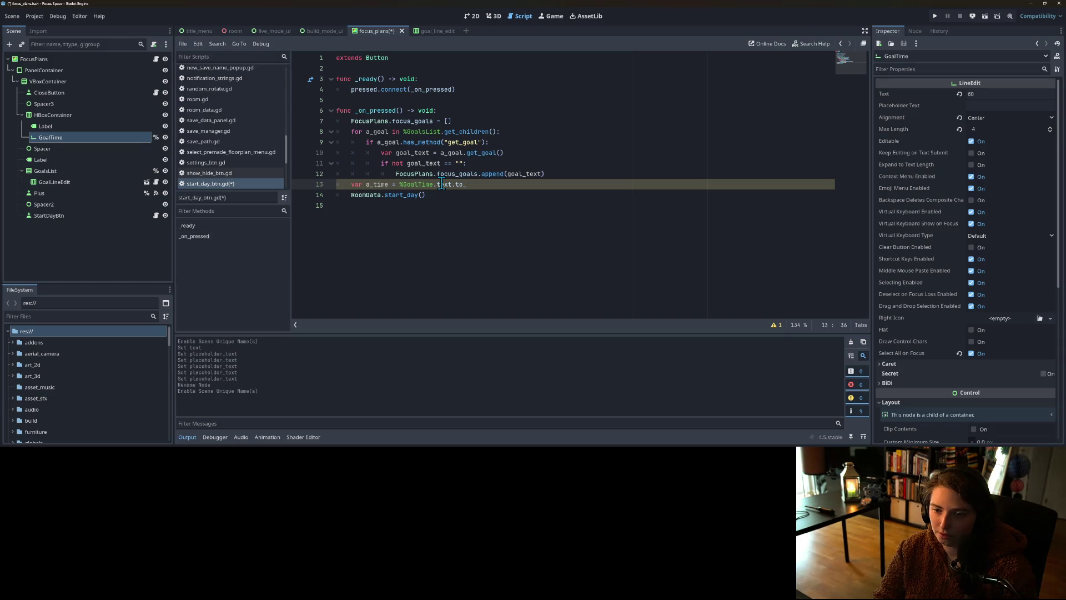
text(int())
key(ctrl+s)
click(441, 184)
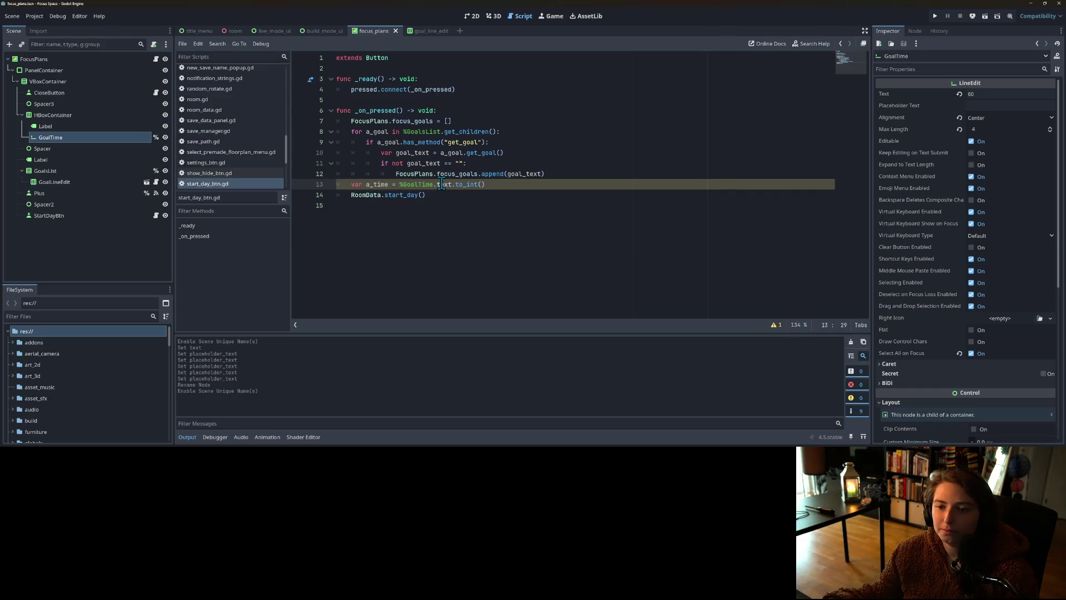
click(465, 184)
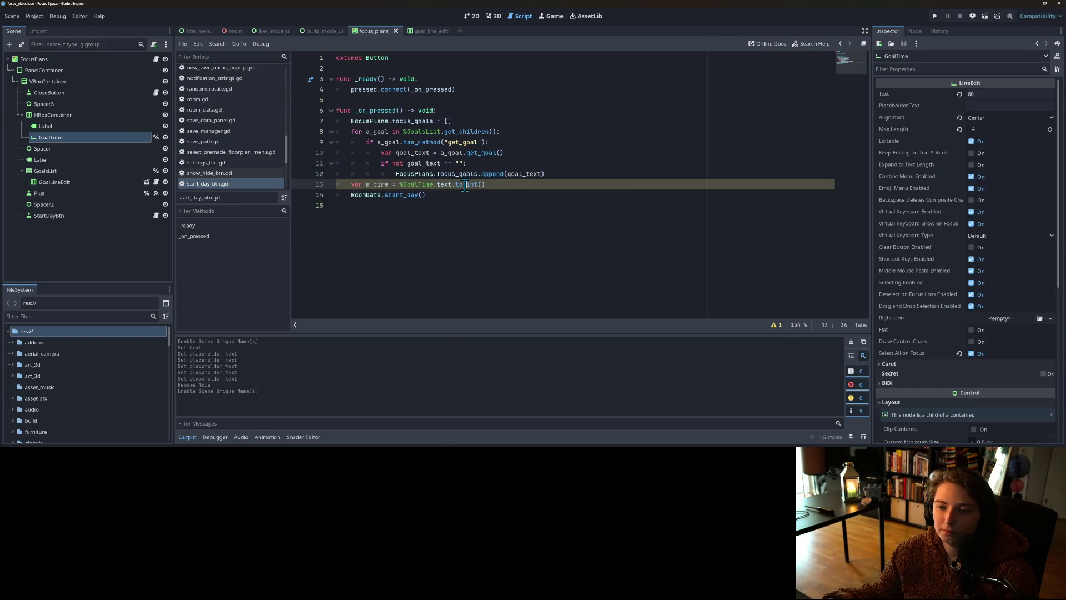
click(500, 184)
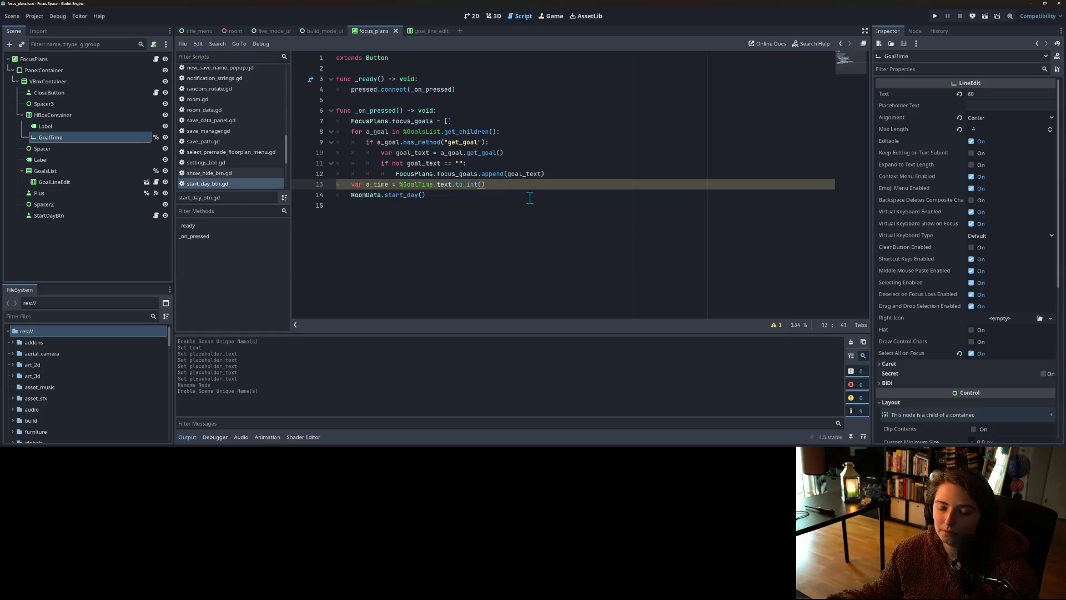
Step: Add 'if a_time <= 0:' with an indented fallback setting a_time to 25.0
key(Return)
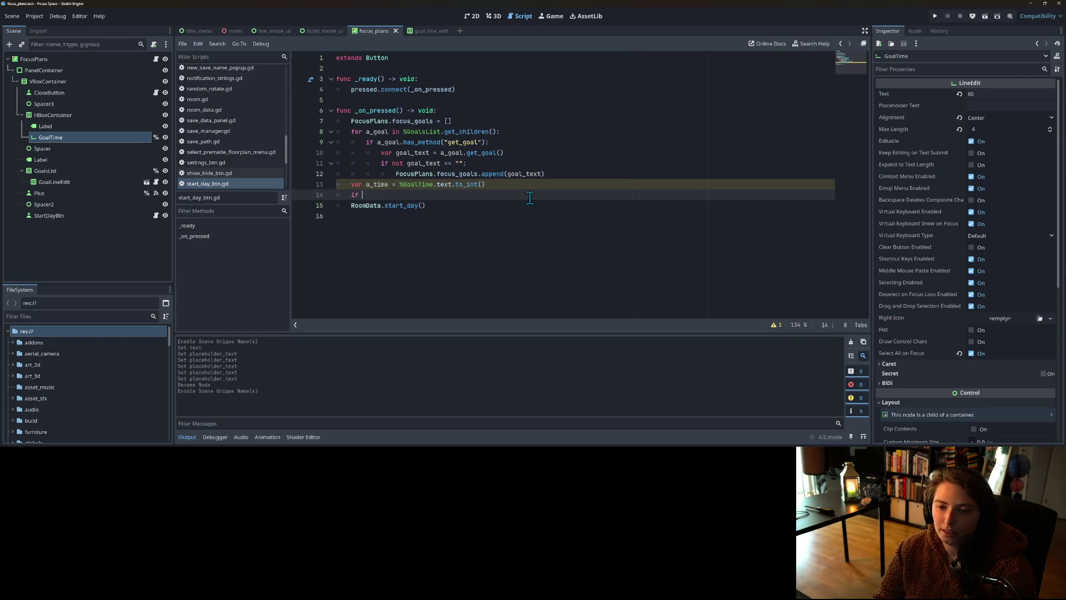
text(a_time )
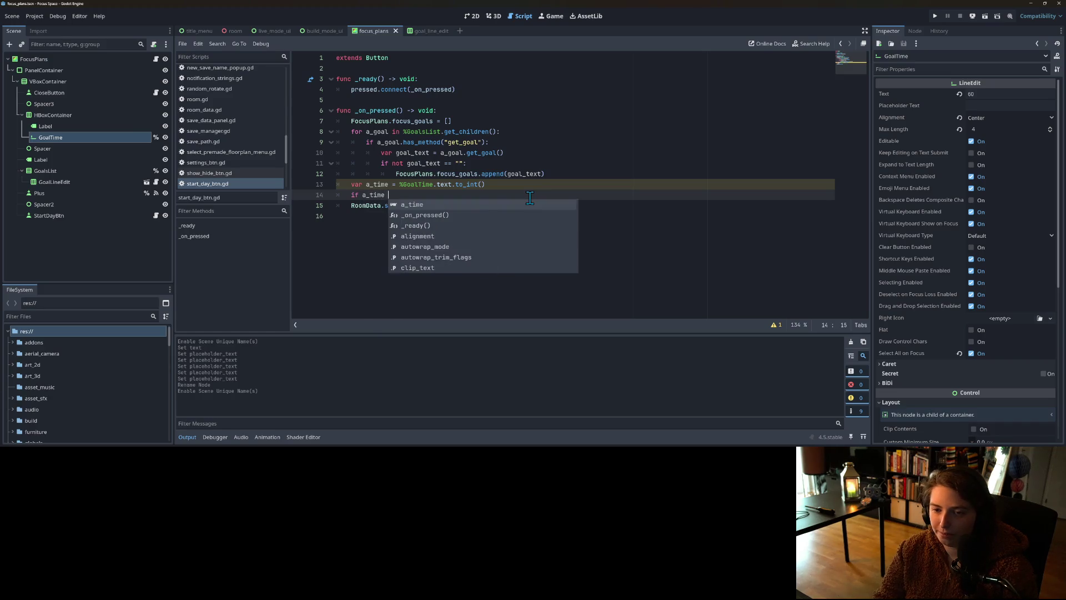
text(<)
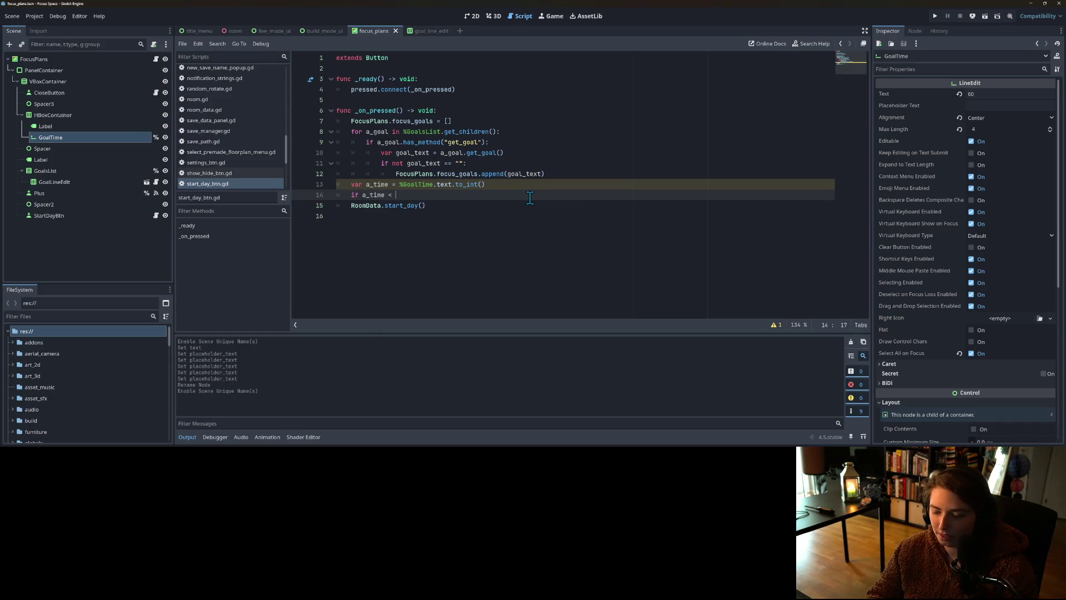
key(BackSpace)
text(= 0:)
key(Return)
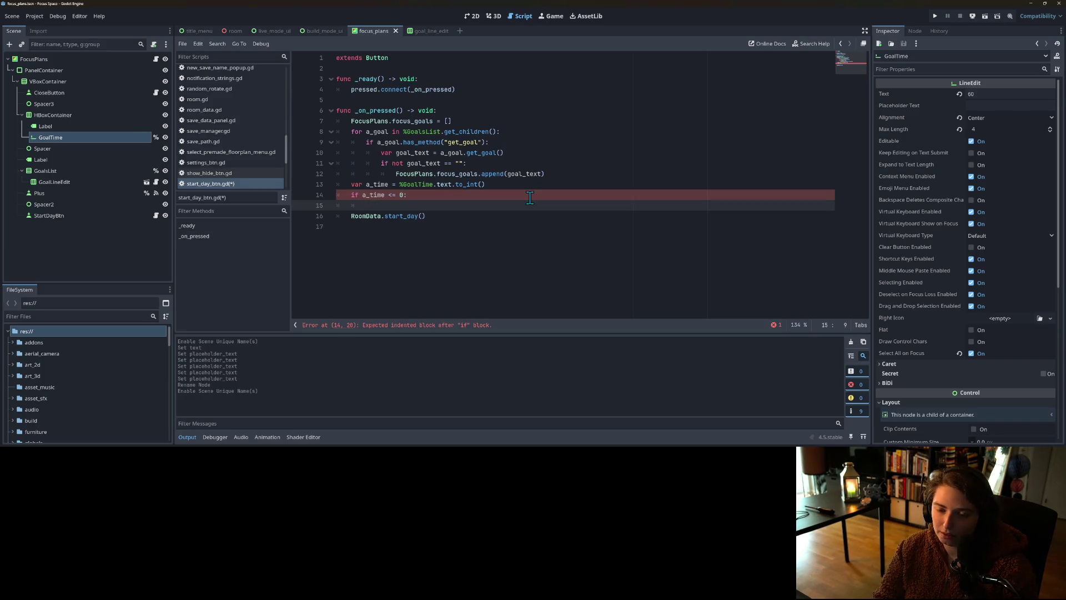
text(a_time)
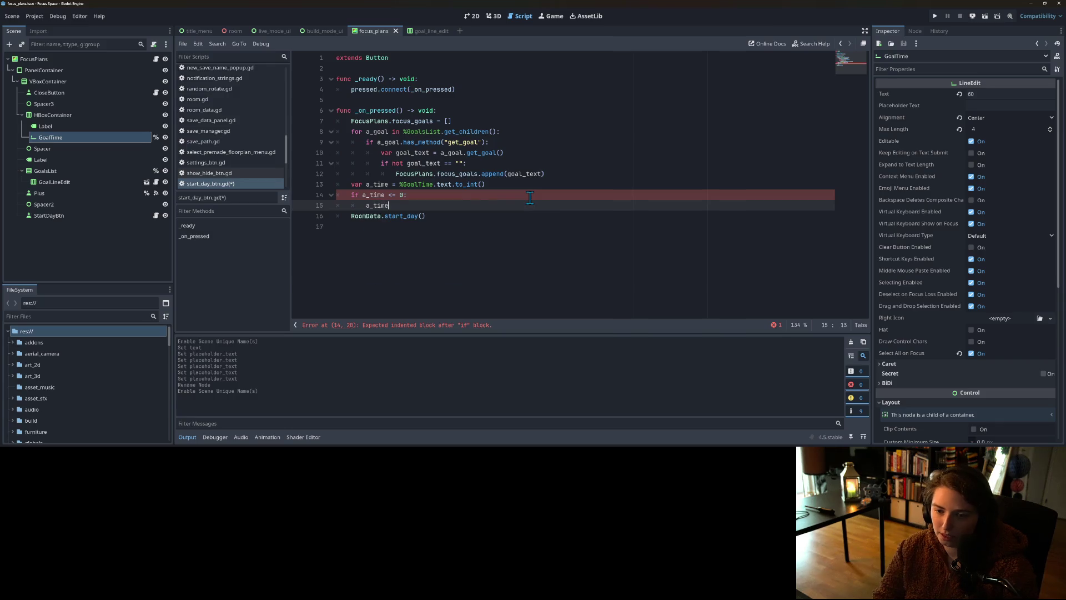
text( = 25.0)
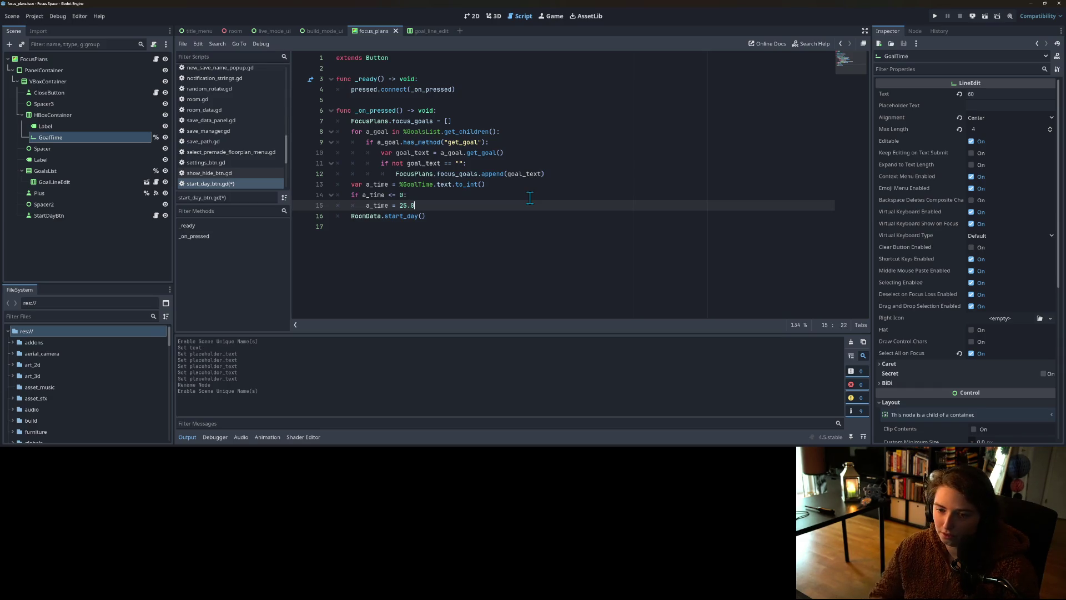
key(Return)
key(BackSpace)
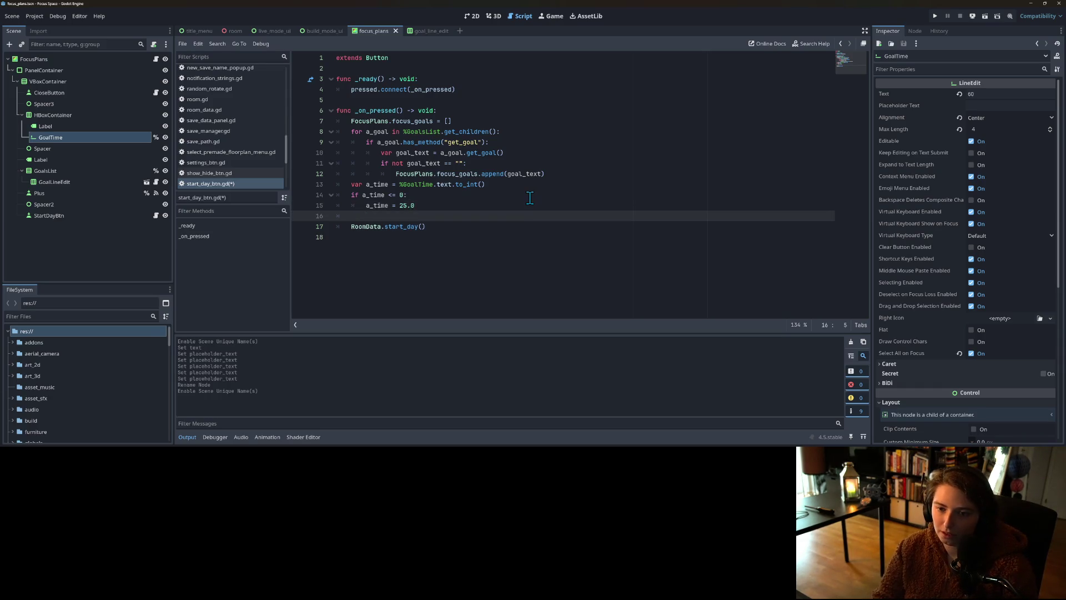
Step: Write FocusPlans.focus_time = a_time on line 16 and save start_day_btn.gd
text(Focus)
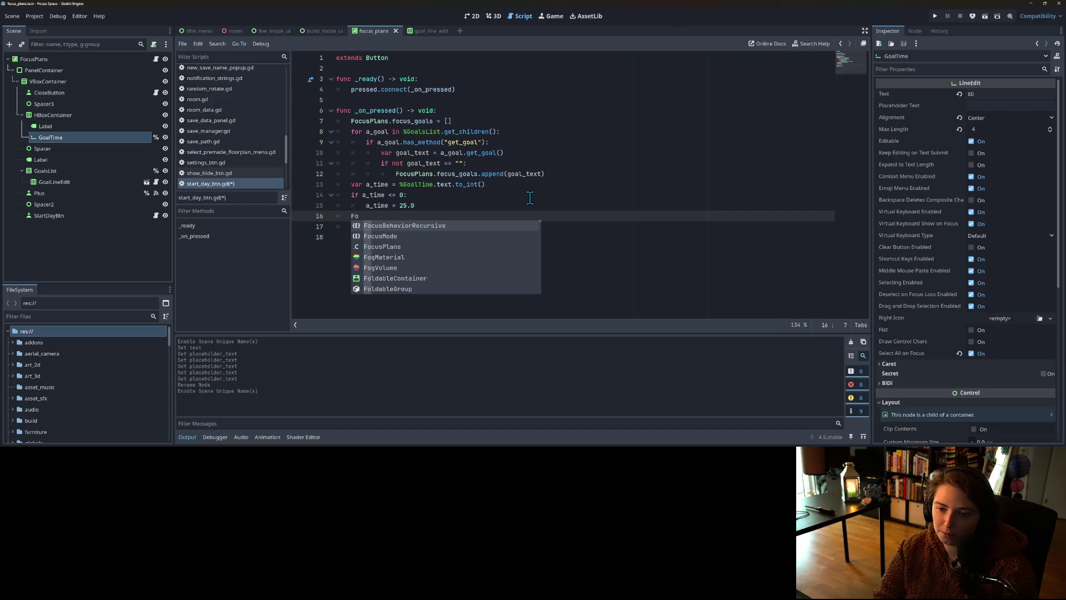
key(Down)
key(Down)
key(Return)
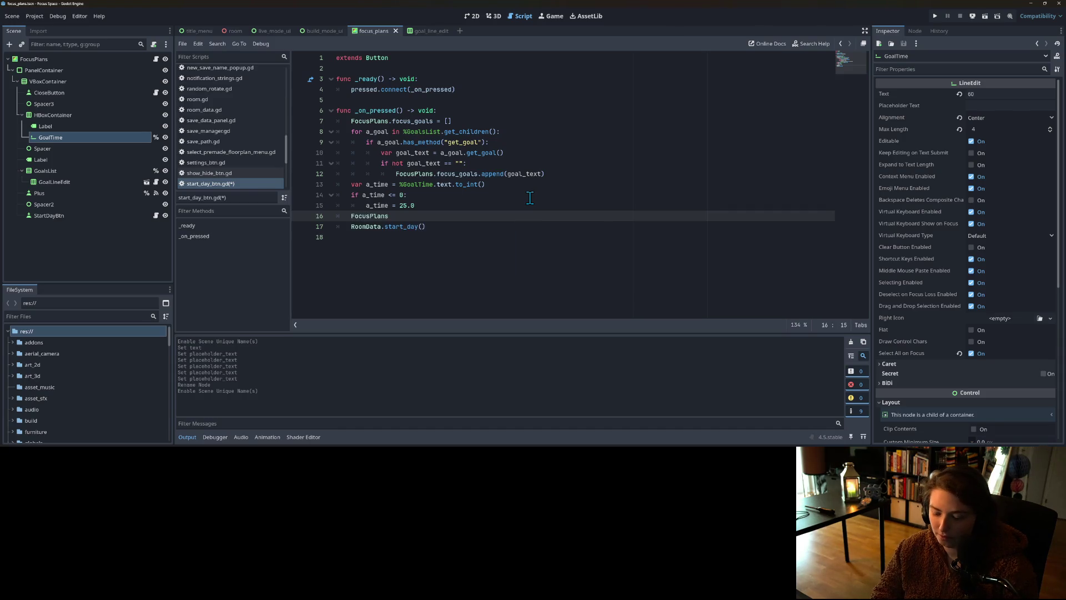
text(.)
key(Down)
key(Return)
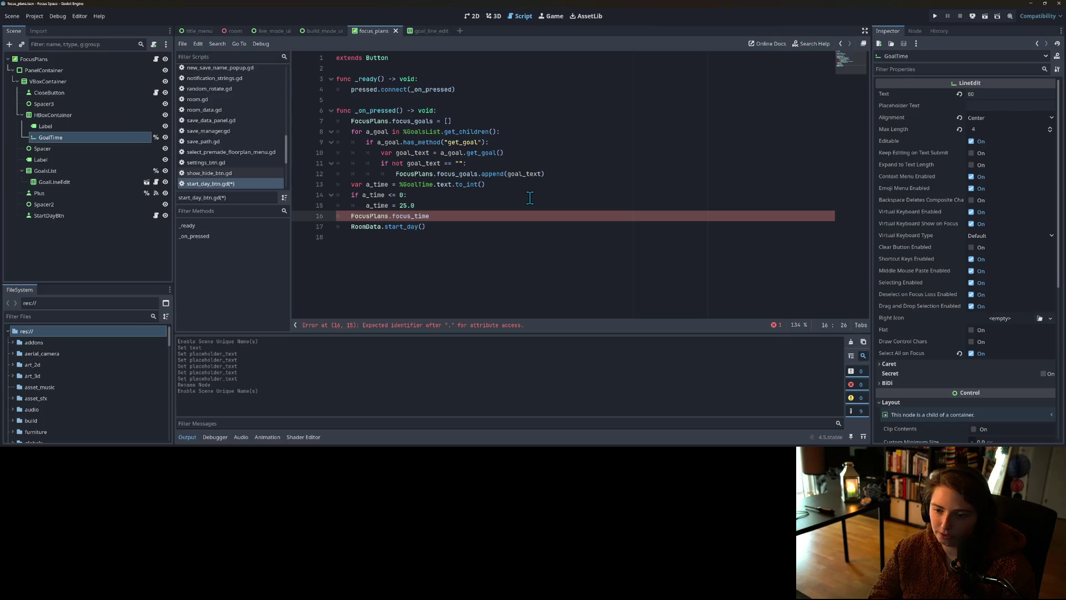
text( = a_time)
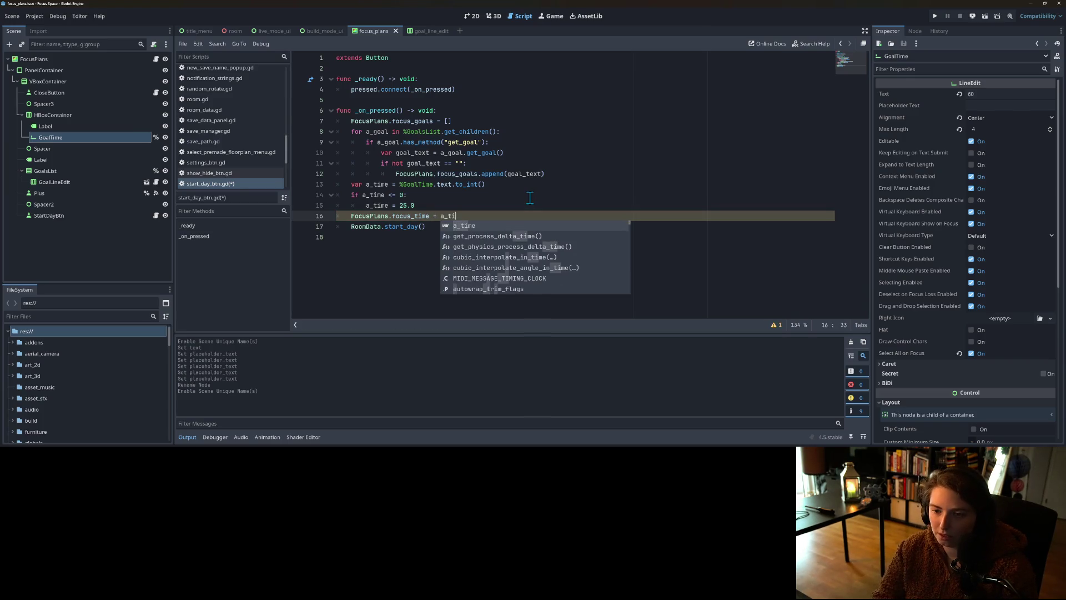
key(ctrl+s)
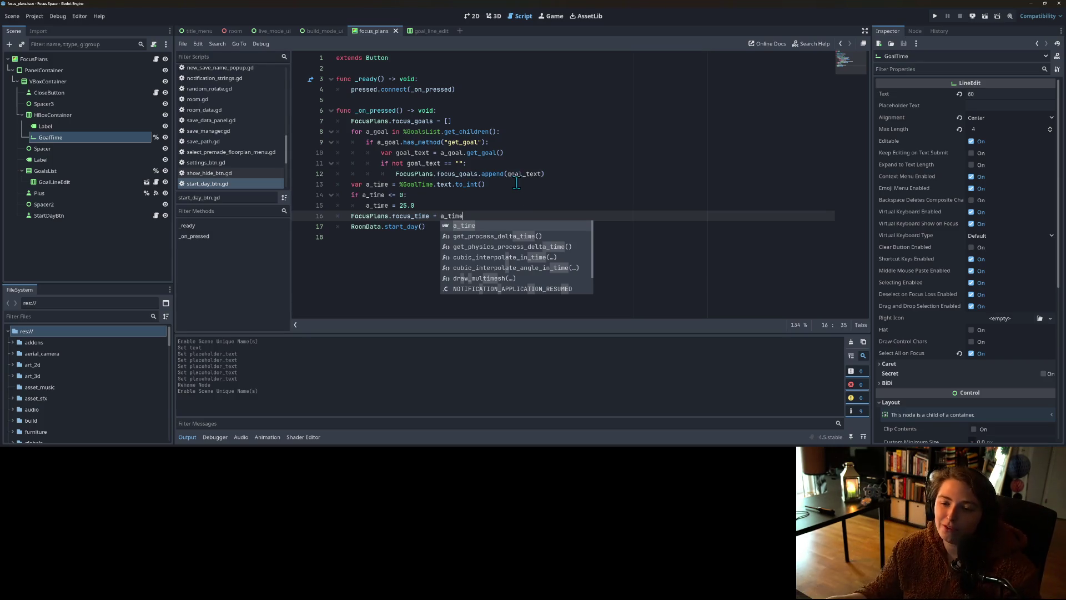
Step: Check the focus_plans layout in the 2D view, then return to the start day script
click(512, 184)
click(511, 216)
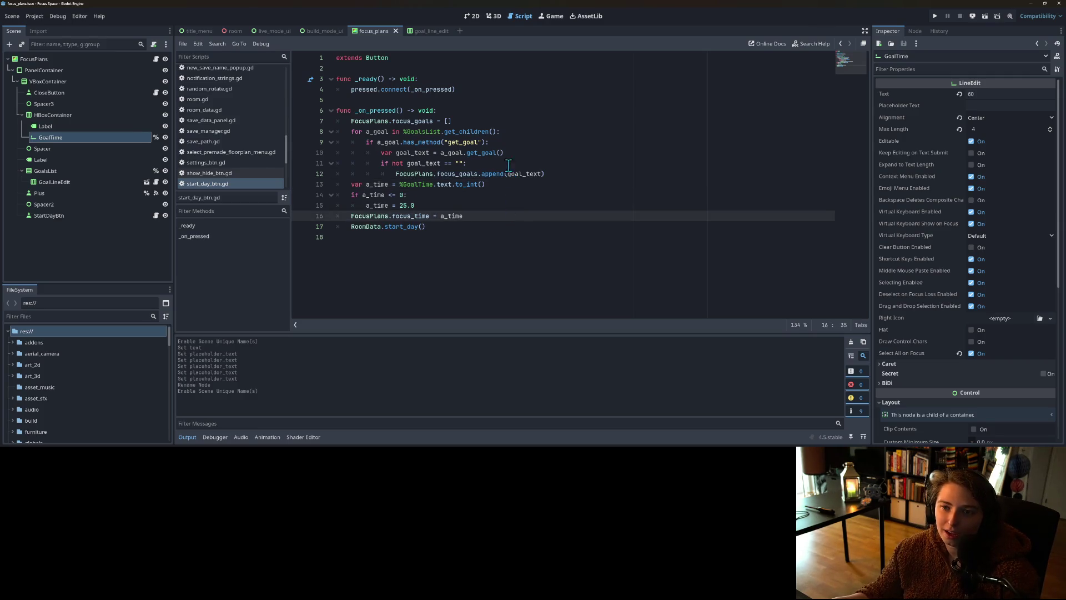
click(470, 15)
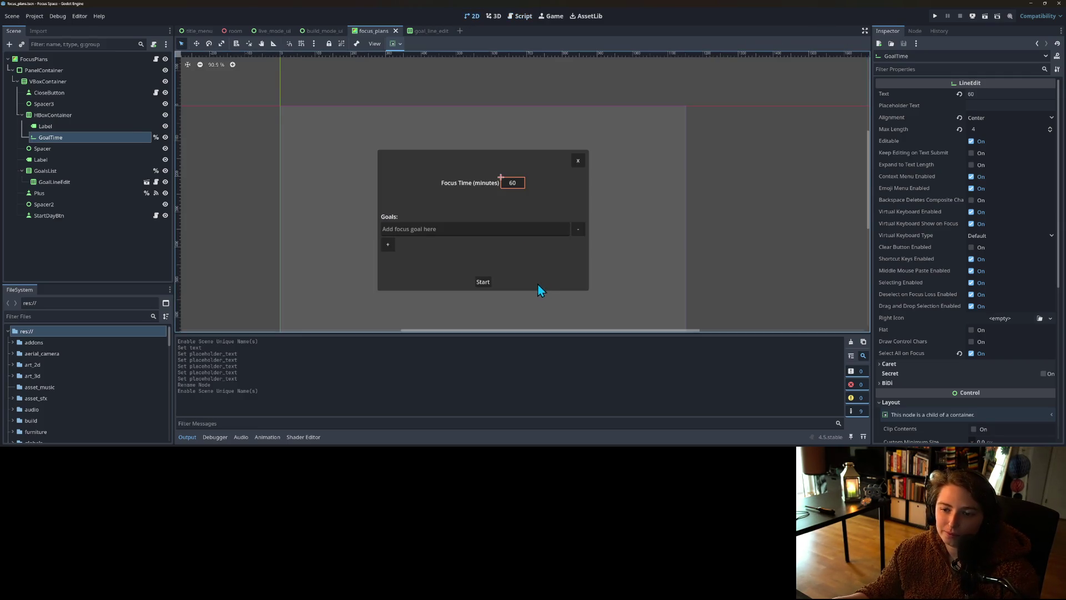
scroll(538, 285, down, 2)
scroll(516, 246, up, 1)
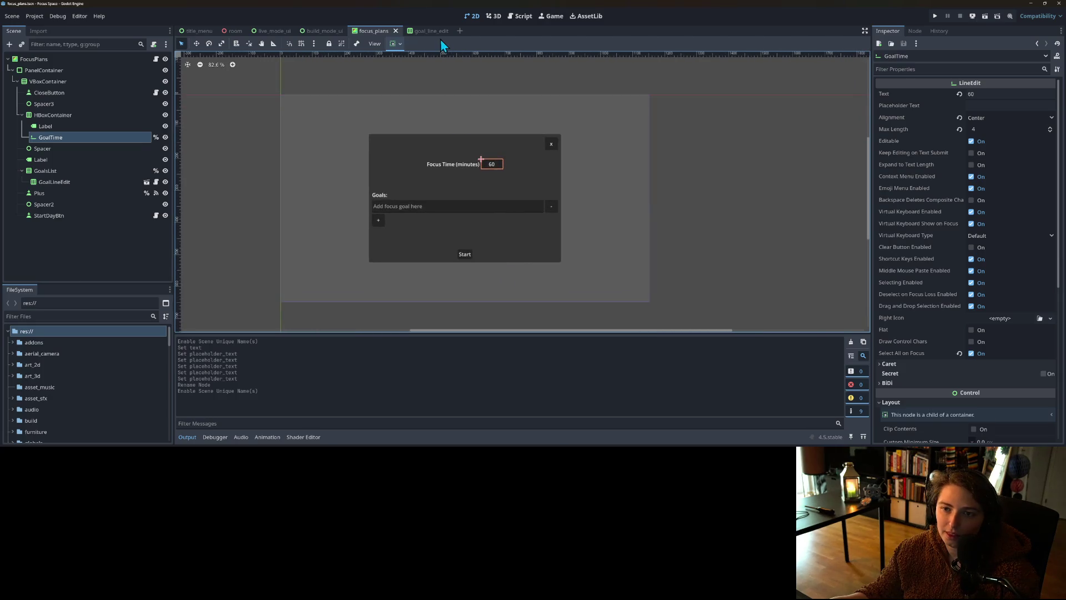
click(515, 17)
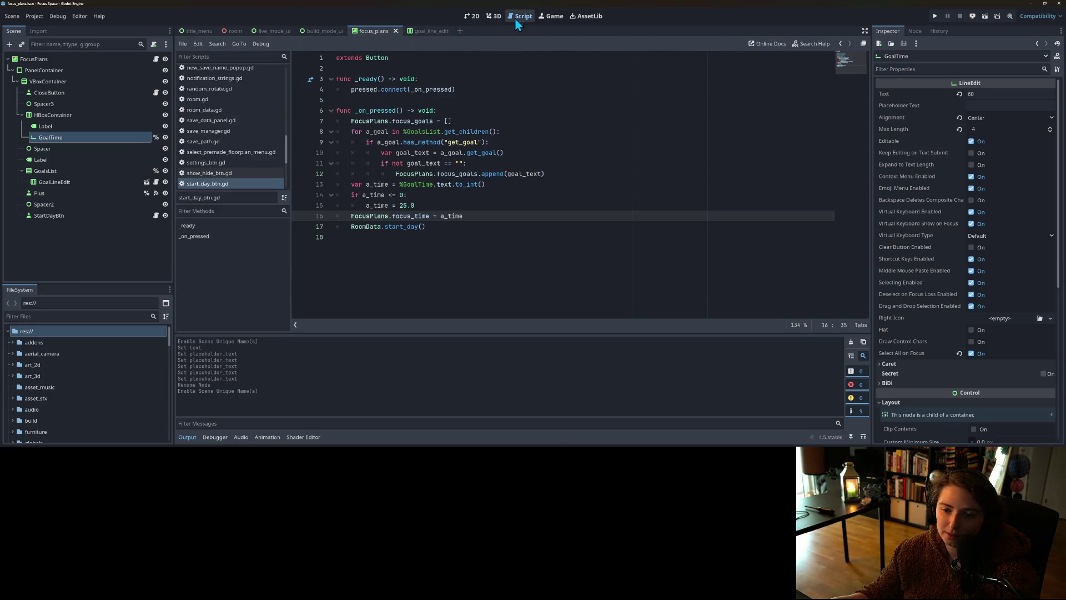
Step: Follow start_day from start_day_btn.gd to its definition in room_data.gd
double_click(413, 218)
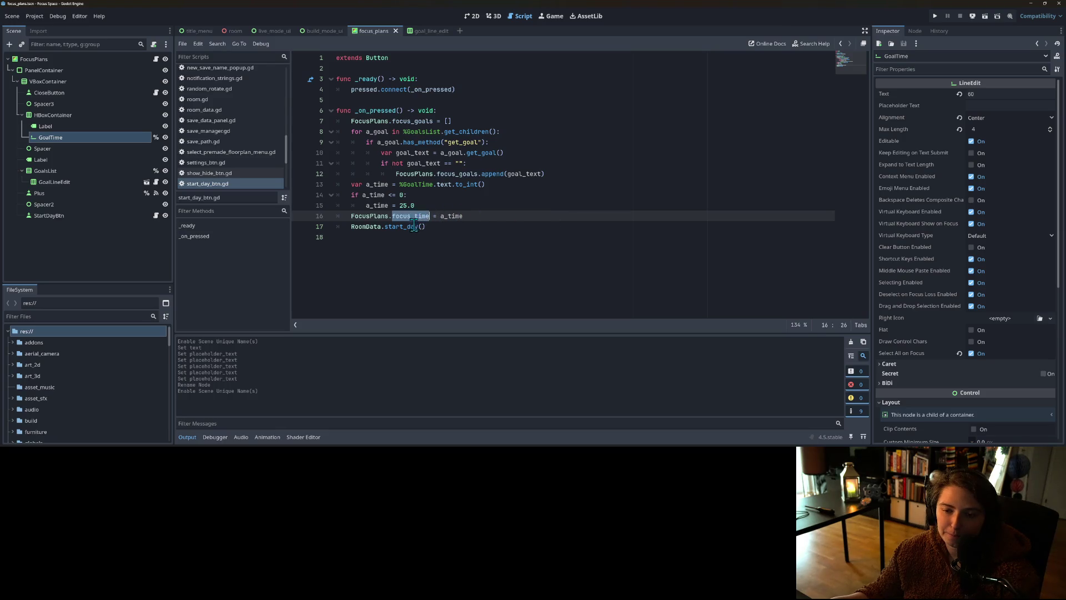
click(416, 226)
ctrl+click(414, 226)
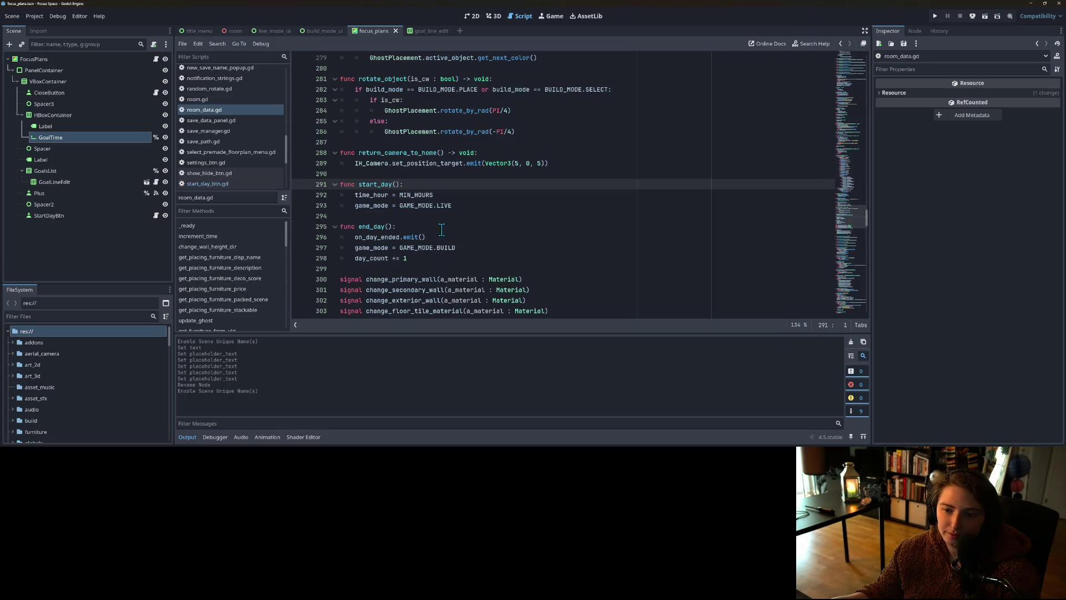
click(470, 204)
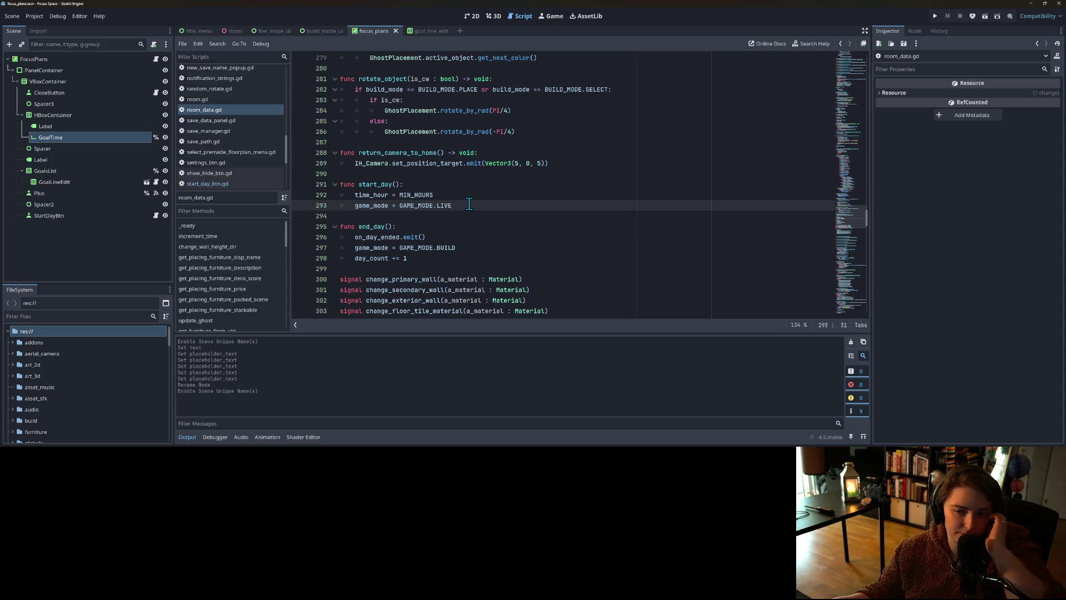
drag(359, 185, 393, 184)
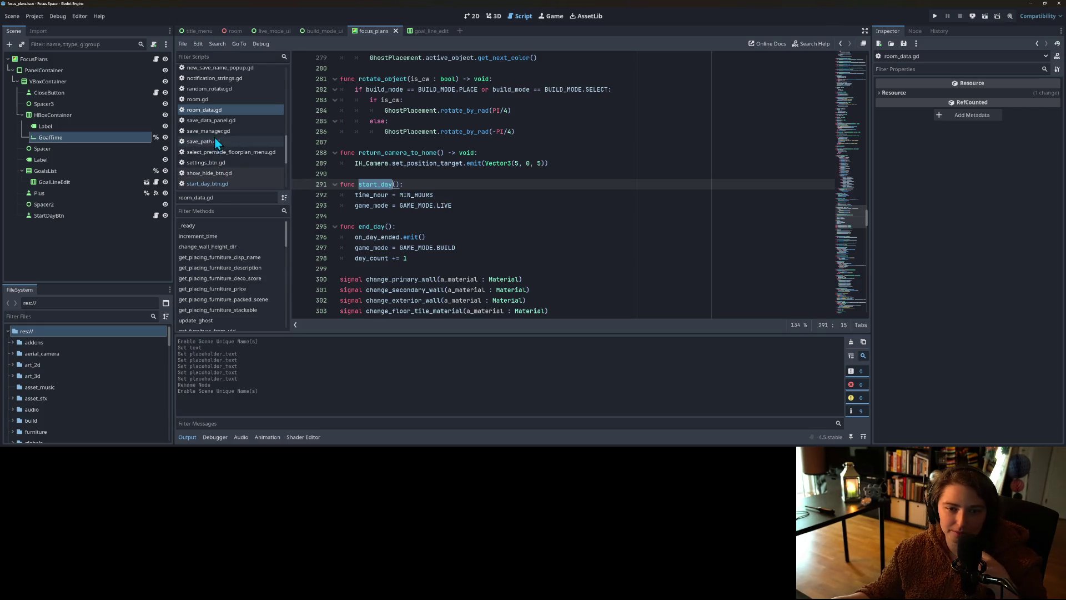
click(221, 185)
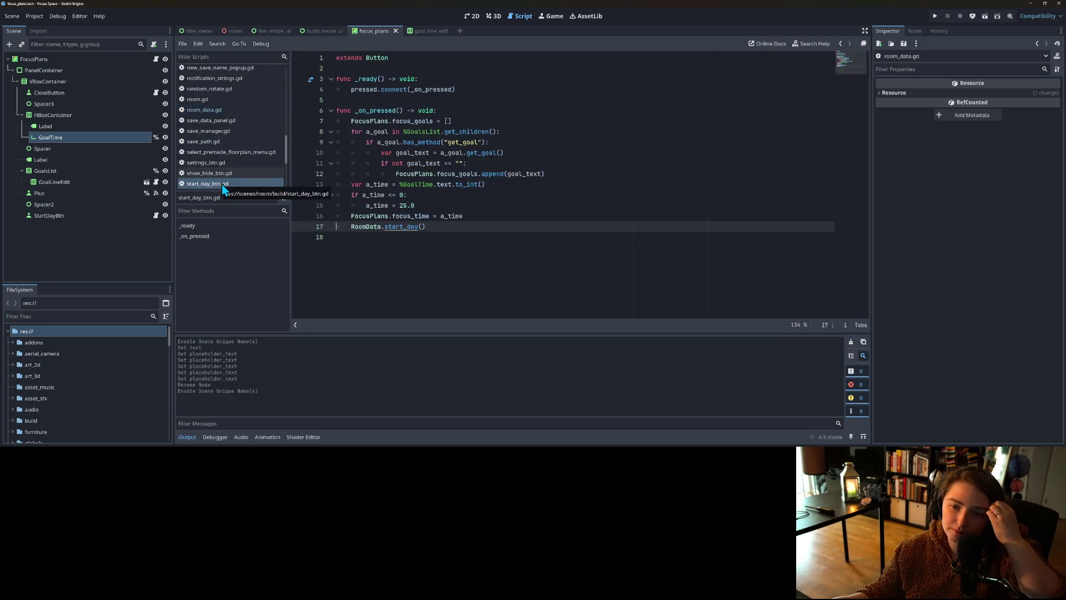
click(384, 163)
Step: Delete the time_hour = MIN_HOURS line from start_day, save room_data.gd, and switch to live_mode_ui
click(421, 230)
ctrl+click(407, 227)
click(405, 227)
click(428, 206)
drag(435, 195, 395, 195)
key(shift+Home)
key(BackSpace)
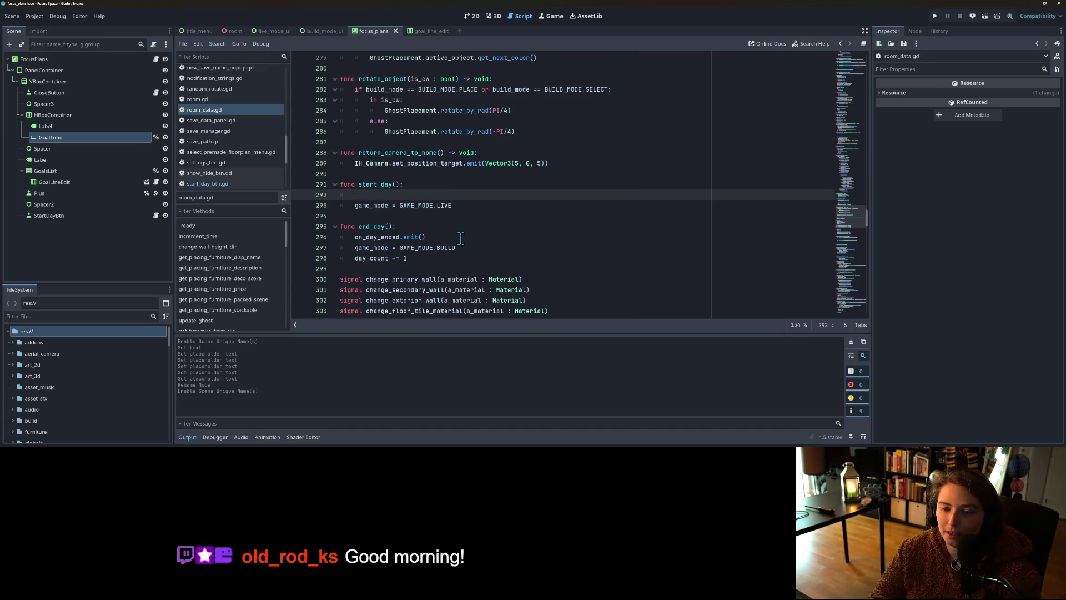
key(BackSpace)
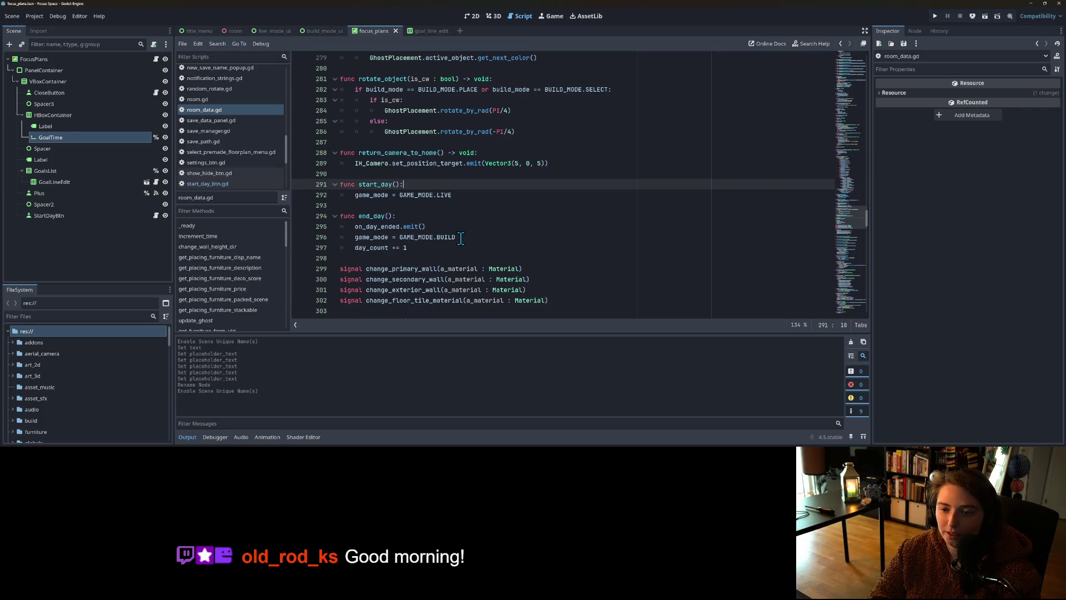
key(Down)
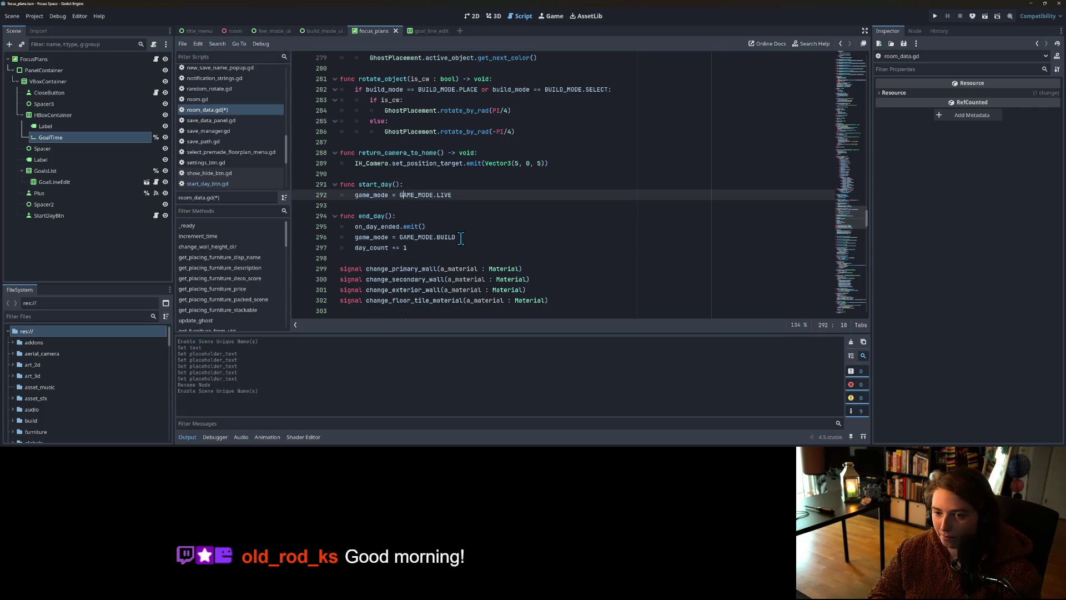
key(ctrl+s)
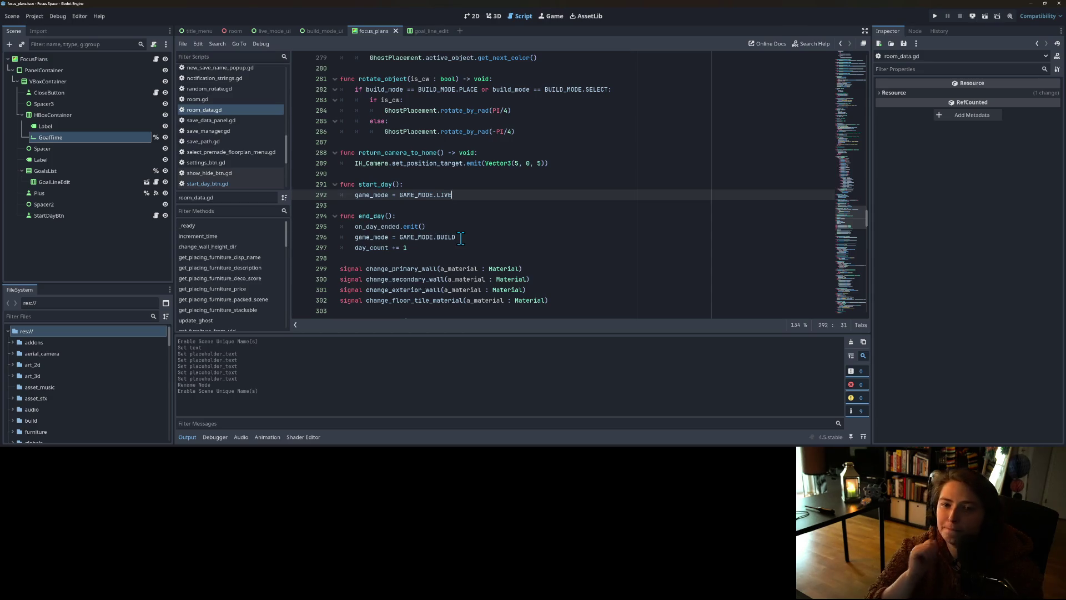
click(276, 32)
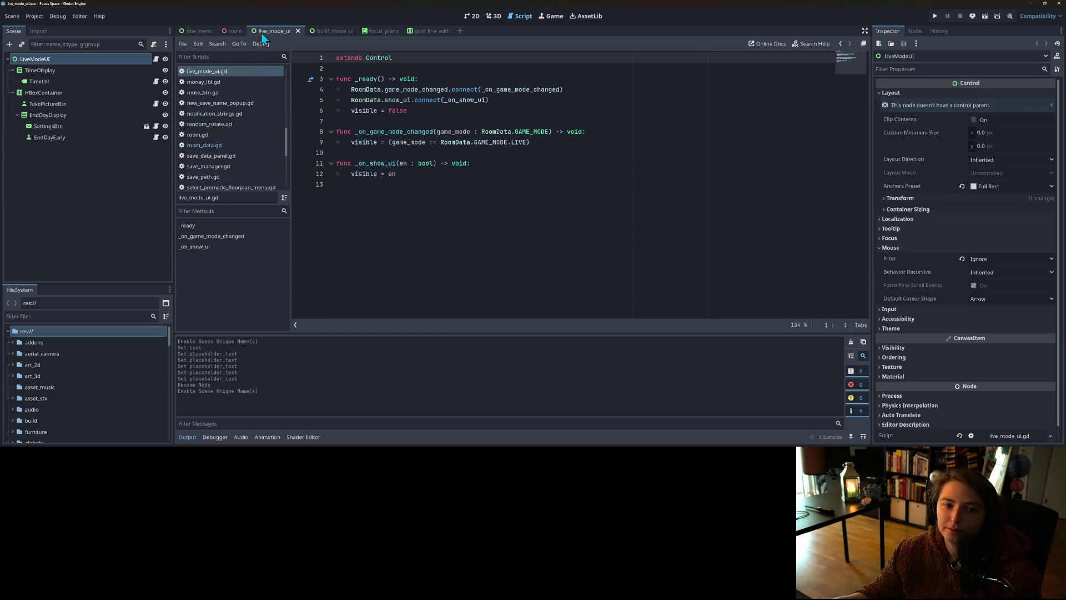
Step: Add a Timer child node under LiveModeUI
right_click(77, 61)
click(97, 81)
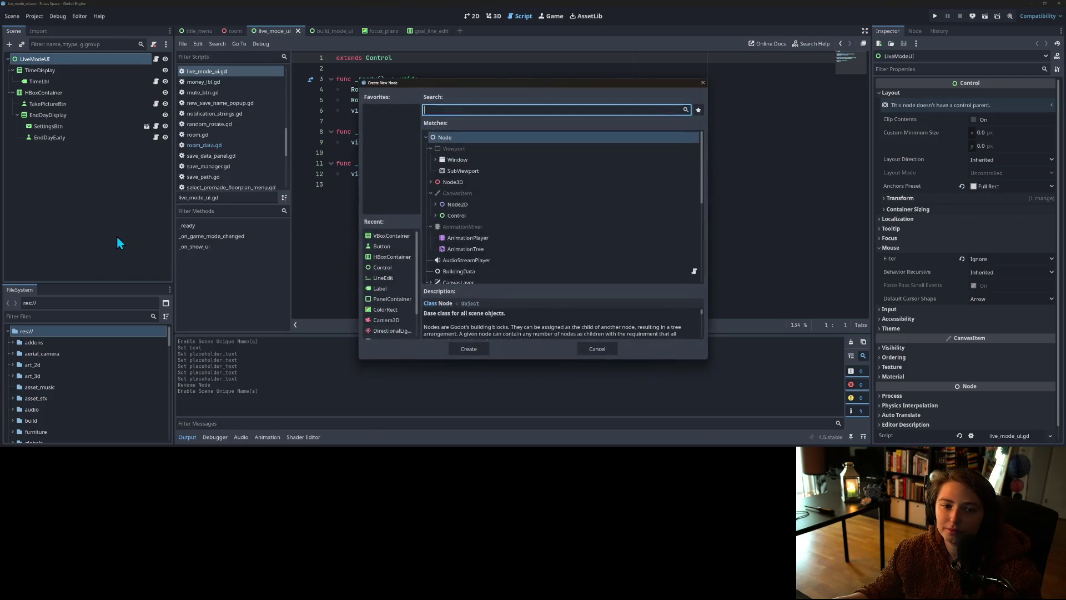
text(timer)
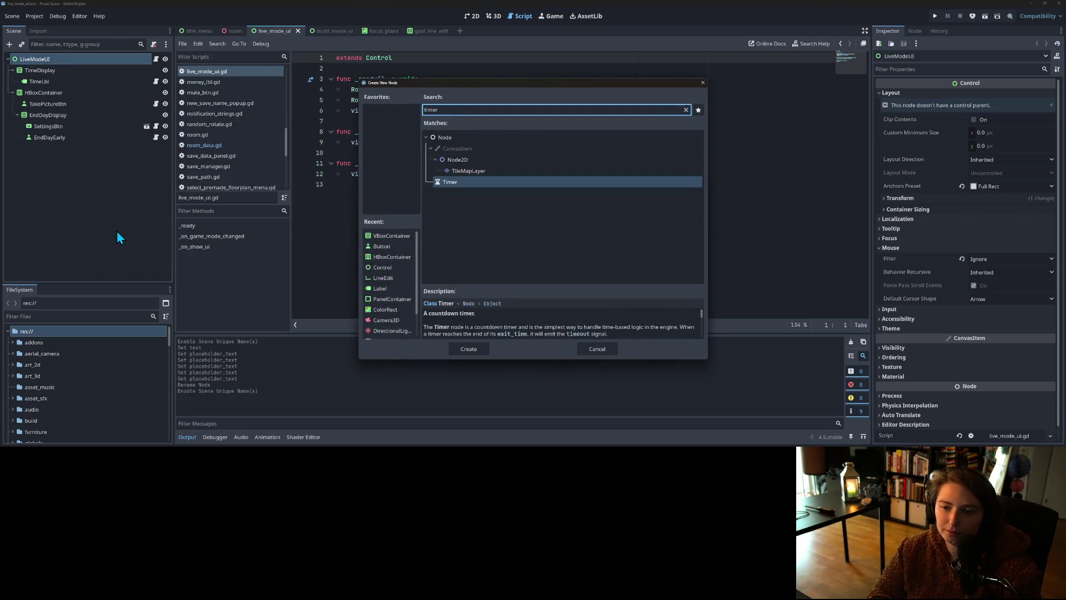
key(Return)
Step: Give the Timer a unique name, enable One Shot, save the scene, and open LiveModeUI's script
right_click(119, 150)
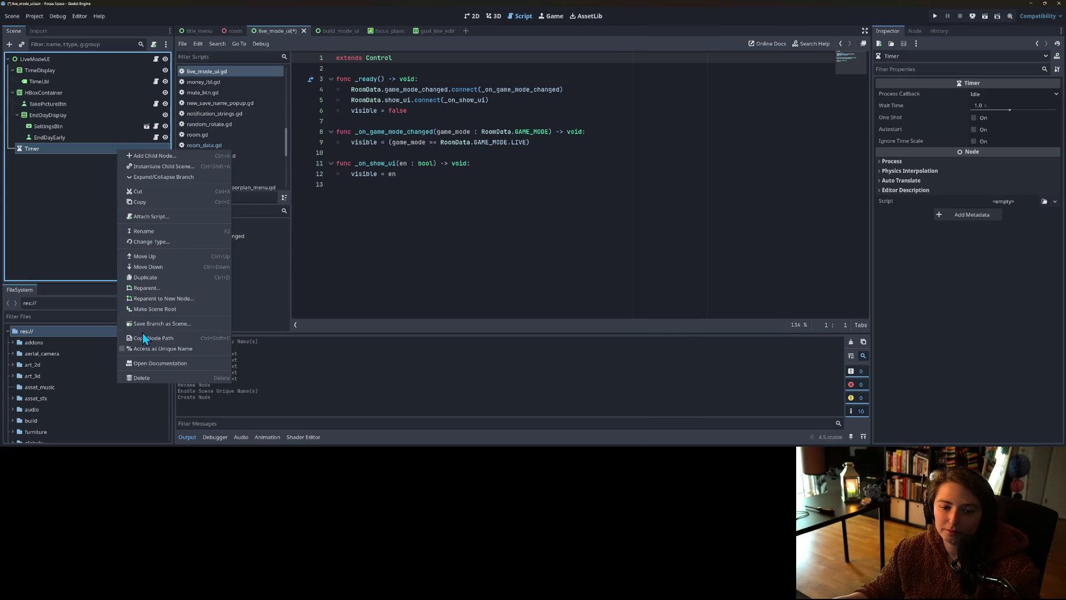
click(149, 348)
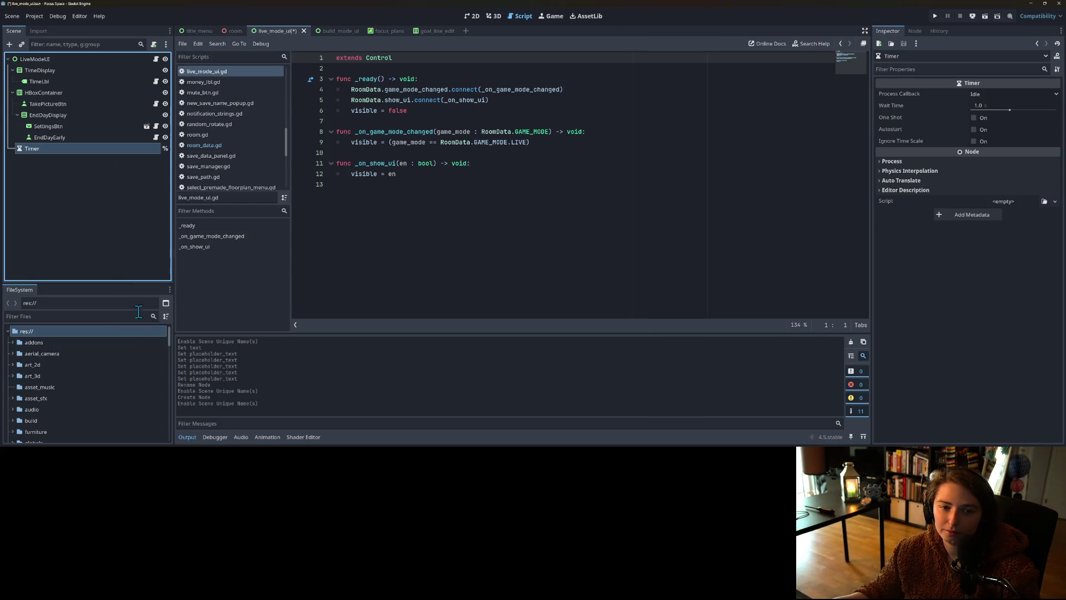
right_click(116, 148)
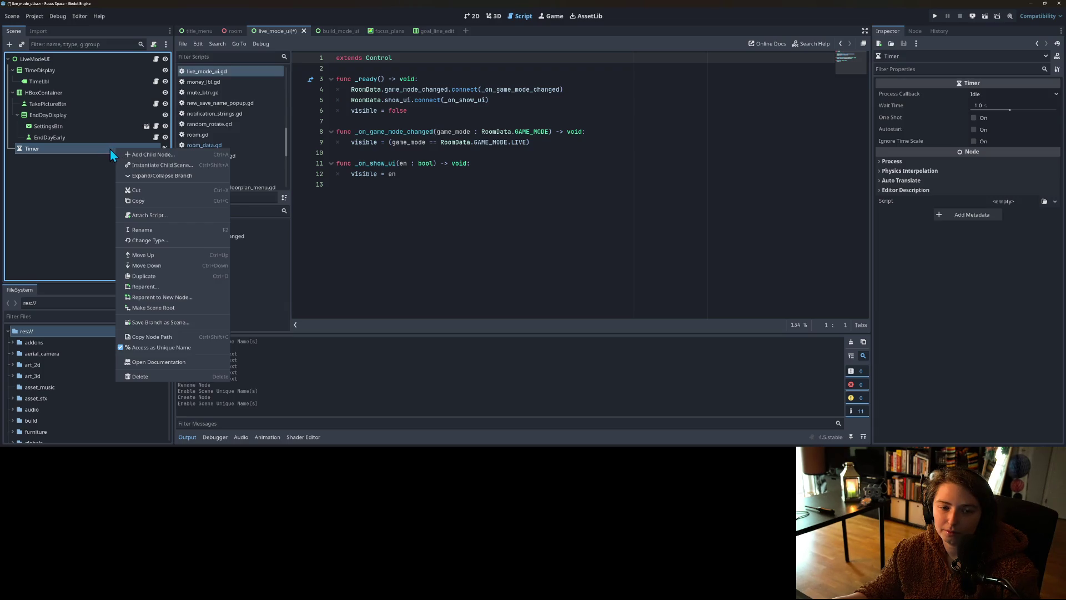
click(109, 148)
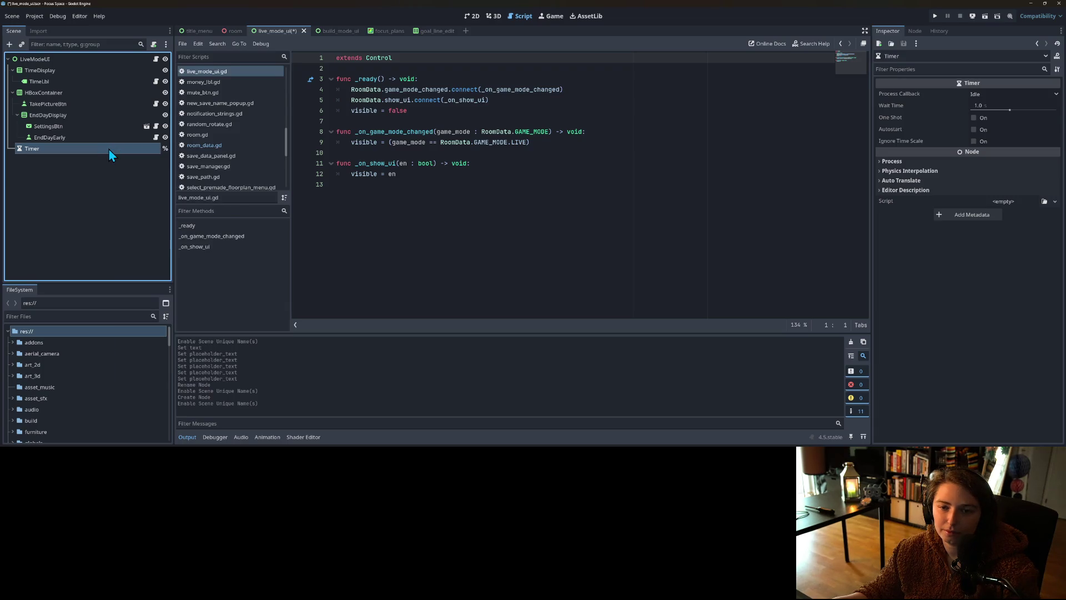
click(974, 119)
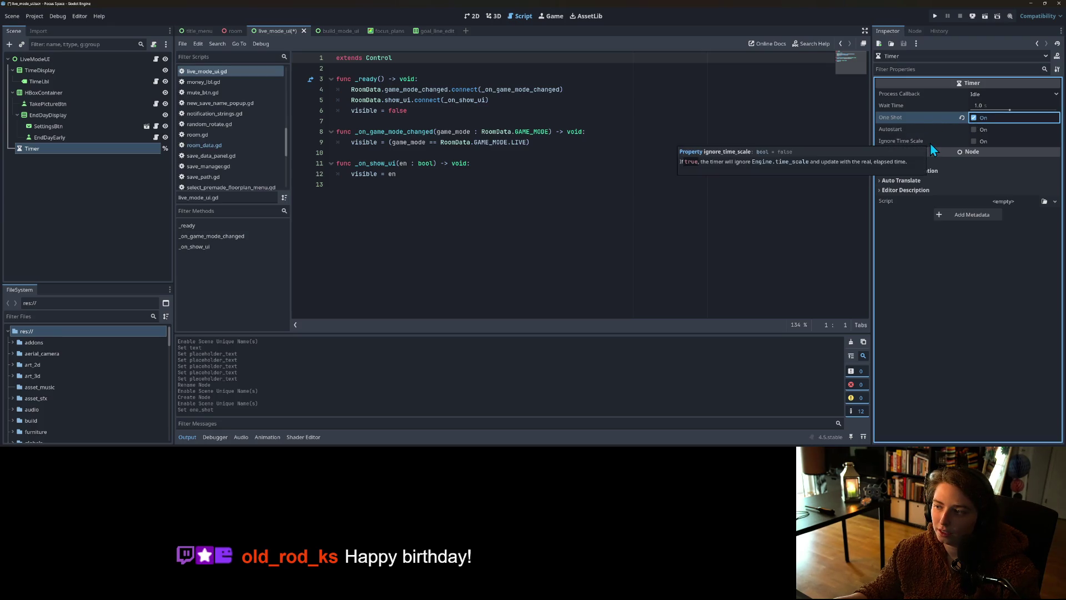
key(ctrl+s)
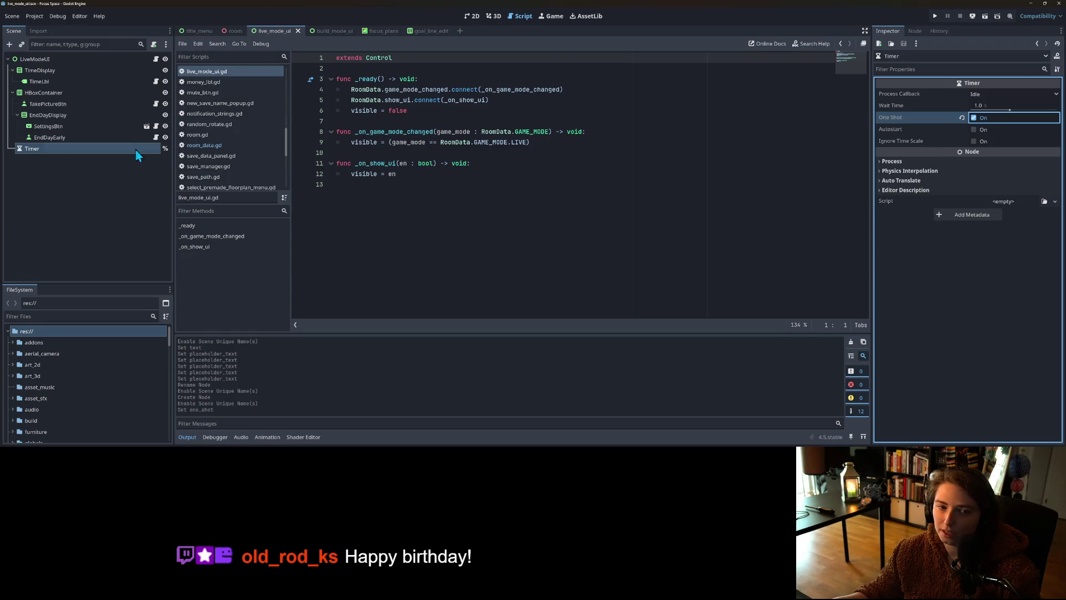
click(156, 59)
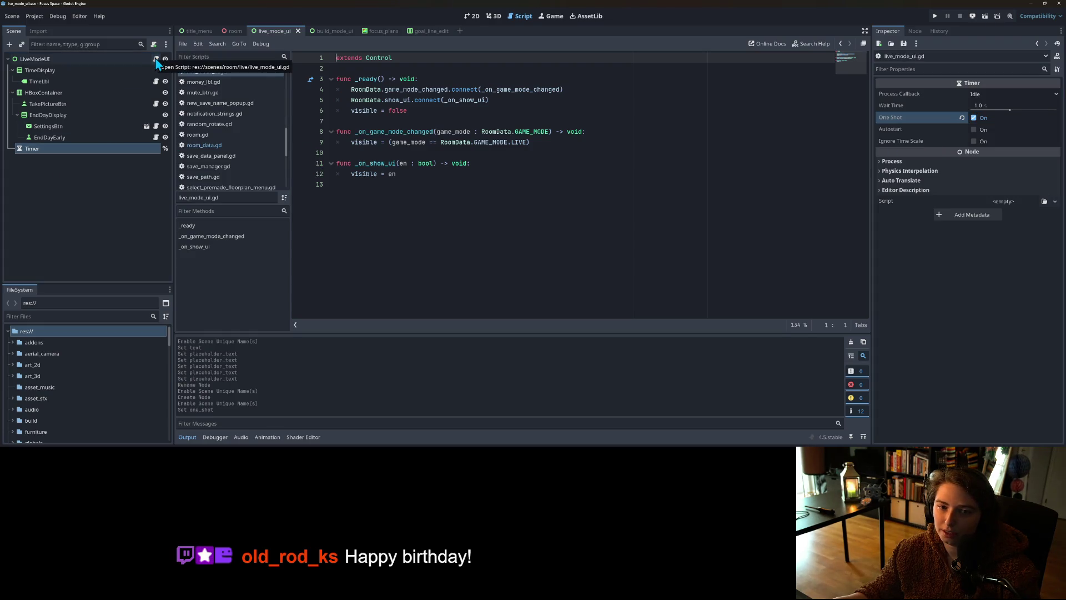
Step: Add an 'if visible:' block after the visibility assignment on line 9
click(454, 112)
click(423, 143)
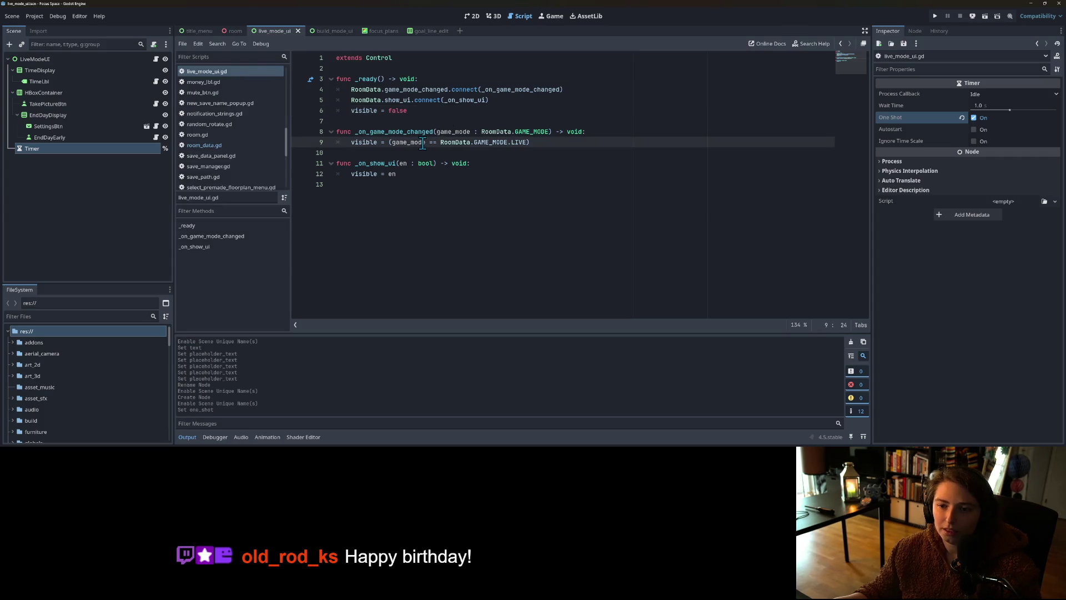
double_click(370, 143)
click(564, 147)
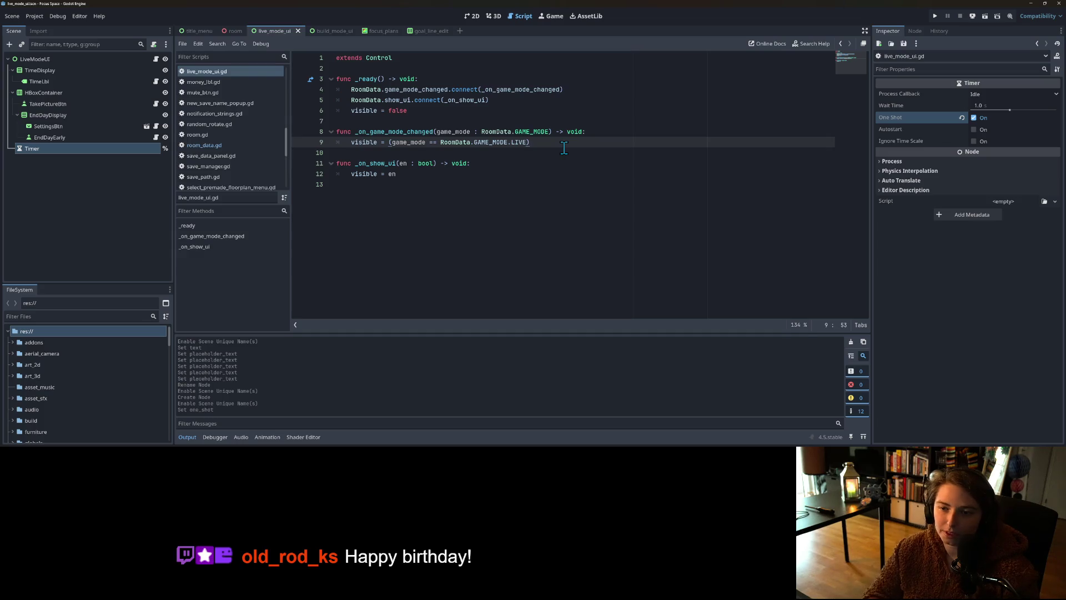
key(Return)
text(if )
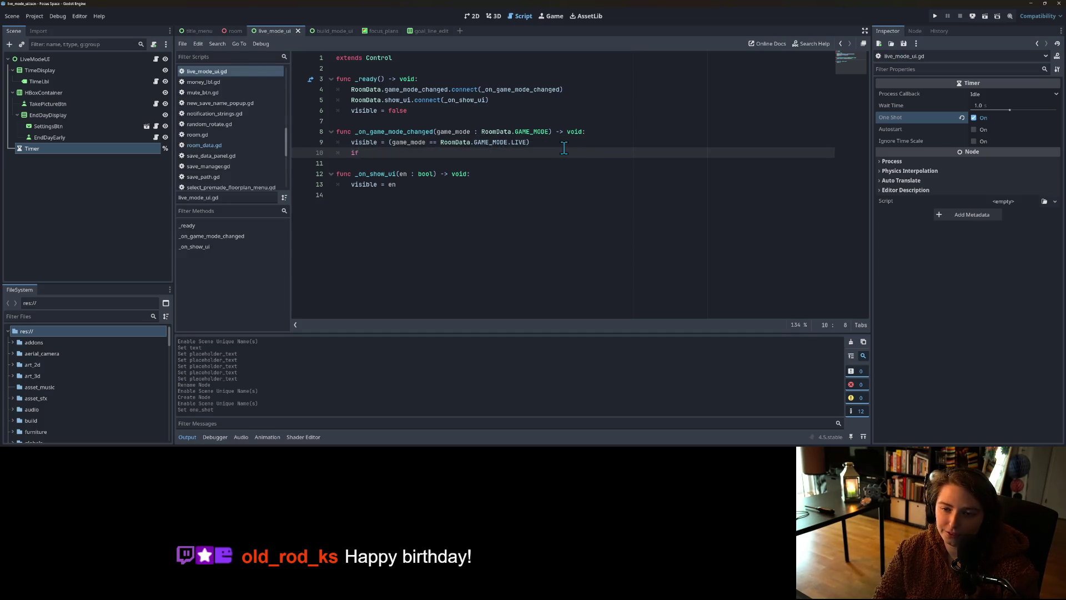
text(visible:)
key(Return)
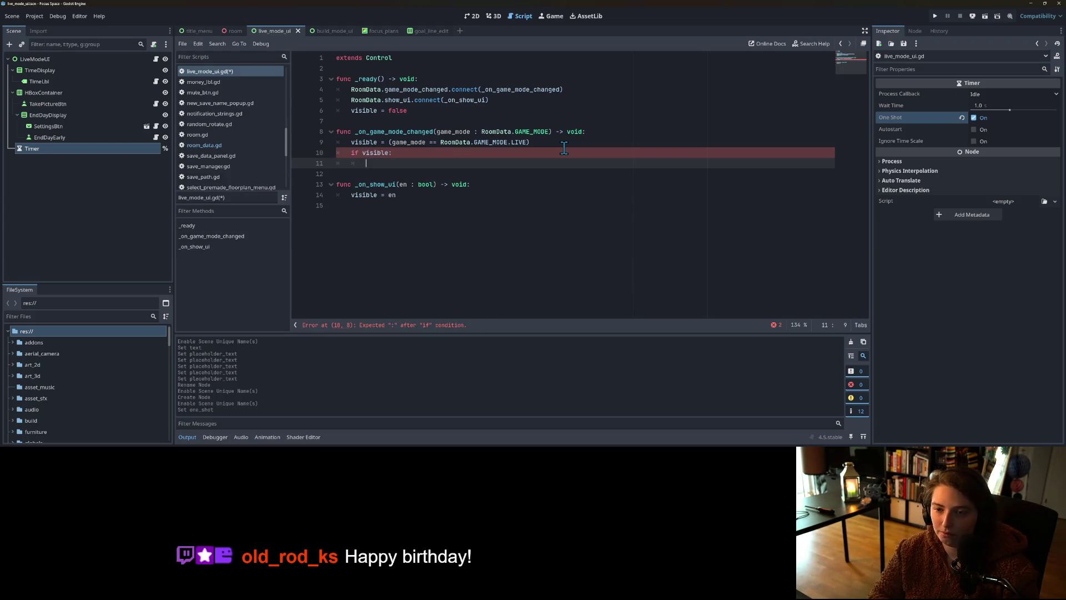
Step: Inside it, call %Timer.start(FocusPlans.focus_time) and save live_mode_ui.gd
text(%Timer)
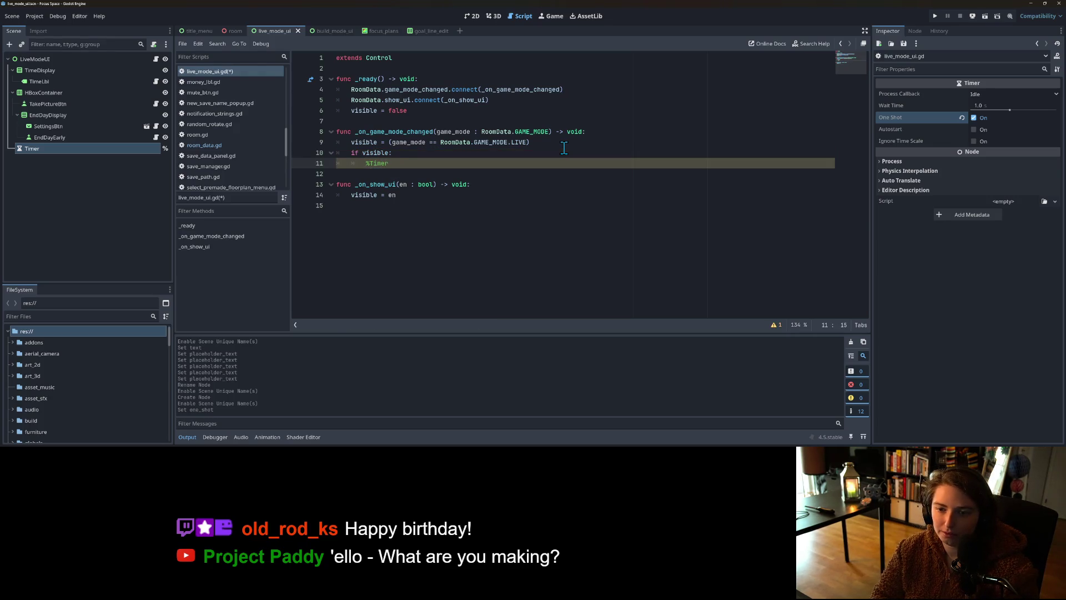
text(.star)
key(Return)
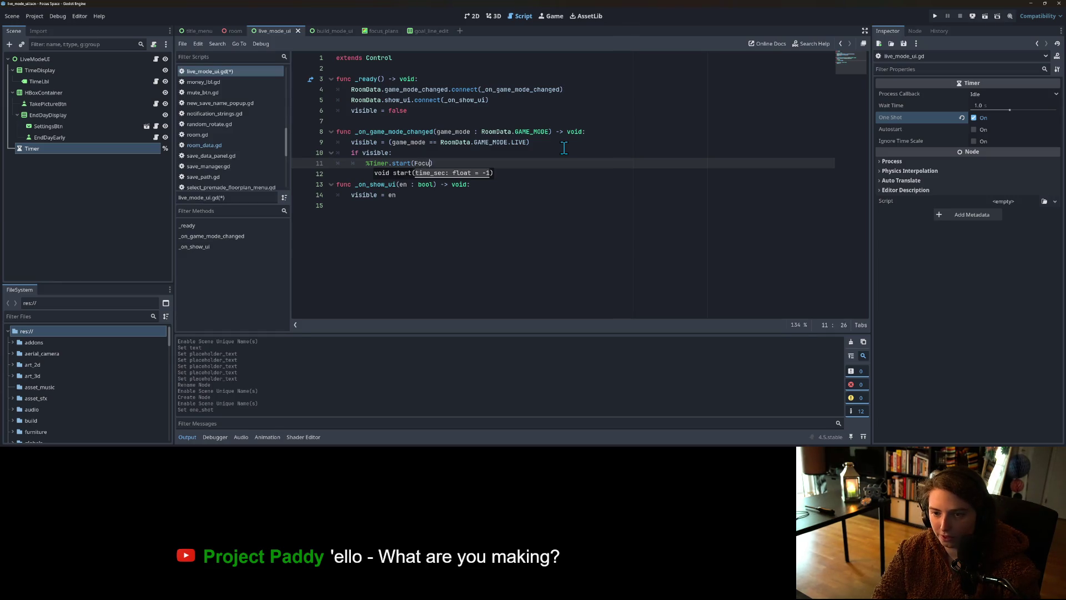
text(s)
key(Return)
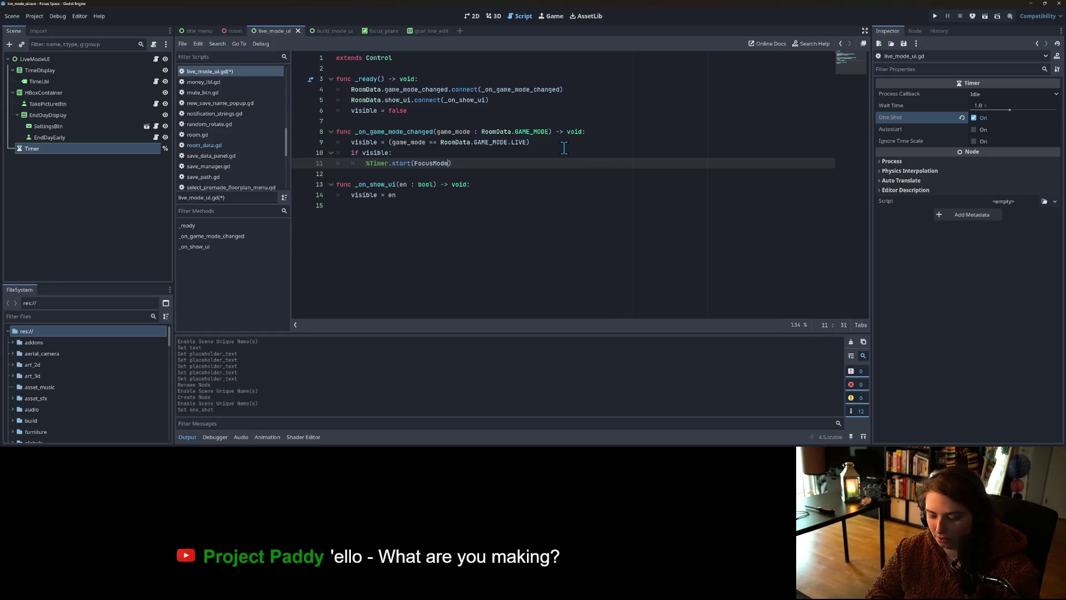
text(.T)
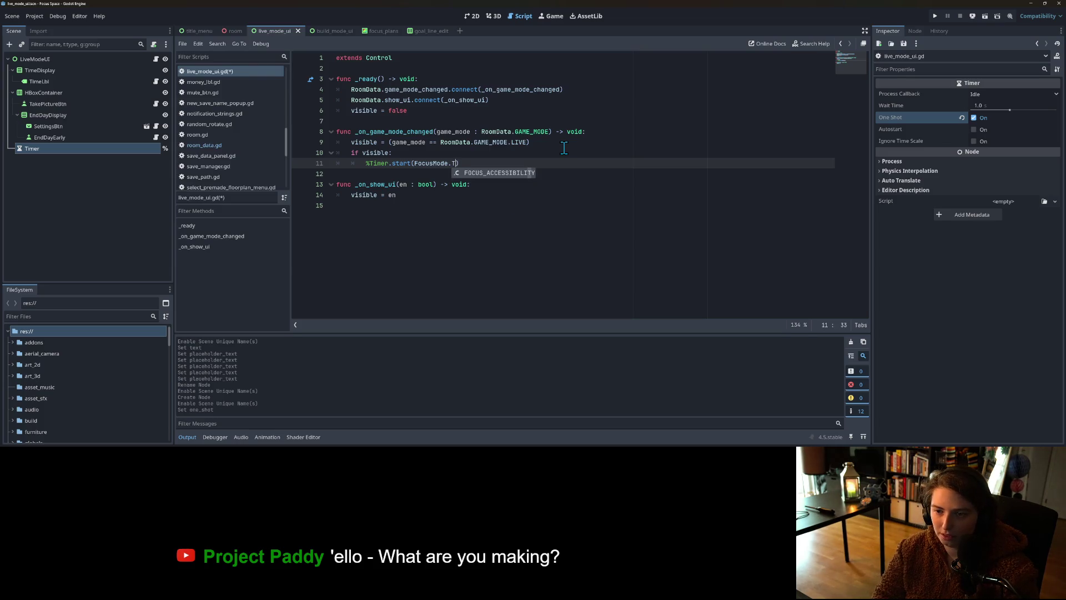
key(BackSpace)
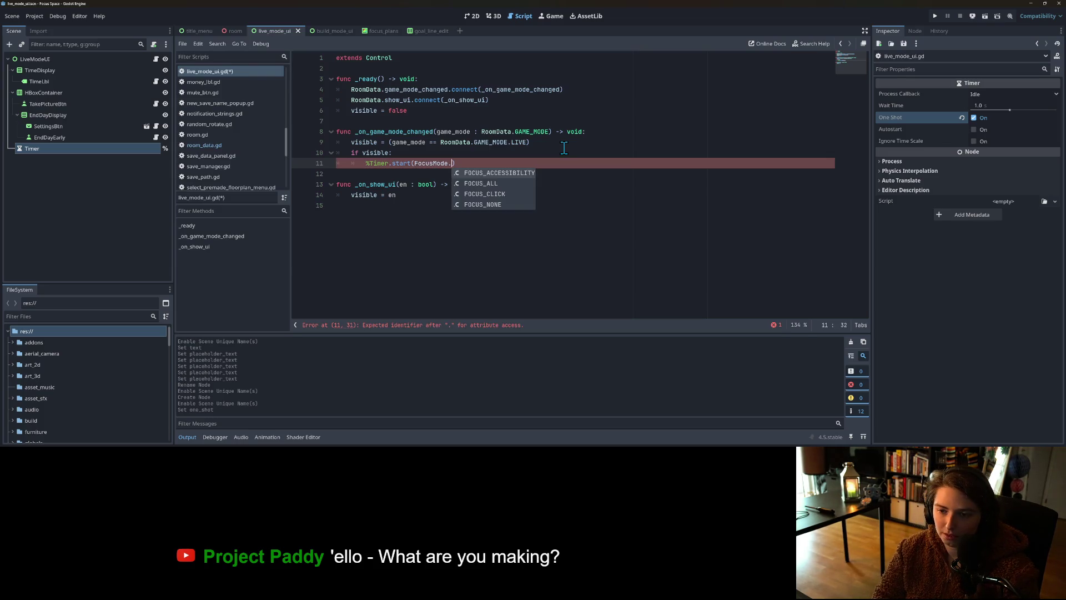
key(BackSpace)
key(BackSpace)
key(BackSpace)
text(P)
key(Return)
text(.ti)
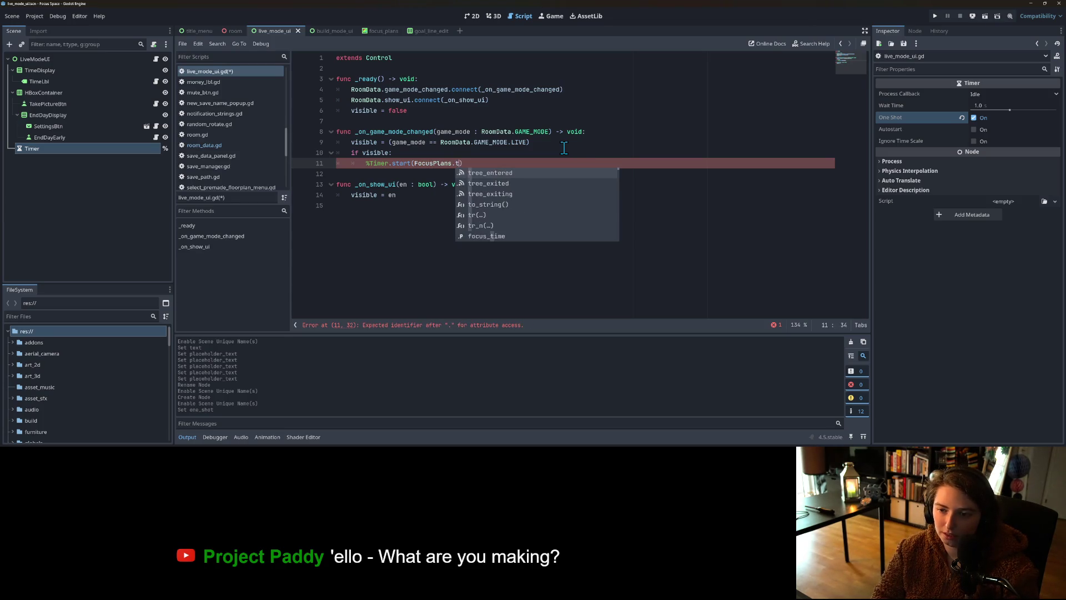
key(Return)
key(ctrl+s)
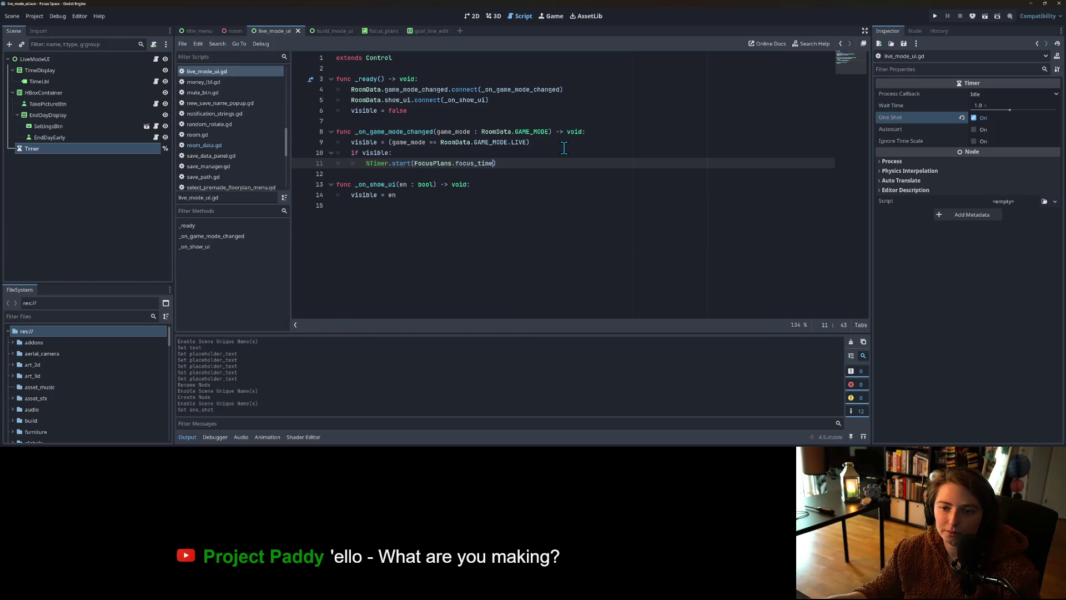
click(522, 175)
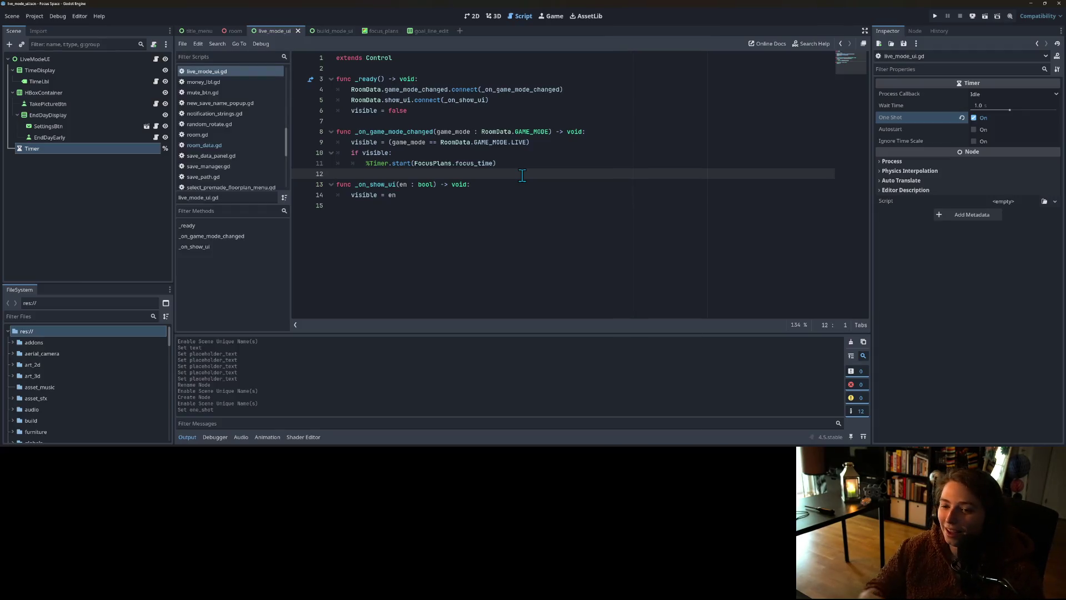
Step: Look over the timer start and UI-hiding lines in live_mode_ui.gd
click(519, 163)
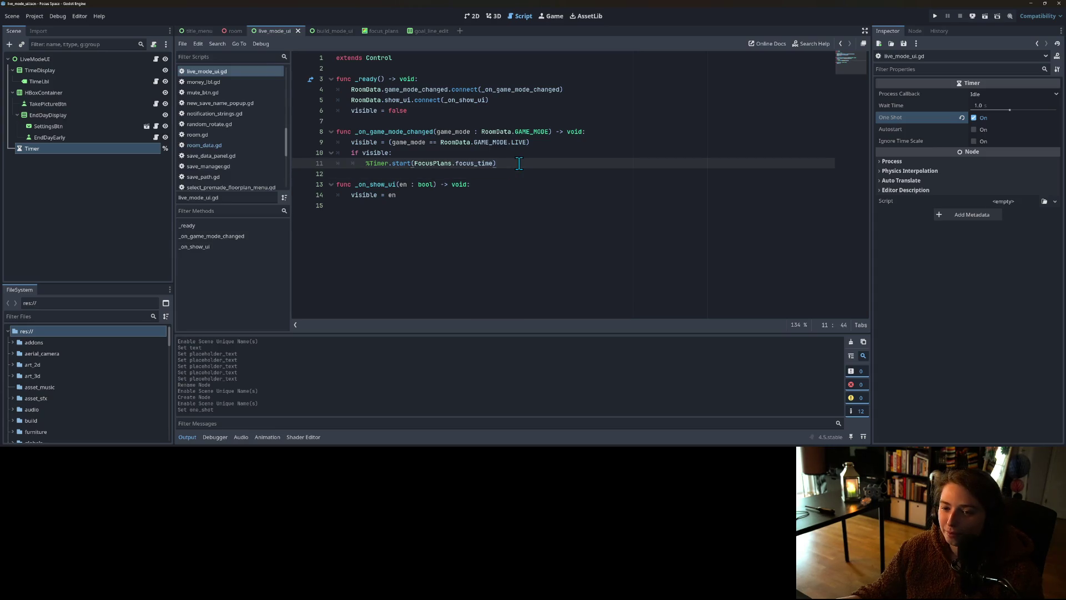
click(395, 177)
click(389, 119)
click(426, 109)
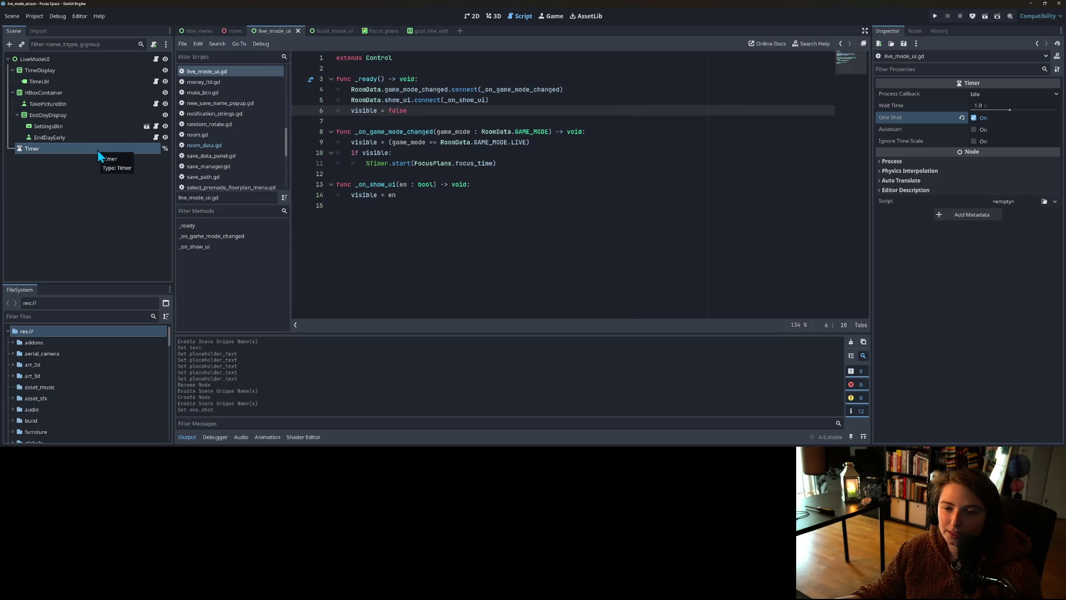
click(448, 175)
click(519, 165)
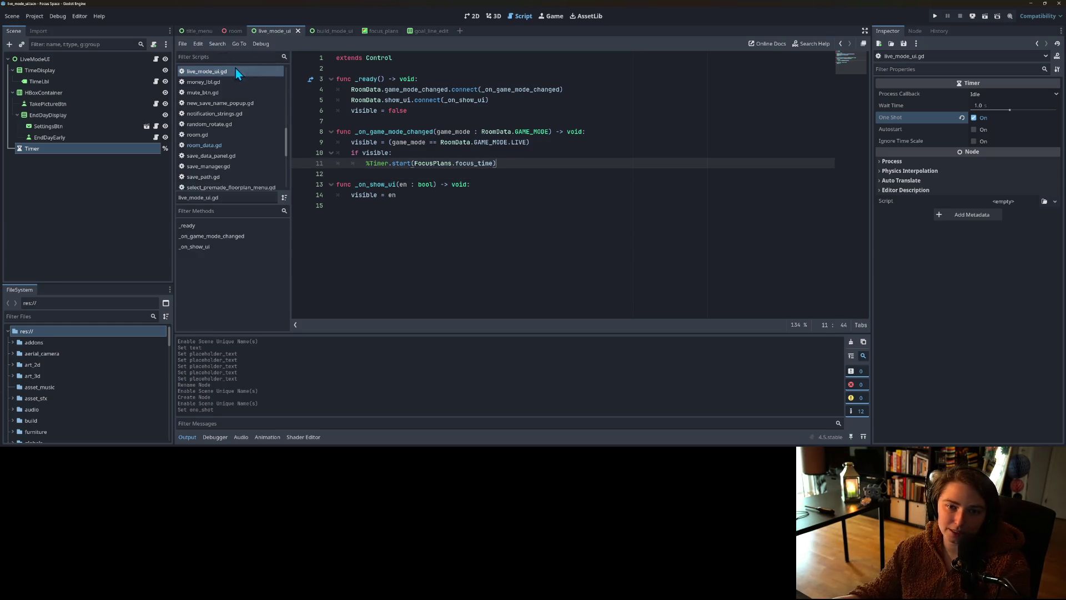
Step: Inspect the room scene script and the TimeTransition timer's script, then reopen live_mode_ui.gd
click(236, 31)
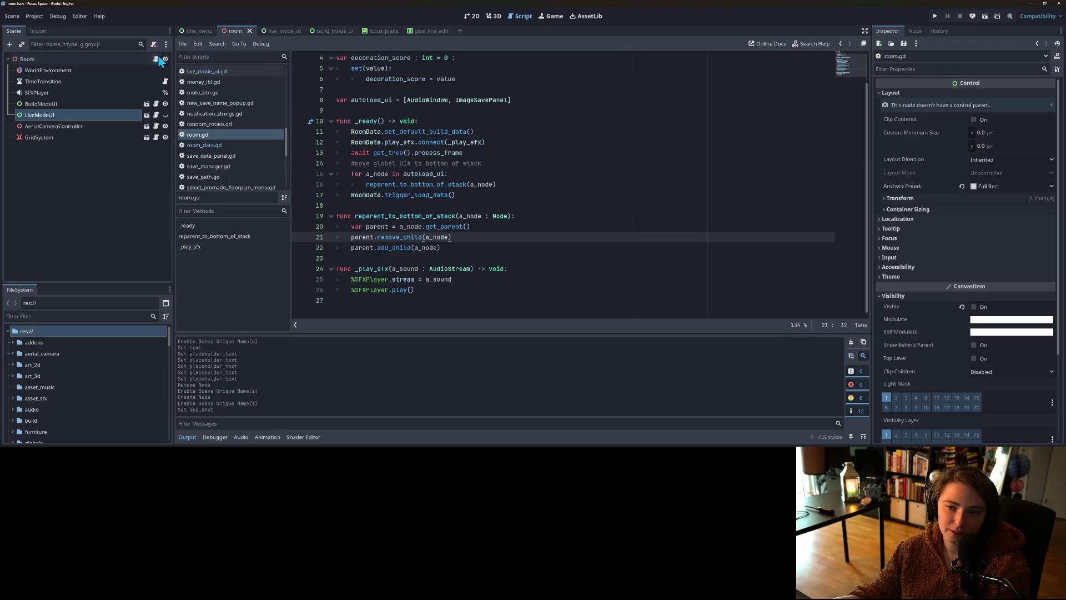
scroll(397, 226, up, 1)
click(399, 216)
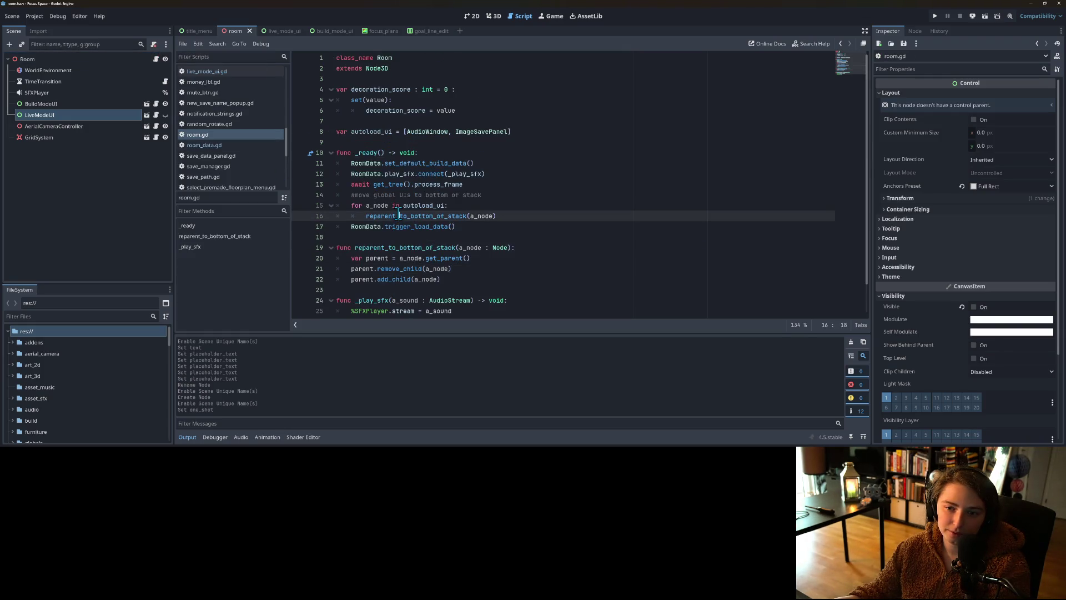
scroll(399, 216, down, 1)
click(492, 257)
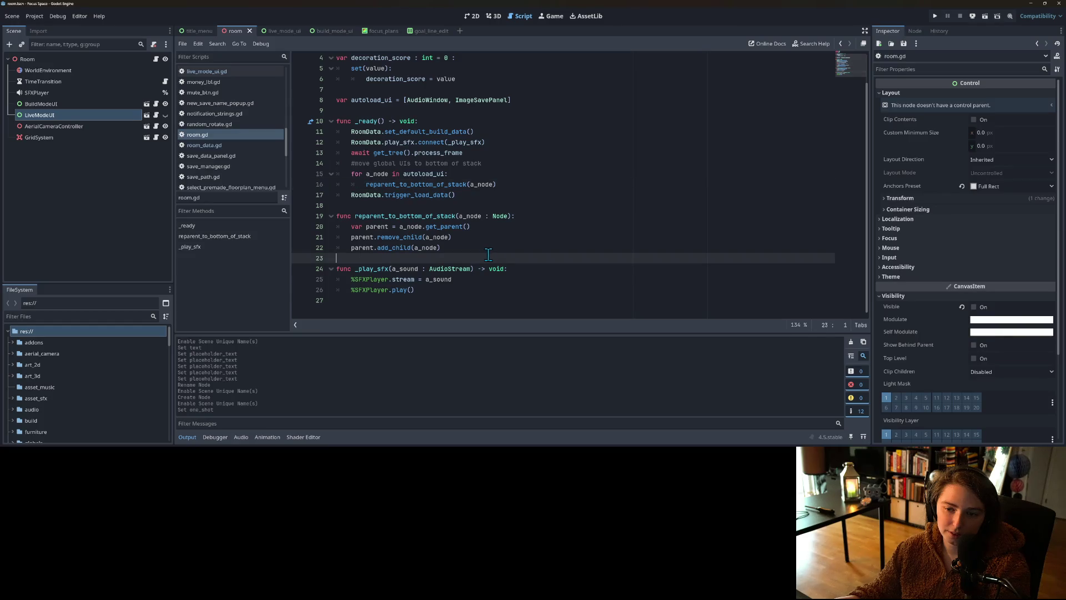
click(150, 118)
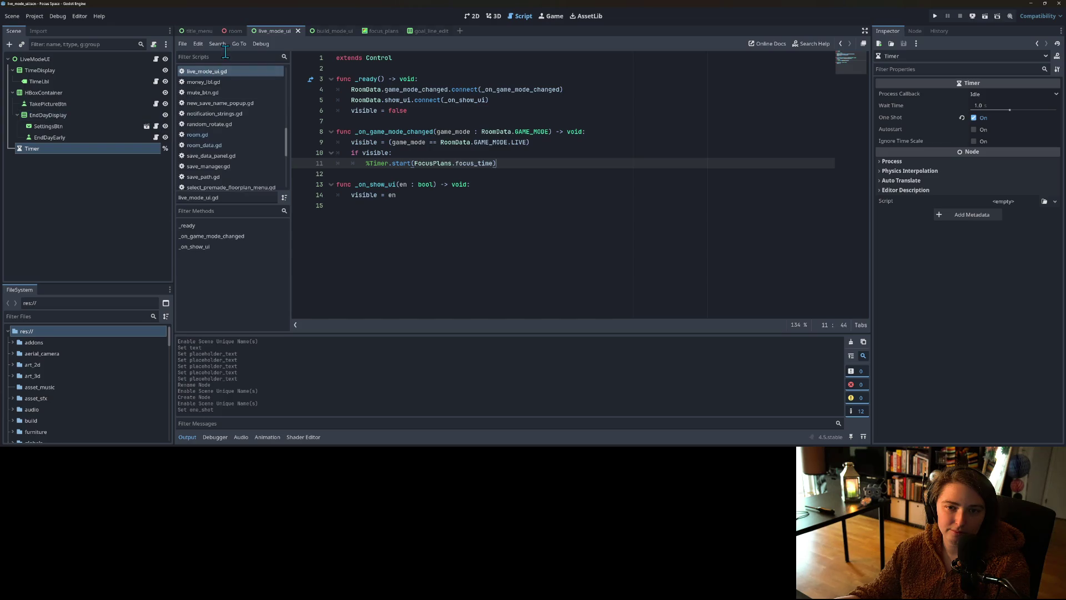
click(235, 31)
click(96, 81)
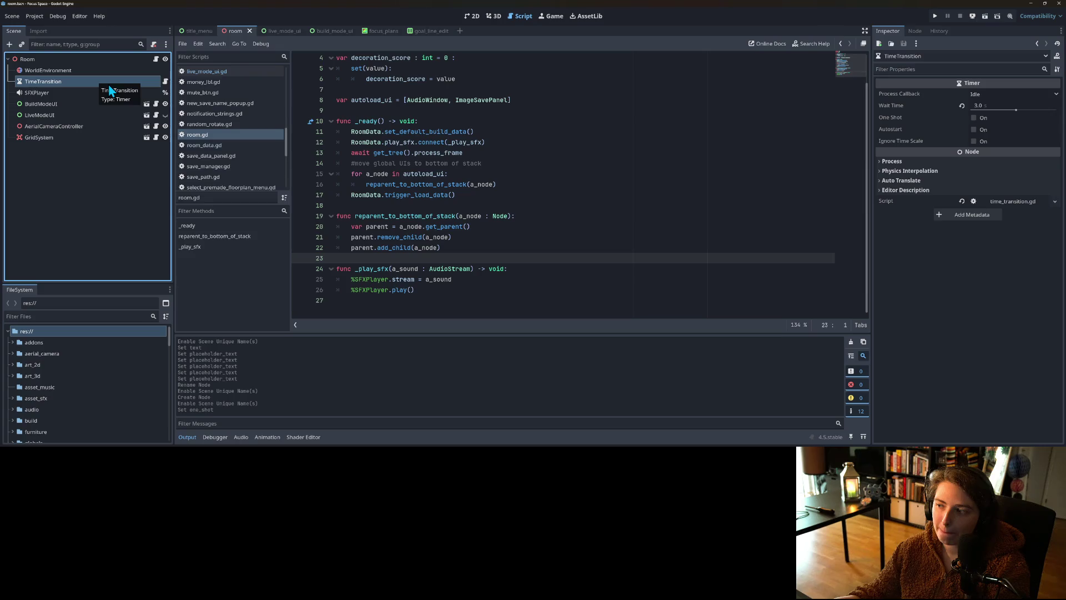
click(165, 81)
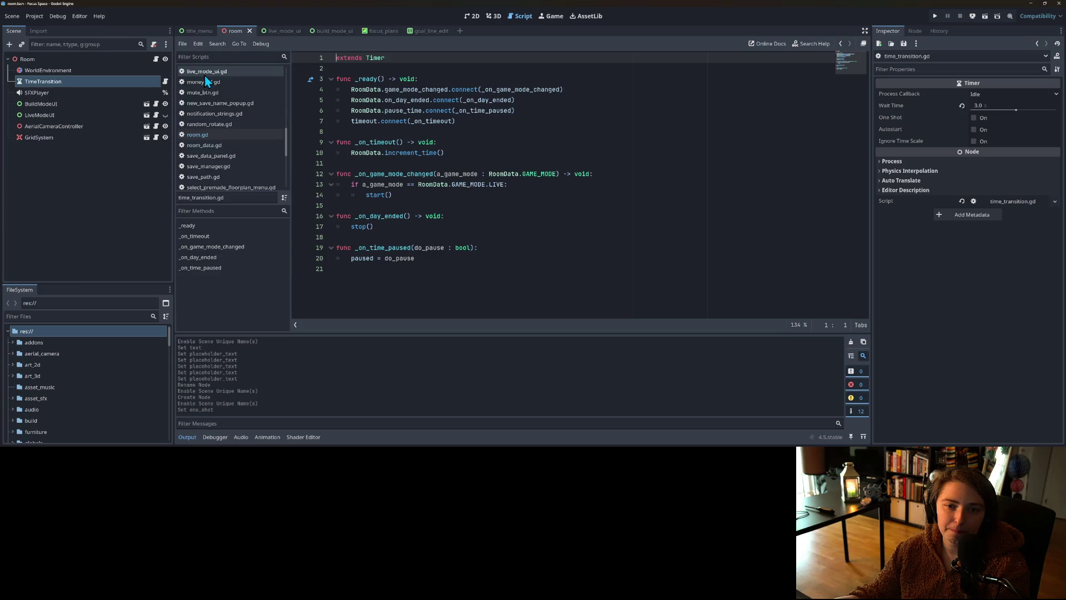
scroll(205, 75, up, 2)
click(211, 102)
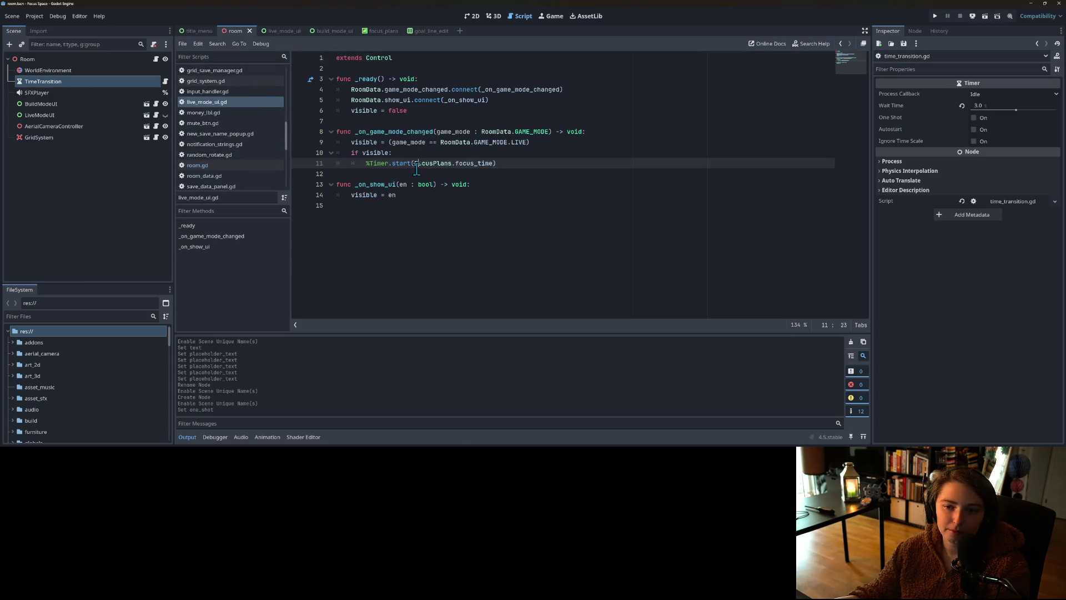
Step: Delete the if visible Timer-start lines and the Timer node, save, and return to the room scene
drag(515, 163, 325, 155)
key(BackSpace)
key(BackSpace)
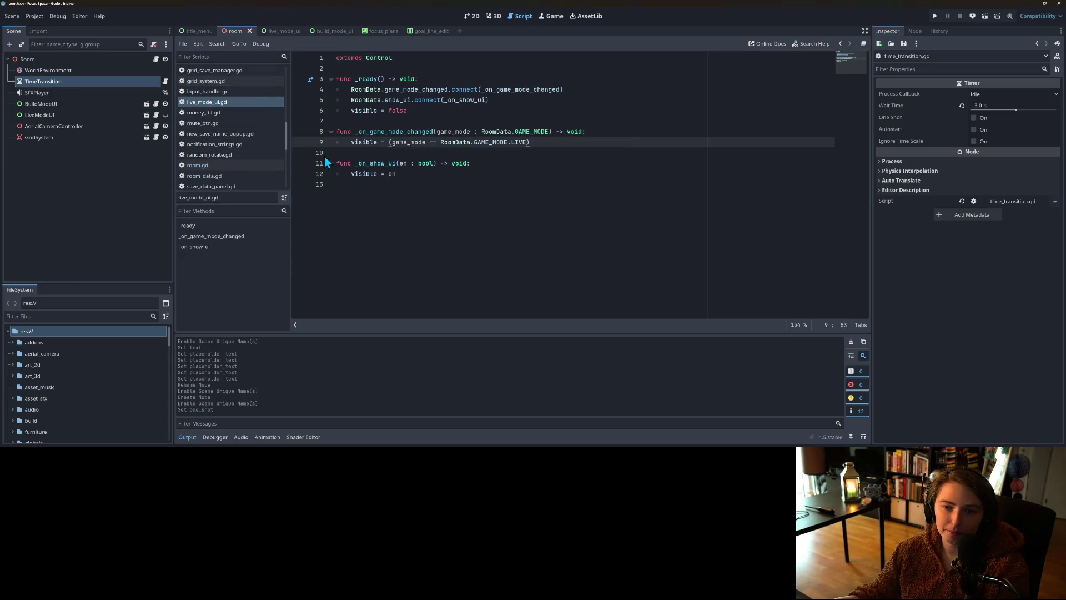
click(283, 32)
click(75, 155)
click(89, 150)
key(Delete)
key(Return)
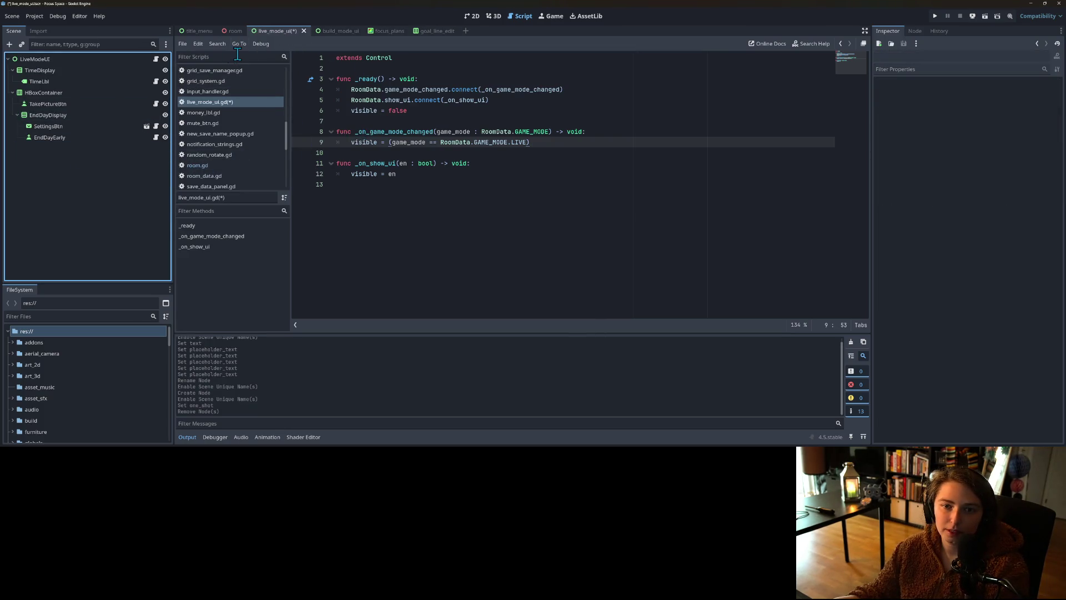
key(ctrl+s)
click(232, 32)
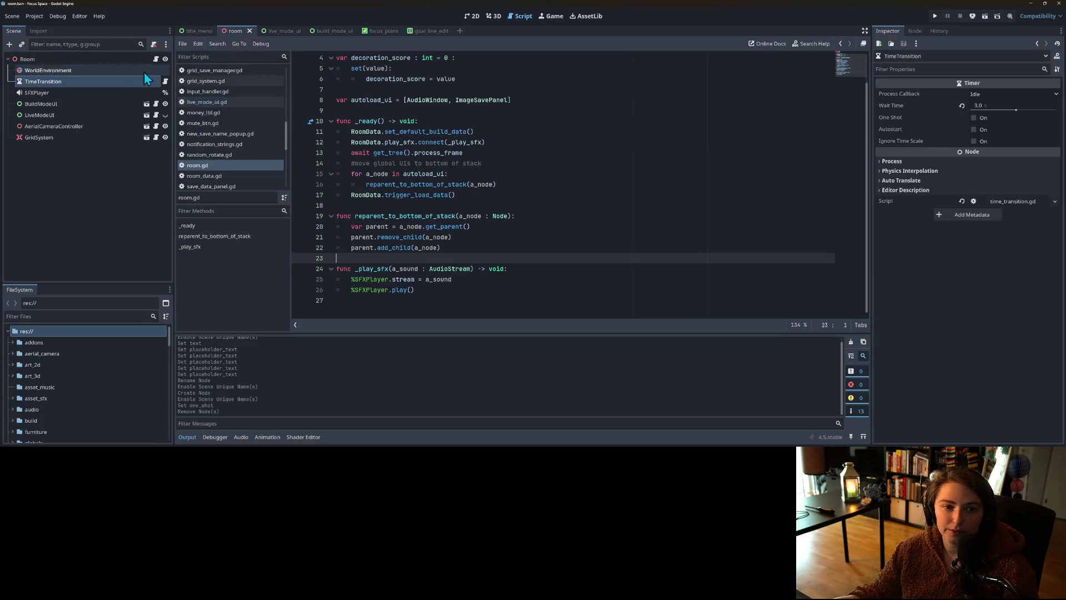
Step: Open time_transition.gd and review its signal connections and the _on_timeout function
click(165, 81)
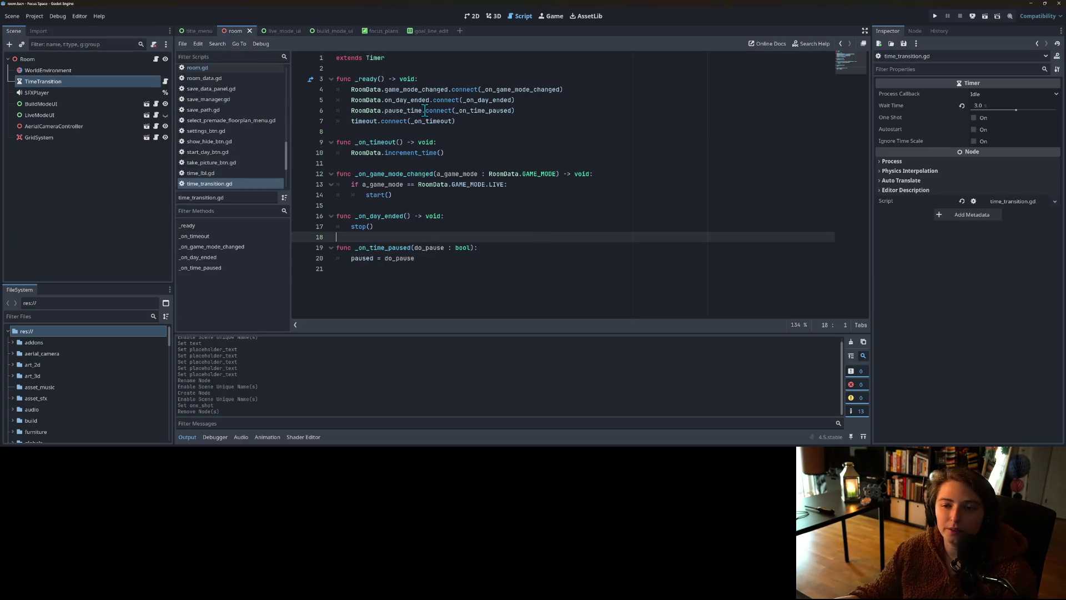
double_click(406, 89)
click(424, 90)
click(415, 100)
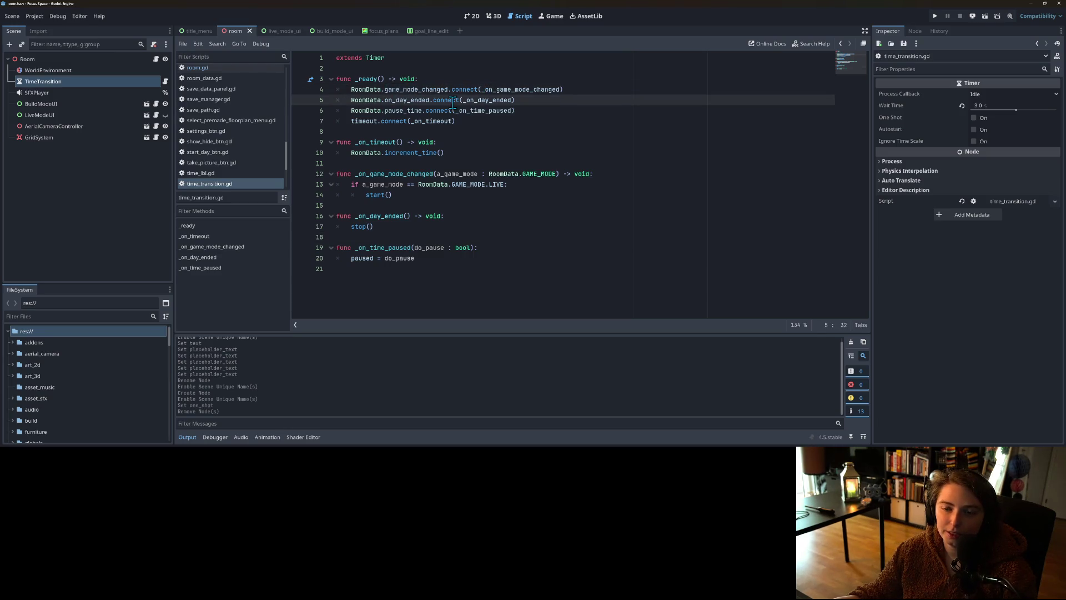
double_click(415, 100)
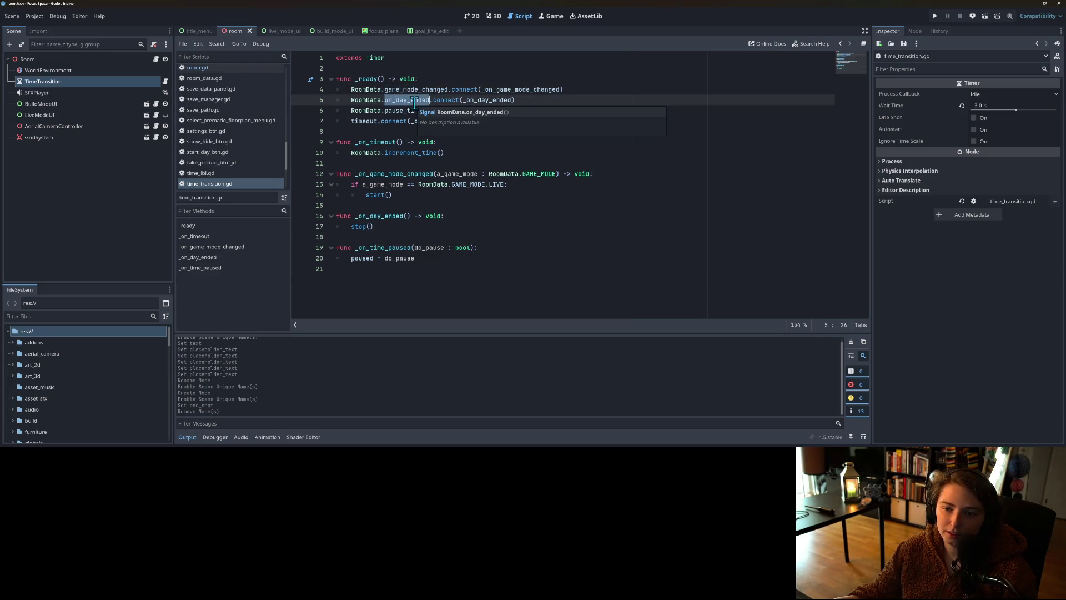
double_click(415, 152)
click(375, 152)
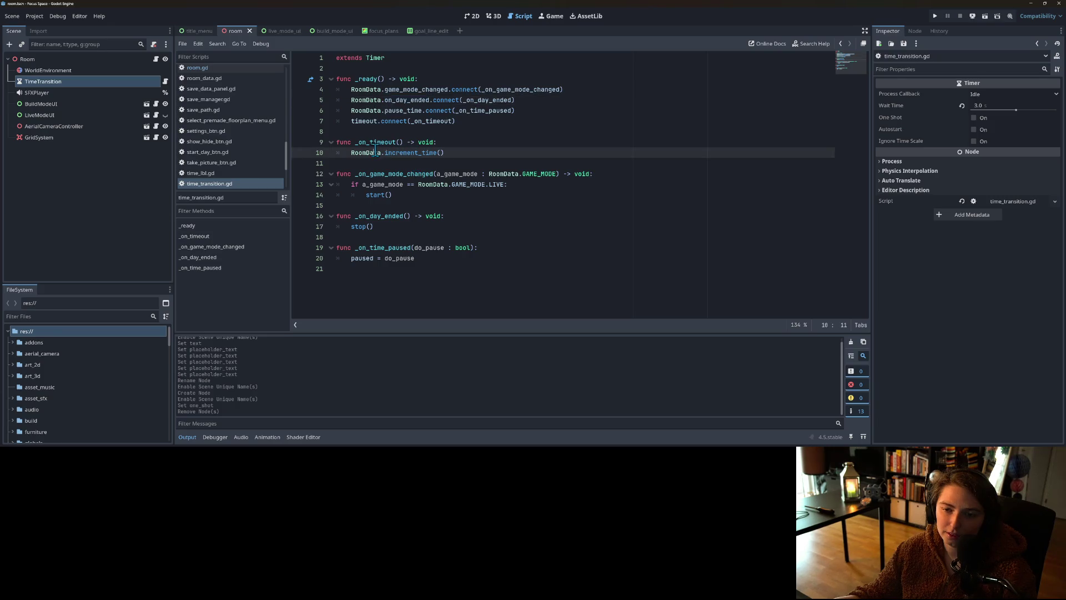
double_click(397, 153)
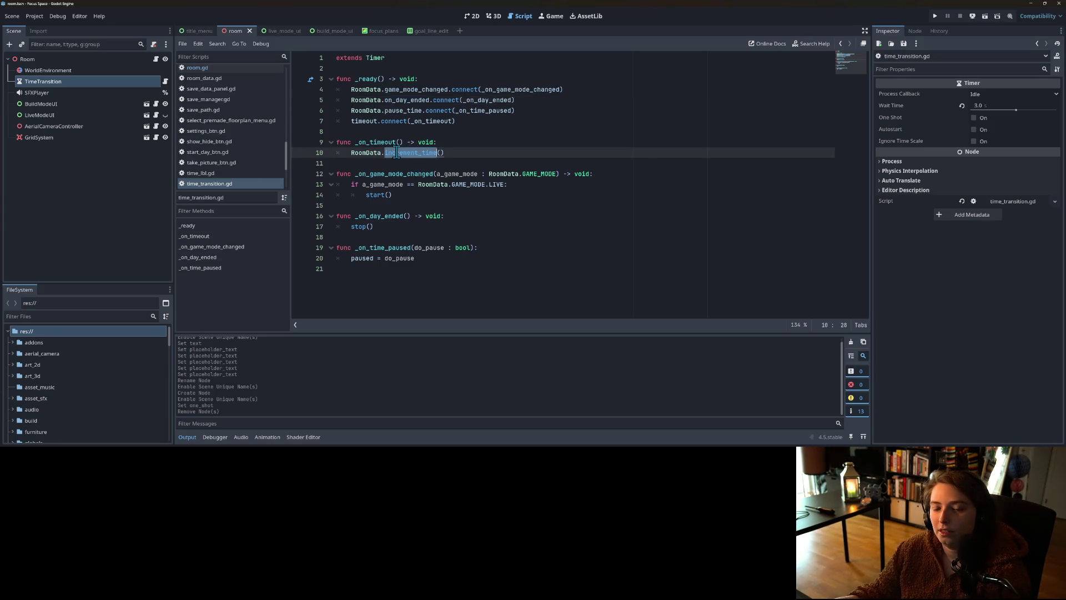
double_click(383, 142)
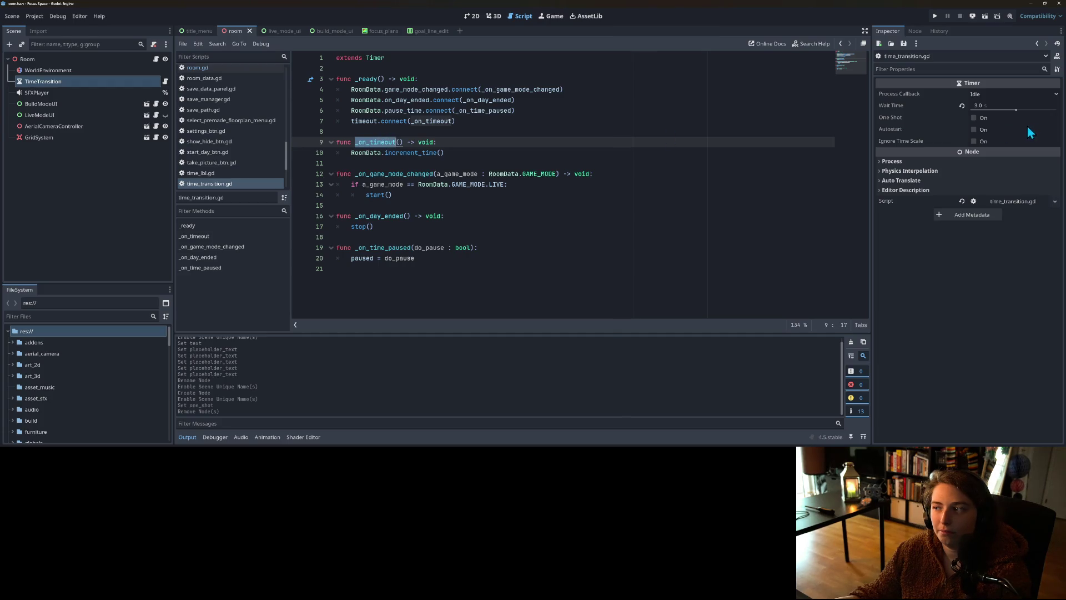
Step: Give the TimeTransition timer a 1.0 second Wait Time and One Shot, then save the scene
click(978, 105)
text(1)
key(Return)
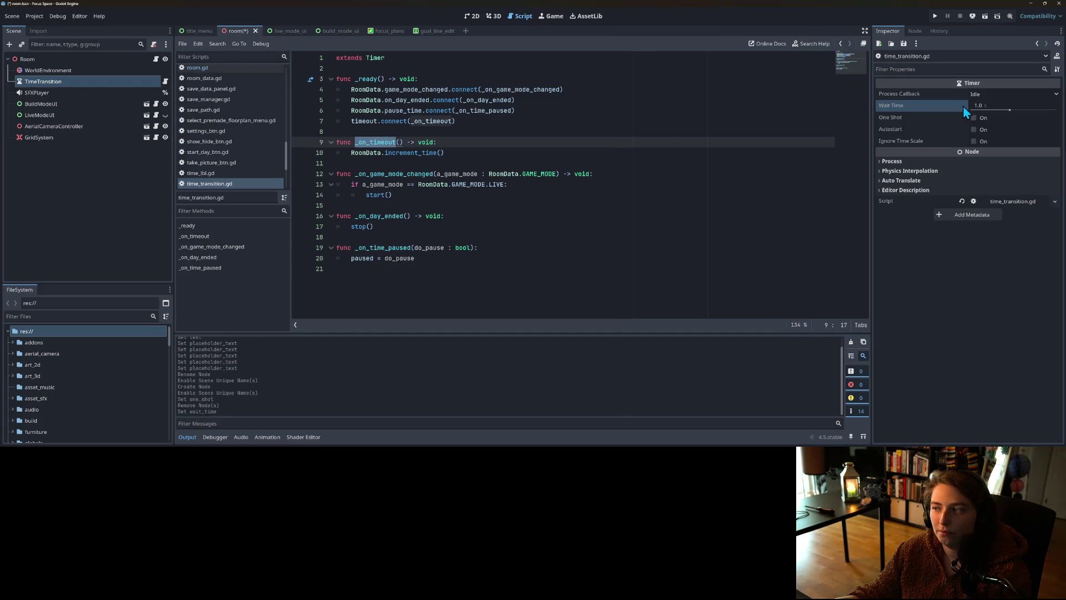
click(614, 131)
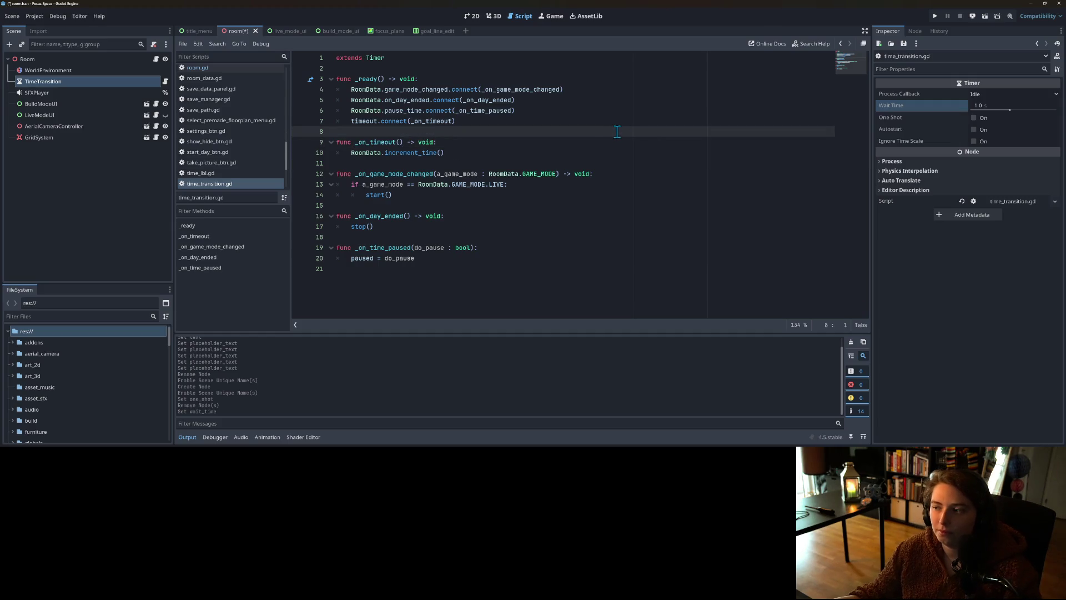
click(981, 118)
key(ctrl+s)
Step: Examine the RoomData.increment_time() call on line 10, then put the caret on empty line 21
click(512, 174)
click(384, 153)
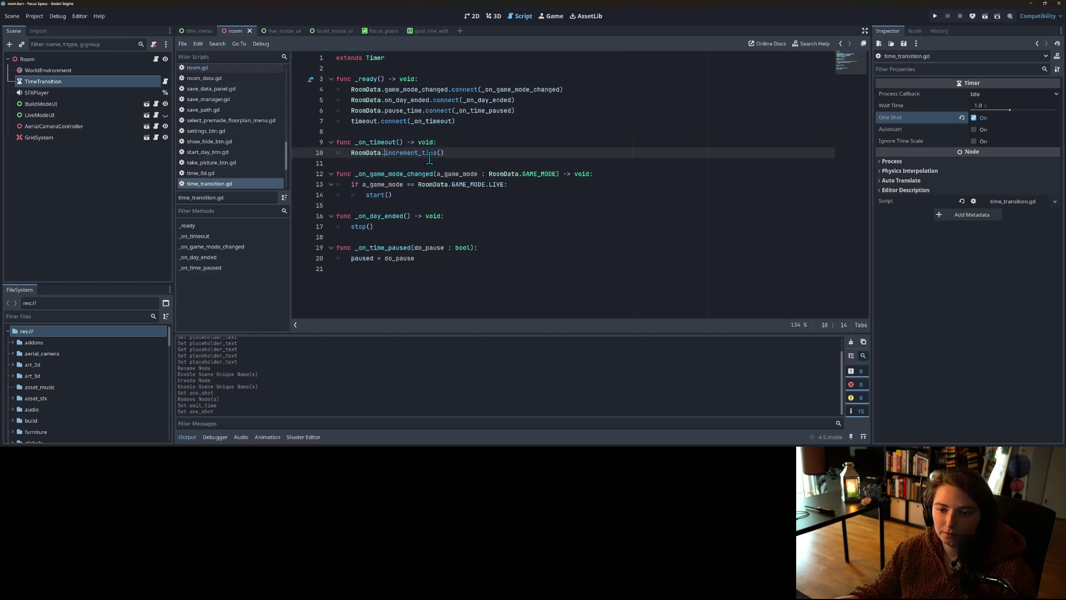
double_click(379, 142)
click(370, 145)
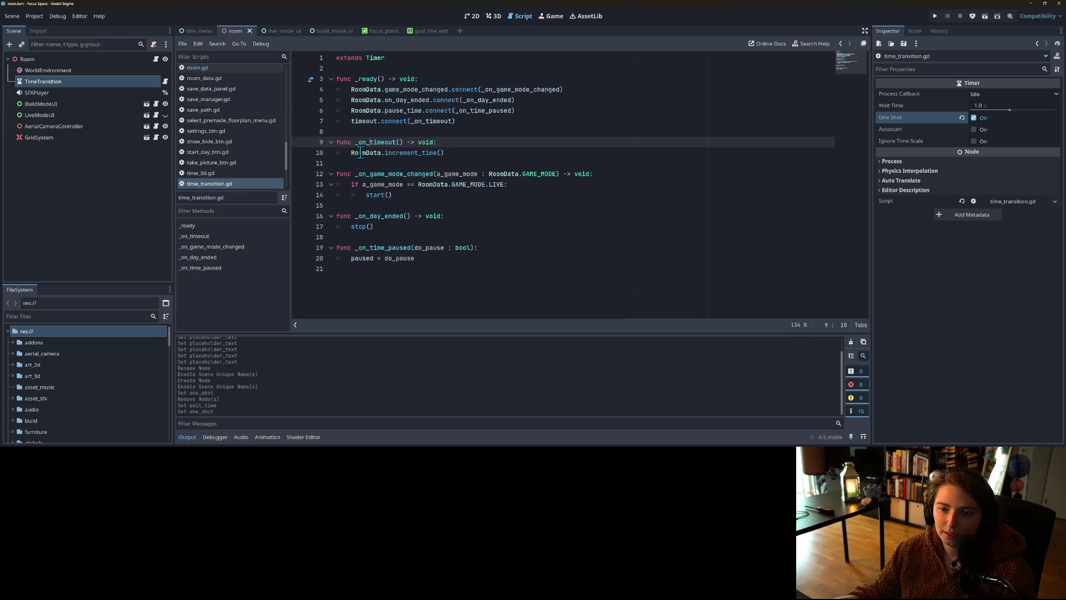
click(351, 154)
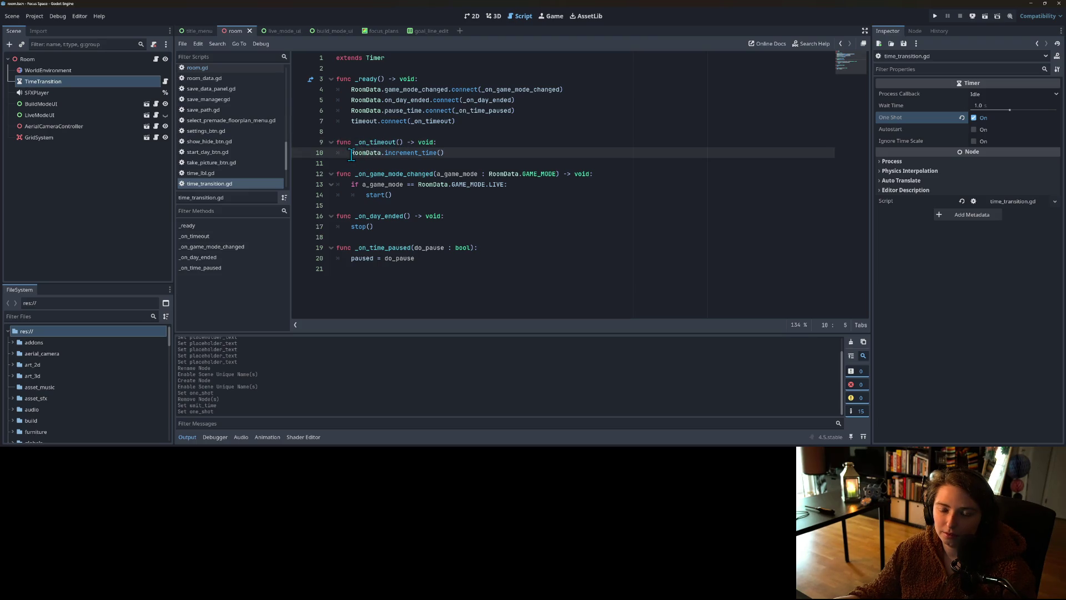
drag(351, 155, 480, 152)
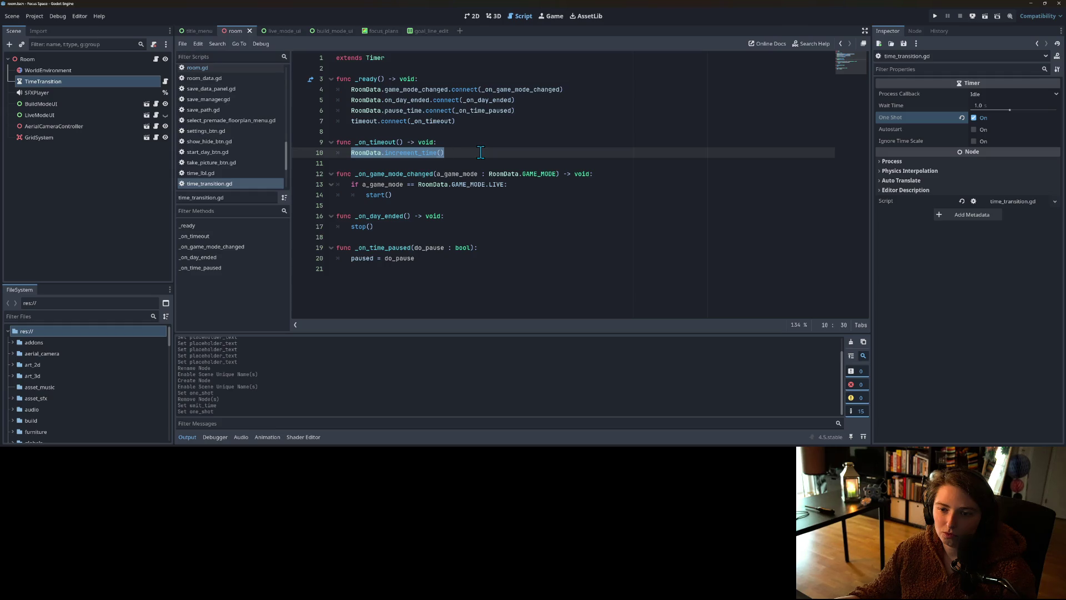
click(463, 157)
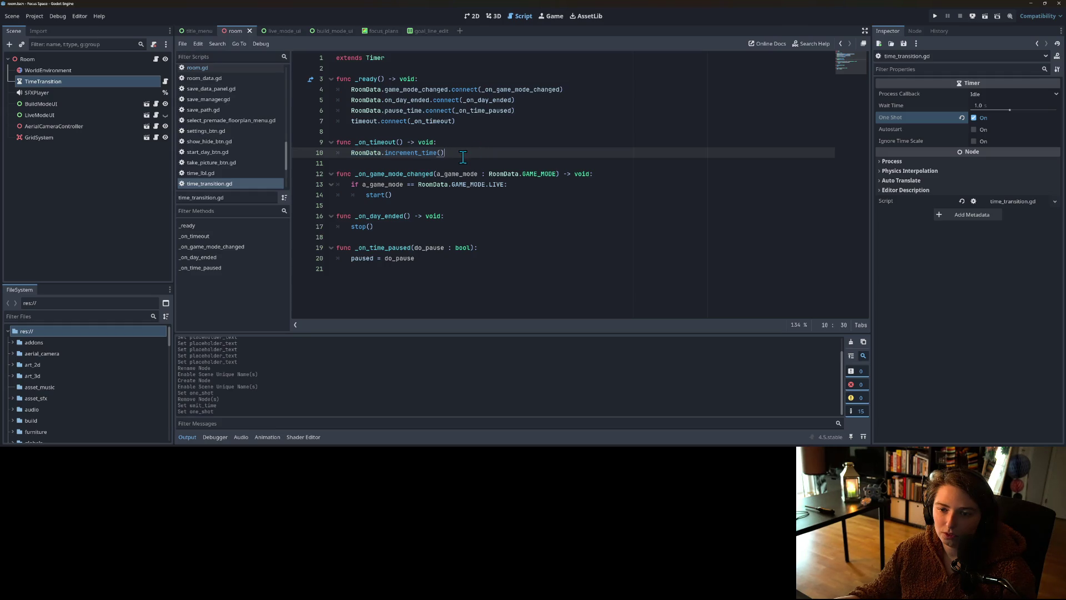
key(ctrl+shift+Left)
key(ctrl+shift+Left)
key(ctrl+shift+Left)
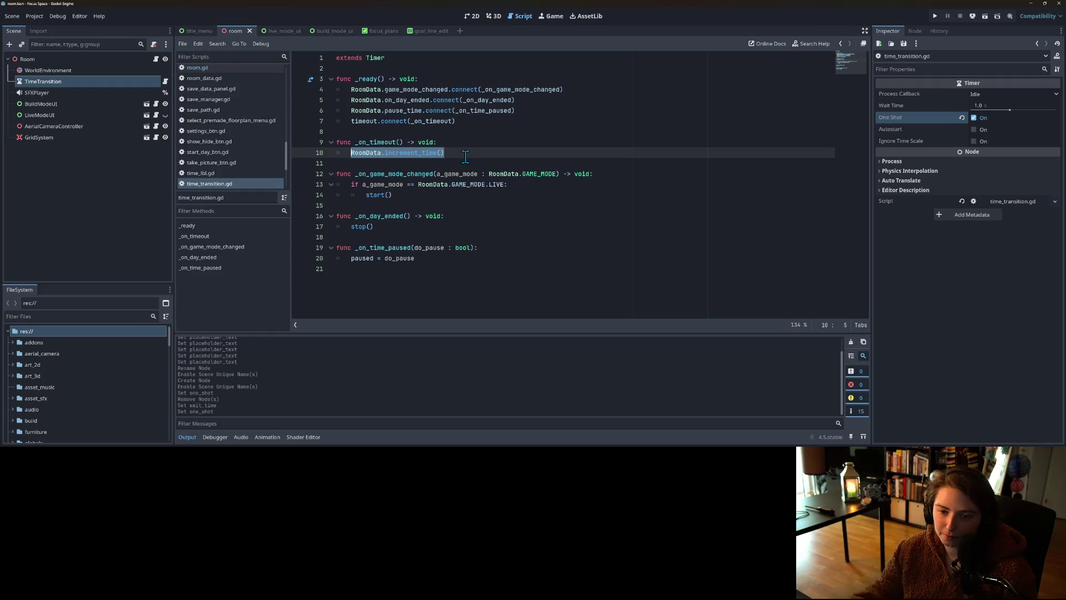
click(482, 289)
Step: Add a focus_time_ended() -> void function stub containing pass
key(Return)
text(func focus_time_en)
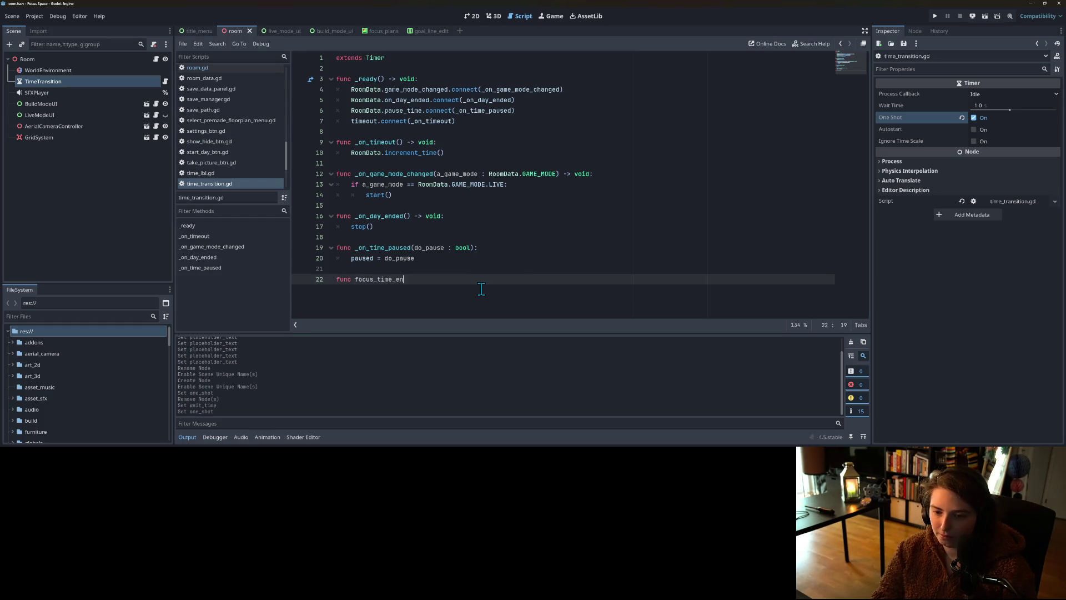
text(ded() -)
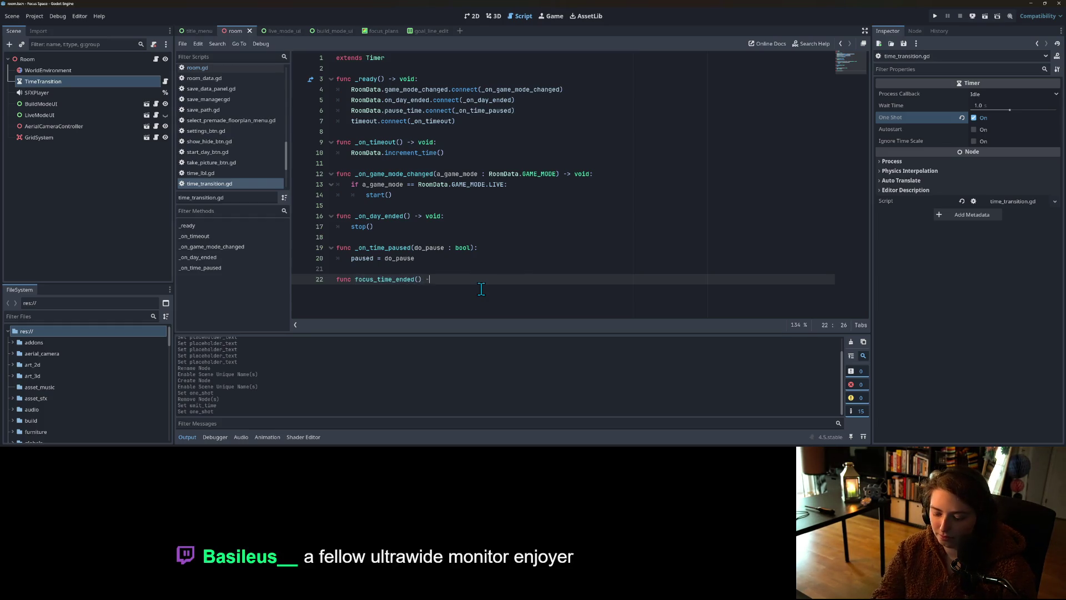
text(> void:)
key(Return)
text(pass)
click(361, 279)
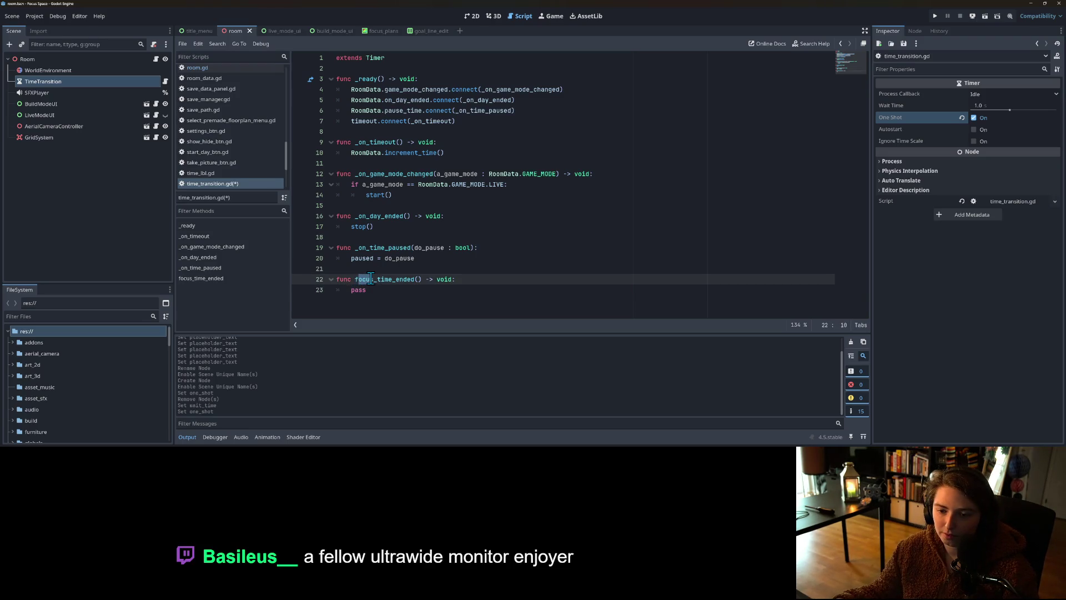
drag(353, 279, 421, 279)
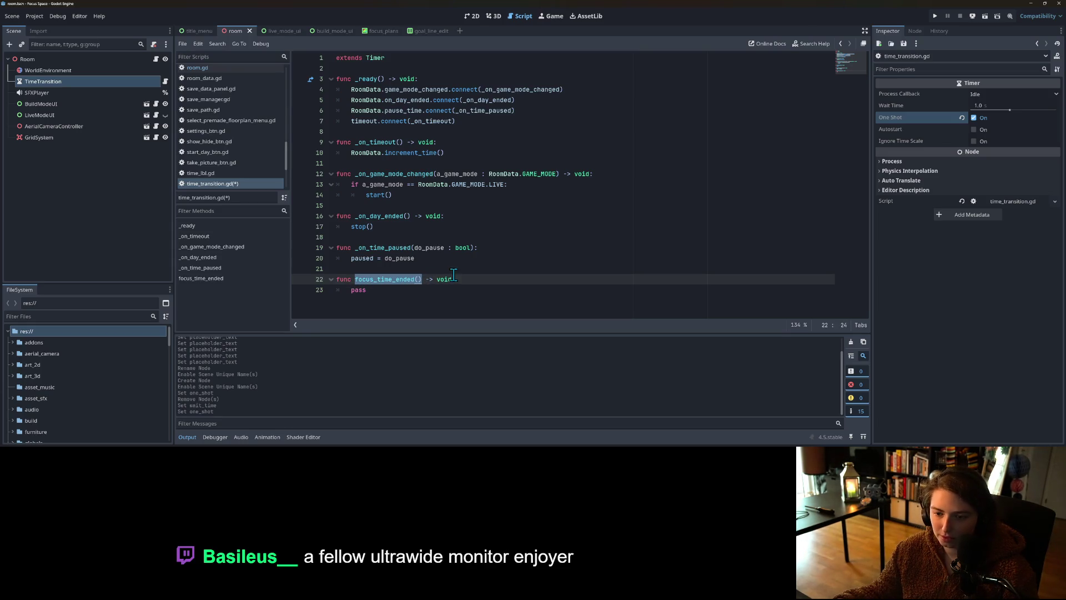
Step: Connect the timer's timeout signal to focus_time_ended instead of _on_timeout
drag(351, 153, 405, 153)
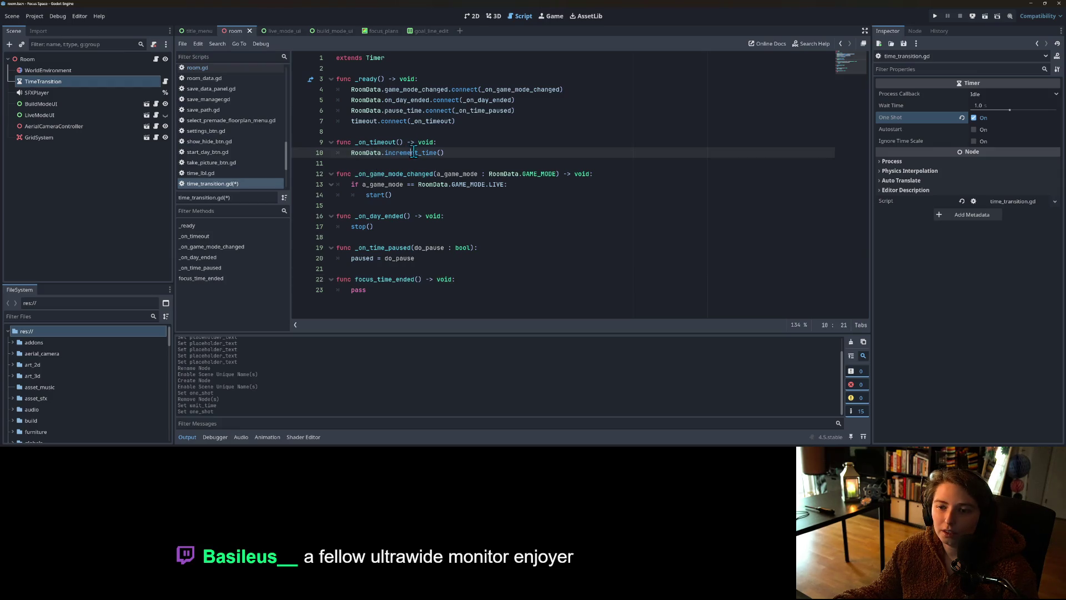
double_click(430, 122)
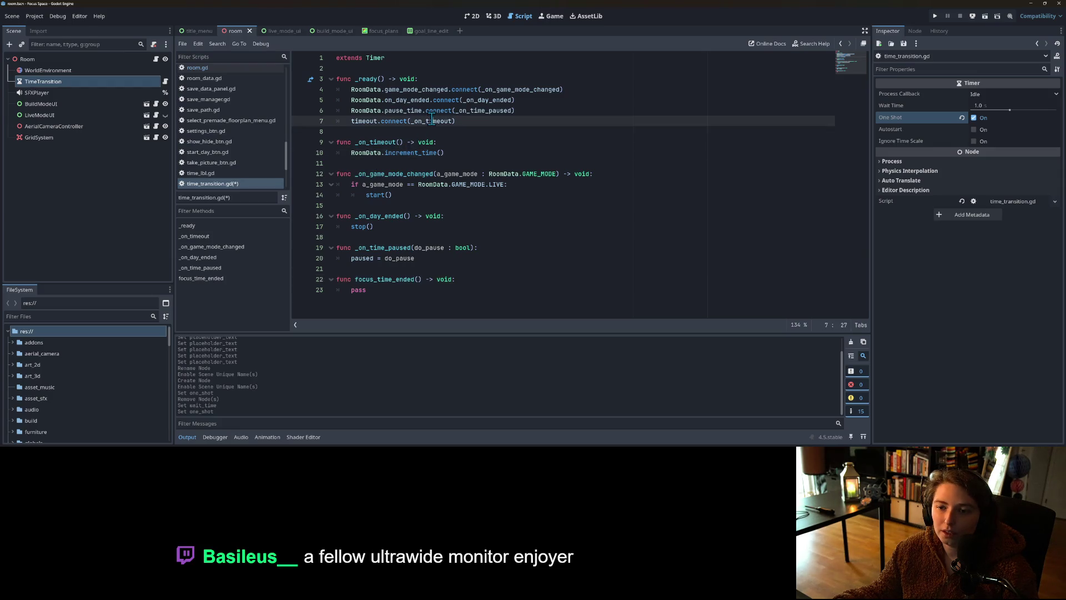
click(355, 278)
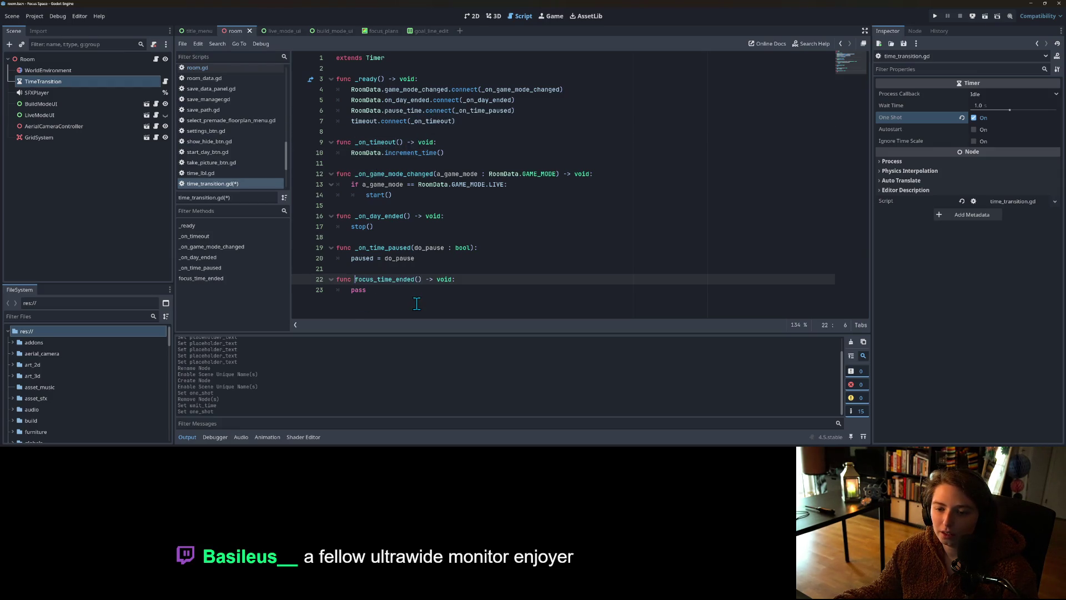
double_click(385, 281)
key(ctrl+c)
double_click(425, 121)
key(ctrl+v)
Step: Delete the old _on_timeout function, the pause_time connection and the _on_time_paused function
click(408, 163)
drag(456, 152, 305, 143)
key(BackSpace)
key(BackSpace)
key(BackSpace)
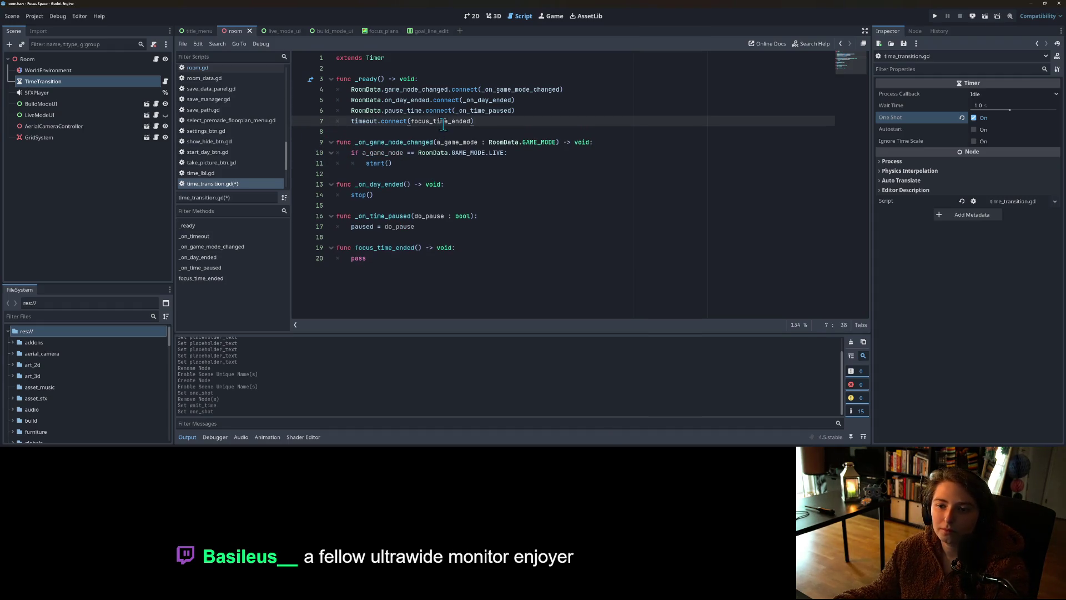
double_click(483, 110)
click(408, 111)
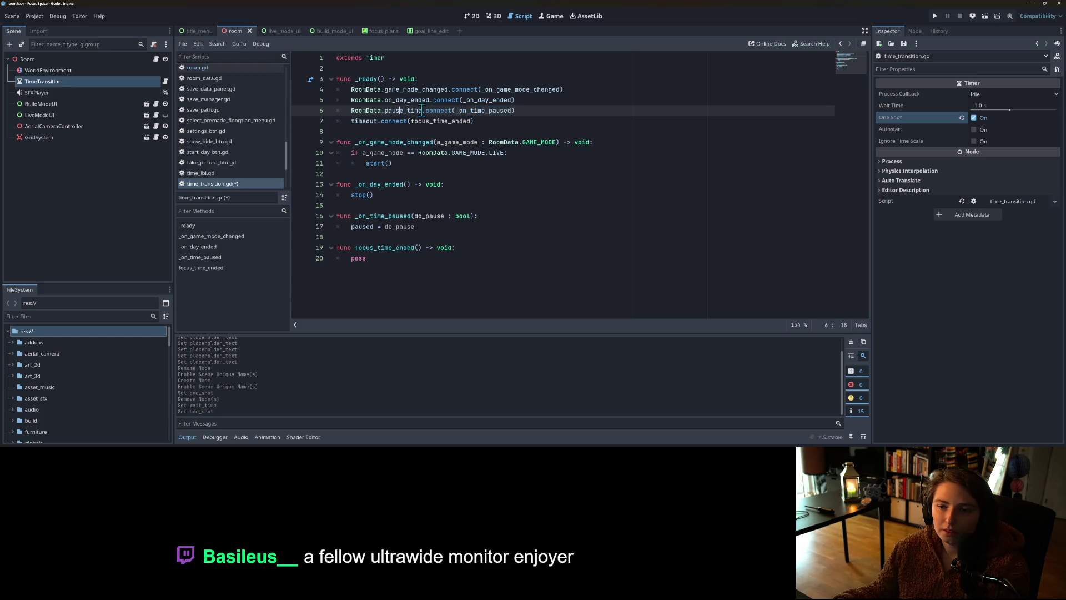
drag(533, 111, 336, 111)
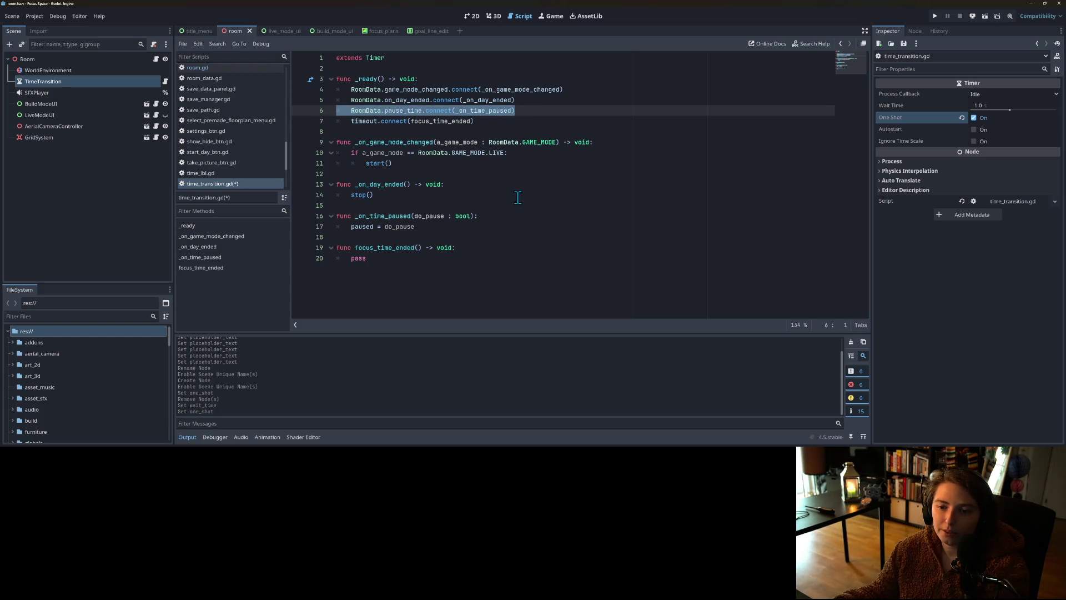
key(BackSpace)
key(BackSpace)
drag(434, 227, 321, 205)
key(BackSpace)
key(BackSpace)
Step: Delete the RoomData.on_day_ended connection line and save time_transition.gd
click(417, 173)
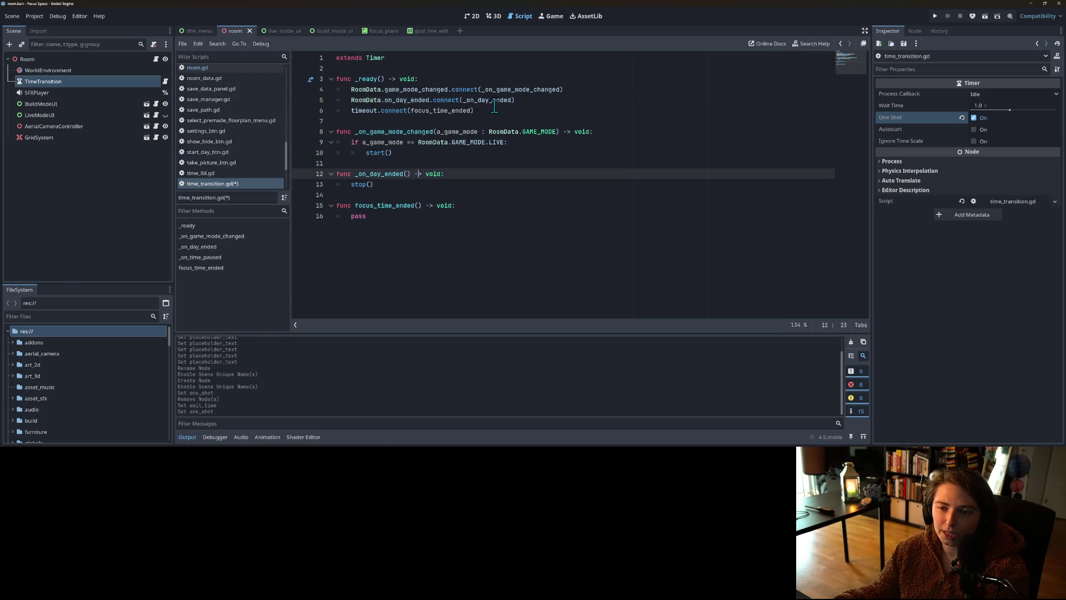
double_click(494, 100)
double_click(400, 100)
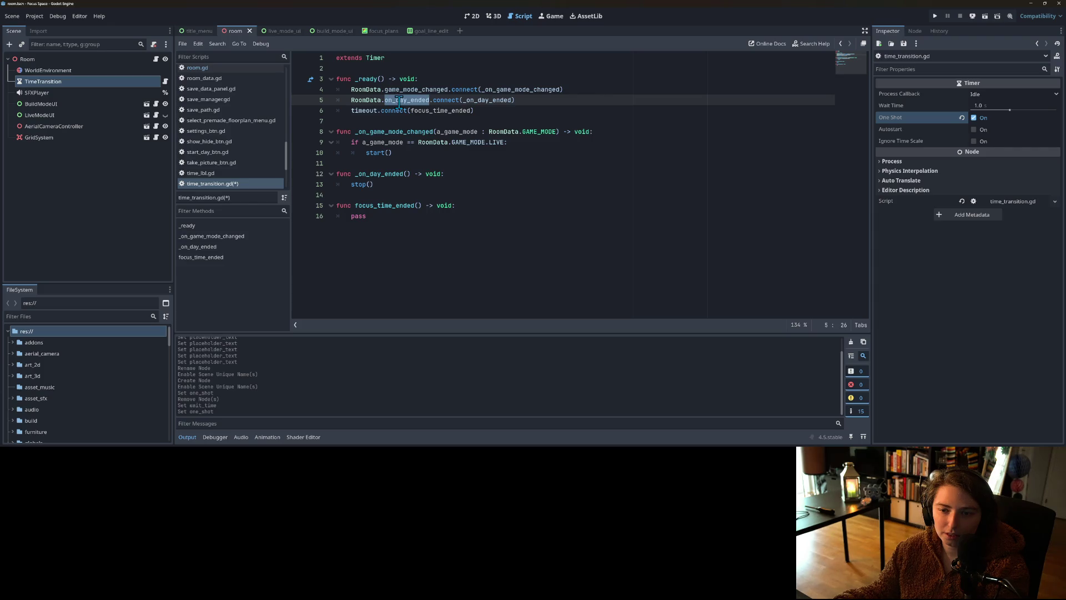
triple_click(539, 100)
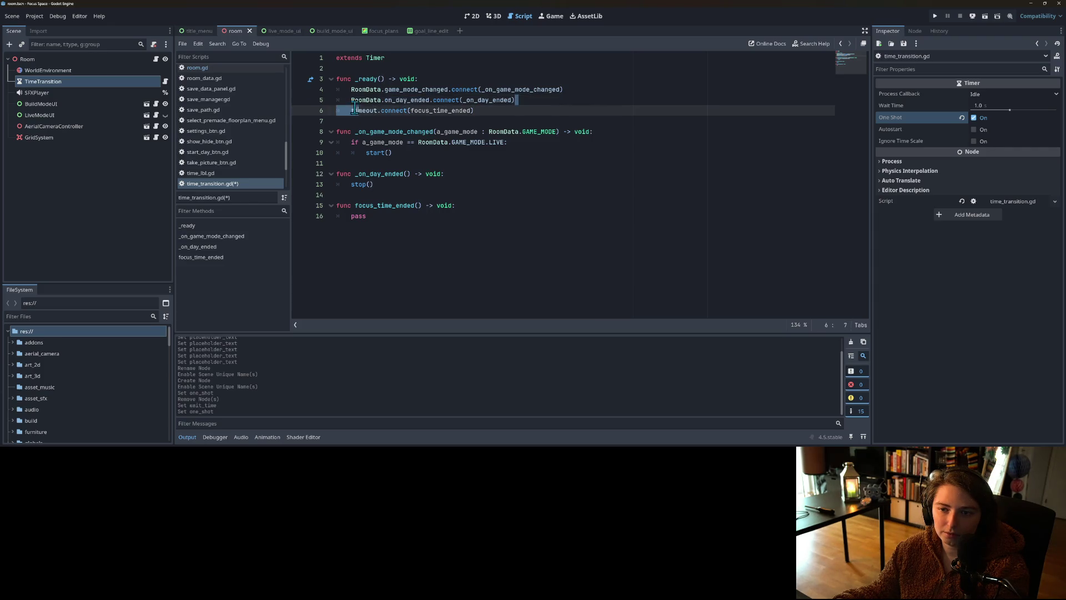
key(BackSpace)
key(BackSpace)
key(ctrl+s)
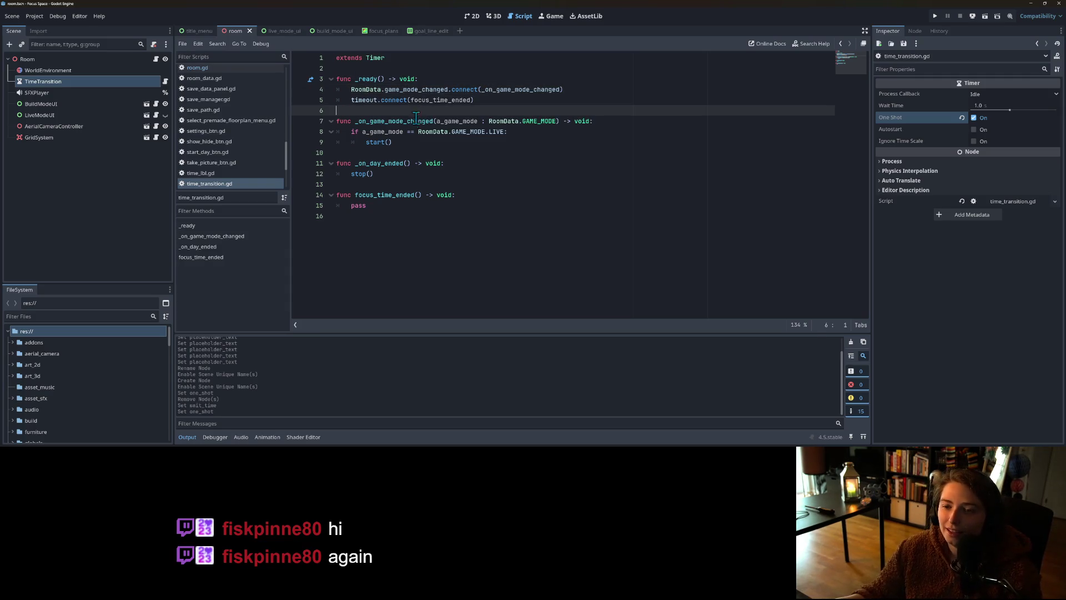
Step: Delete the _on_day_ended function from time_transition.gd
click(404, 163)
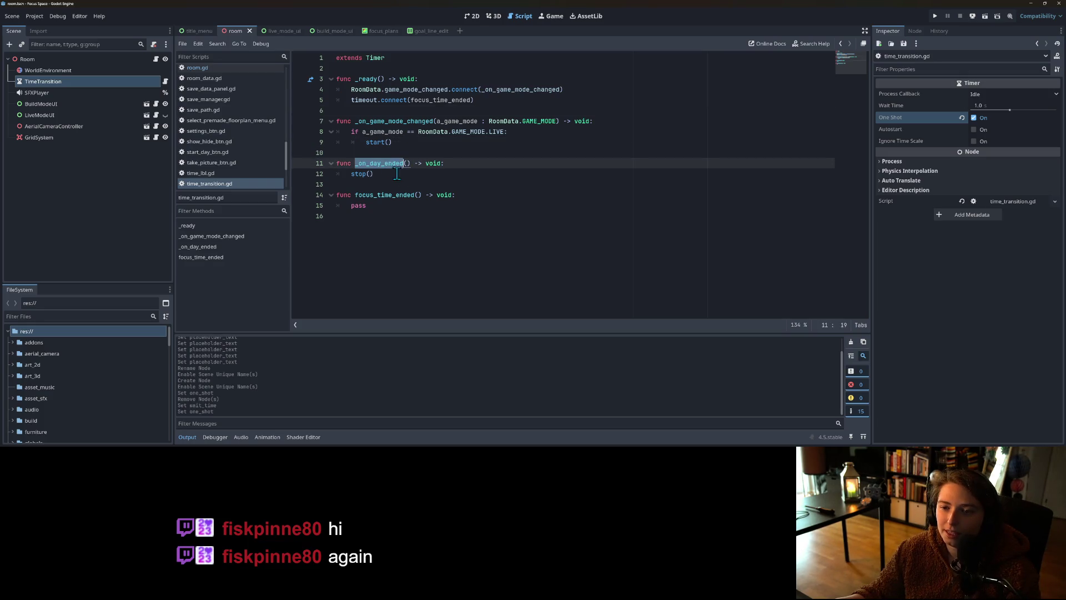
drag(411, 175, 299, 164)
key(BackSpace)
key(BackSpace)
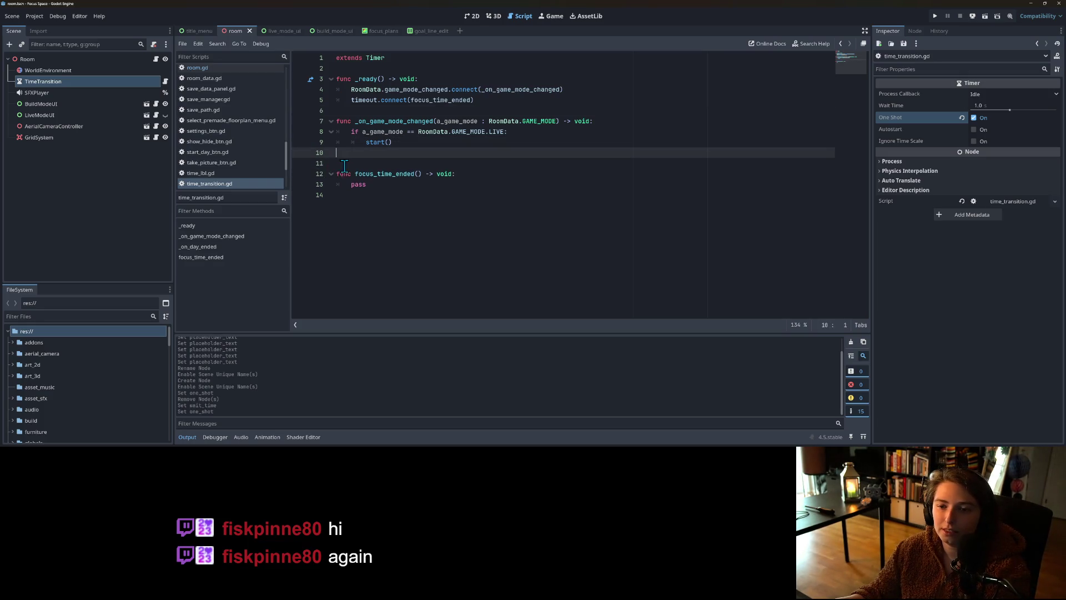
Step: Change the LIVE-mode start() call to start(FocusPlans.focus_time * 60.0) and save
double_click(369, 143)
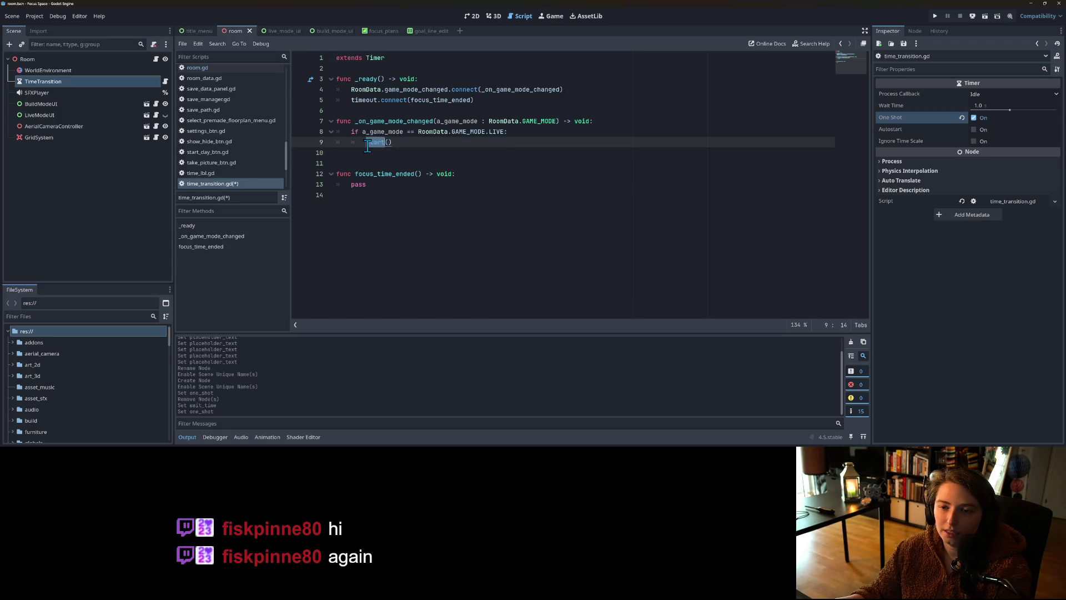
click(401, 143)
key(Left)
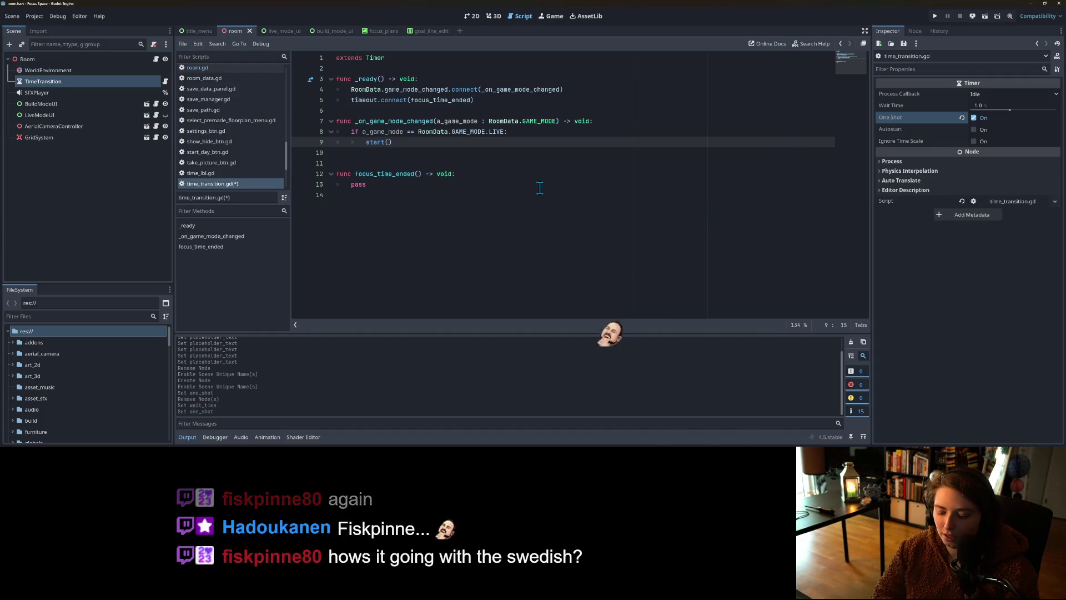
text(Focu)
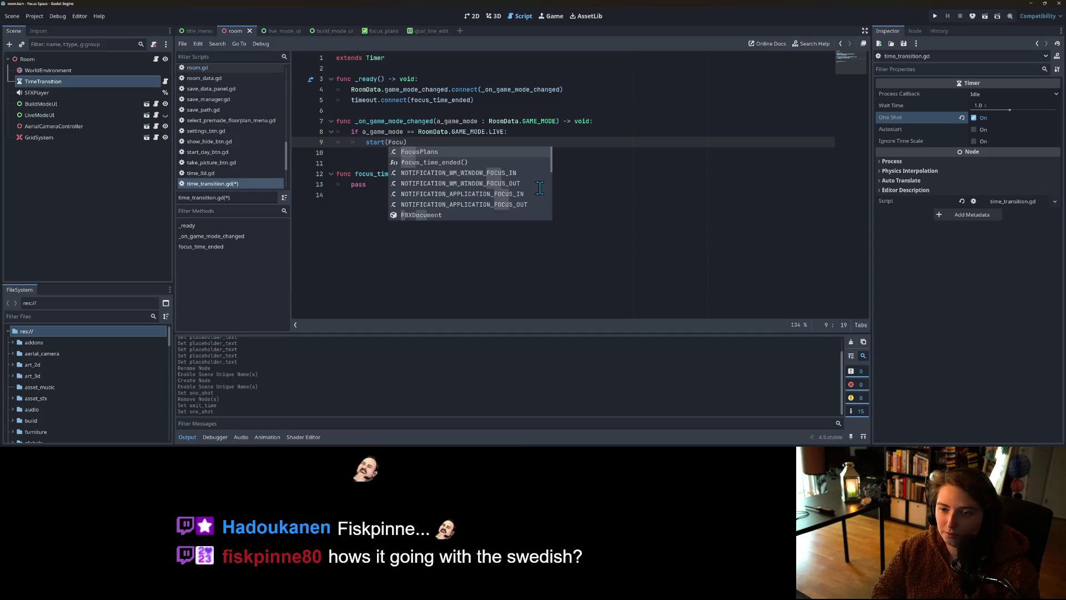
key(Return)
text(.f)
key(Return)
text(*)
key(ctrl+s)
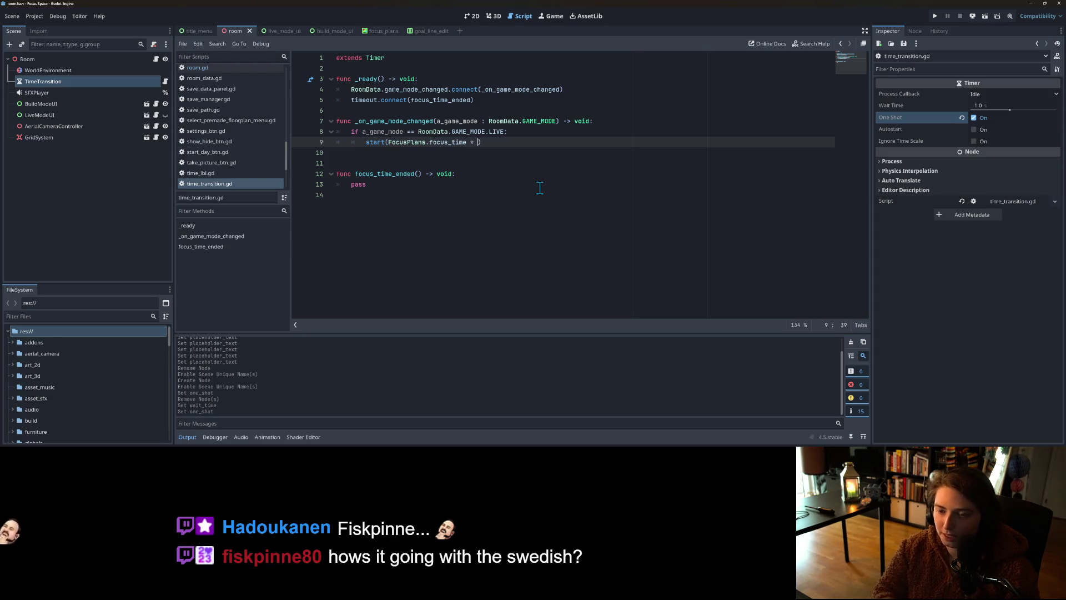
text(60.)
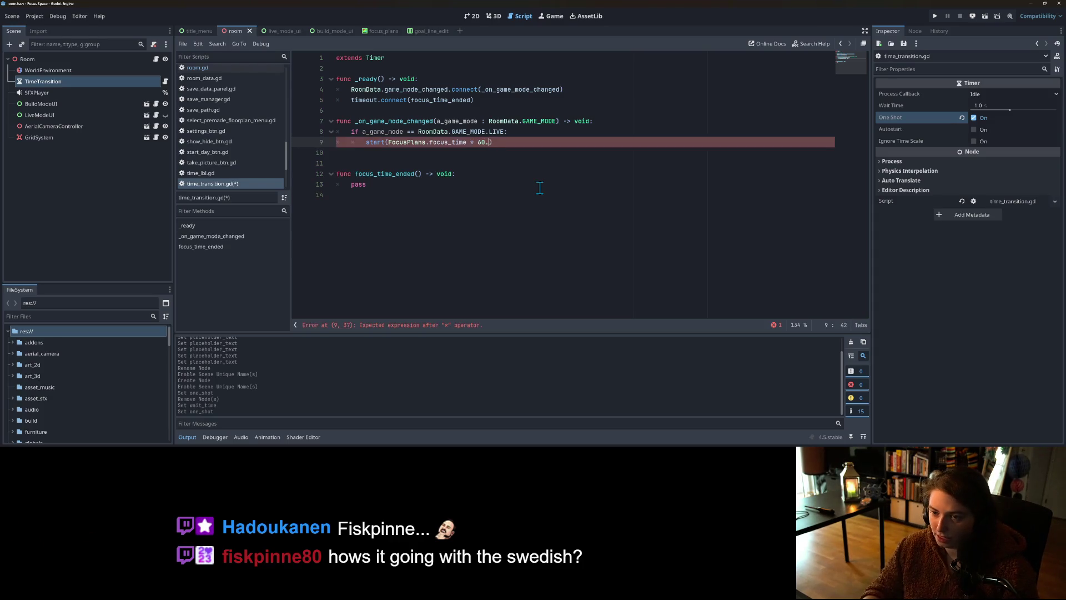
text(0)
key(ctrl+s)
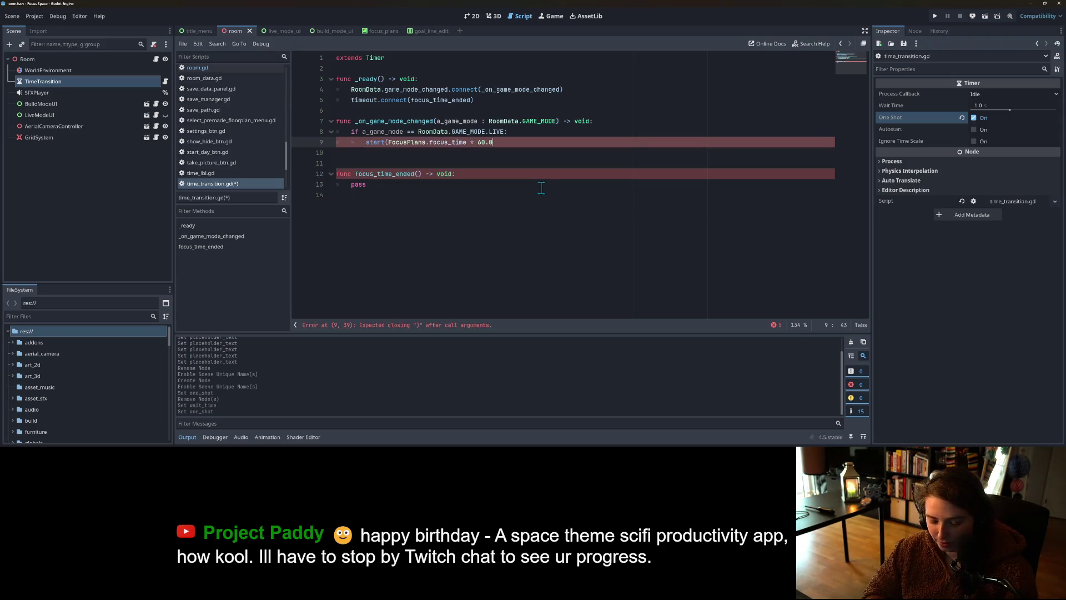
text())
key(ctrl+s)
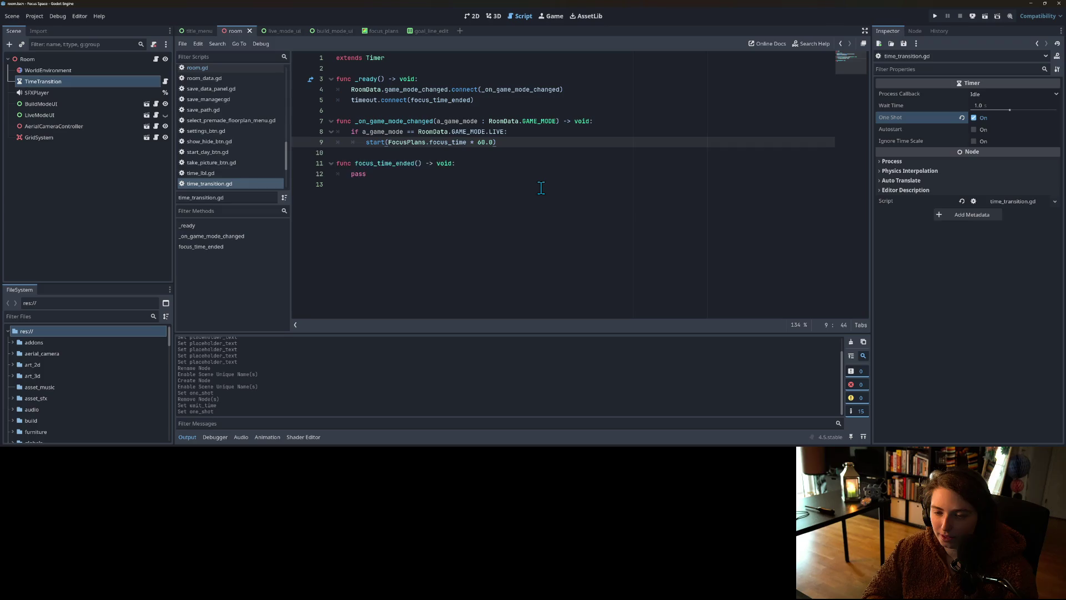
key(ctrl+s)
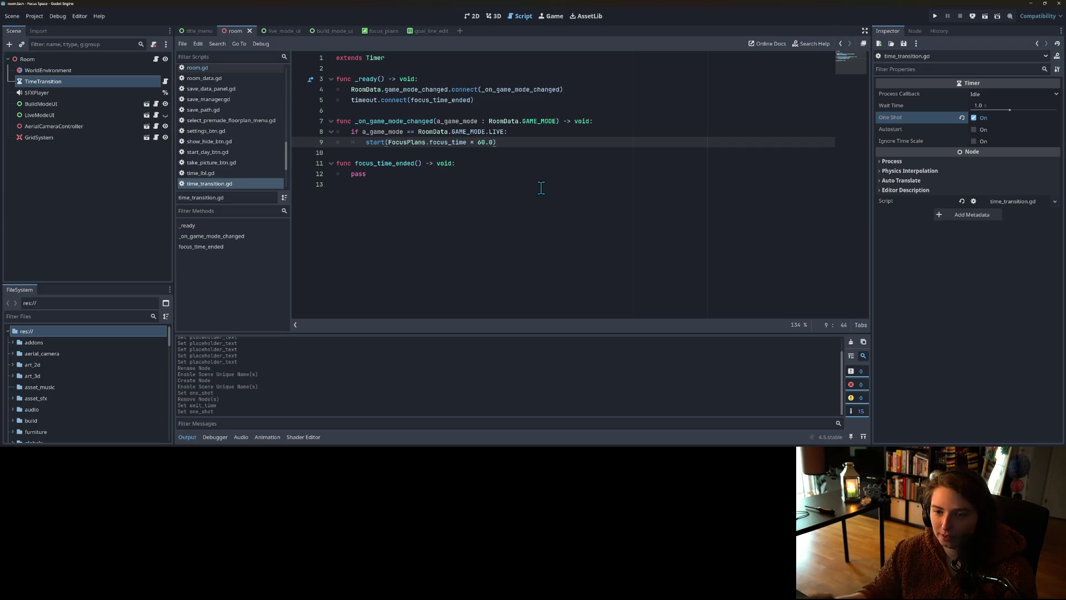
Step: Replace pass in focus_time_ended with an assignment to RoomData.game_mode
click(511, 183)
click(493, 172)
double_click(388, 164)
double_click(358, 173)
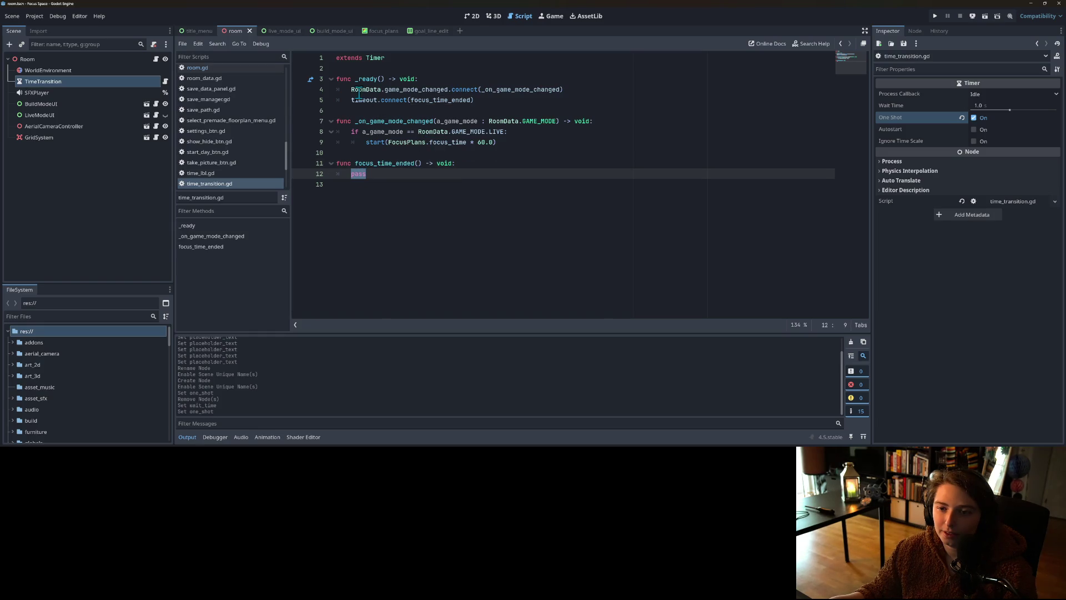
click(363, 131)
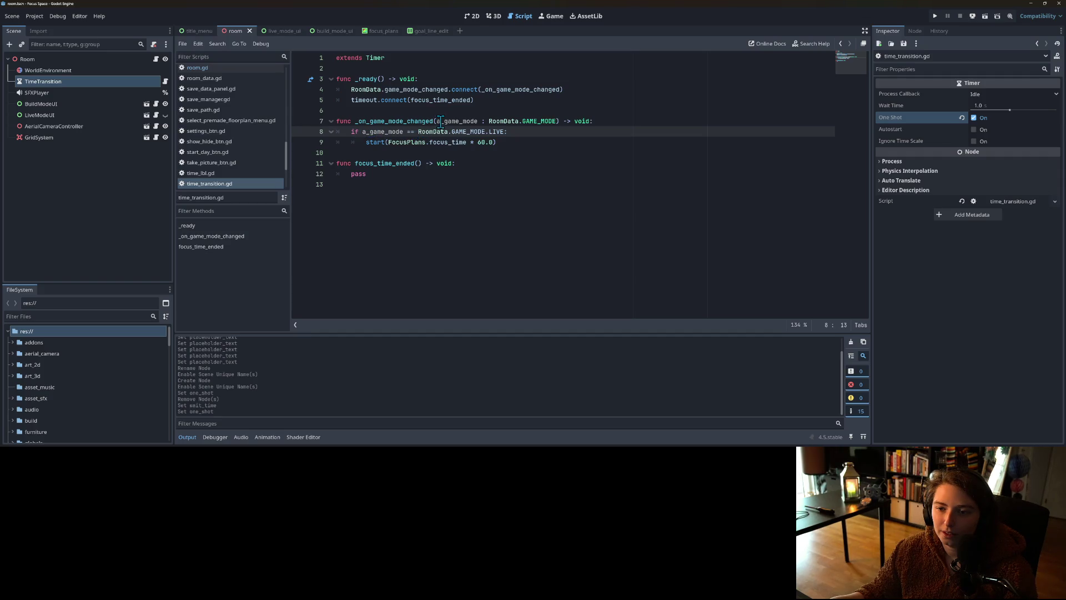
double_click(358, 173)
text(Room)
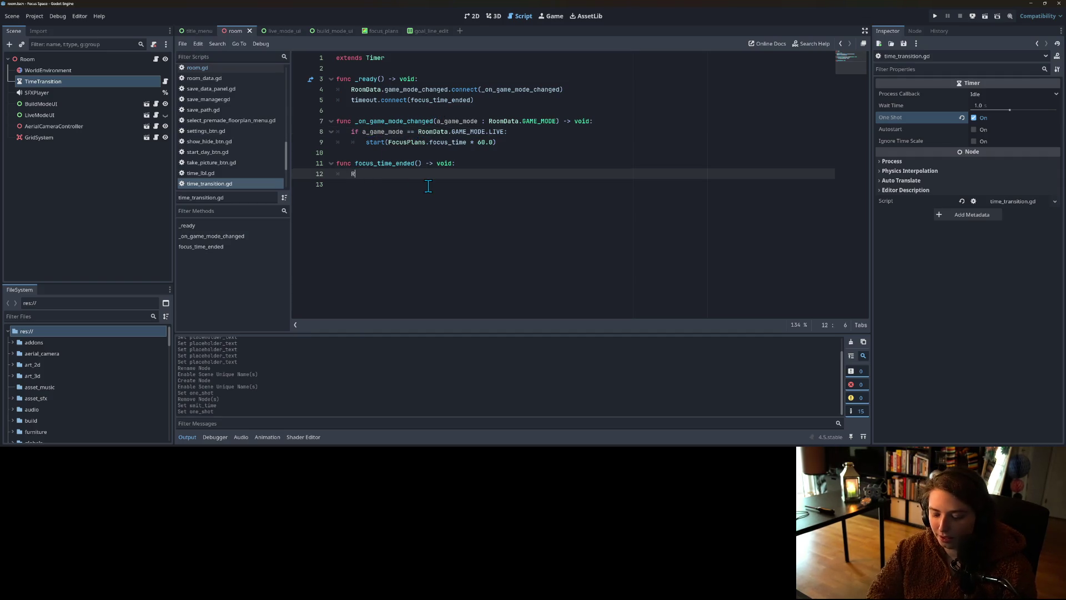
key(Down)
key(Return)
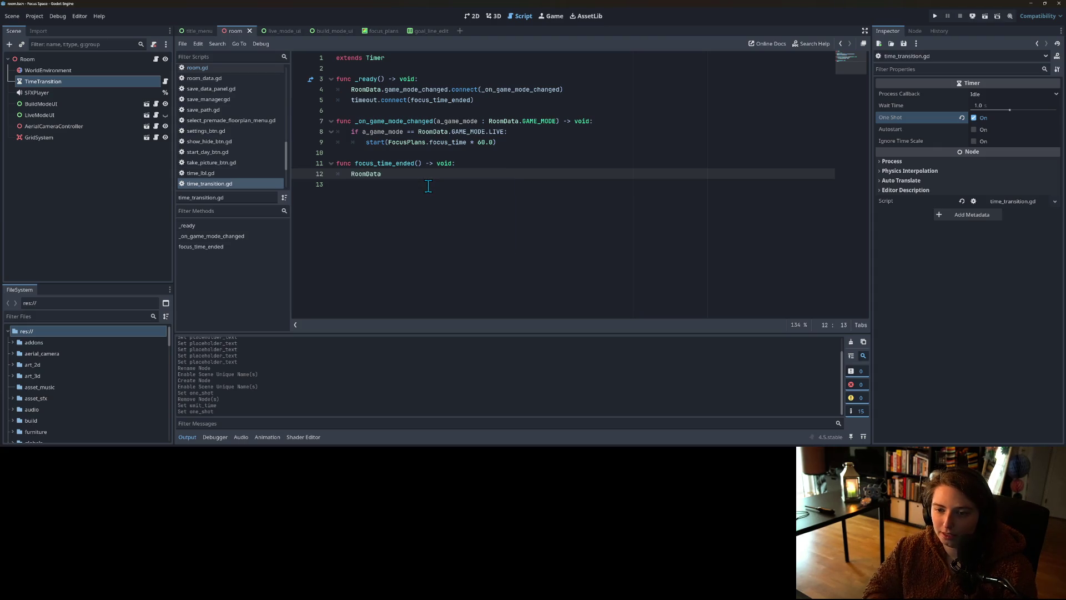
text(.game)
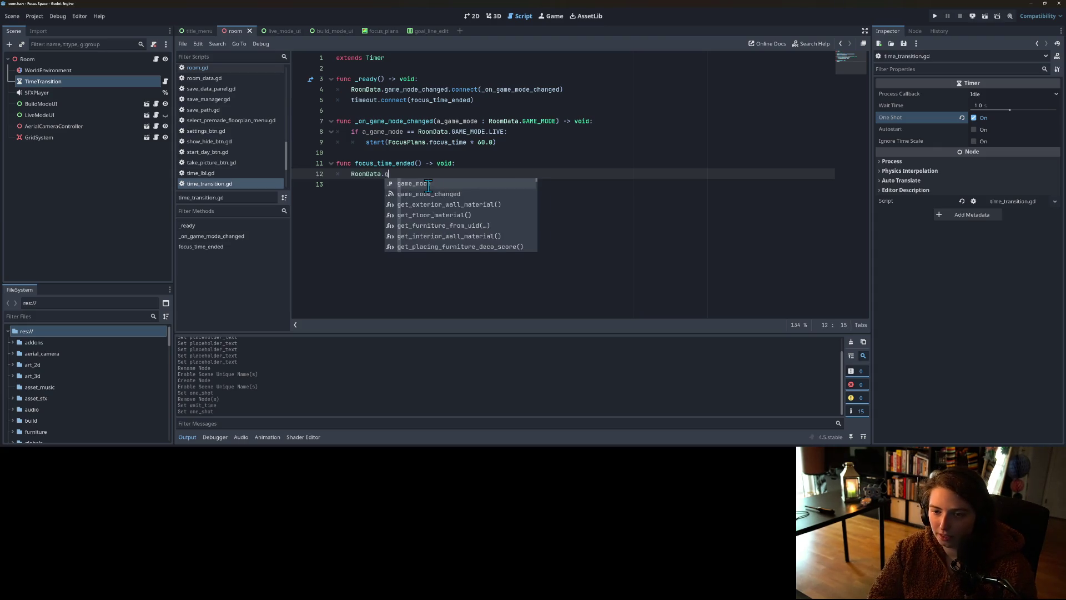
key(Return)
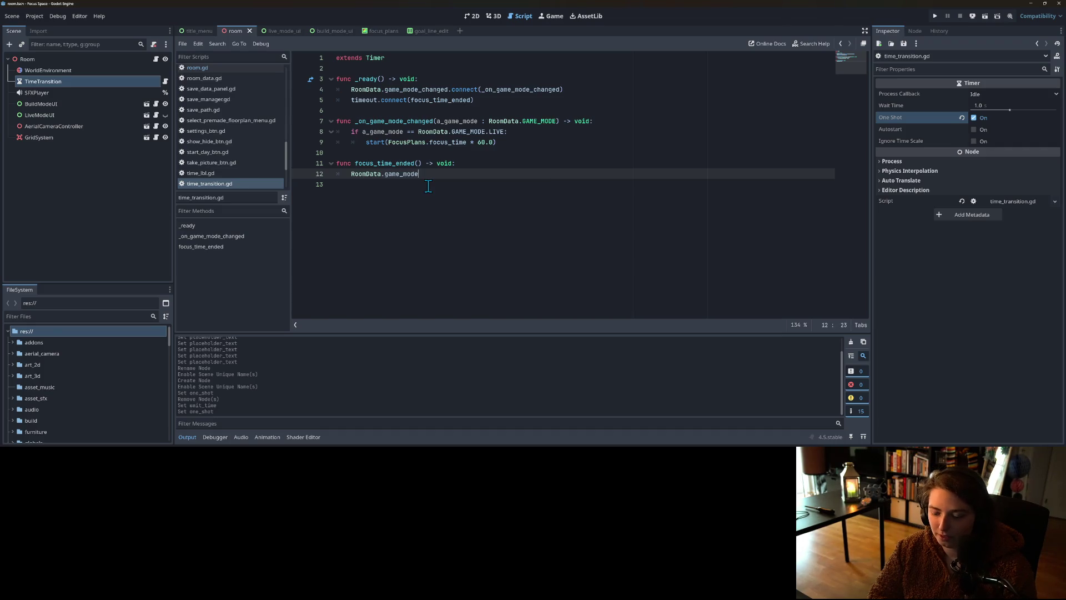
Step: Assign RoomData.GAME_MODE.BUILD, reusing the enum text from line 8, and save
text( = R)
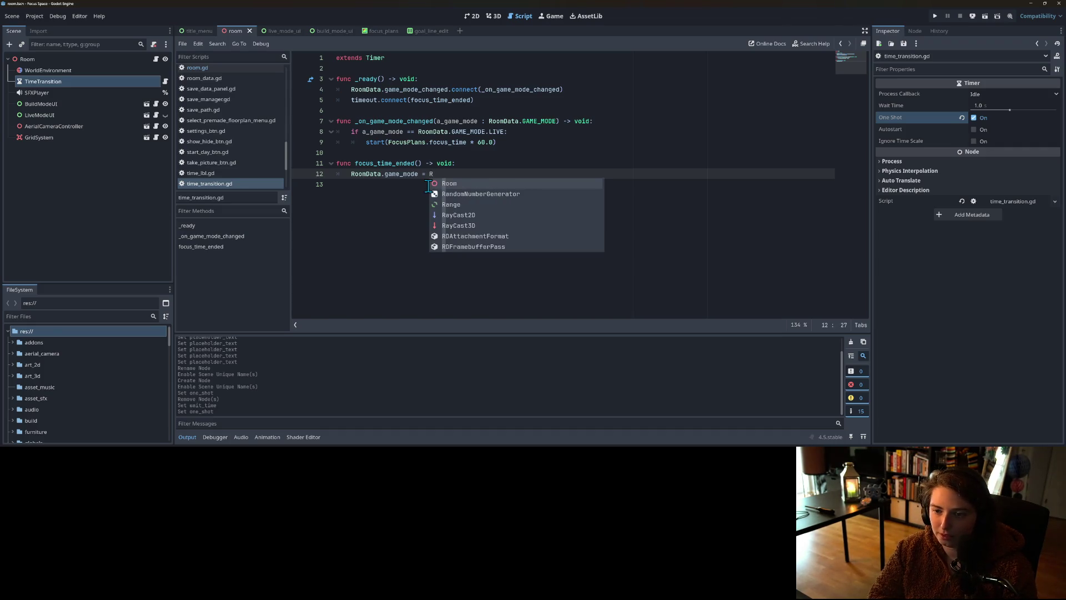
drag(418, 132, 487, 131)
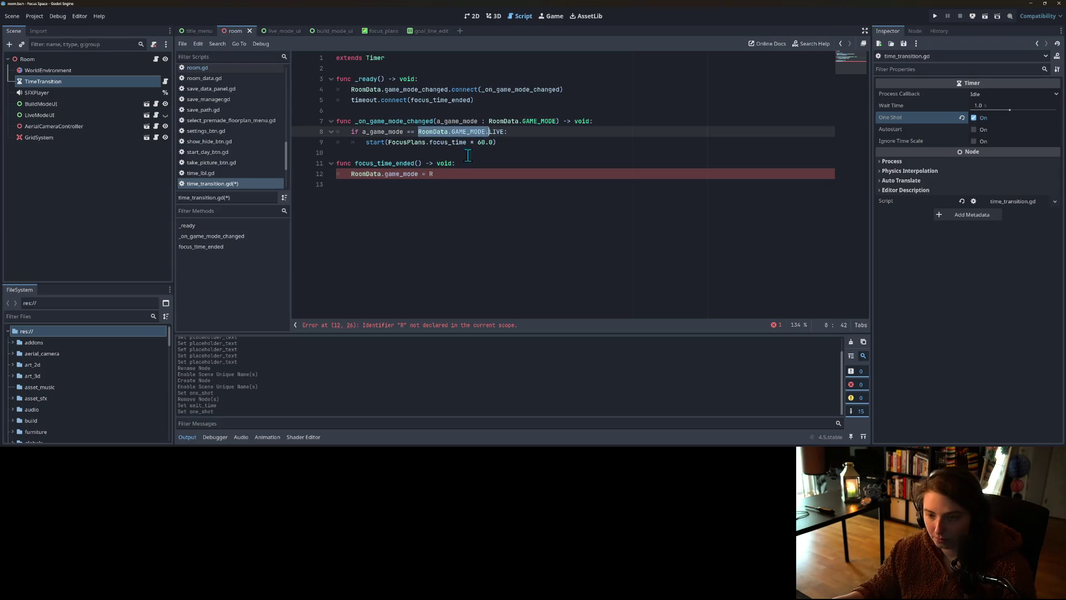
key(ctrl+c)
click(432, 177)
key(BackSpace)
key(ctrl+v)
text(B)
key(Return)
key(ctrl+s)
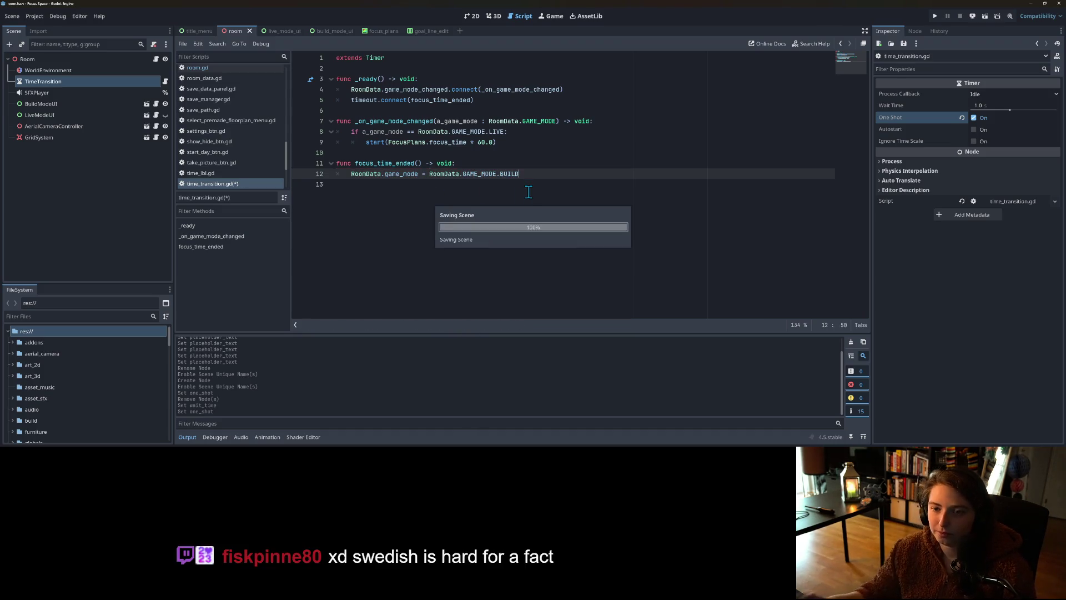
Step: Check the focus_time reference on line 9 and select the timer's Wait Time field
double_click(422, 142)
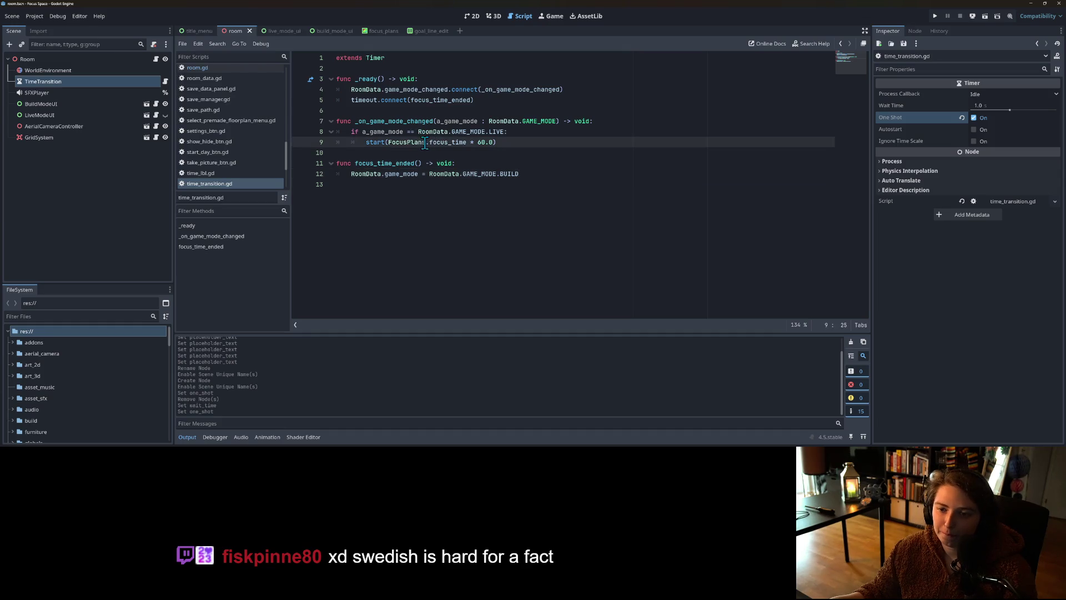
double_click(447, 142)
click(499, 143)
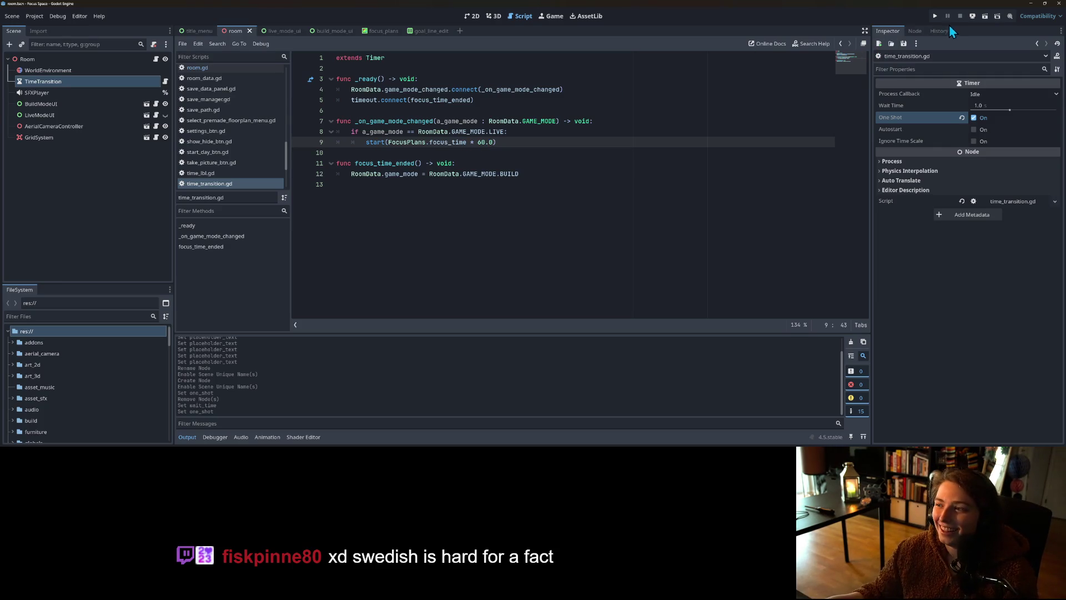
click(983, 105)
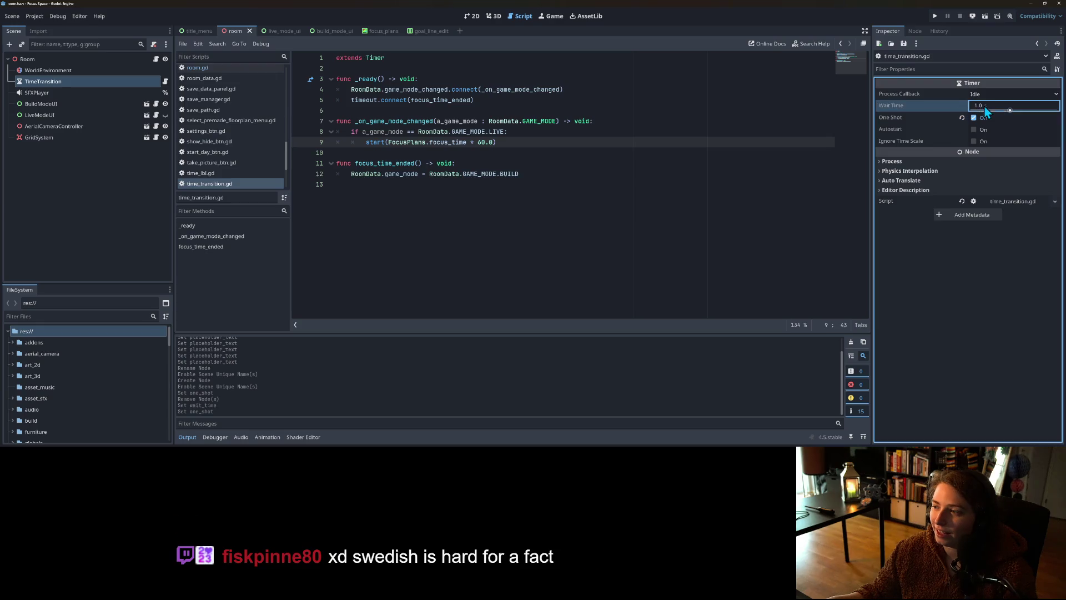
Step: Set the TimeTransition timer's Wait Time to 60 and save the room scene
text(60)
key(Return)
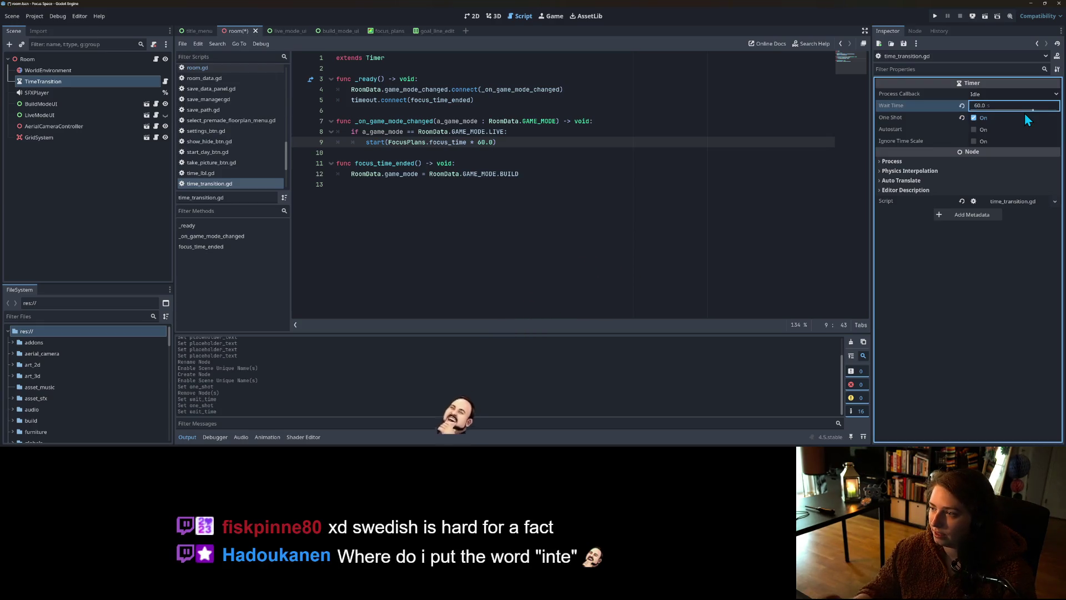
click(744, 163)
key(ctrl+s)
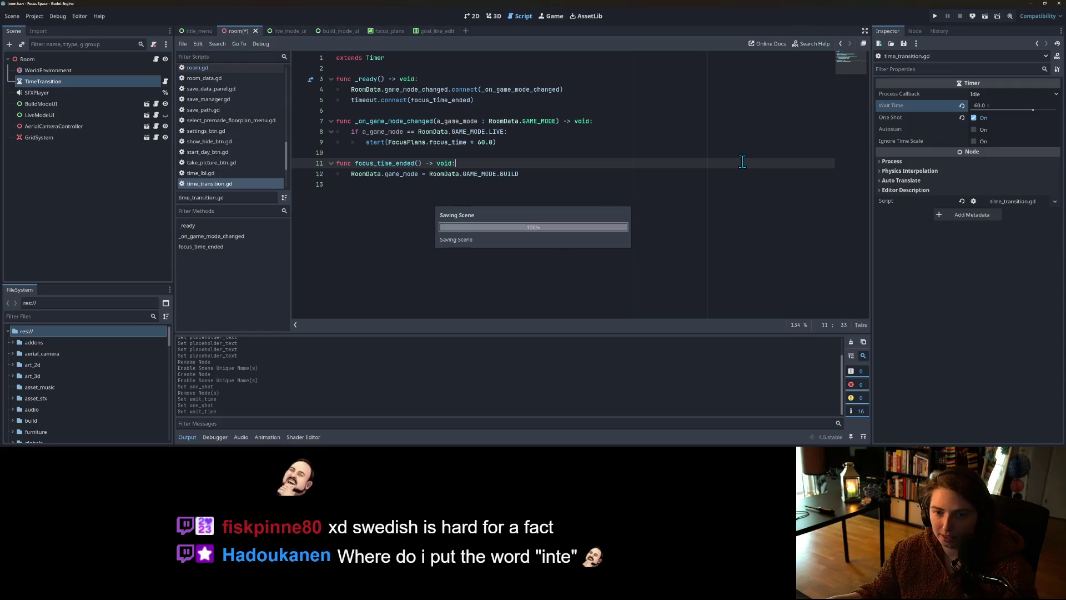
Step: Test-run the project, close the game, and switch to the live_mode_ui scene
click(936, 21)
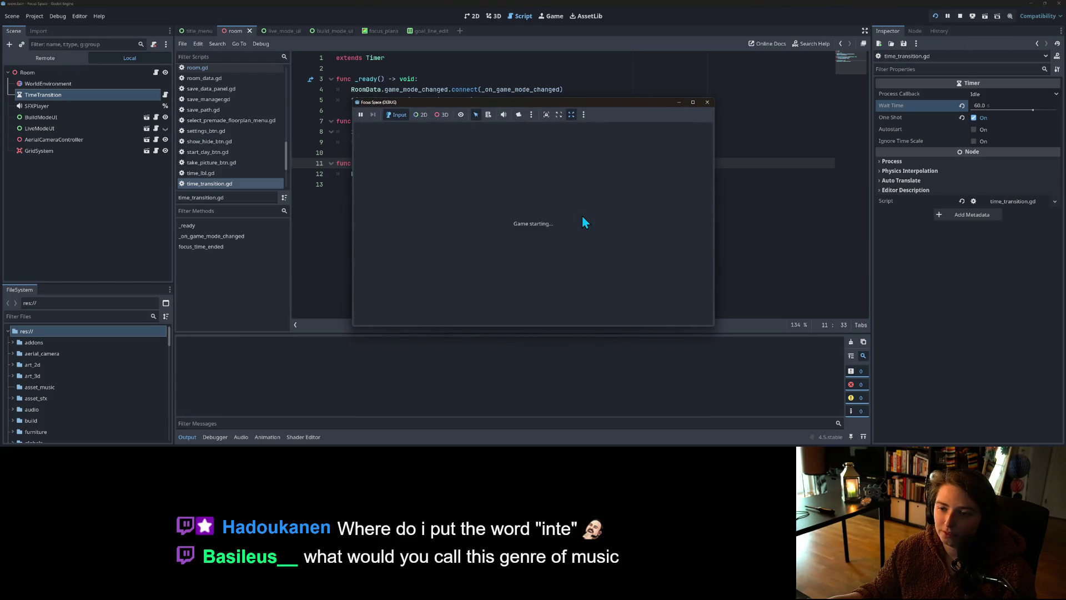
click(707, 103)
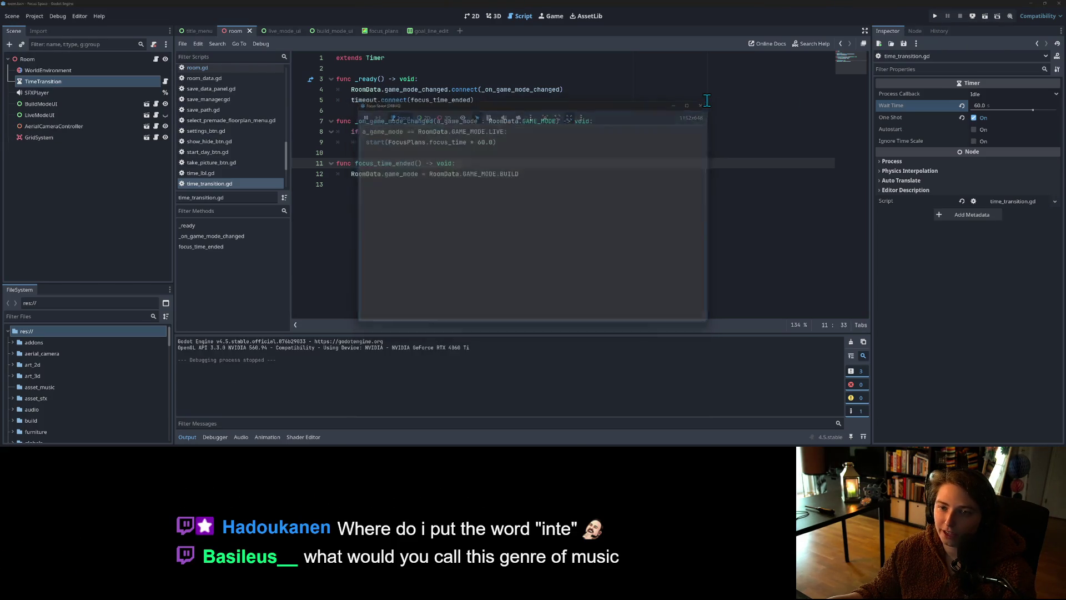
click(280, 32)
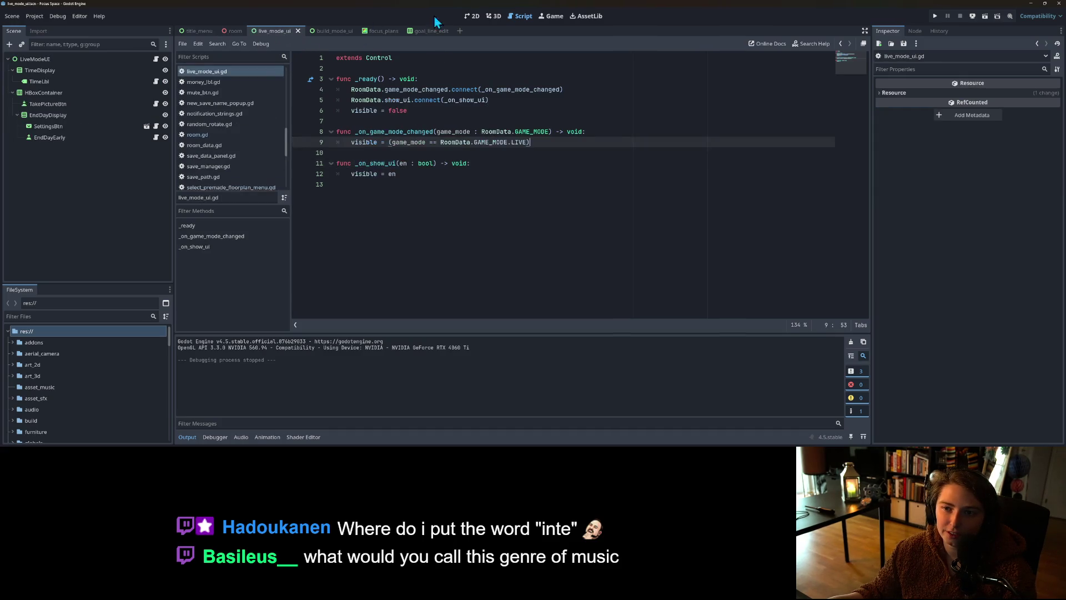
Step: Select the TimeLbl node in the LiveModeUI scene and open its script
click(471, 16)
click(62, 59)
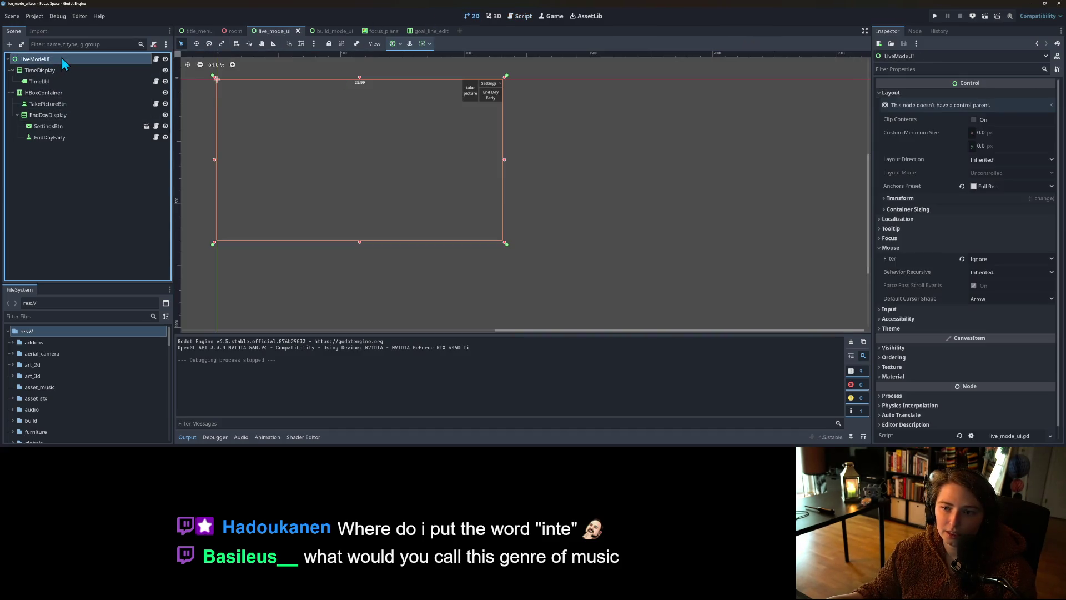
click(45, 83)
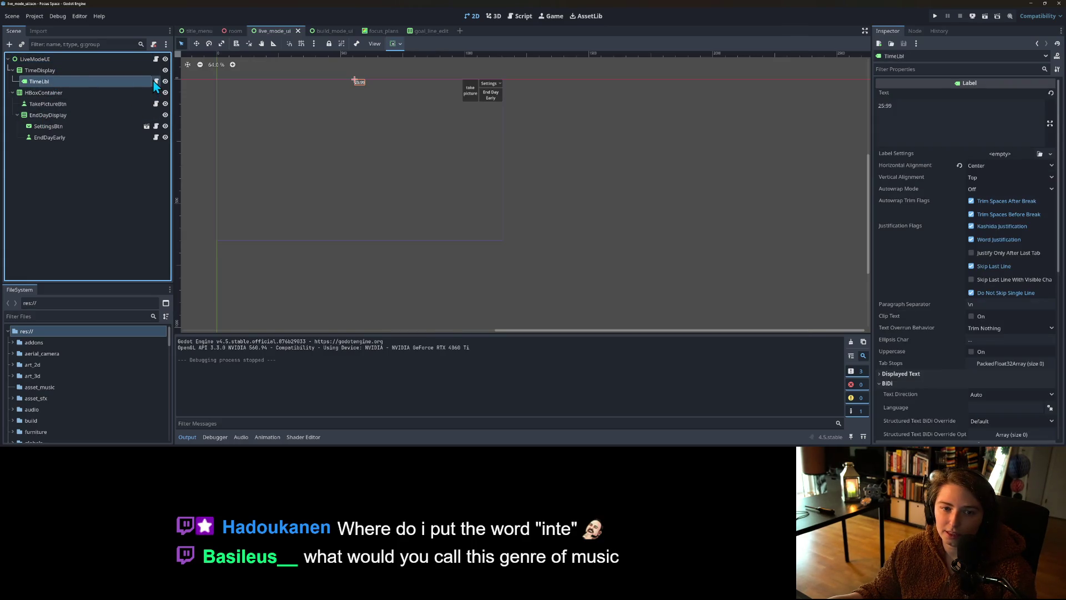
click(156, 81)
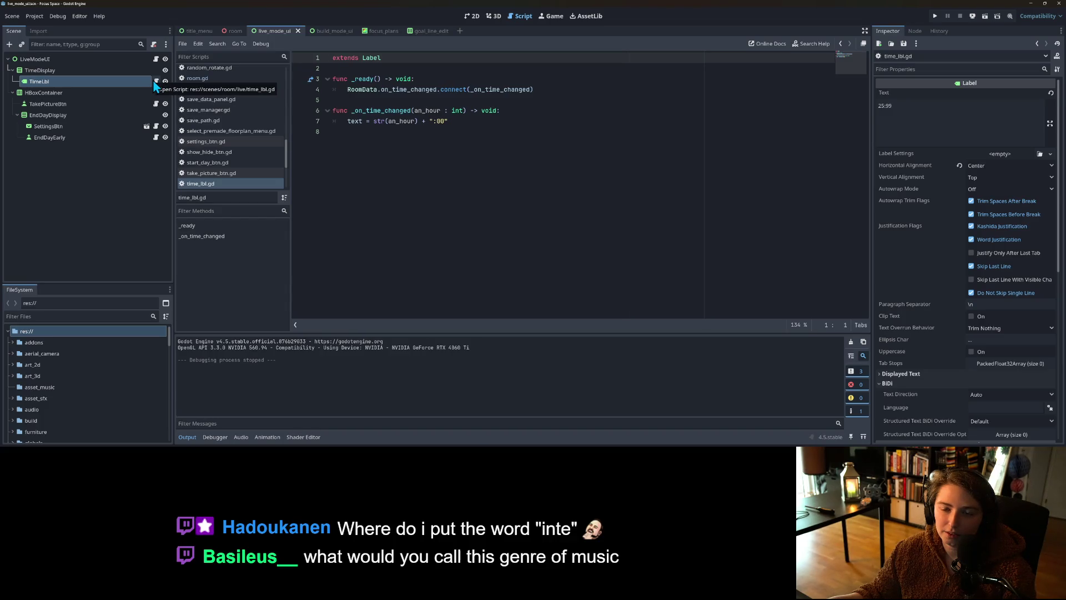
Step: Browse the scenes folder and review the time label script's connection line and functions
scroll(243, 145, down, 3)
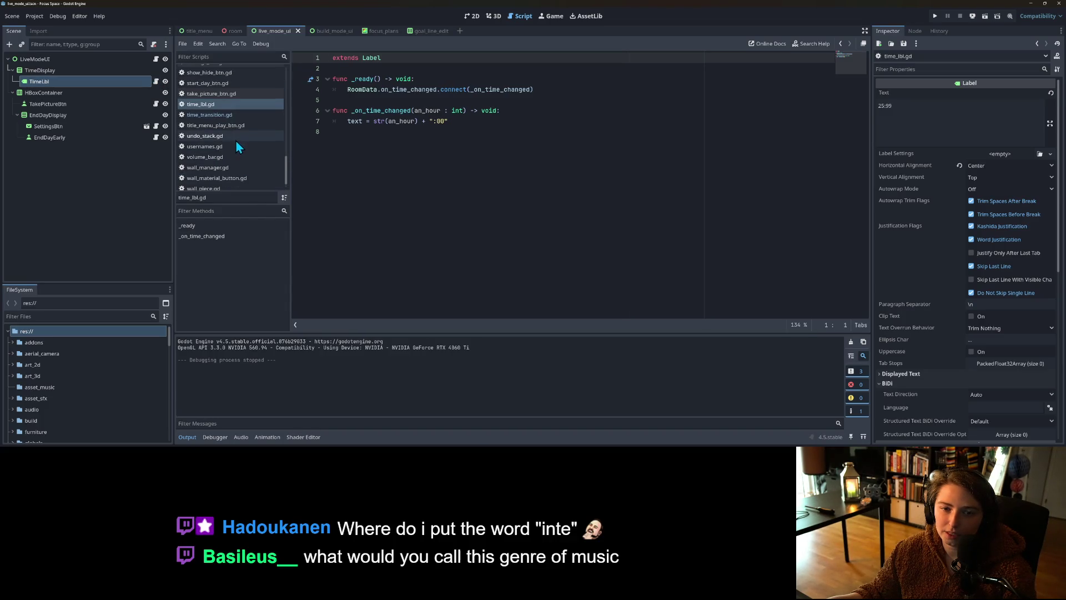
scroll(30, 380, down, 2)
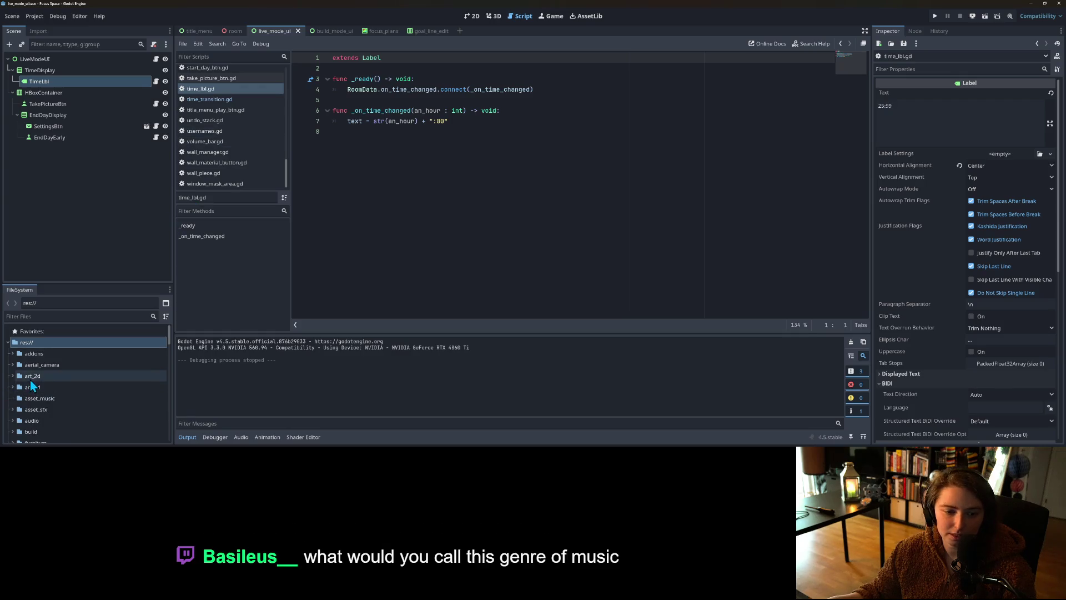
scroll(30, 379, down, 2)
double_click(28, 389)
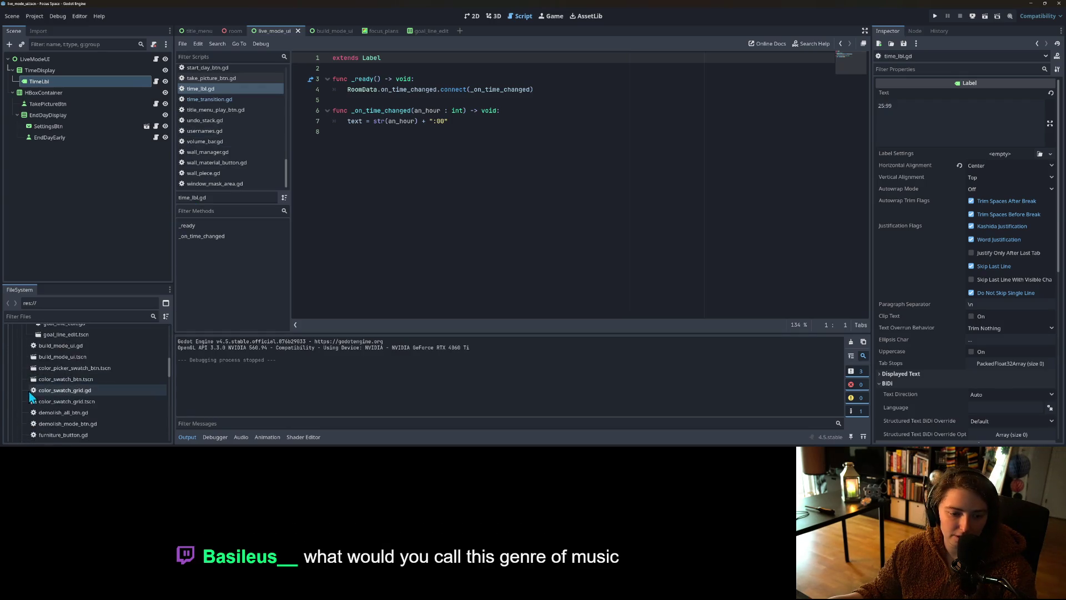
click(12, 386)
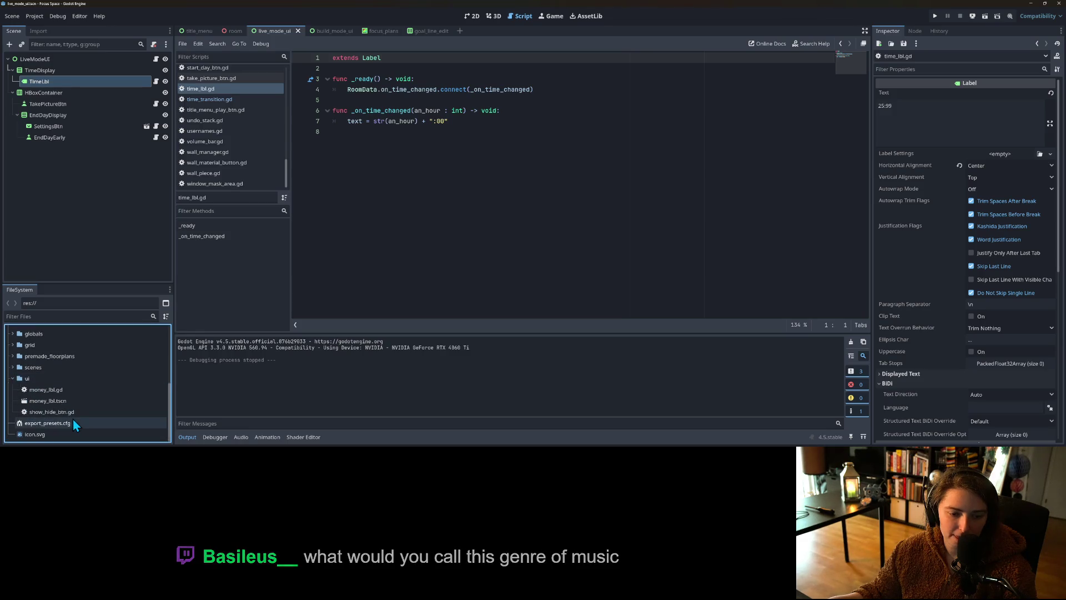
click(475, 138)
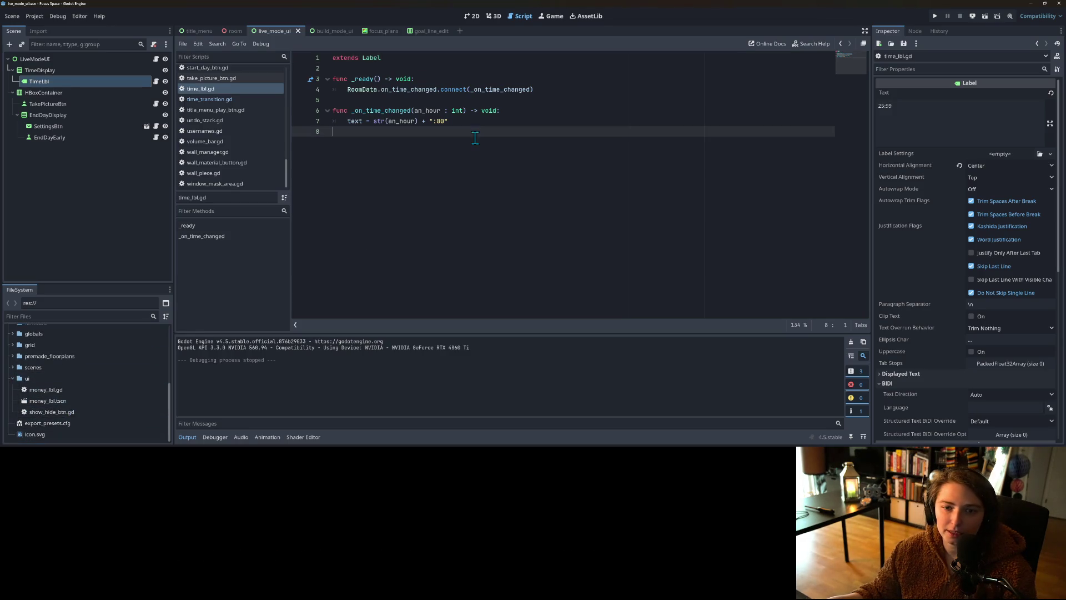
click(354, 119)
click(452, 79)
click(423, 89)
click(548, 89)
mouse_move(455, 122)
mouse_down()
mouse_move(295, 82)
mouse_move(349, 92)
mouse_up()
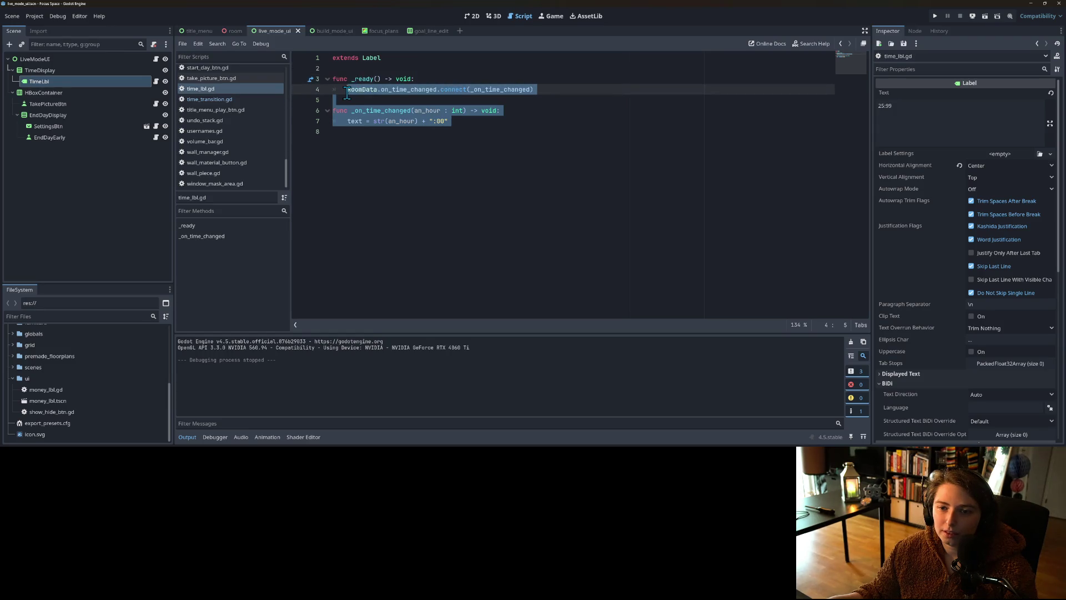
click(472, 123)
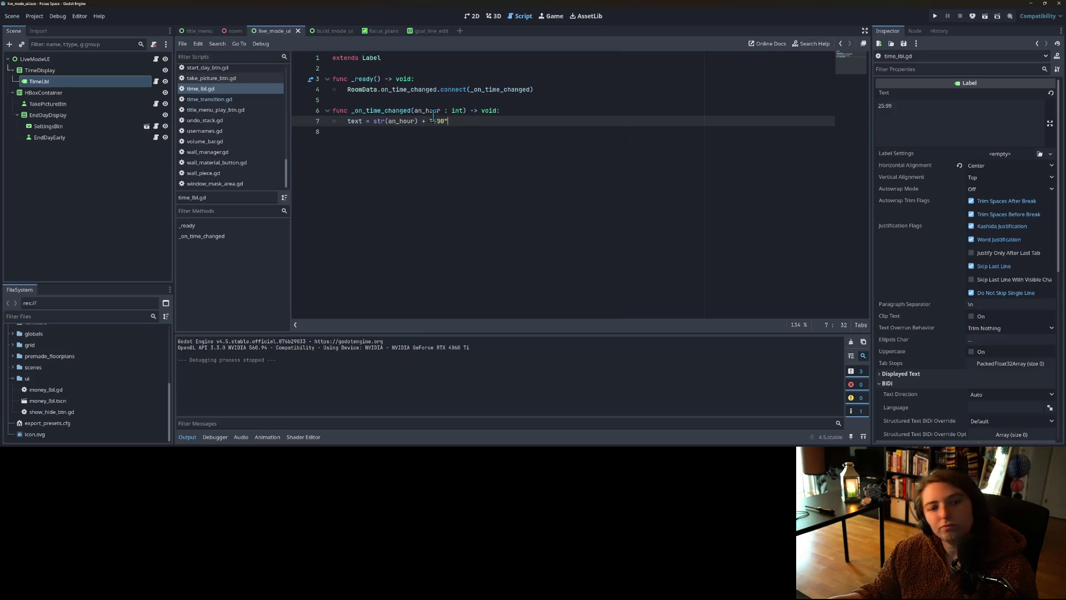
Step: Replace RoomData with FocusPlans in the on_time_changed connection on line 4 and save
click(349, 89)
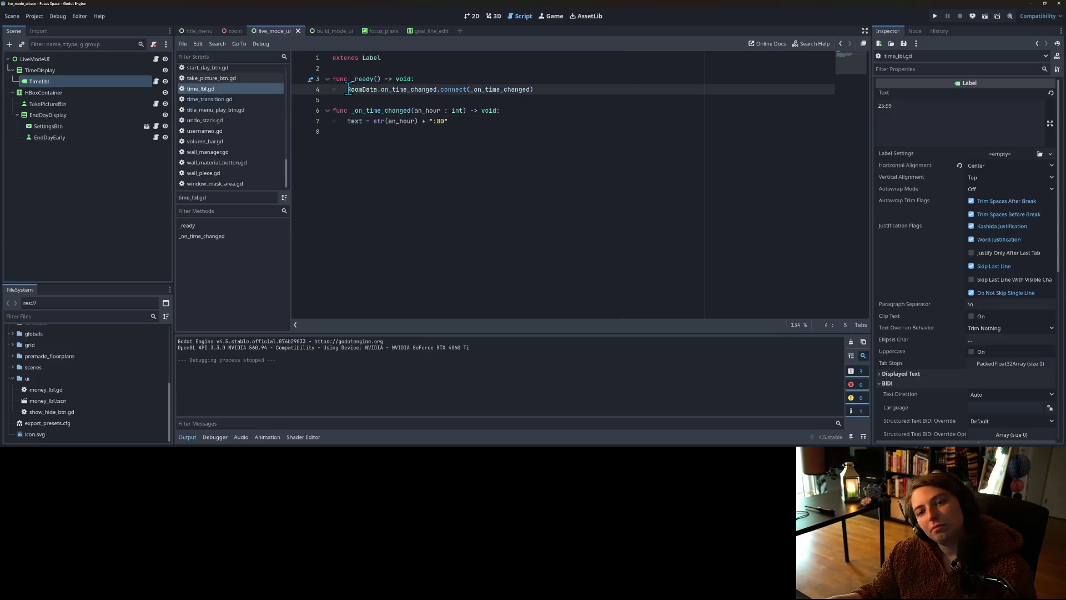
double_click(355, 89)
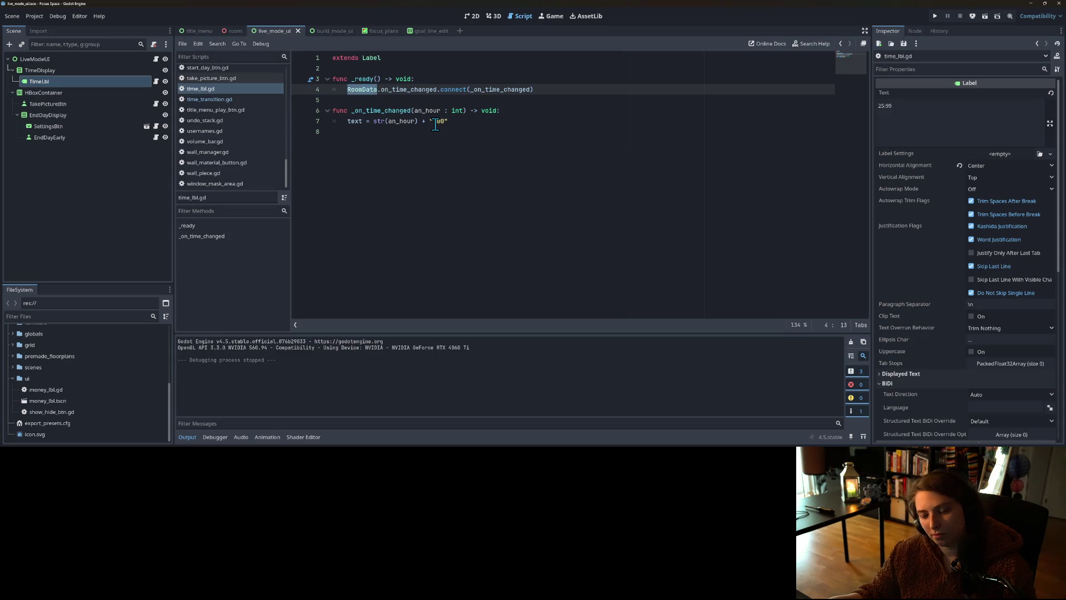
text(Focus)
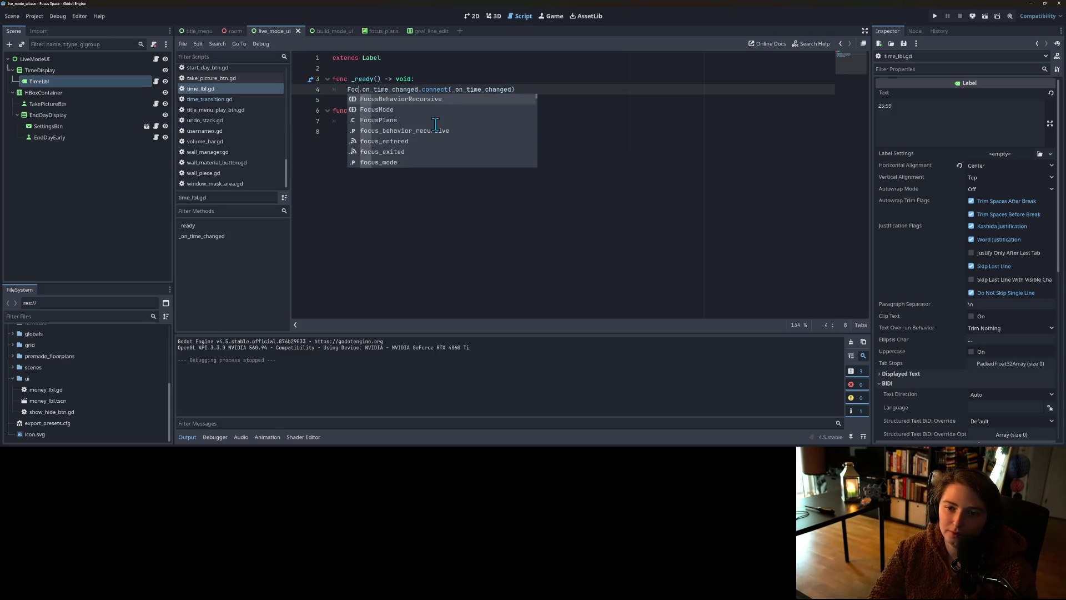
text(P)
key(Return)
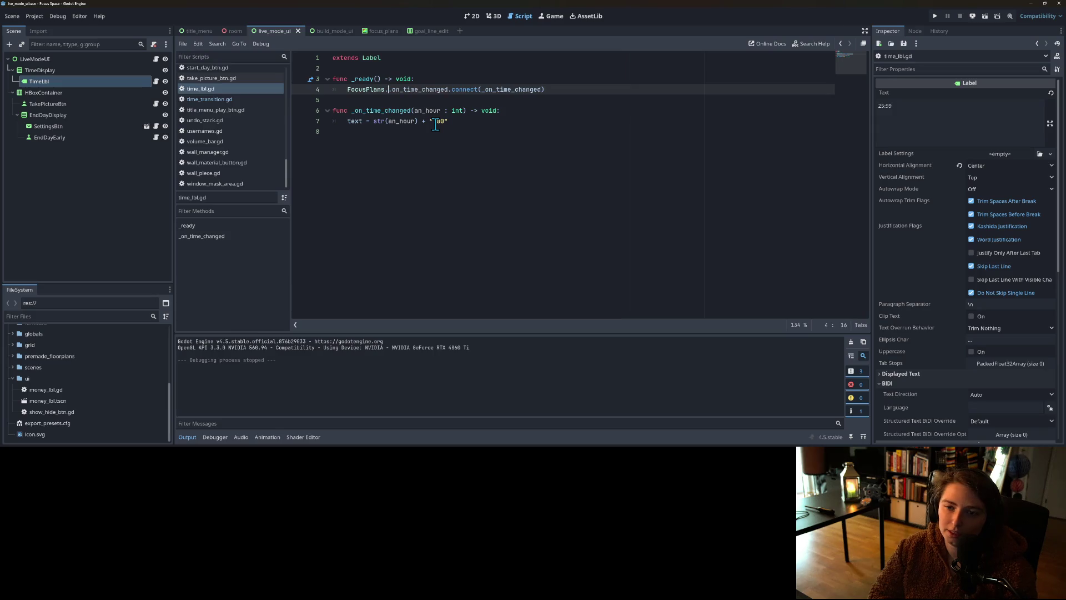
double_click(416, 90)
key(ctrl+s)
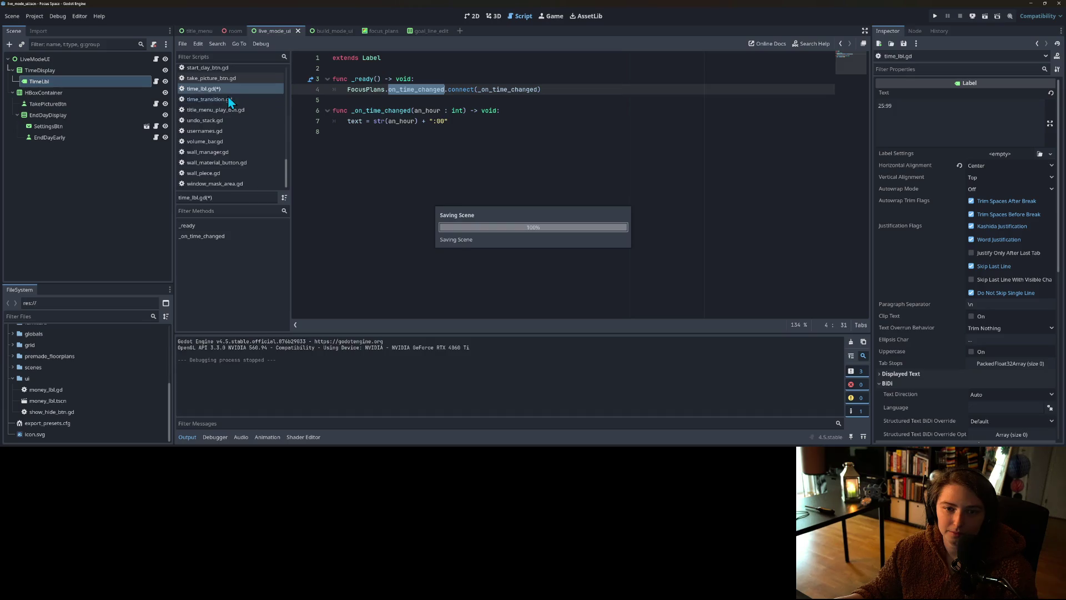
Step: Open the global focus_plans.gd script from the script list
scroll(231, 178, up, 5)
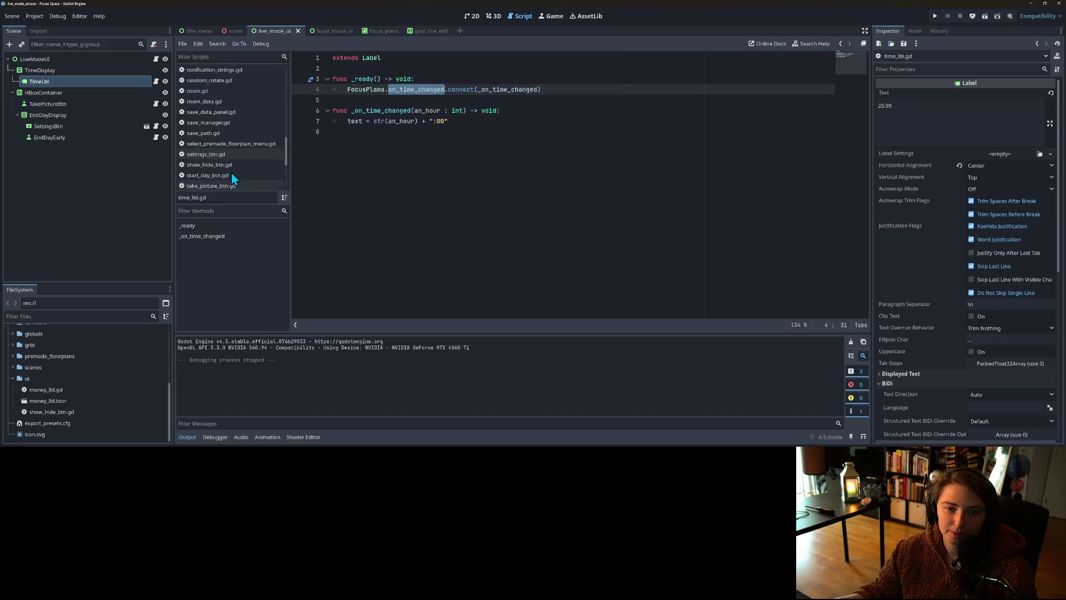
scroll(226, 170, up, 10)
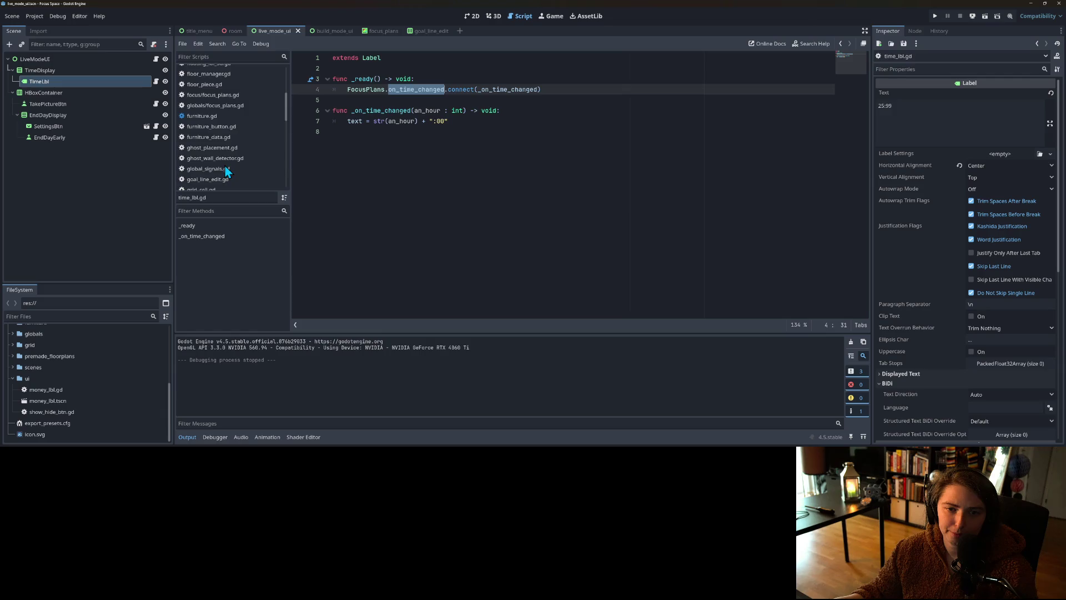
click(211, 97)
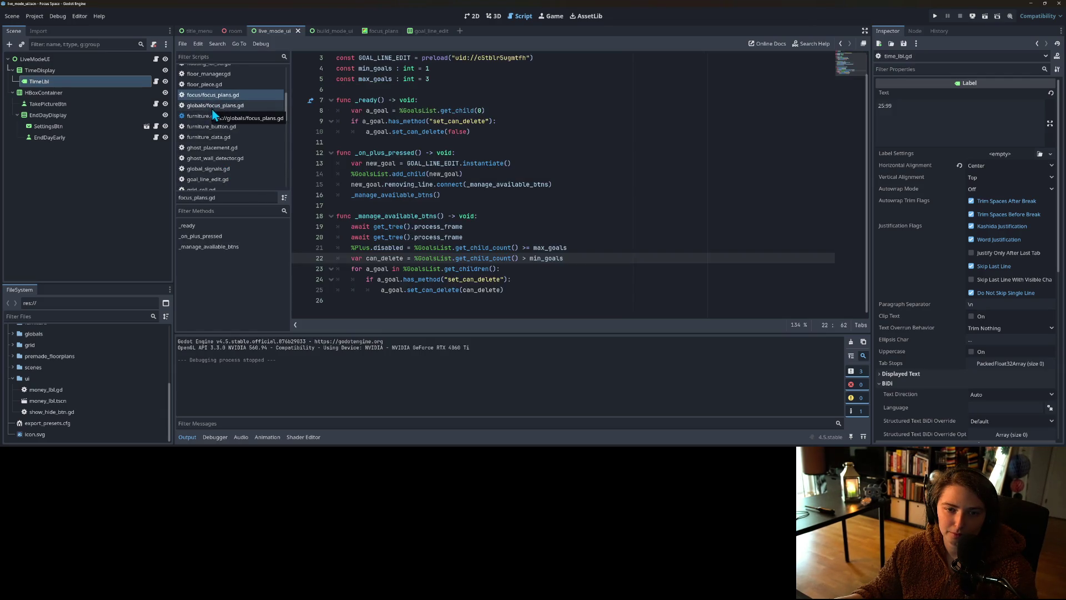
click(212, 107)
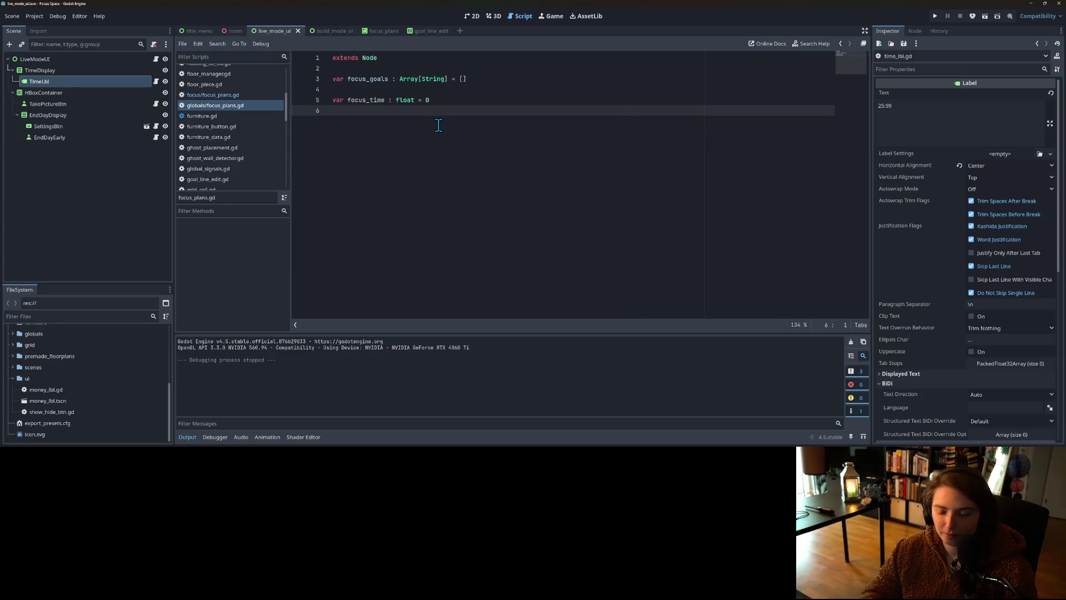
Step: Declare signal on_time_changed and above it var time_remaining : float with a set(value): block
key(Return)
text(signal on_time_changed)
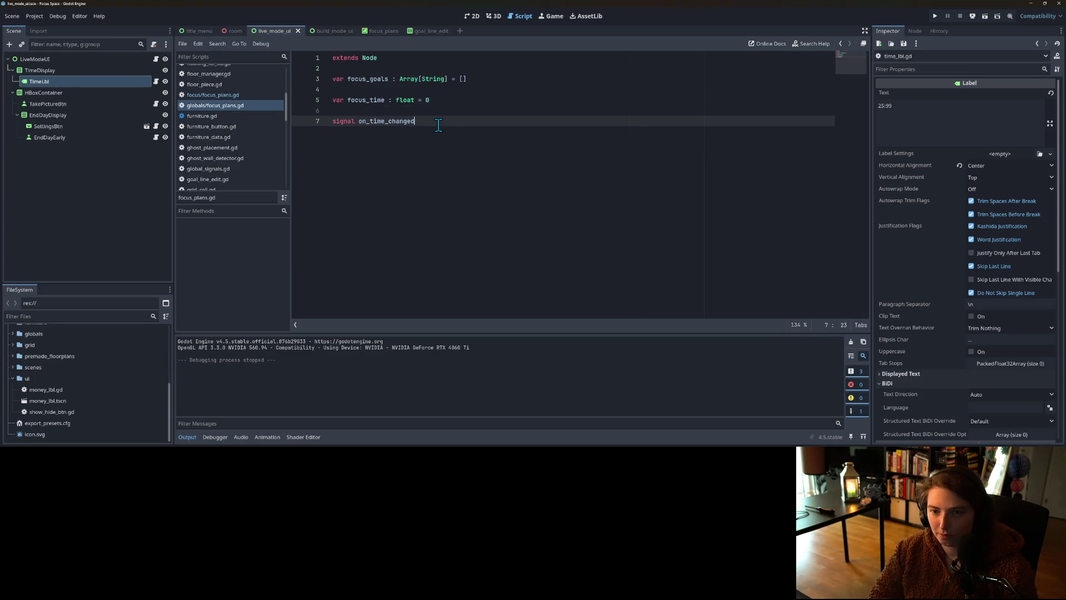
key(ctrl+shift+Return)
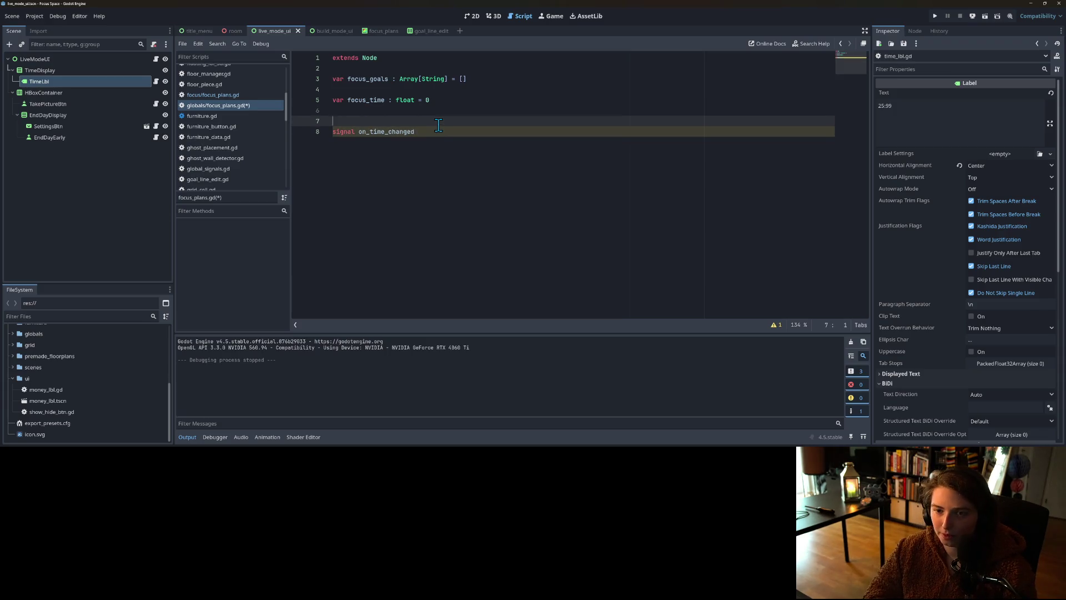
text(var )
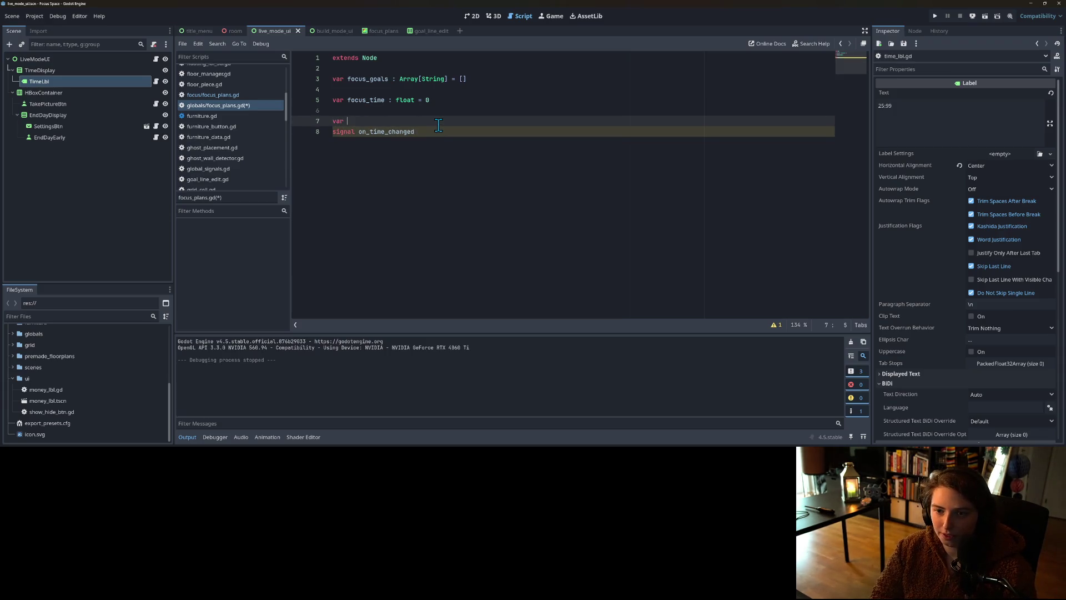
text(time_remaining)
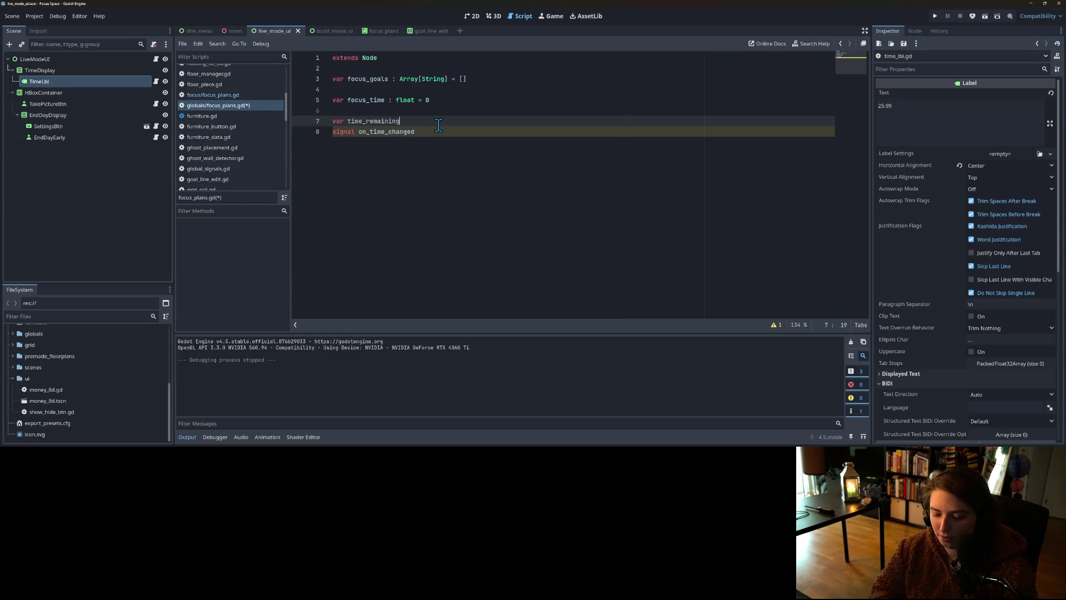
text( : float )
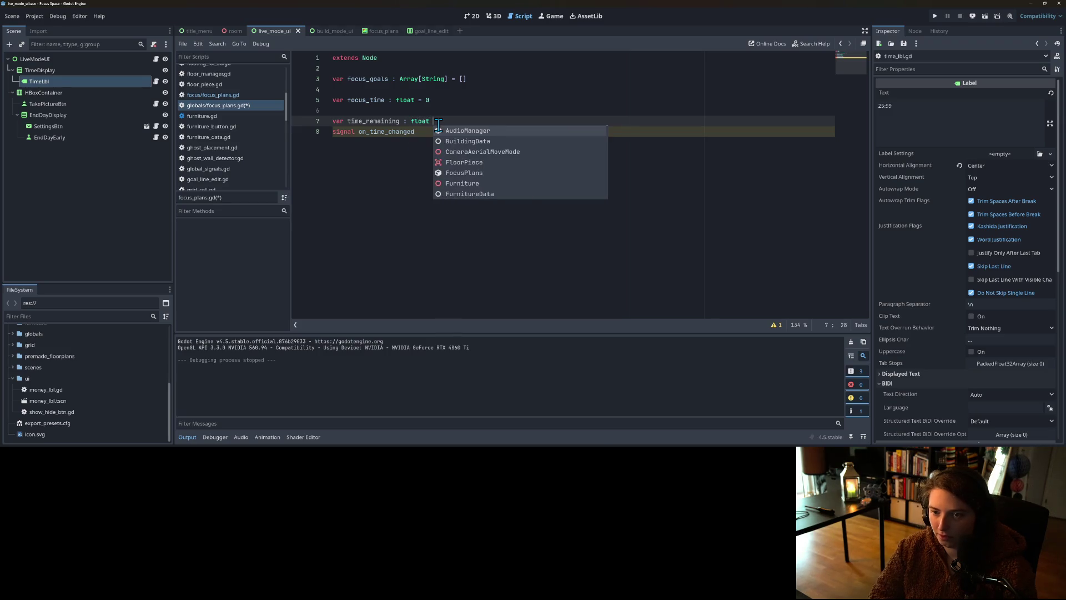
text(=)
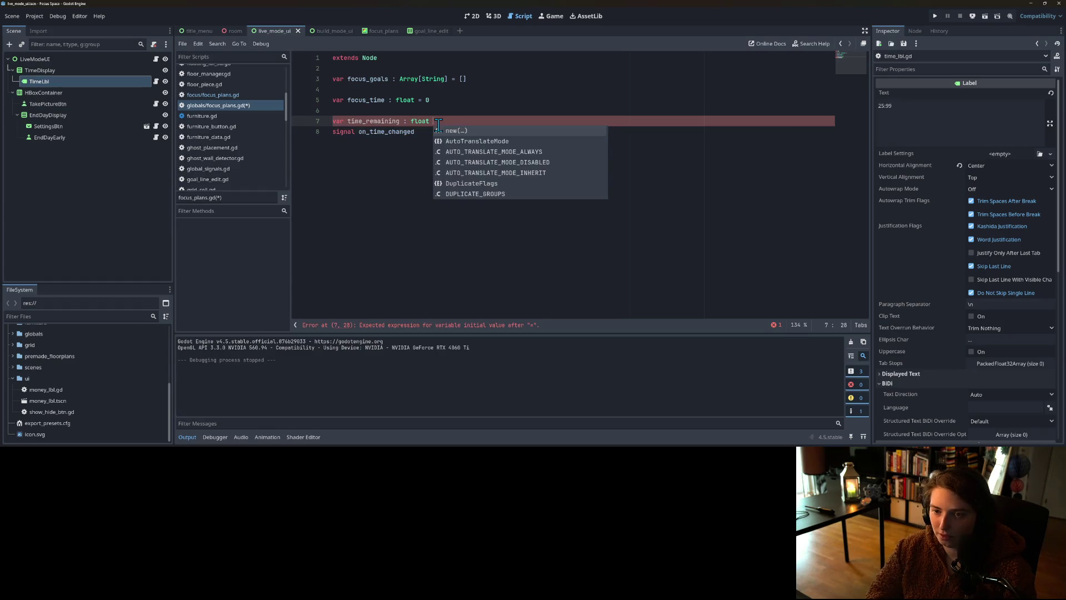
key(Escape)
key(Return)
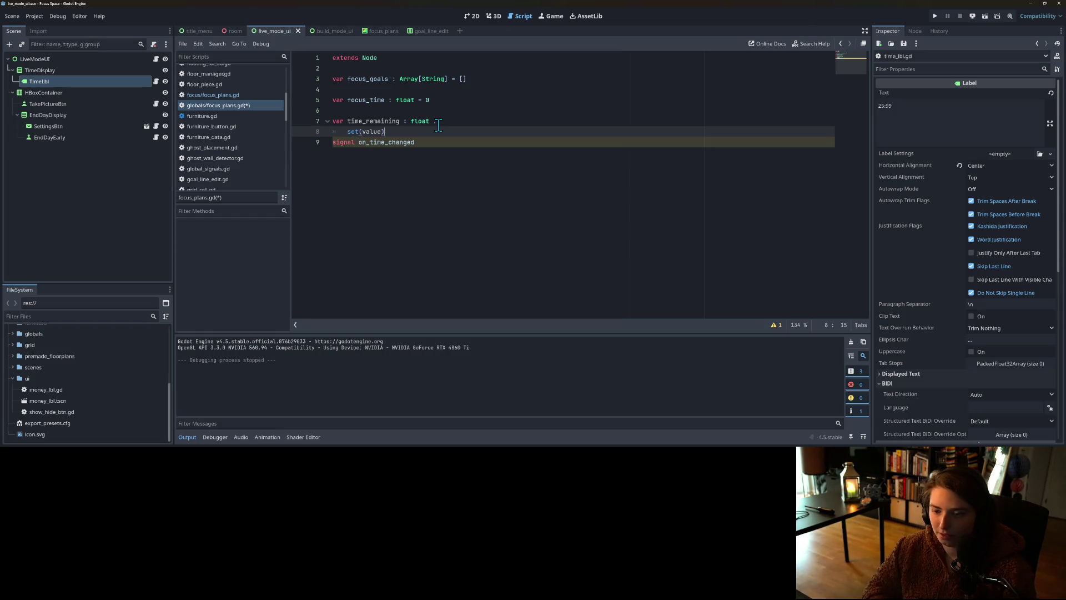
key(Return)
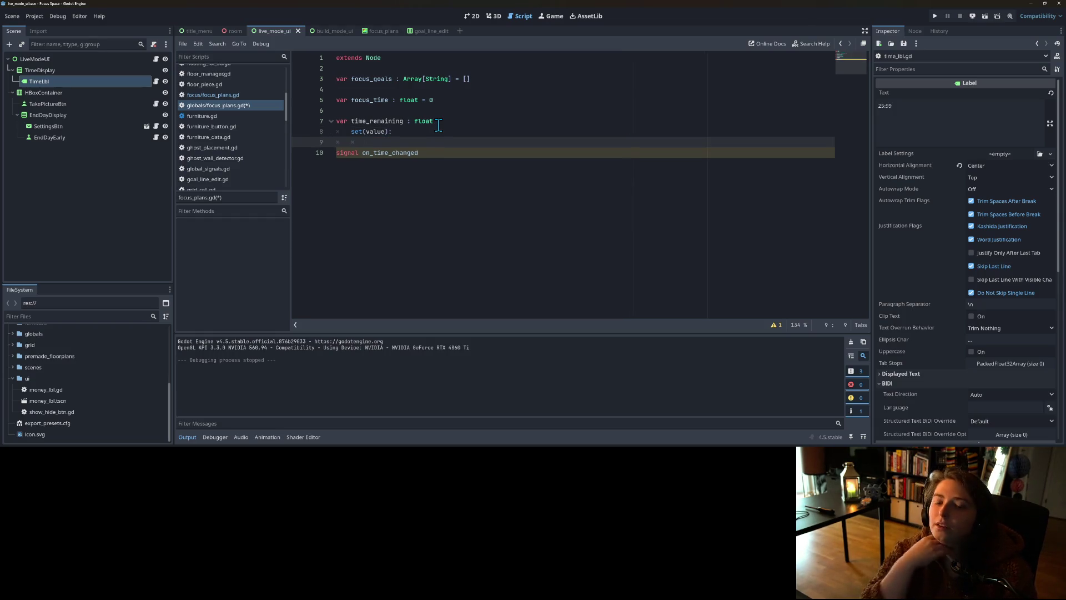
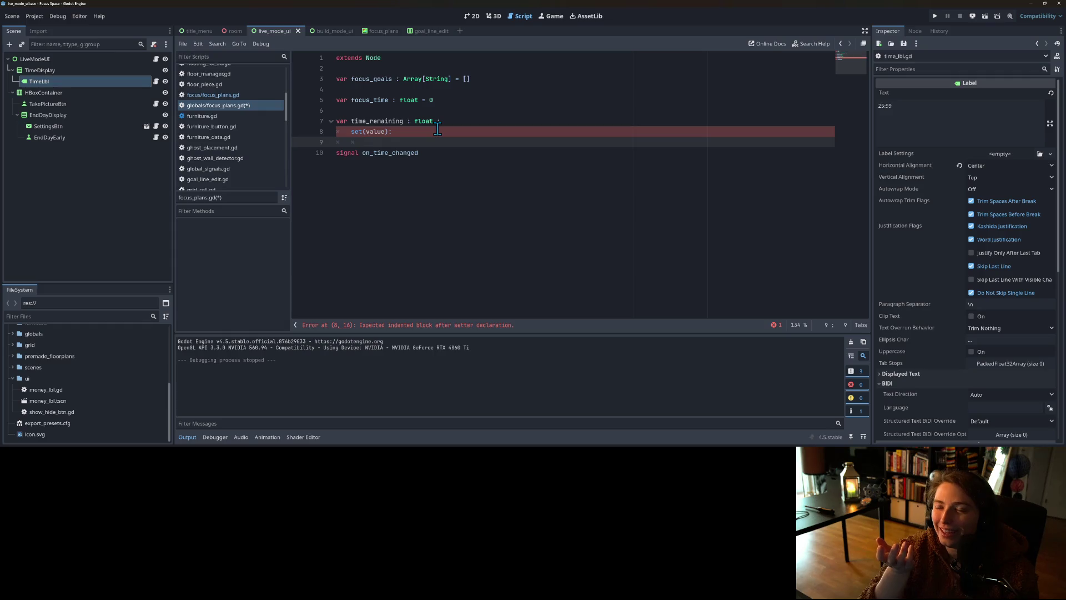
Step: Add an indented blank line under the unfinished time_remaining set(value): setter in focus_plans.gd
key(Return)
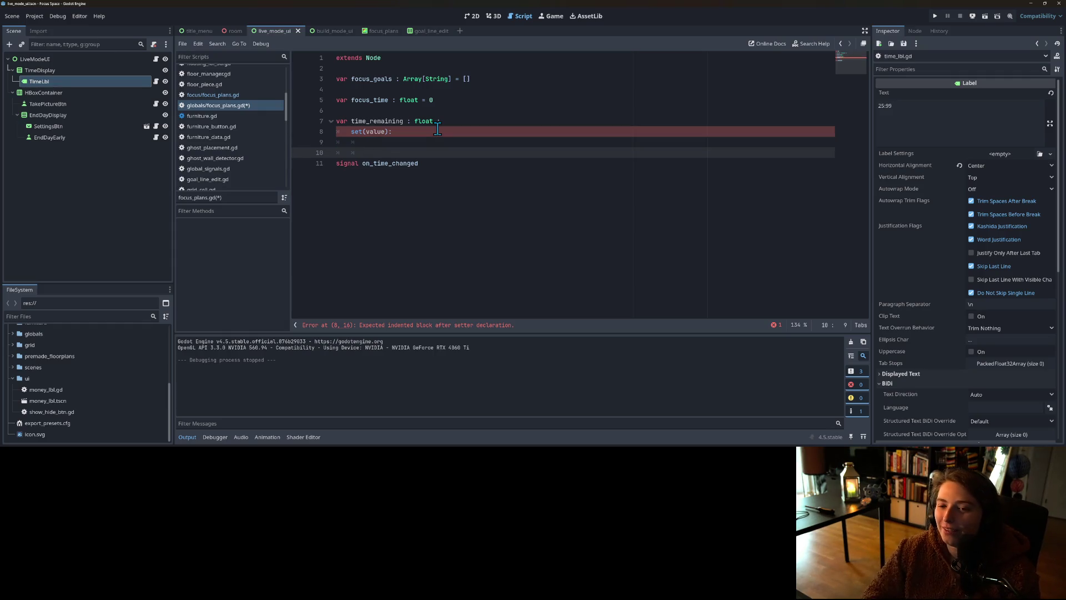
key(Up)
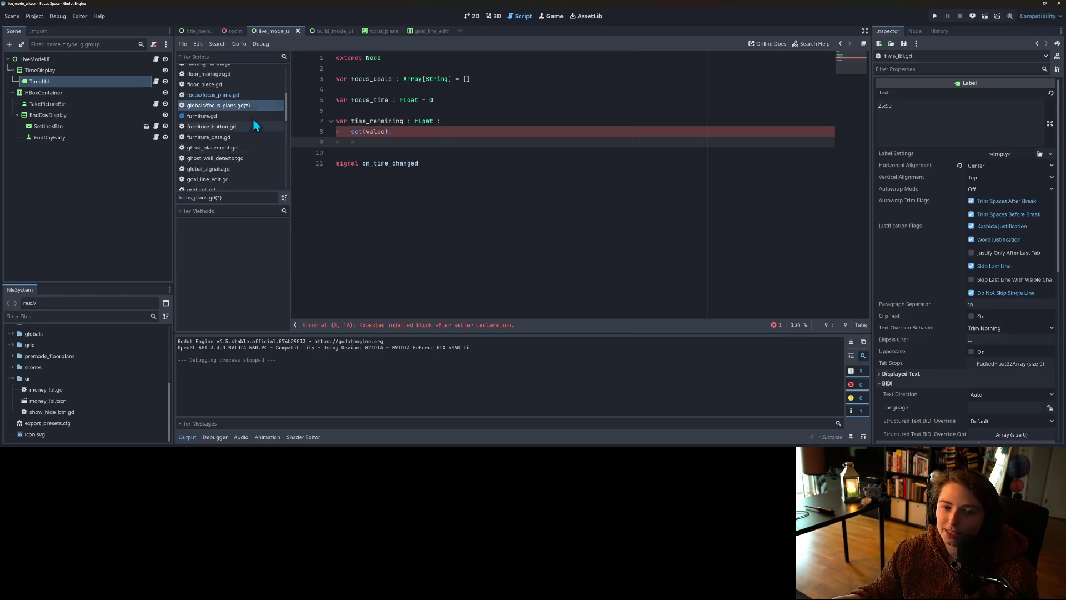
Step: Reveal focus_plans.gd in the FileSystem and rename it to focus_plans_ui.gd
click(229, 99)
scroll(250, 120, up, 3)
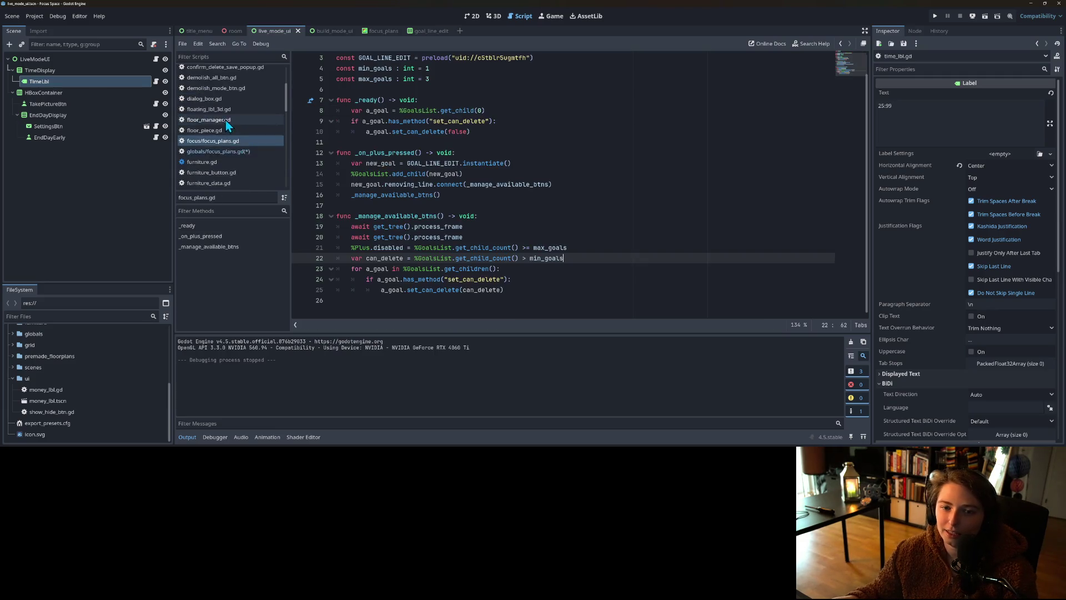
right_click(228, 140)
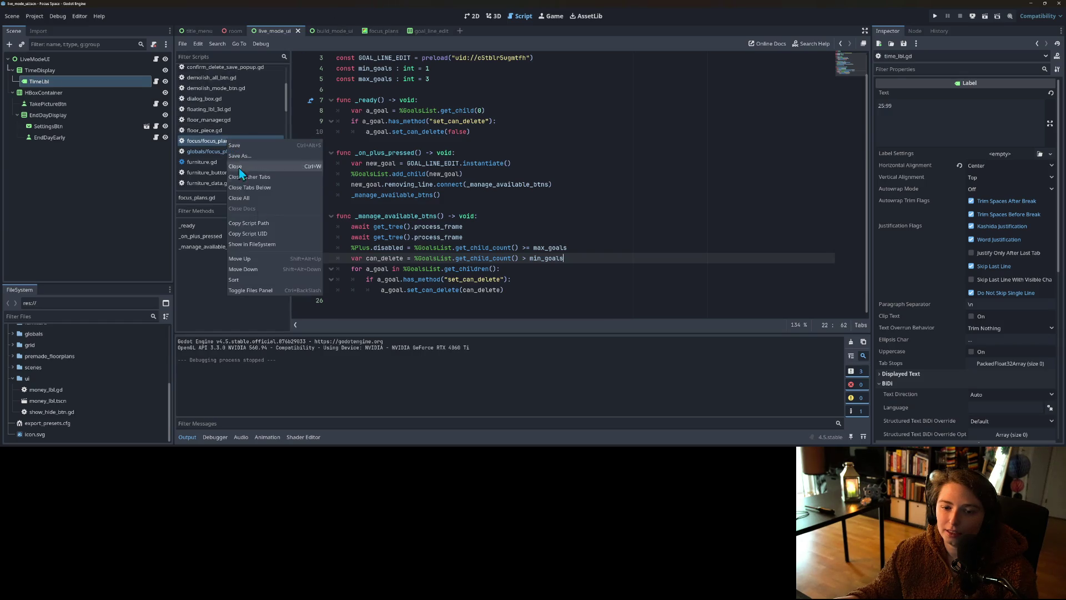
click(272, 255)
right_click(82, 413)
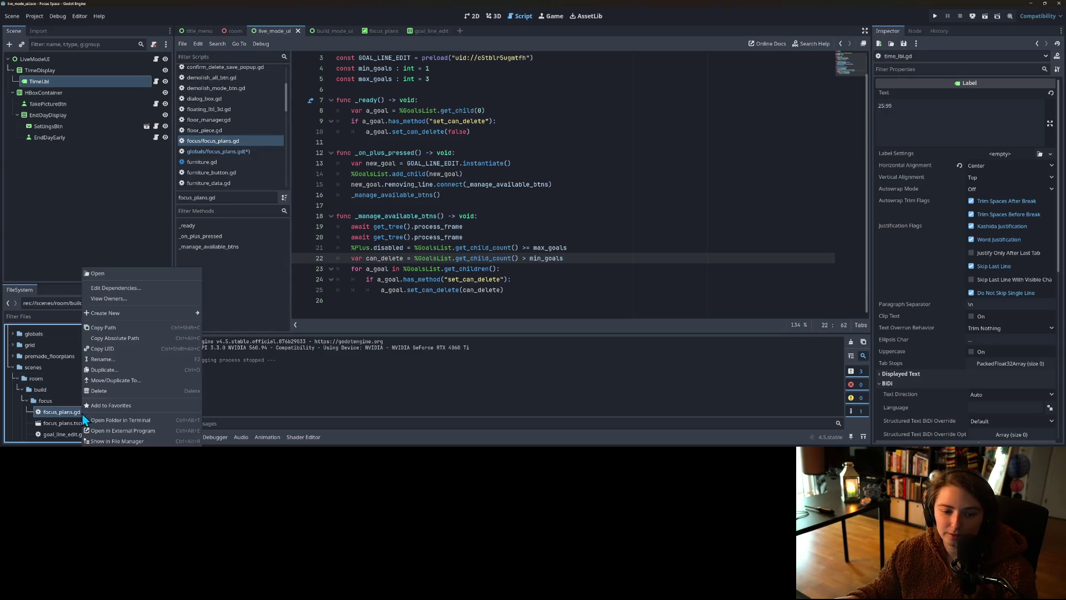
click(110, 359)
key(Right)
text(_ui)
key(Return)
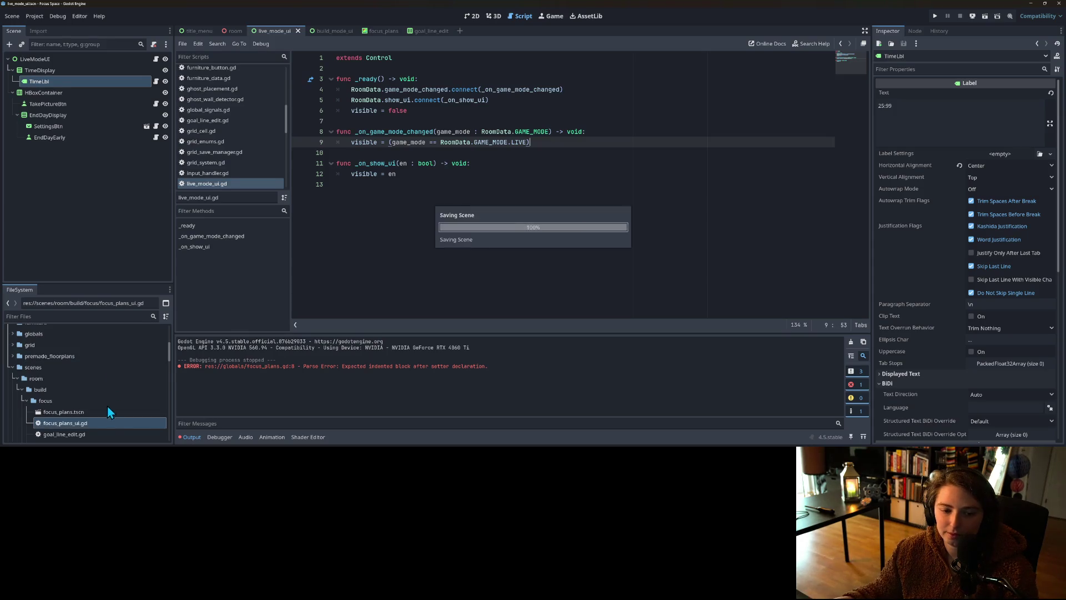
Step: Rename focus_plans_ui.gd to focus_planner_ui.gd
right_click(82, 422)
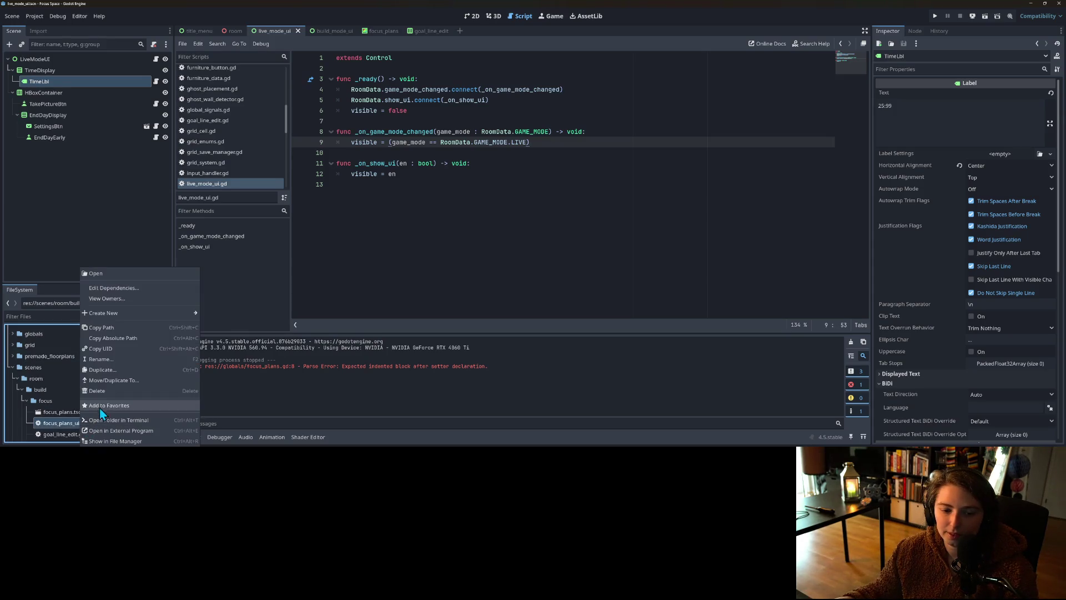
click(101, 359)
key(Right)
key(Left)
key(Left)
key(Left)
key(BackSpace)
text(ner)
key(Return)
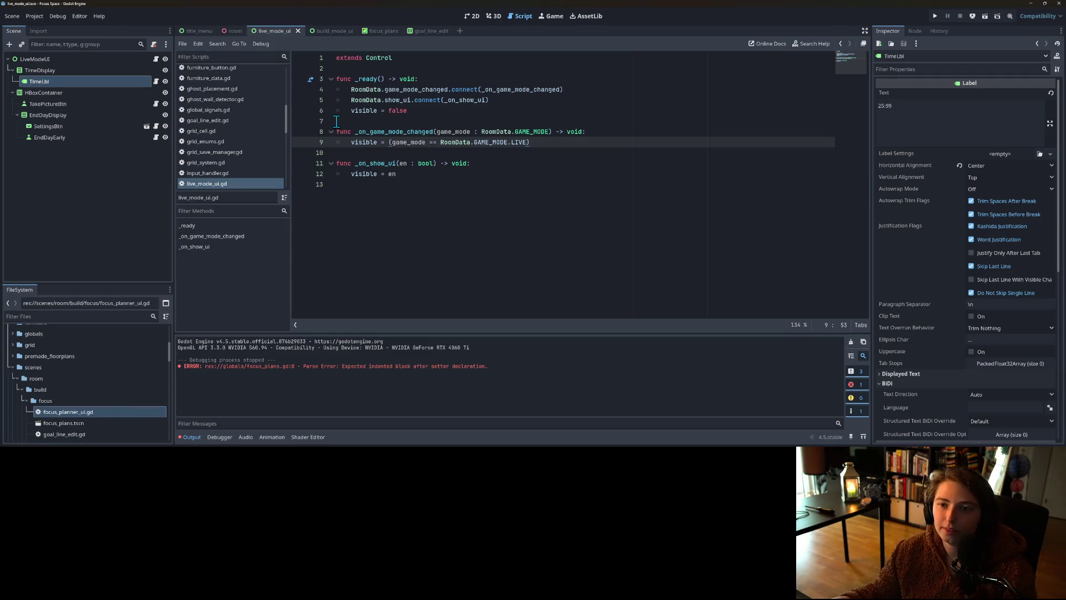
Step: Open the TimeTransition node's script from the room scene
click(357, 121)
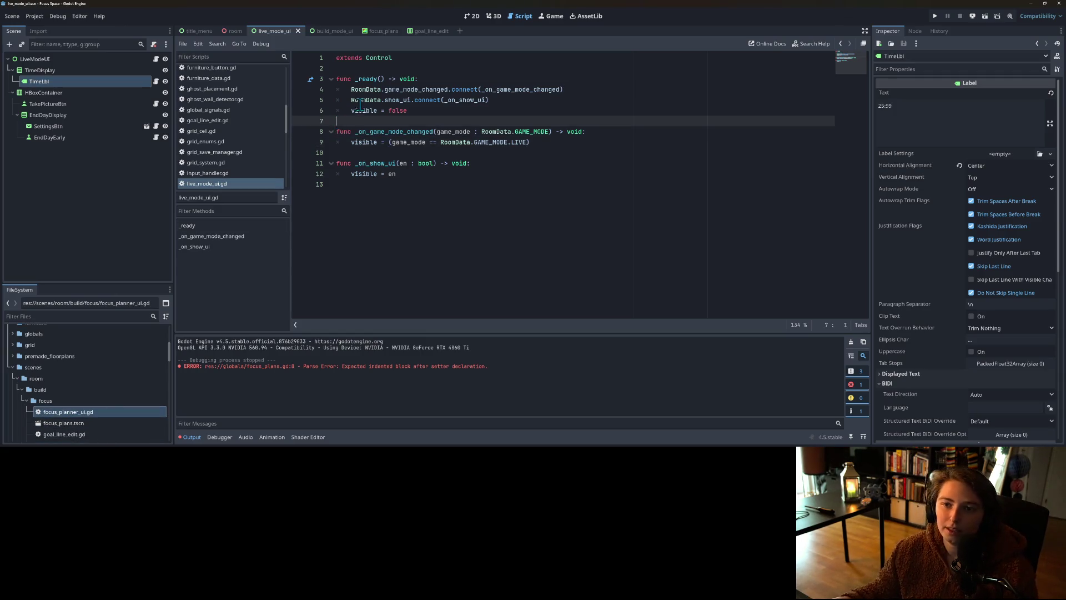
click(232, 31)
click(73, 82)
click(165, 81)
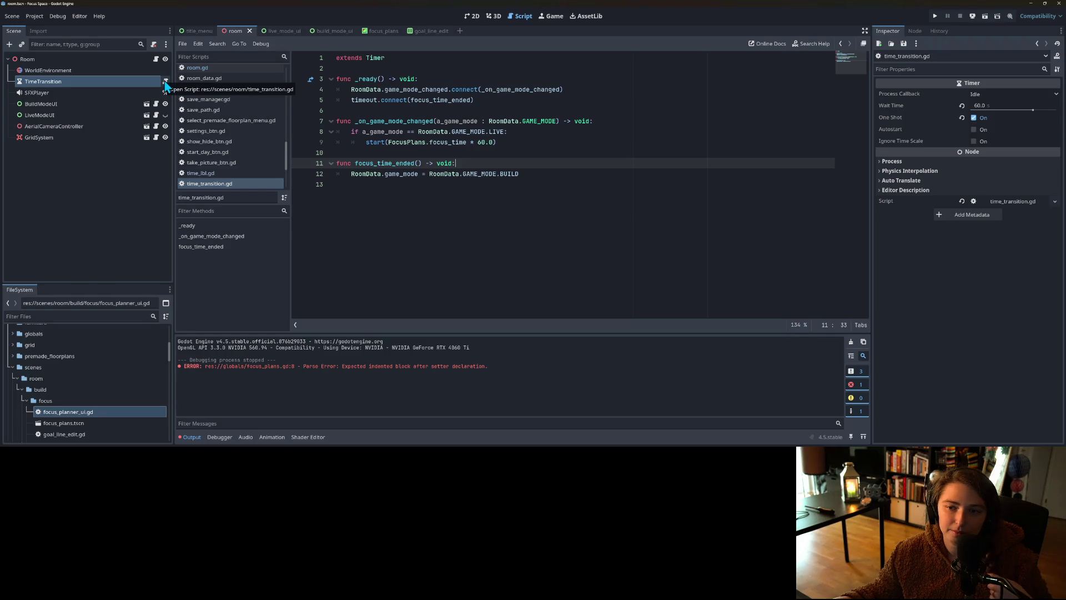
Step: Change the TimeTransition node's type from Timer to Node
right_click(116, 81)
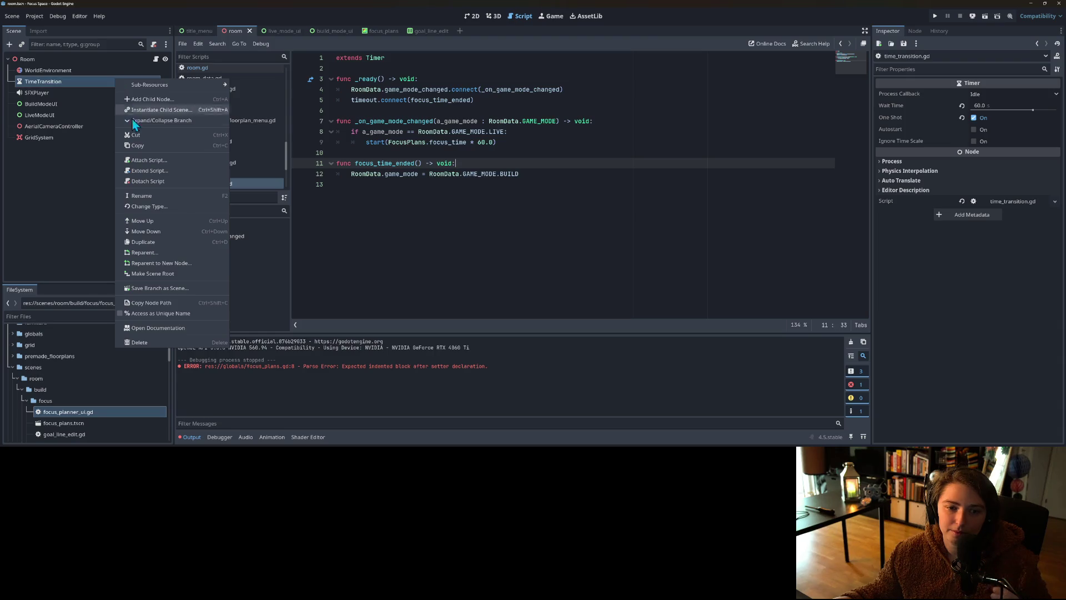
click(161, 207)
click(461, 148)
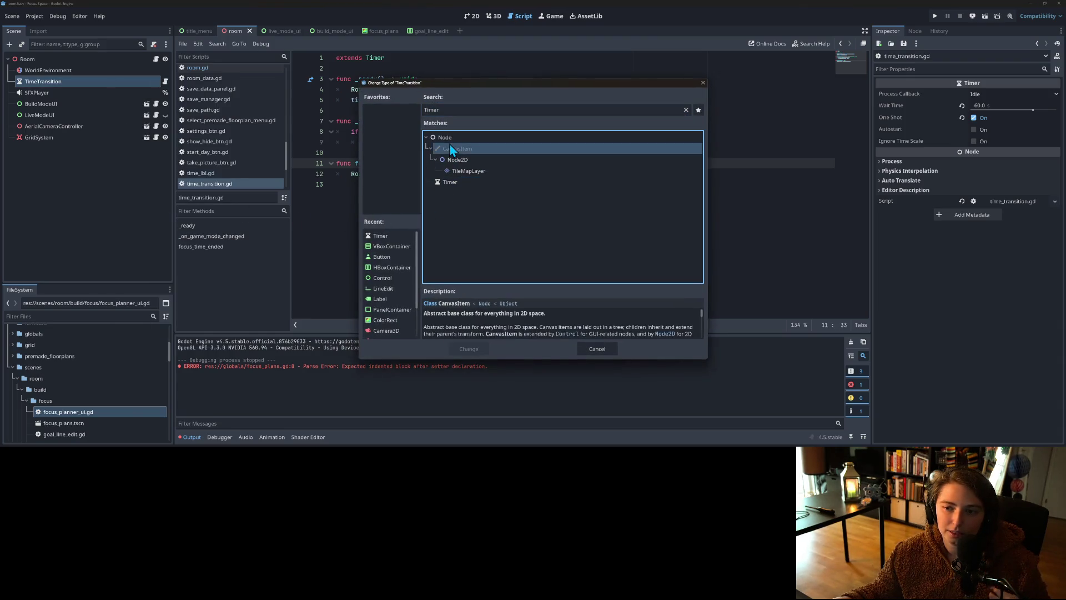
click(452, 138)
click(468, 349)
Step: Change the script's 'extends Timer' to 'extends Node' and save
click(409, 218)
click(370, 58)
double_click(370, 57)
text(Node)
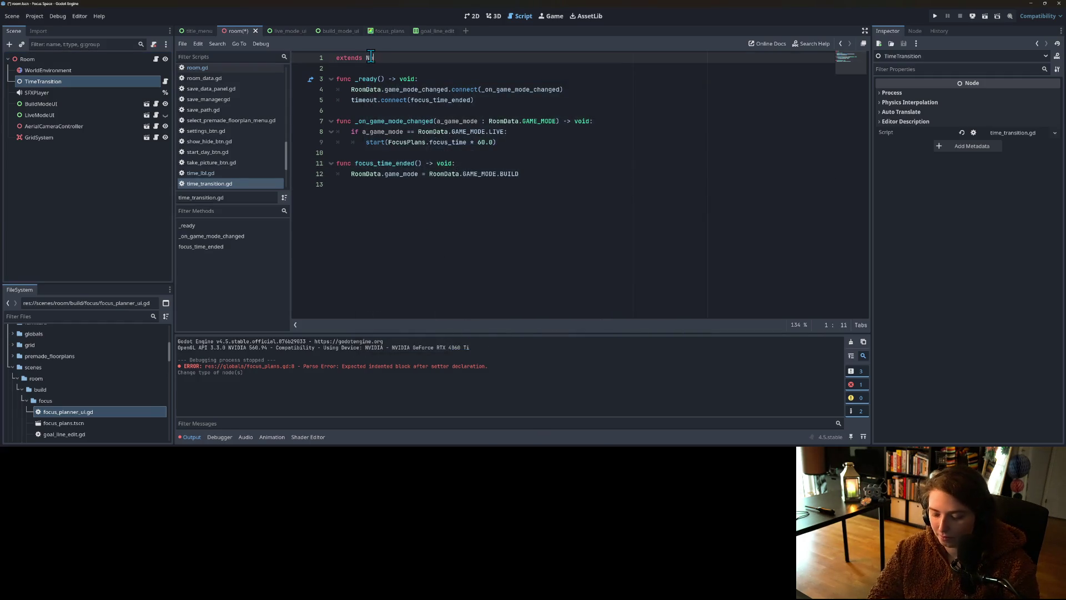
key(ctrl+s)
Step: Add a func _process(delta: float) -> void: function below focus_time_ended
click(374, 100)
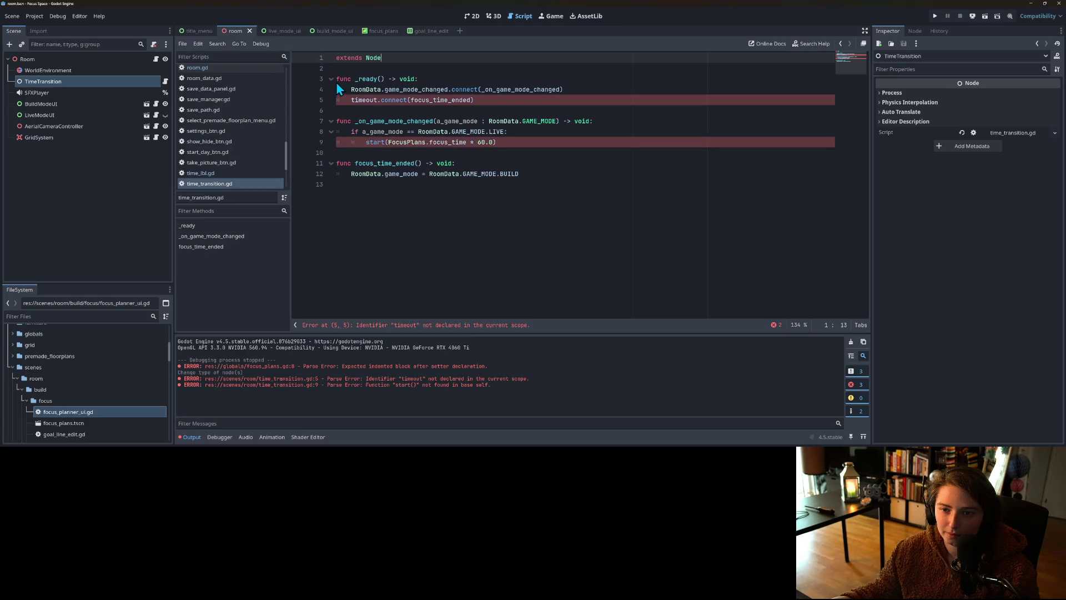
click(398, 213)
click(371, 142)
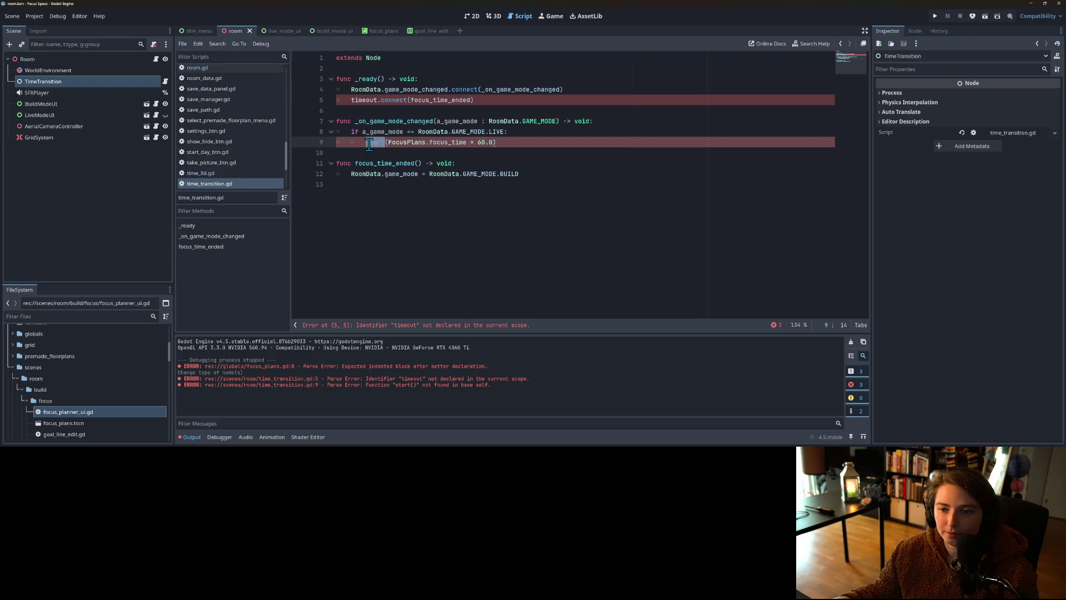
click(398, 213)
key(Return)
text(f)
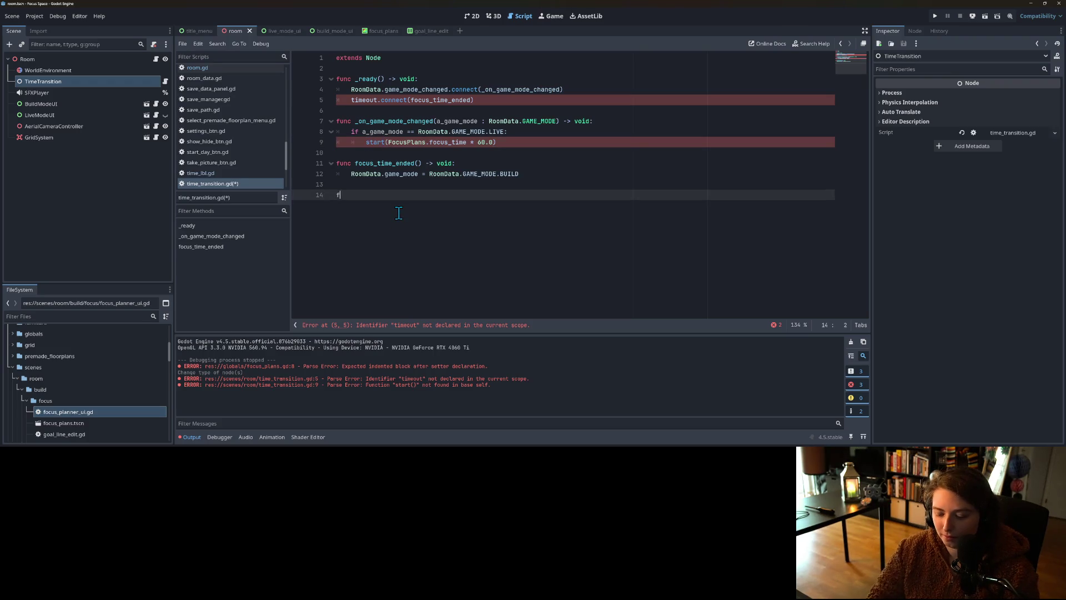
text(unc _preo)
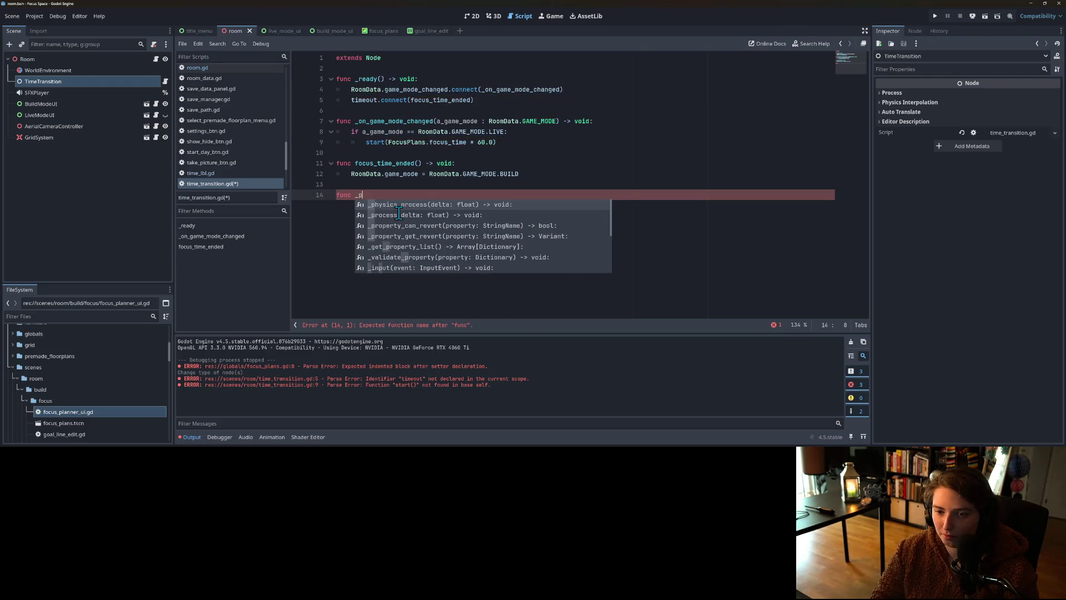
key(Return)
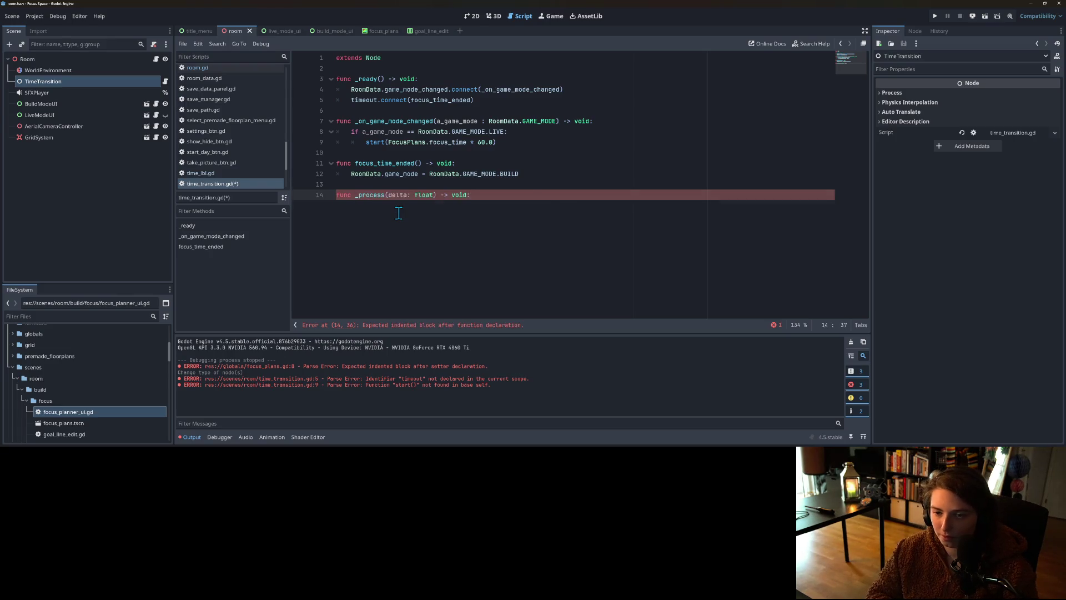
key(Return)
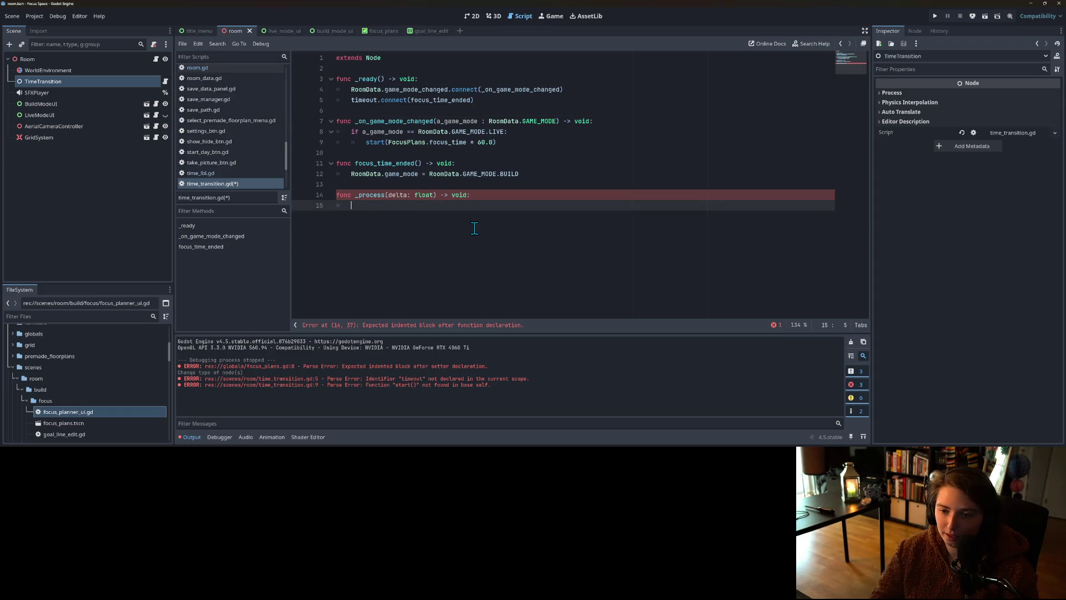
Step: Begin the _process body with an unfinished FocusPlans. reference
text(Focu)
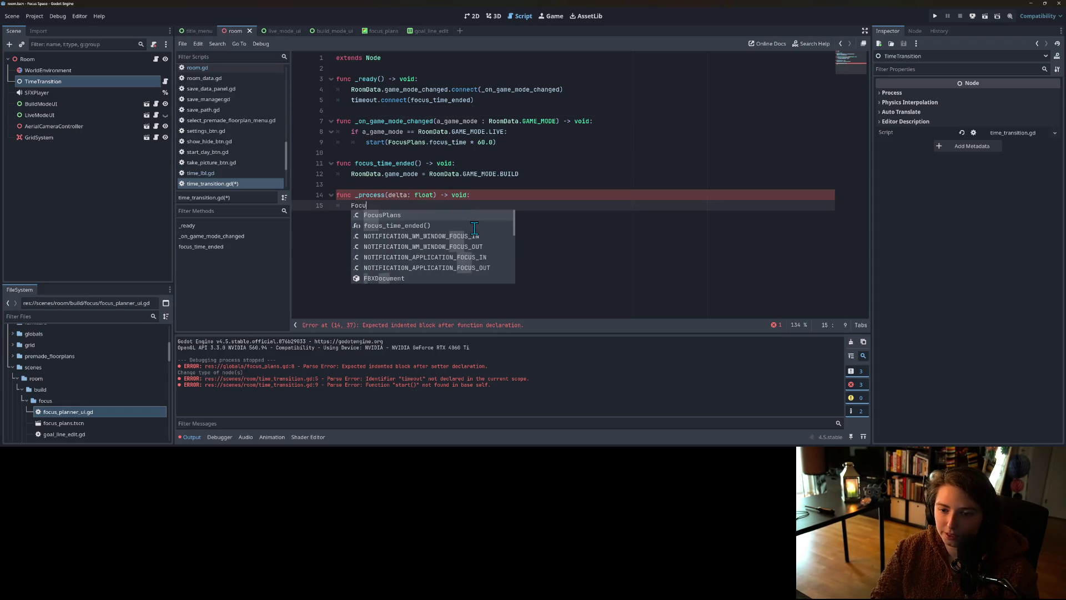
text(sPlans.time)
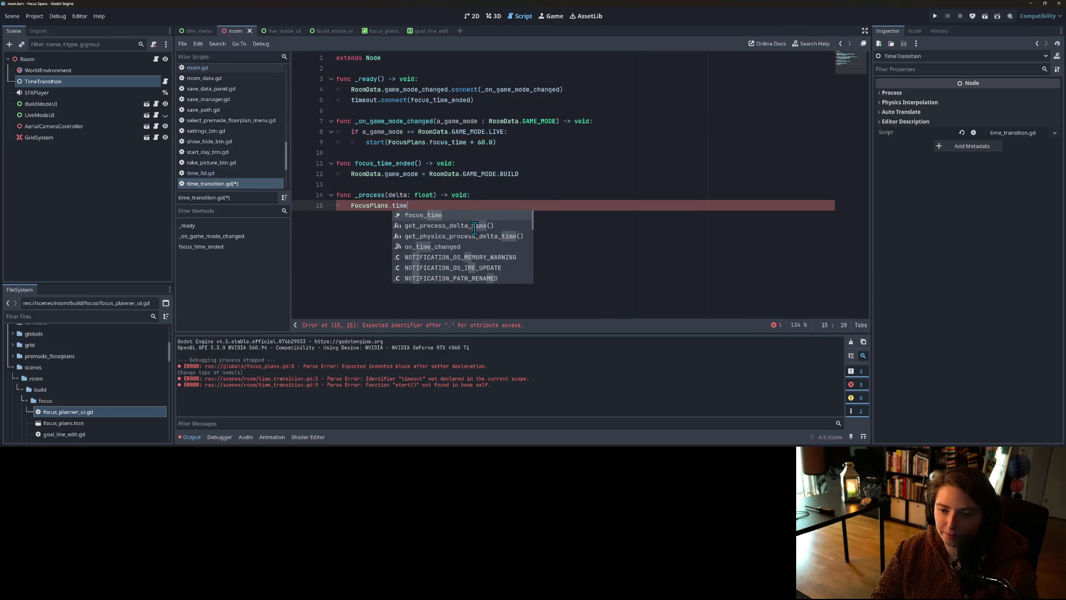
key(BackSpace)
key(BackSpace)
key(BackSpace)
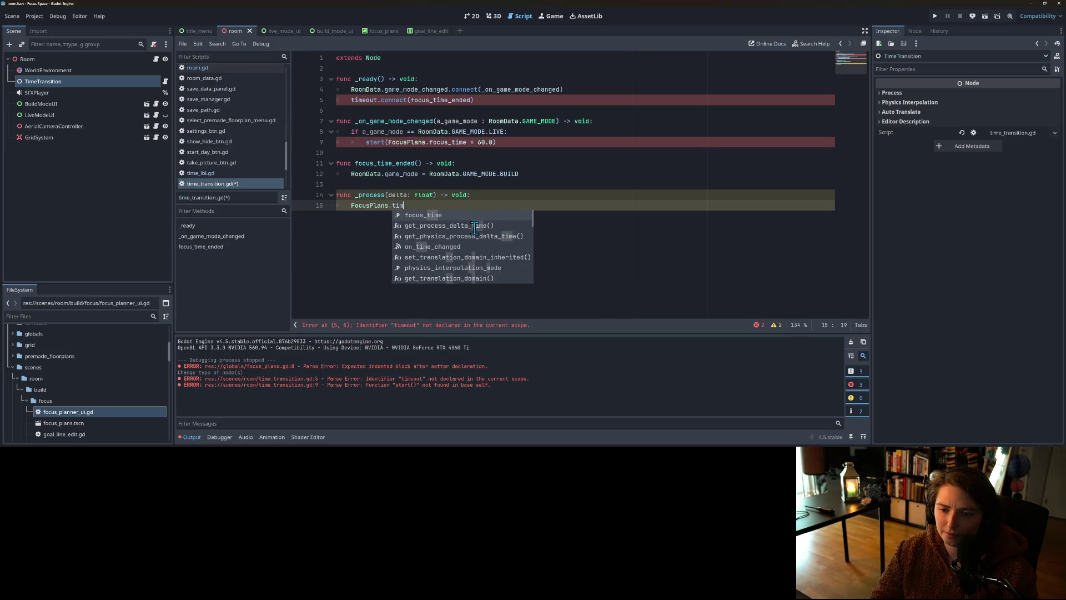
click(320, 184)
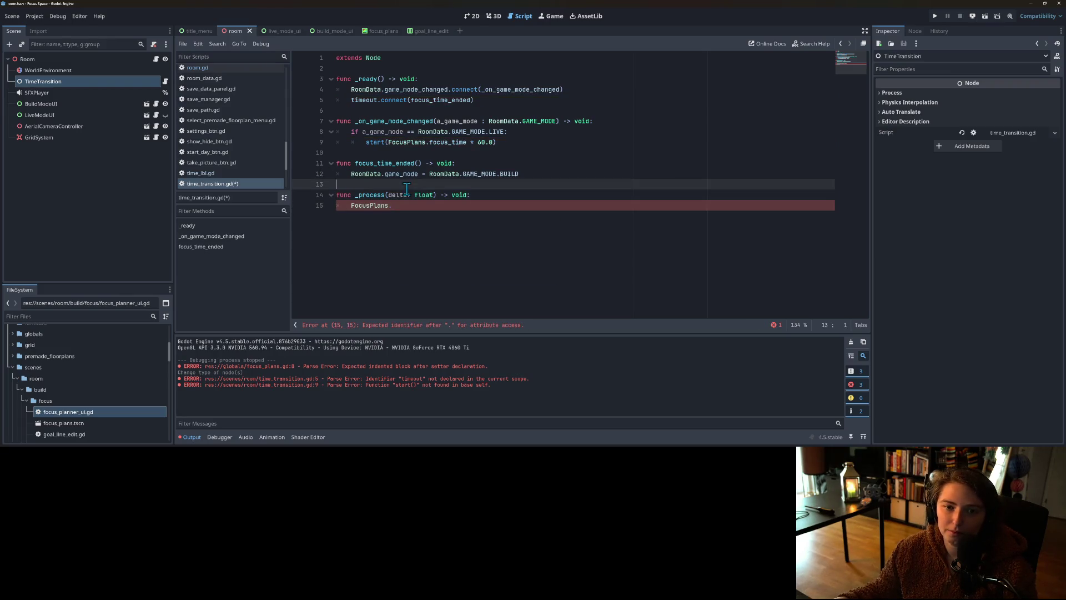
scroll(231, 145, down, 1)
scroll(231, 146, down, 2)
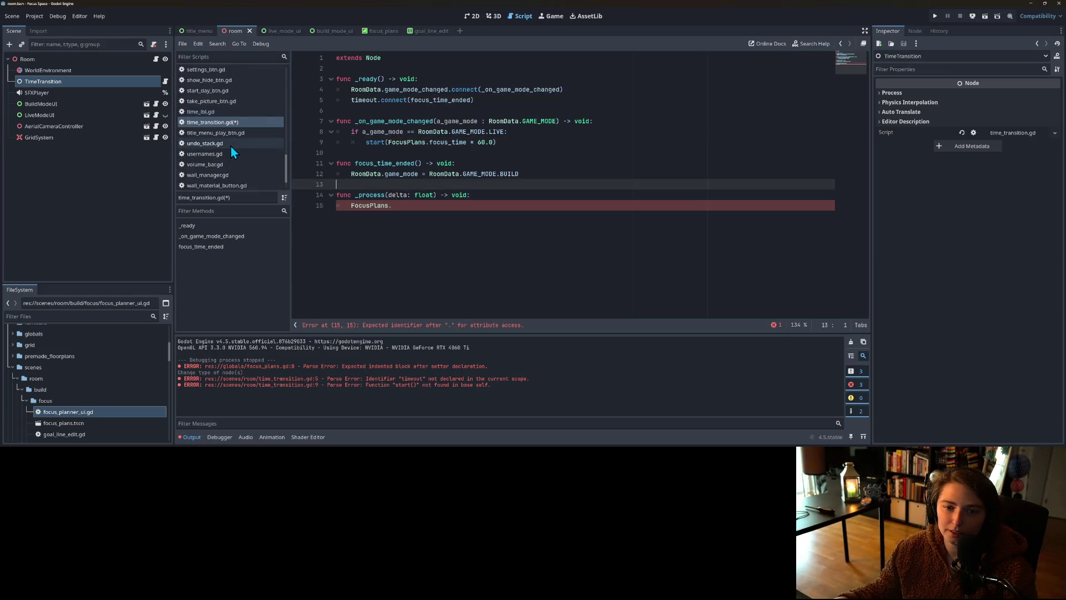
scroll(228, 140, up, 10)
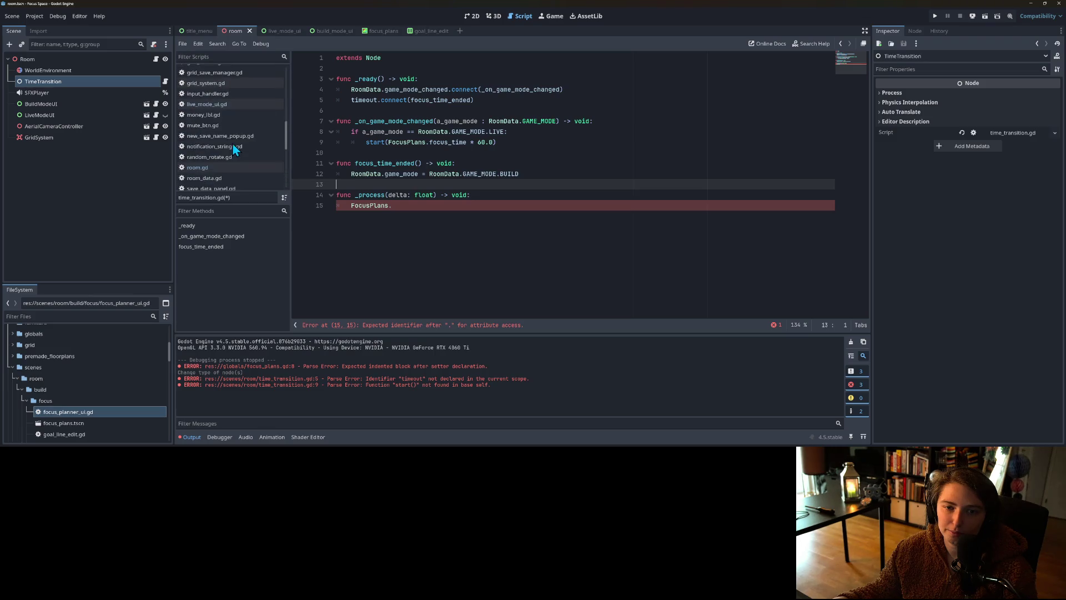
scroll(221, 129, down, 4)
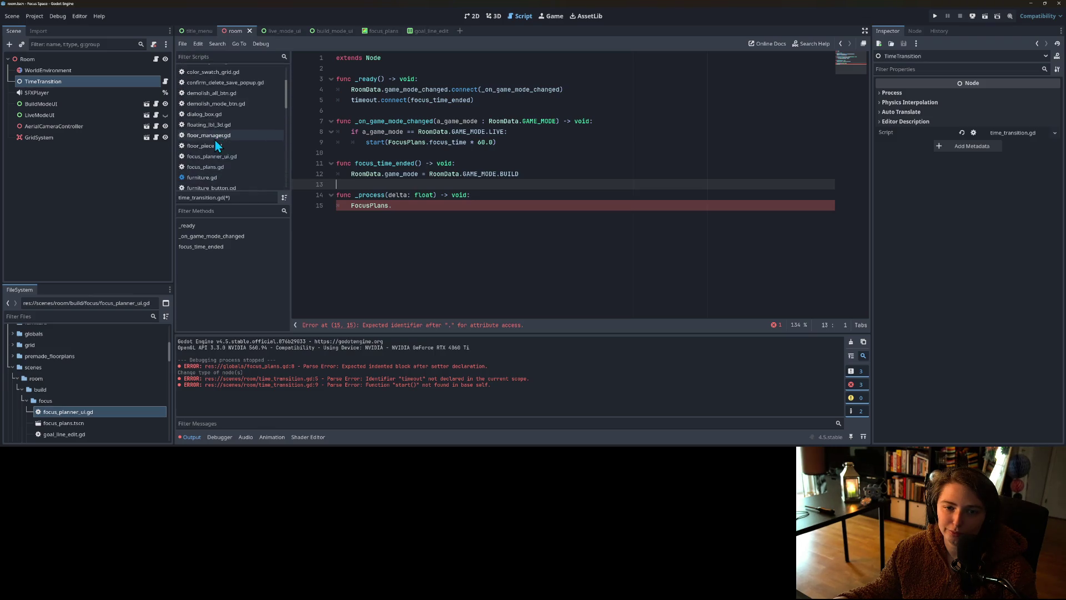
Step: In focus_plans.gd, make the time_remaining setter assign 'time_remaining = value'
click(225, 137)
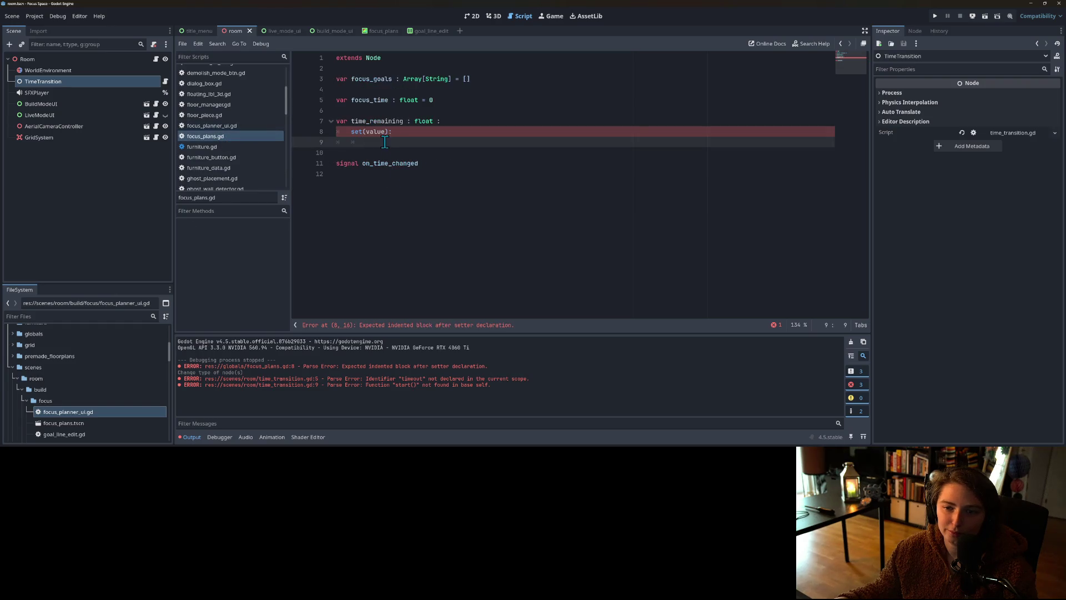
click(373, 125)
double_click(372, 122)
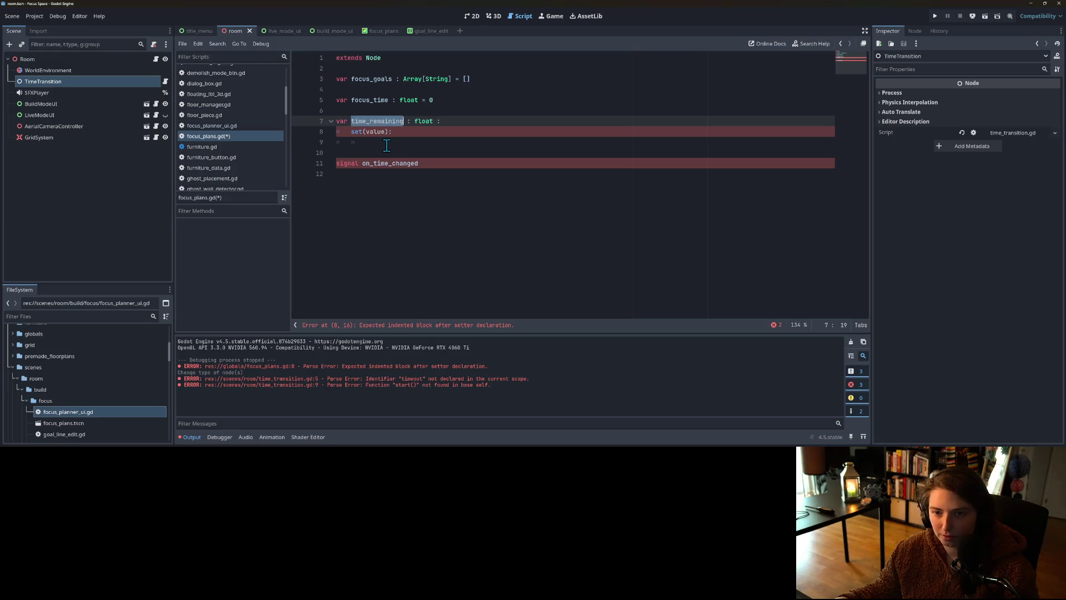
click(385, 143)
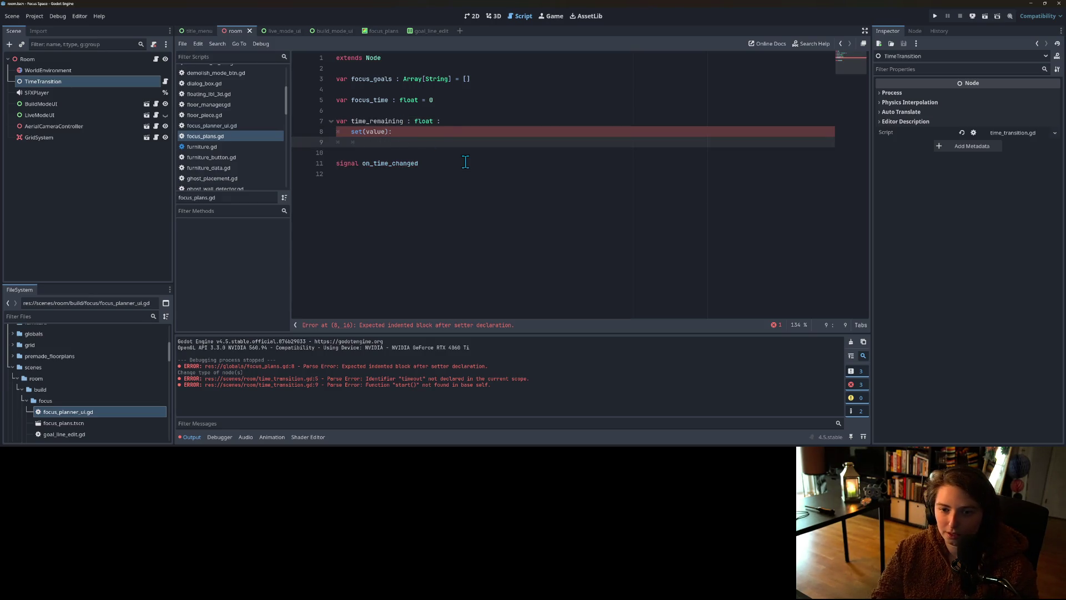
text(time_remaining )
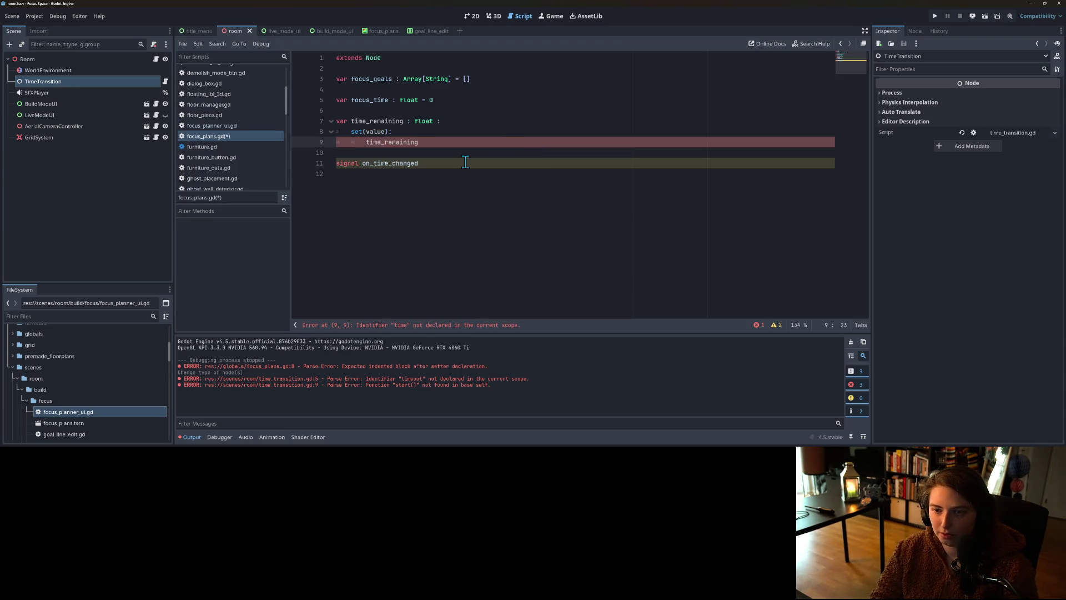
text(= value)
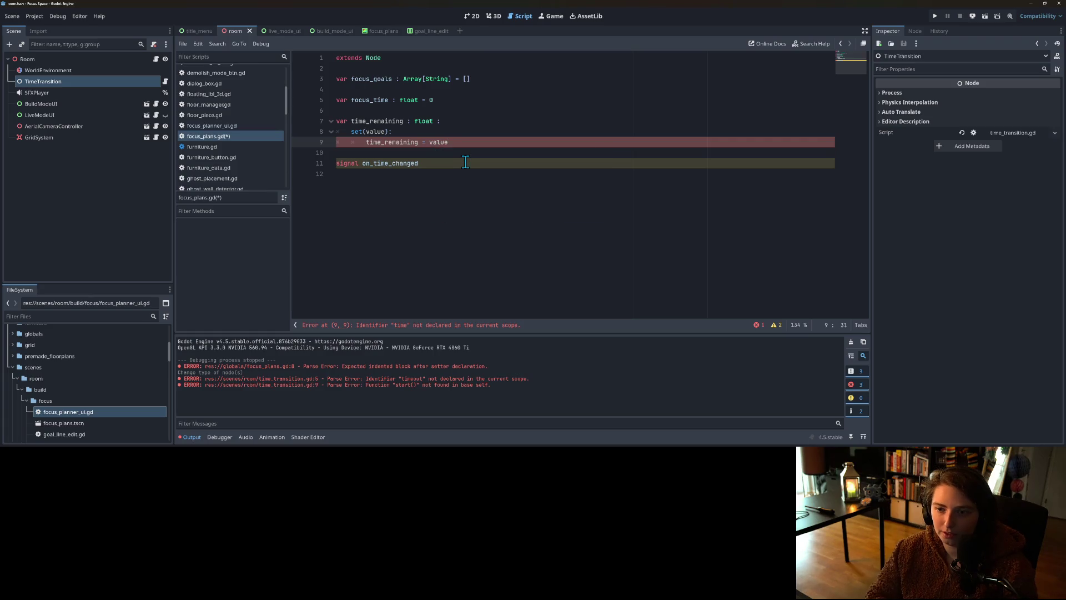
key(Return)
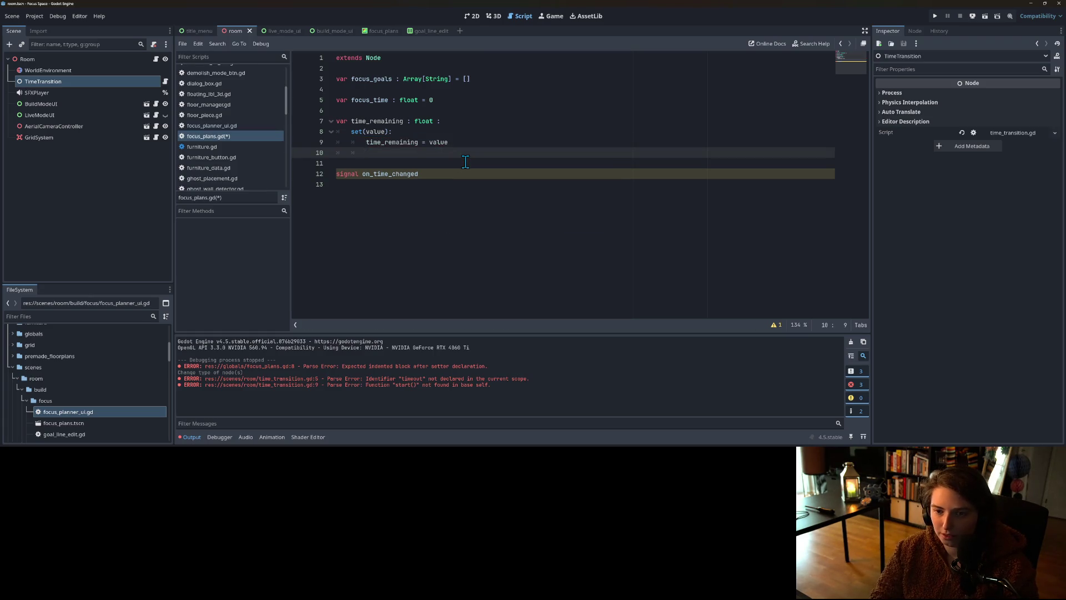
text(on)
Step: Add on_time_changed.emit(time_remaining) to the setter body
key(Return)
text(mit)
text(t)
key(Return)
key(Escape)
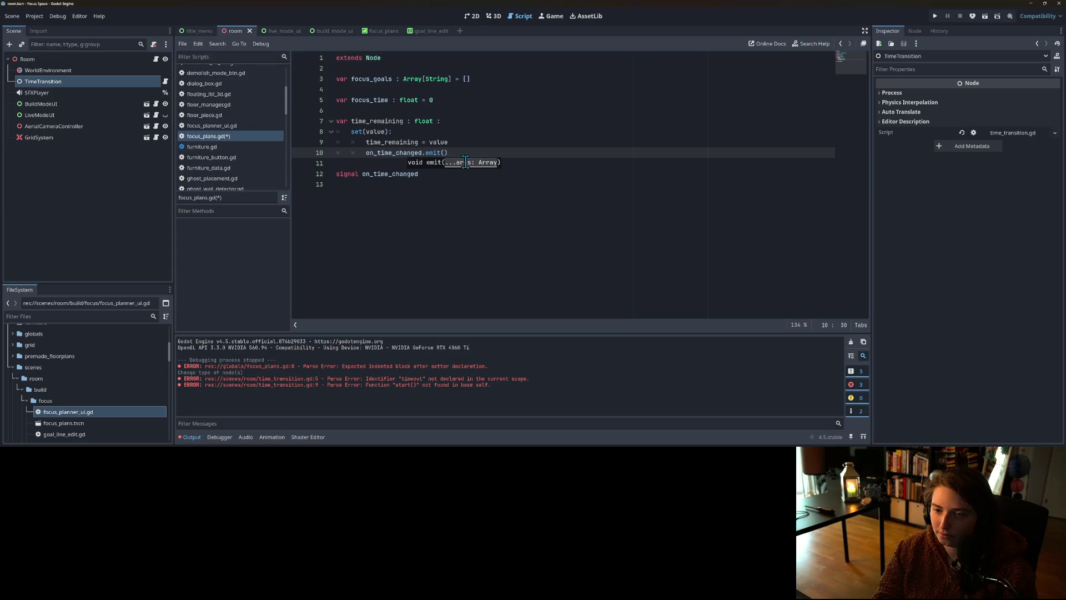
key(Return)
Step: Select the focus_time variable name on line 5
click(376, 100)
double_click(376, 101)
click(375, 101)
double_click(376, 100)
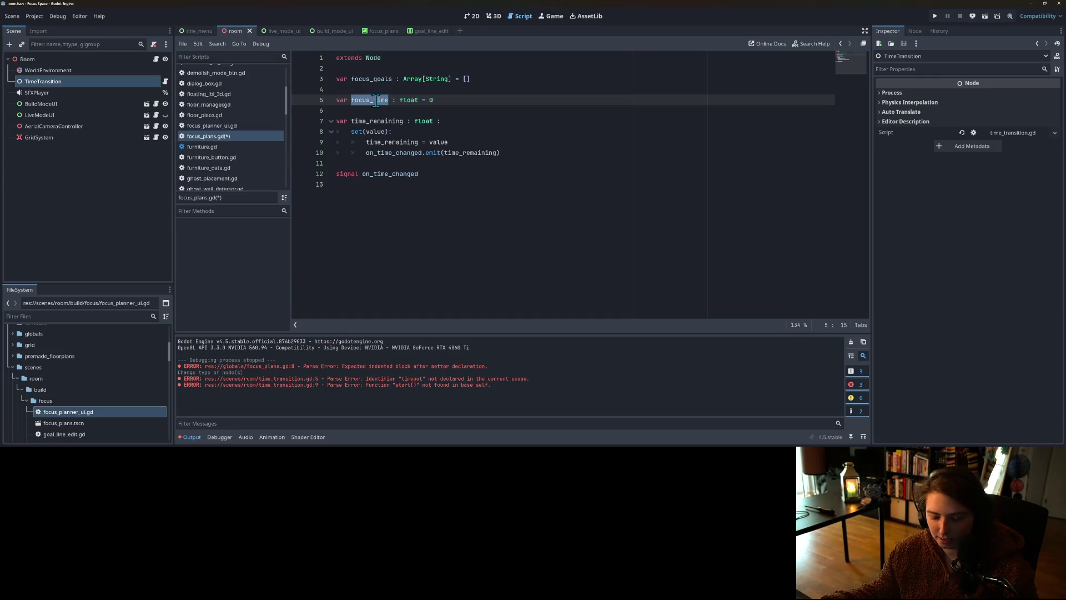
Step: Find all focus_time uses and append * 60.0 to the focus time in start_day_btn.gd
key(ctrl+shift+f)
click(525, 268)
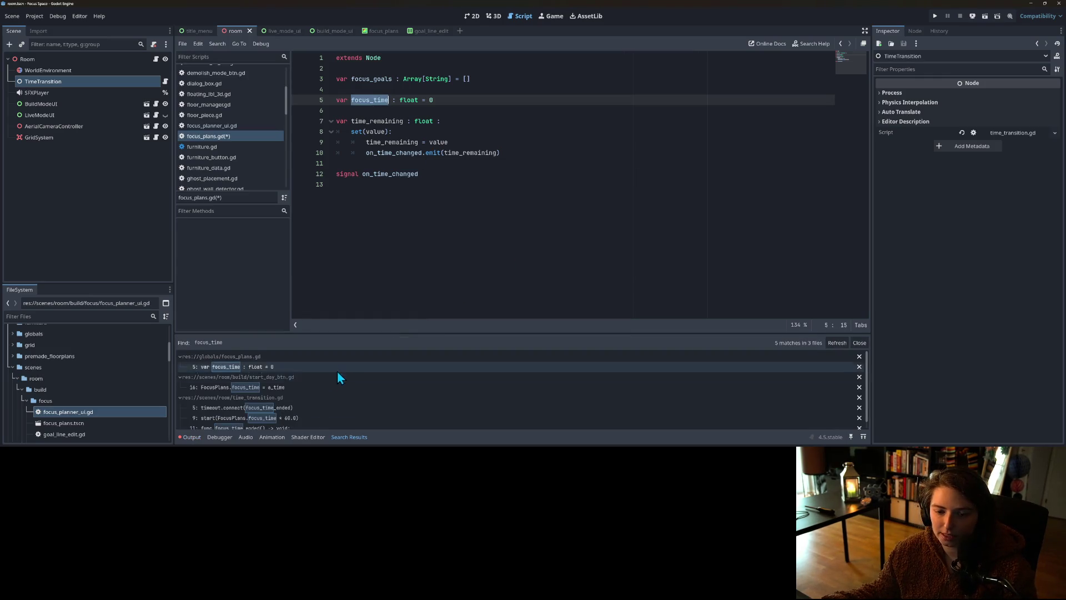
click(288, 391)
click(477, 221)
text(* )
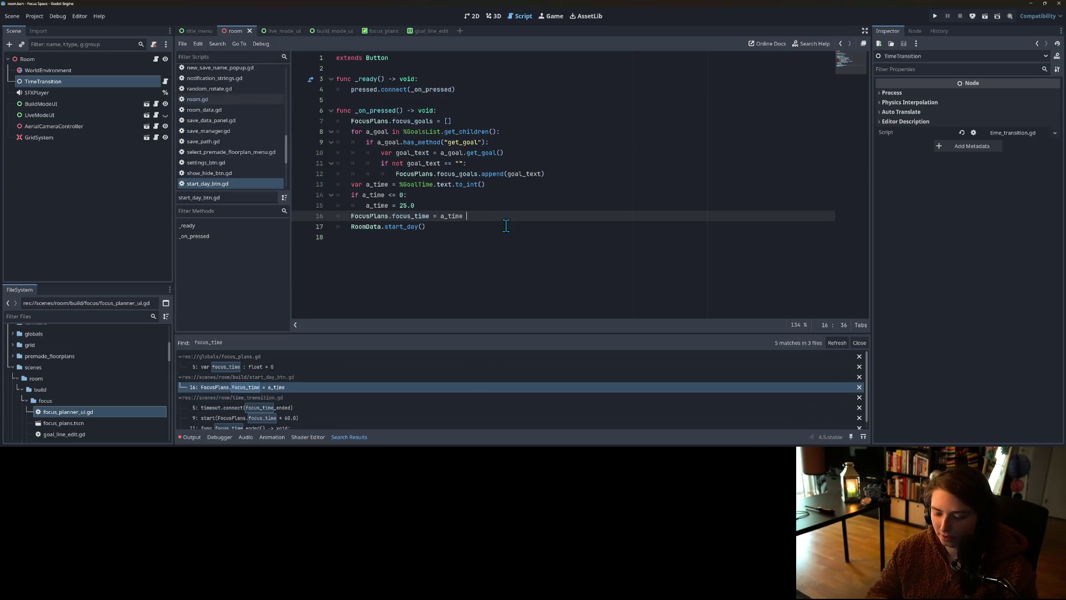
text(60.0)
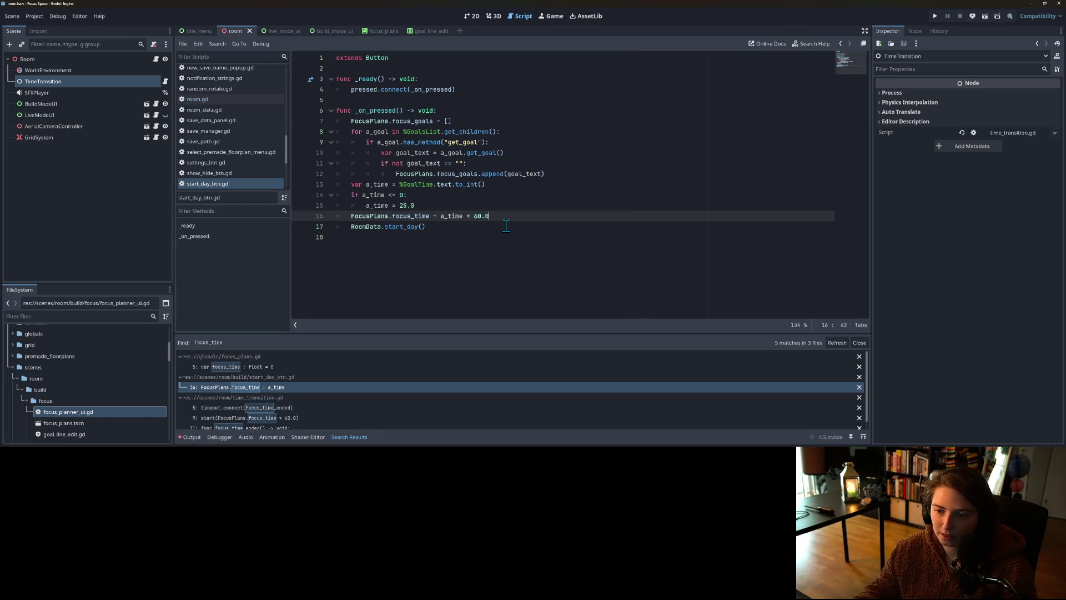
Step: In time_transition.gd, replace the start() call on line 9 with set_process(true) and save
click(297, 417)
click(443, 146)
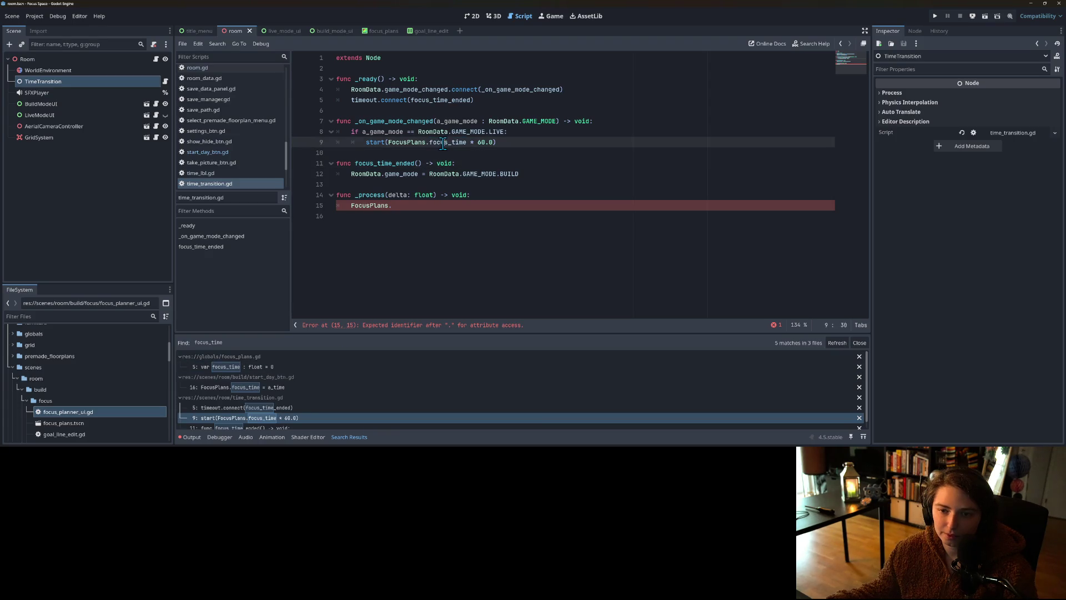
click(398, 142)
click(366, 142)
drag(366, 142, 499, 144)
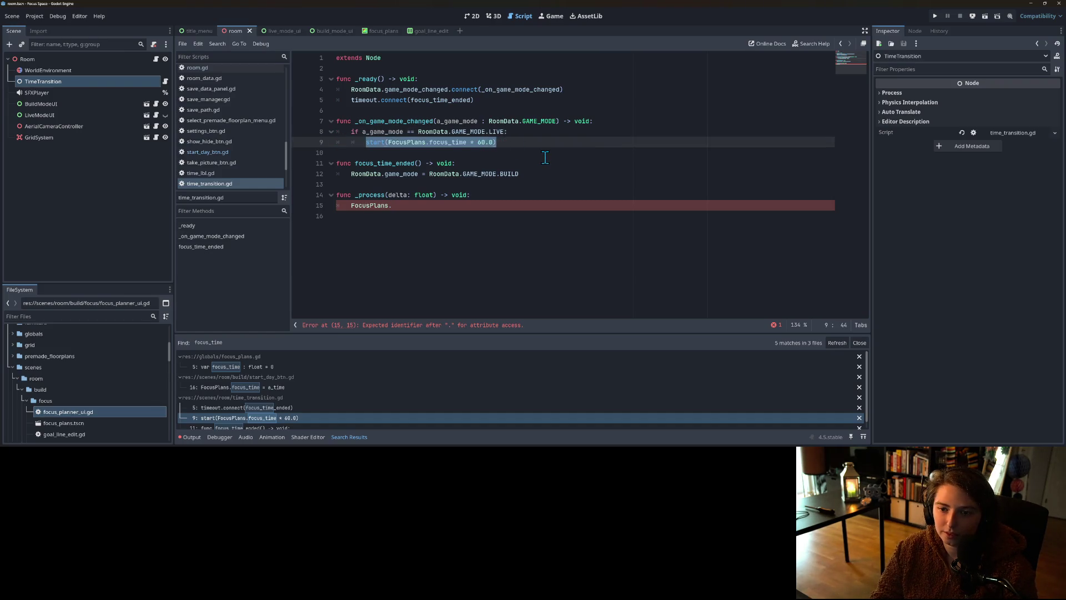
text(set_pre)
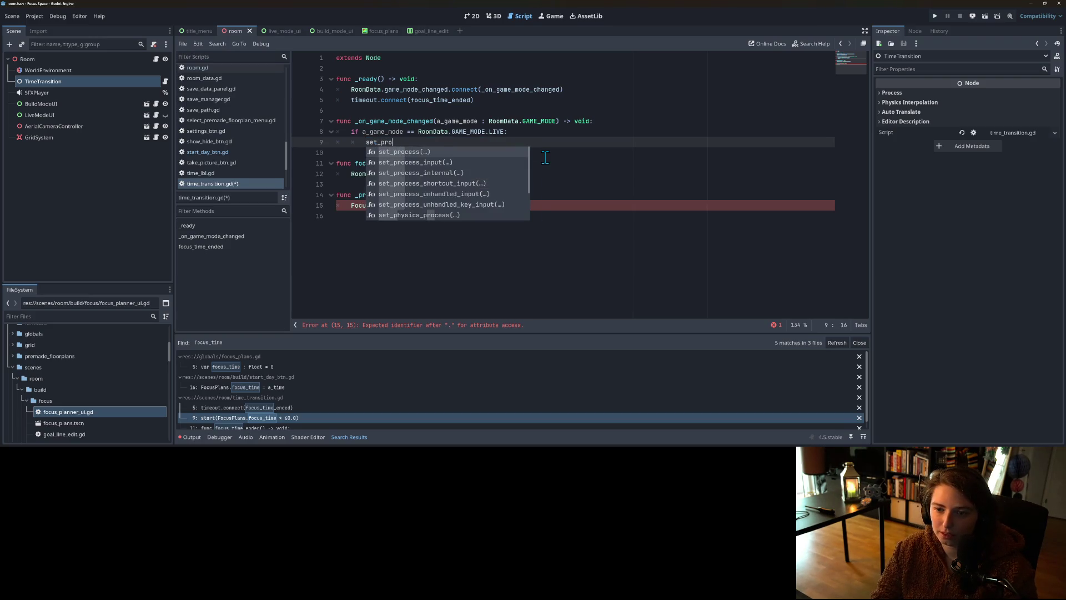
key(Return)
text(true)
key(ctrl+s)
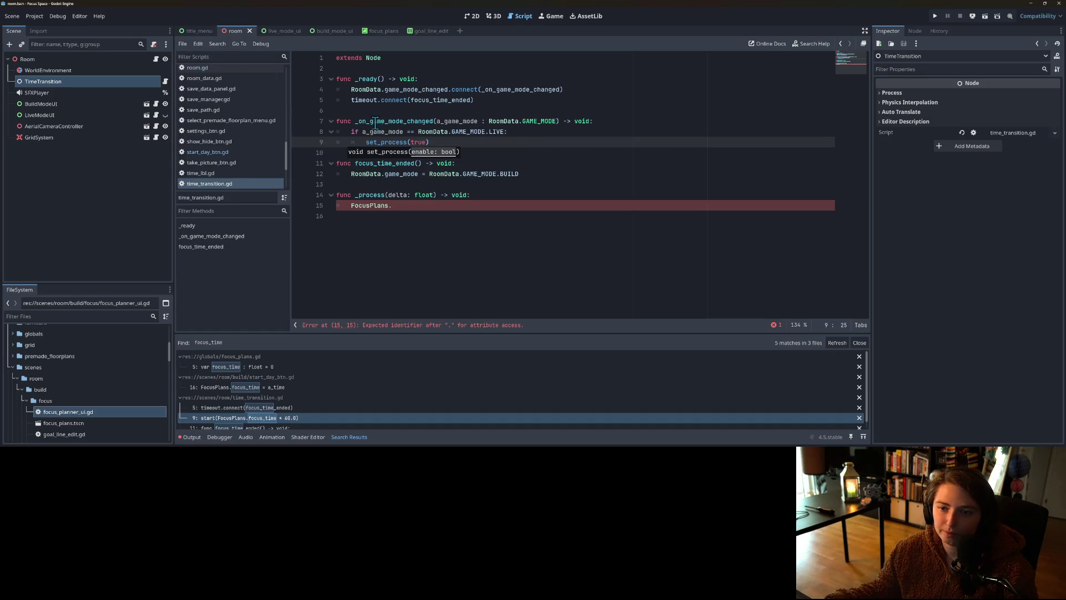
Step: Add set_process(false) to _ready below the timeout connection line
drag(366, 142, 439, 143)
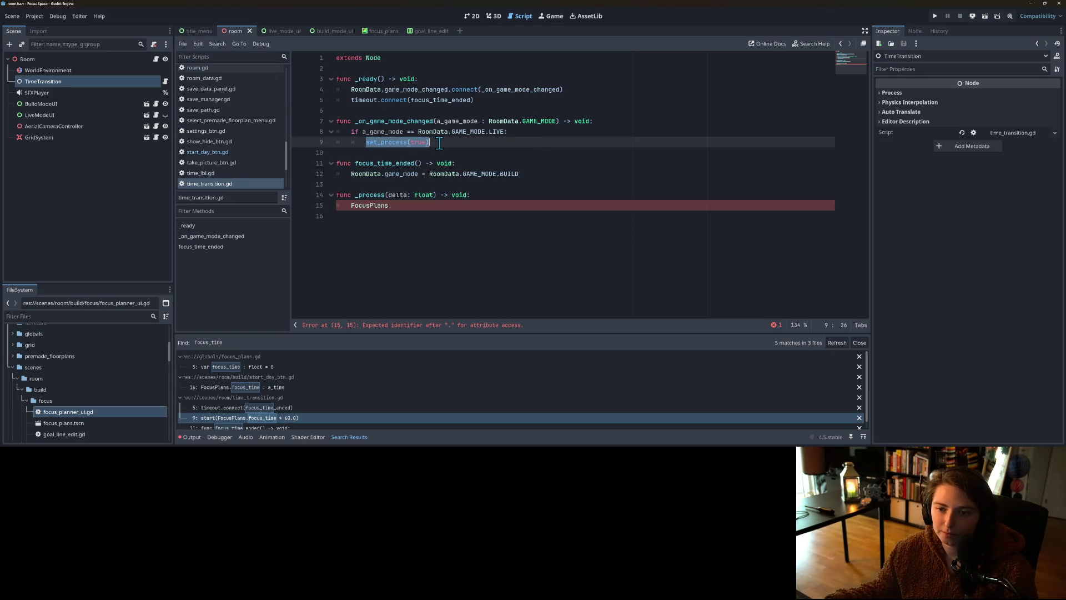
key(ctrl+c)
click(478, 100)
key(Return)
key(ctrl+v)
key(Left)
key(BackSpace)
key(BackSpace)
key(BackSpace)
text(false)
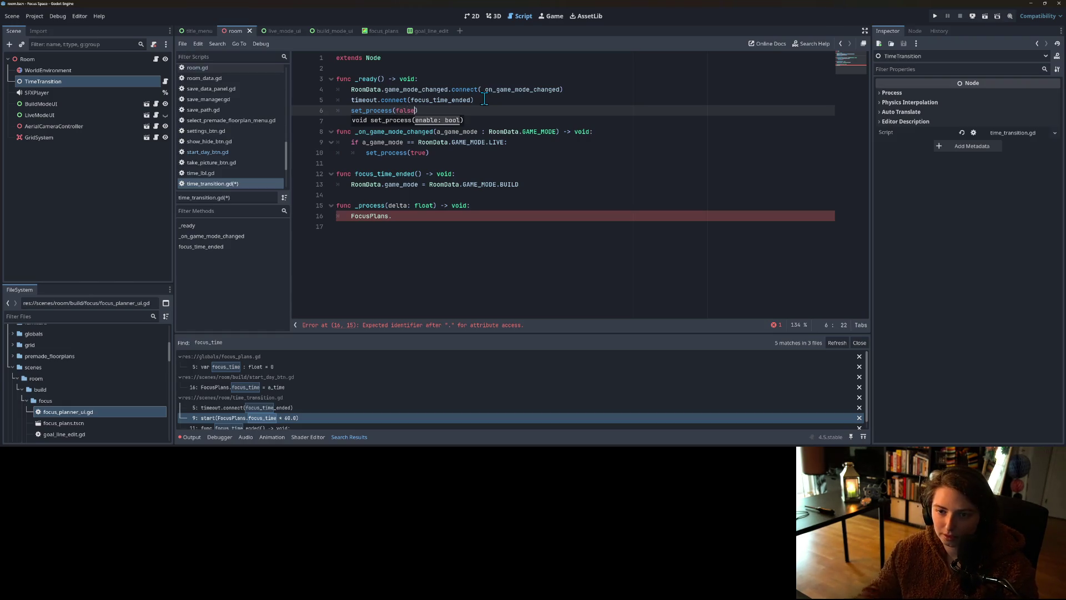
Step: Move the live-mode condition into the set_process call and delete the empty if line
click(422, 153)
drag(363, 142, 503, 143)
key(ctrl+x)
double_click(419, 152)
key(ctrl+v)
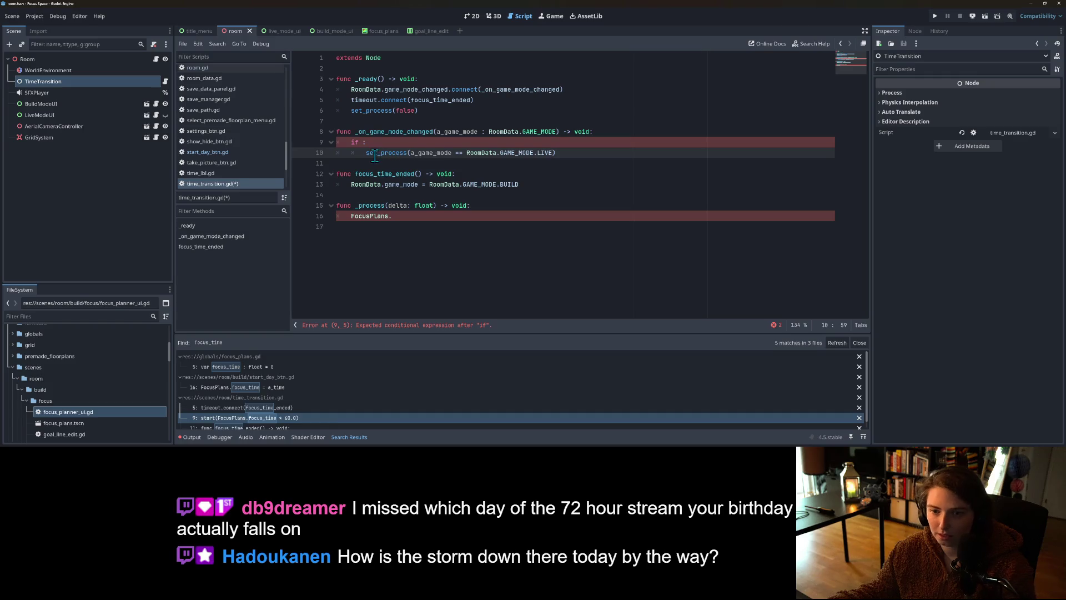
drag(367, 153, 352, 143)
key(BackSpace)
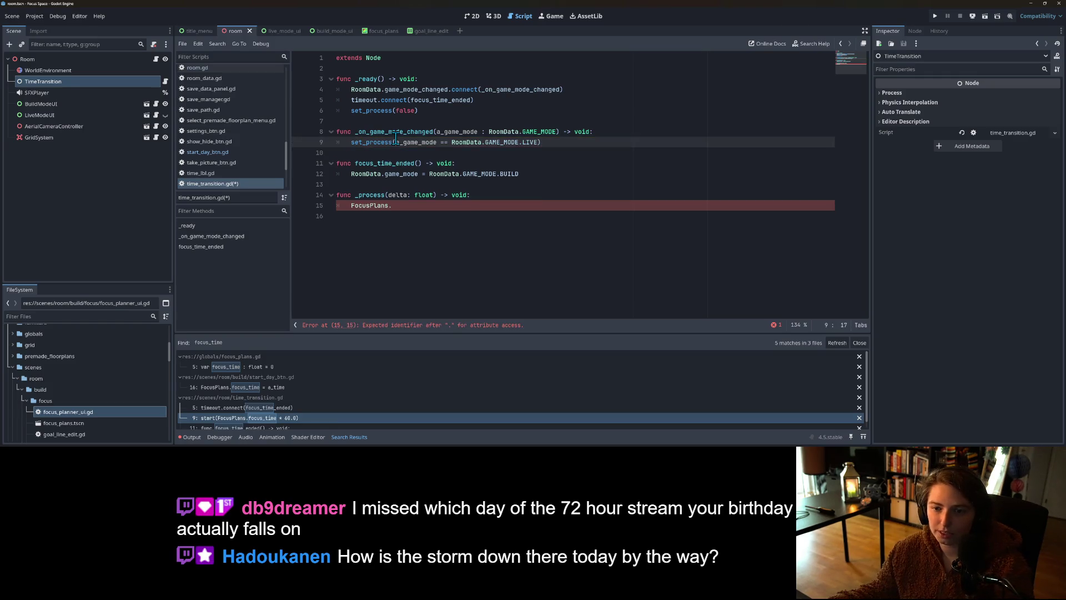
click(394, 205)
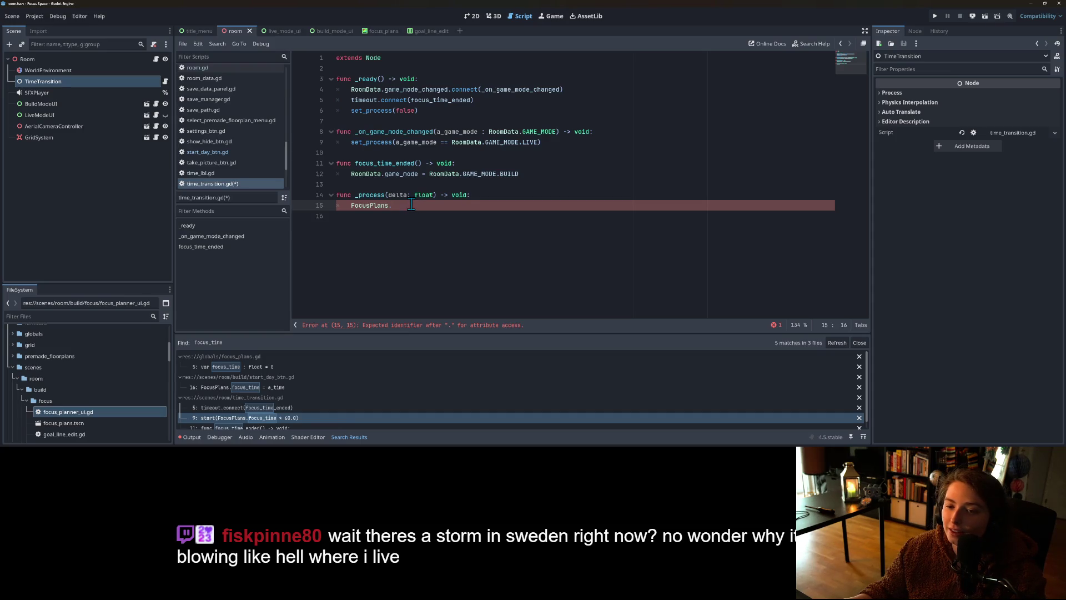
Step: Make _process subtract delta from FocusPlans.time_remaining
text(ti)
key(Return)
text(-=)
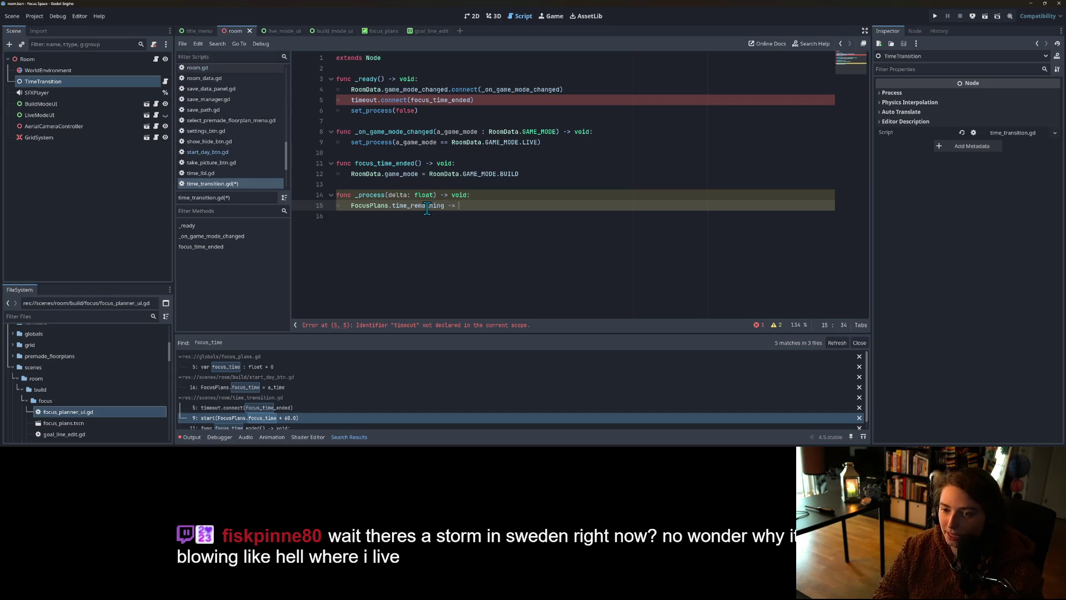
key(Return)
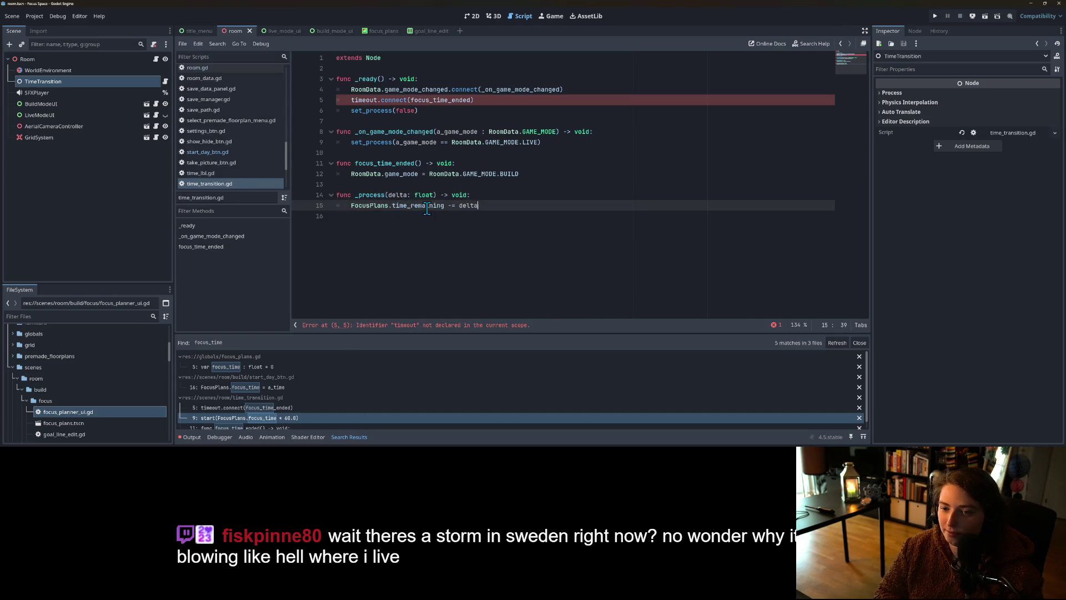
double_click(427, 205)
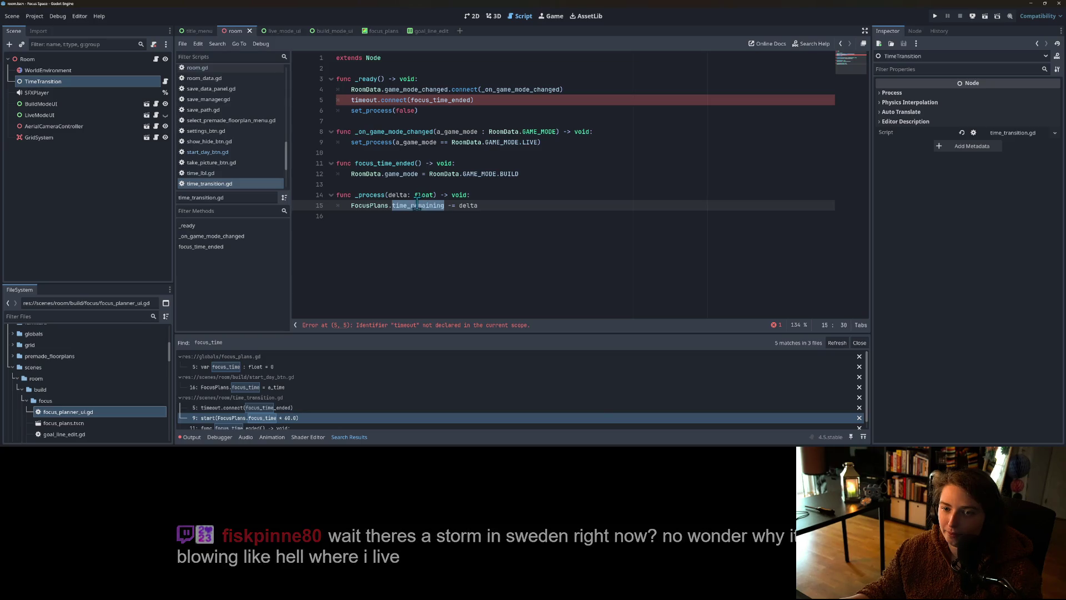
Step: Delete the timeout.connect line from _ready and save
click(449, 100)
key(End)
key(shift+Home)
key(shift+Home)
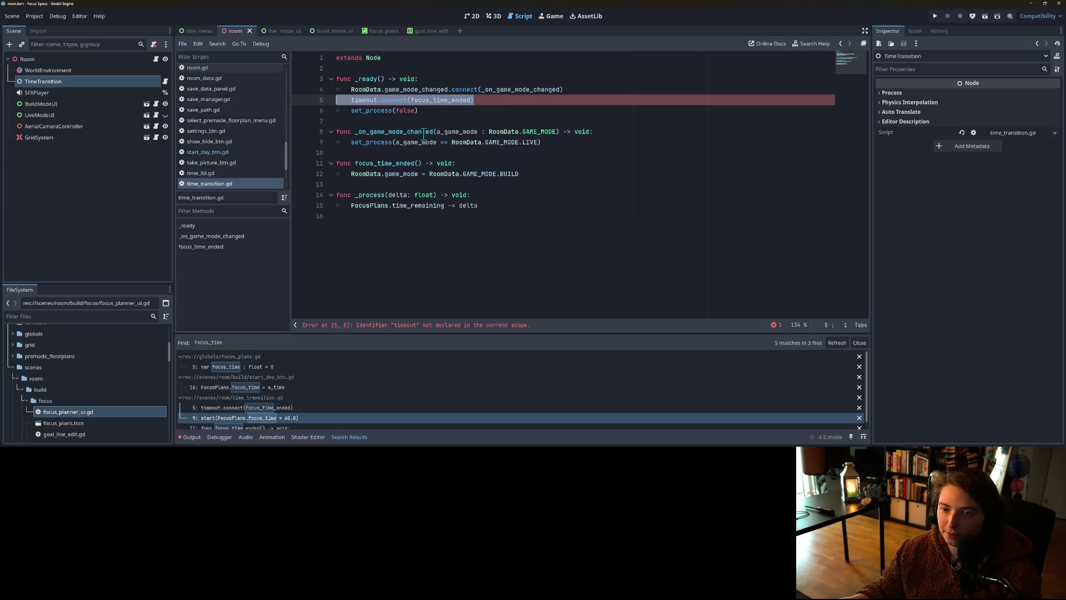
key(BackSpace)
key(BackSpace)
key(ctrl+s)
Step: Delete the focus_time_ended function
click(408, 173)
double_click(393, 153)
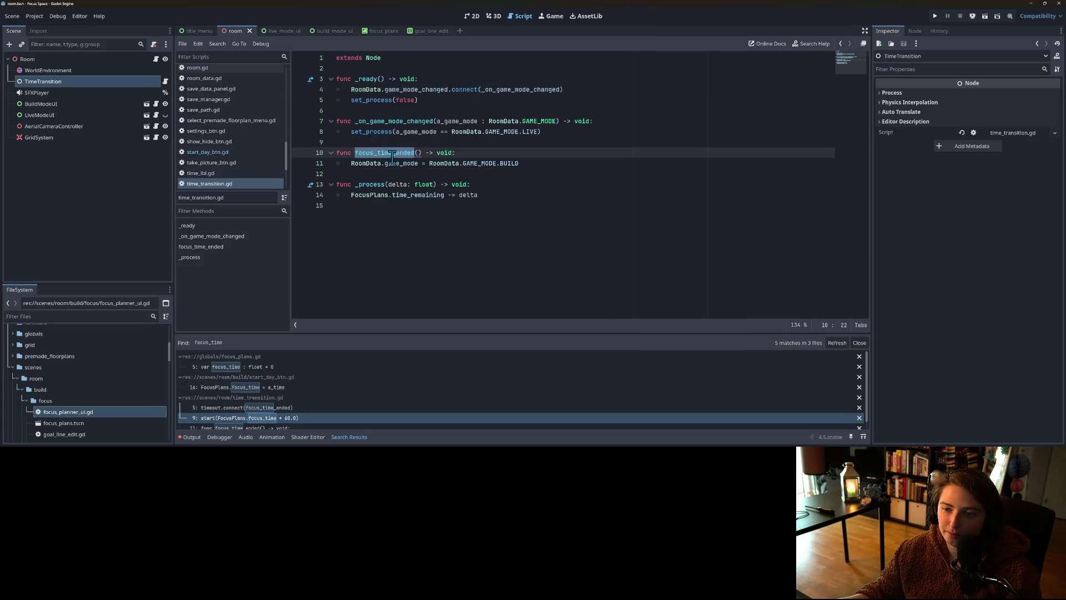
click(542, 162)
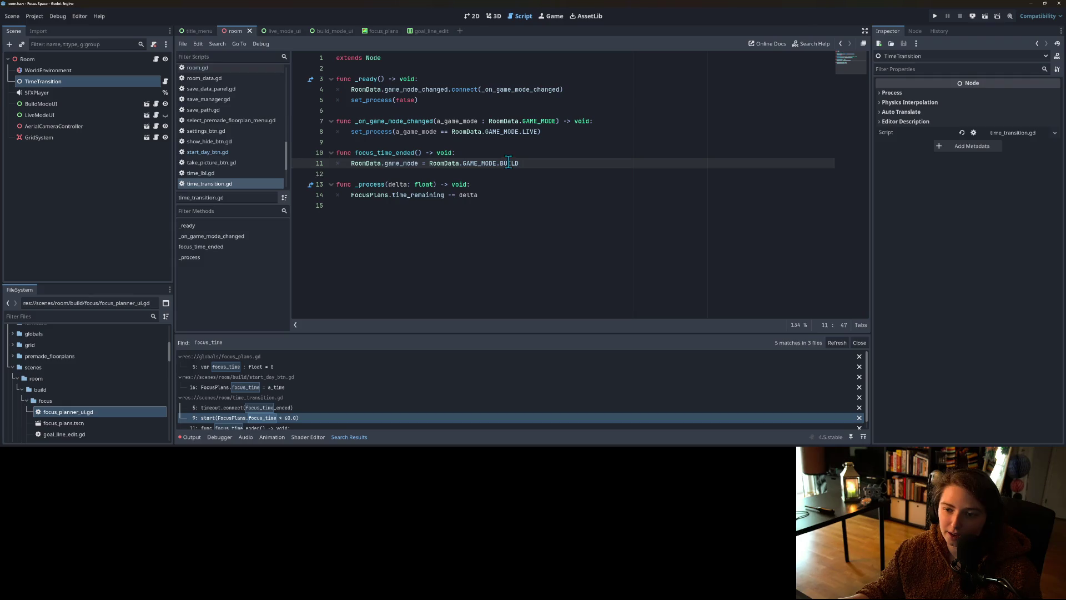
drag(542, 162, 334, 151)
key(BackSpace)
key(BackSpace)
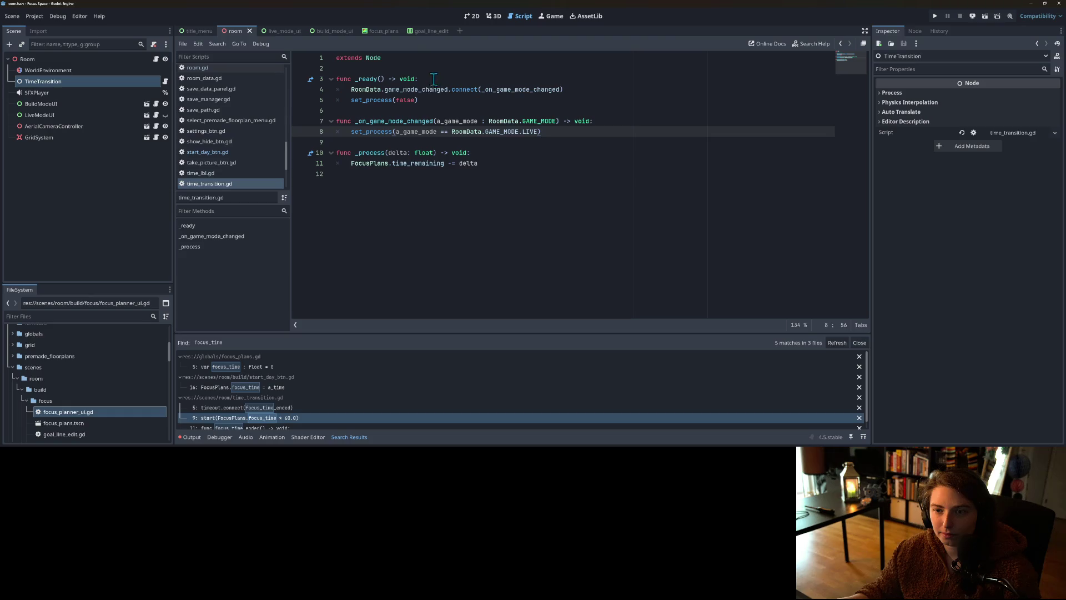
Step: Move set_process(false) to the first line of _ready, above the game_mode_changed connection
double_click(421, 89)
click(424, 102)
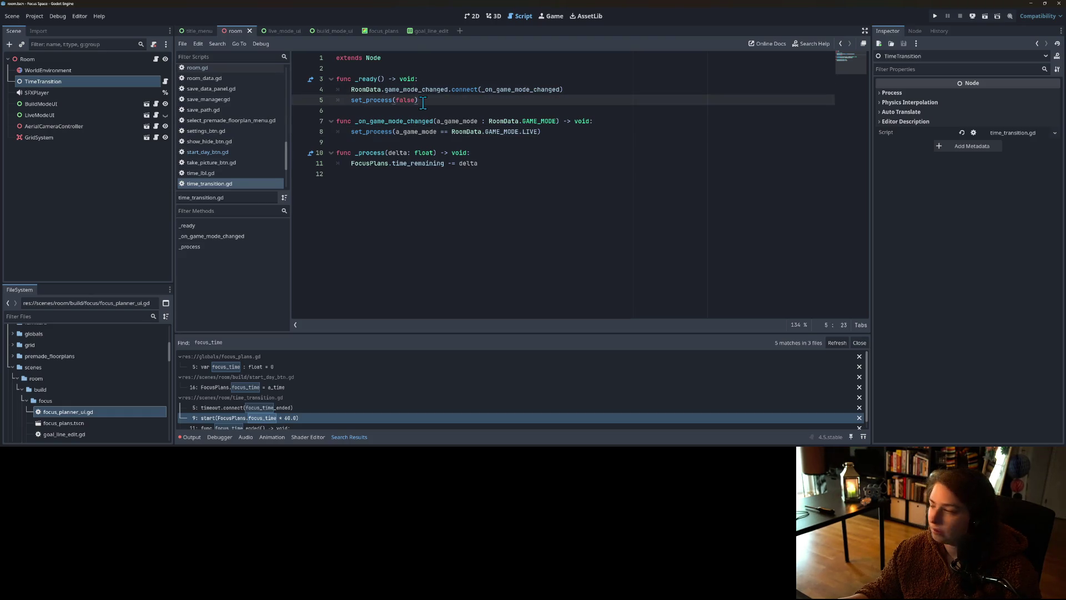
key(ctrl+shift+Left)
key(ctrl+shift+Left)
key(ctrl+shift+Left)
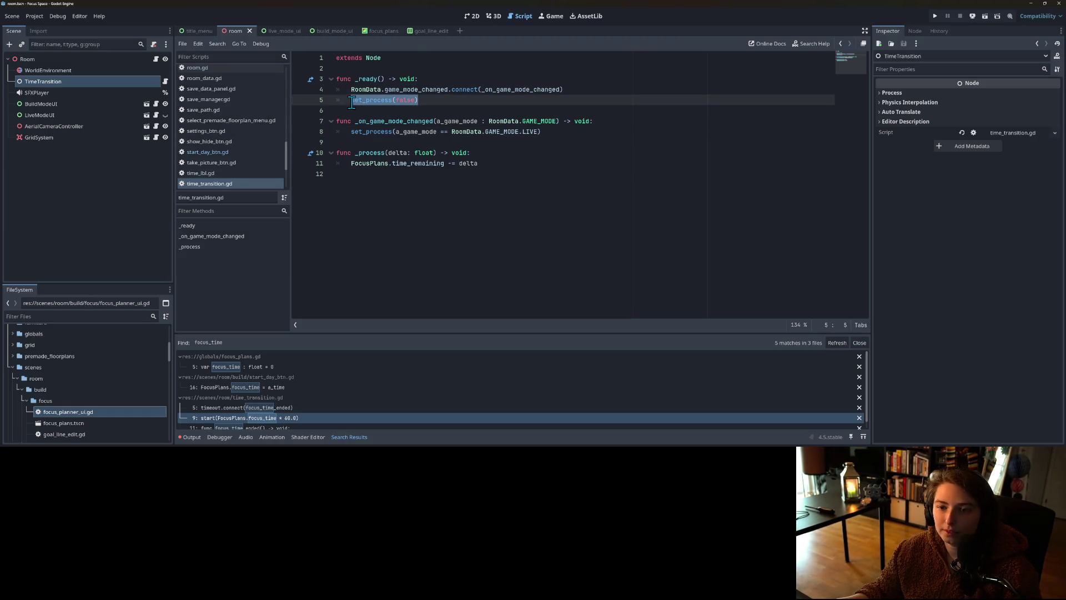
key(BackSpace)
click(436, 79)
key(Return)
key(ctrl+v)
key(Down)
key(Down)
key(BackSpace)
key(BackSpace)
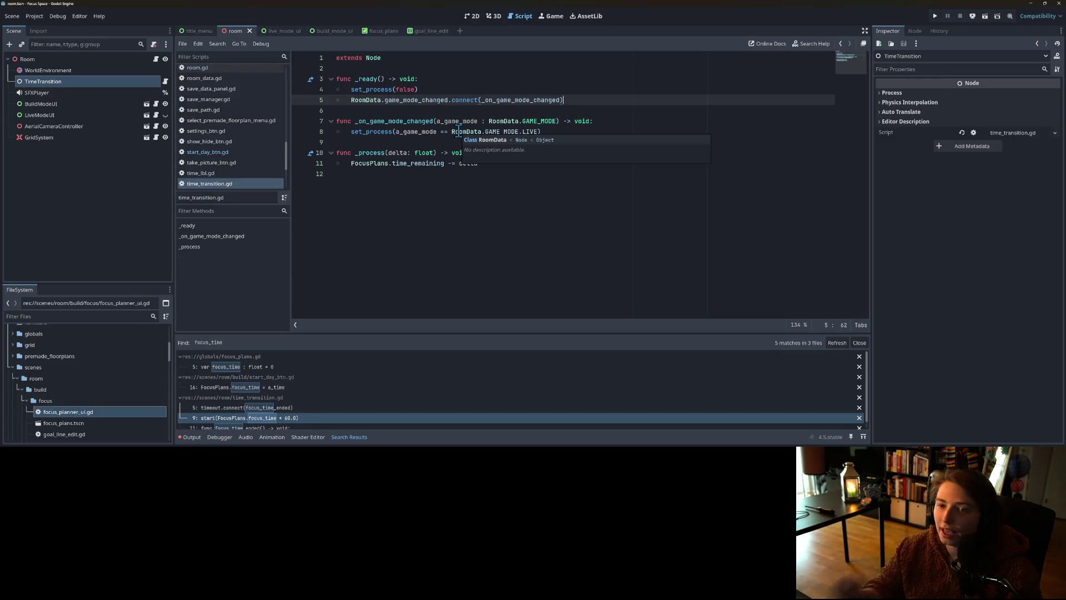
Step: Remove set_process(false) from _ready
click(373, 100)
drag(350, 90, 429, 90)
key(BackSpace)
key(BackSpace)
key(Delete)
Step: Call _on_game_mode_changed(RoomData.game_mode) after the connect line in _ready and save
double_click(491, 89)
key(ctrl+c)
key(End)
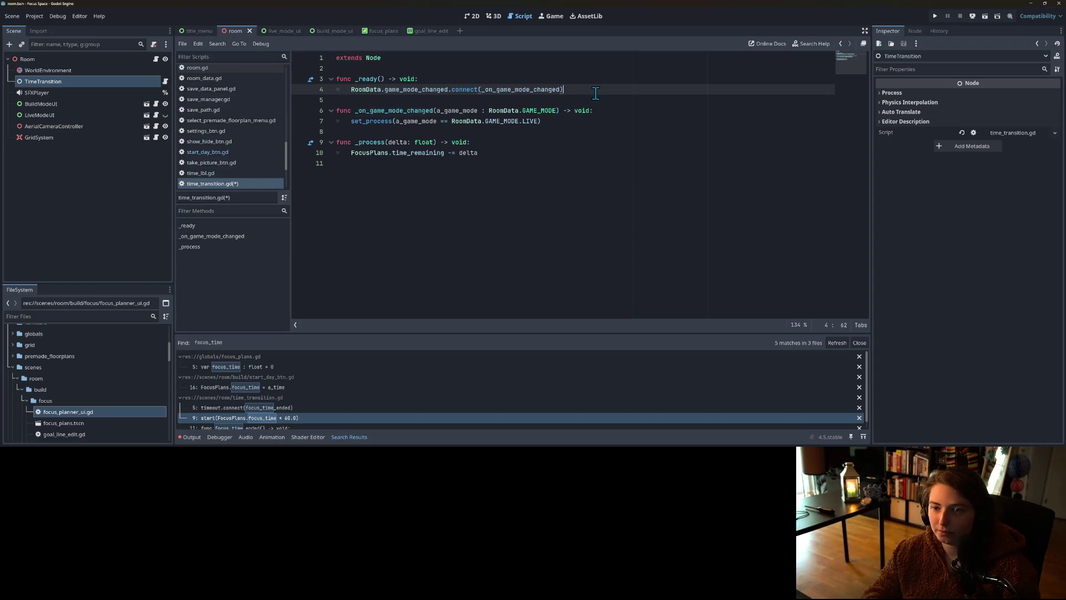
key(Return)
key(ctrl+v)
text((Room)
key(Return)
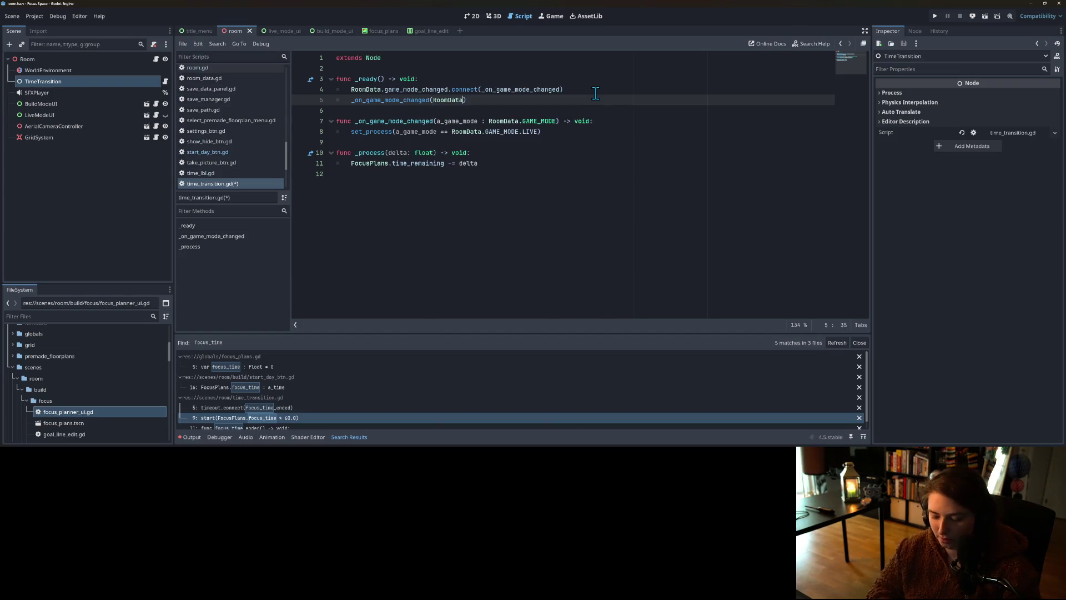
text(.ga)
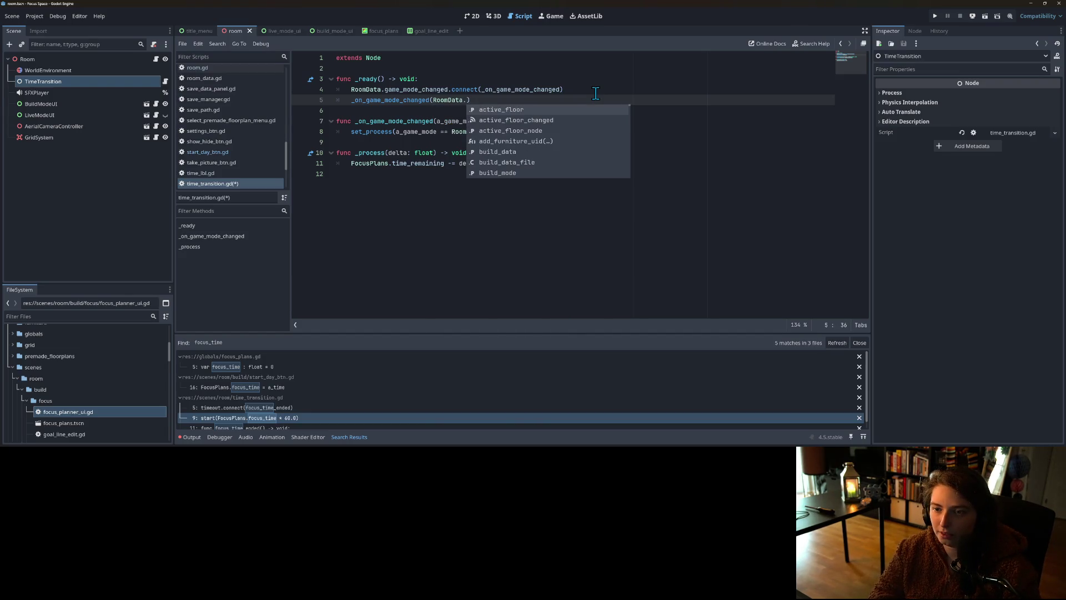
key(Return)
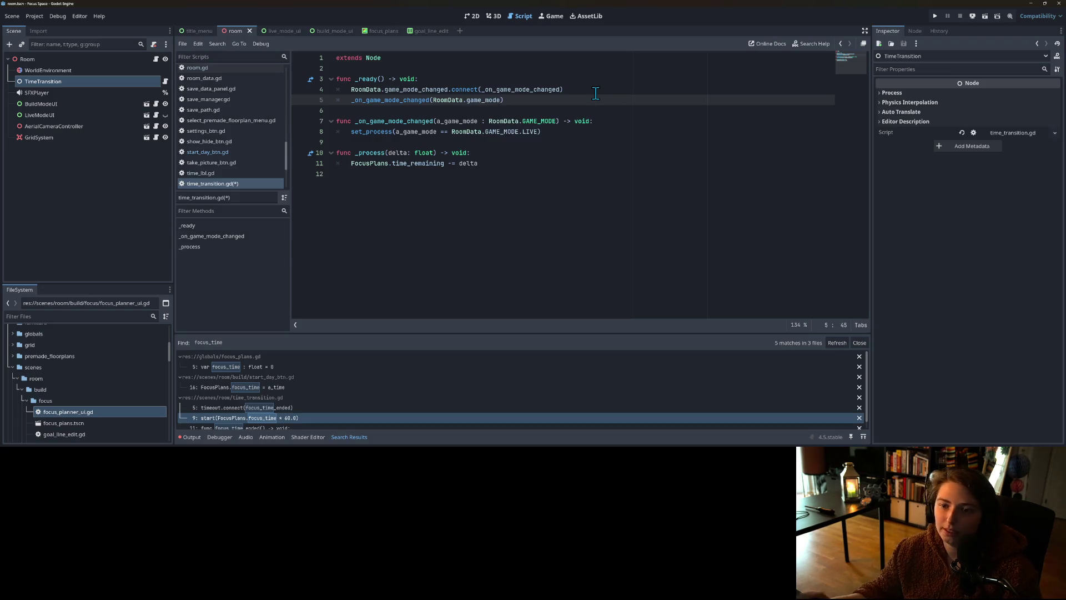
key(ctrl+s)
Step: Jump from FocusPlans.time_remaining on line 11 to its declaration in focus_plans.gd
click(662, 149)
click(553, 133)
click(421, 163)
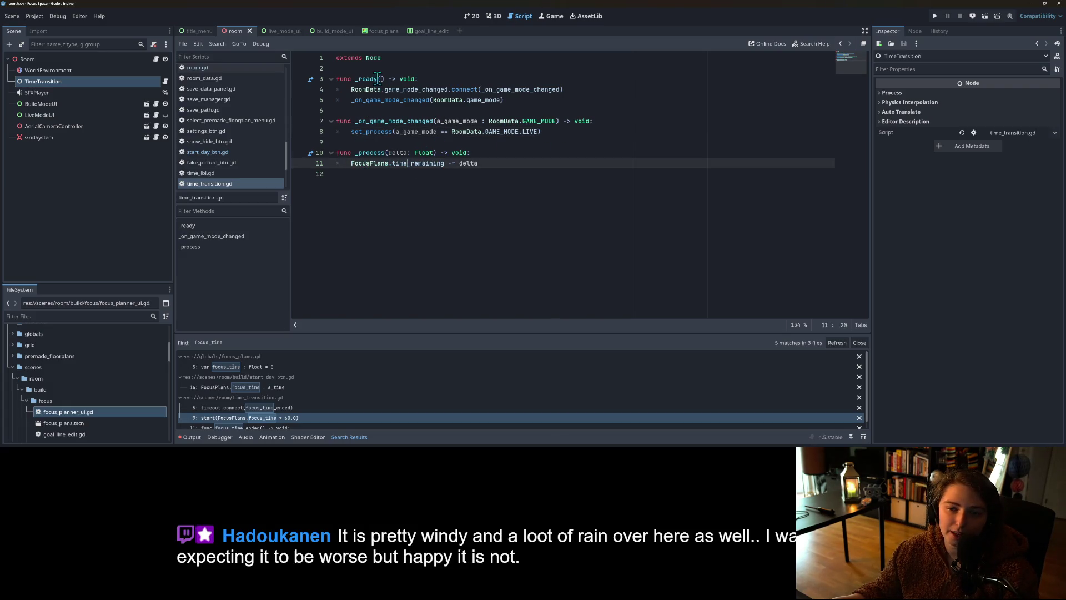
double_click(356, 164)
double_click(410, 164)
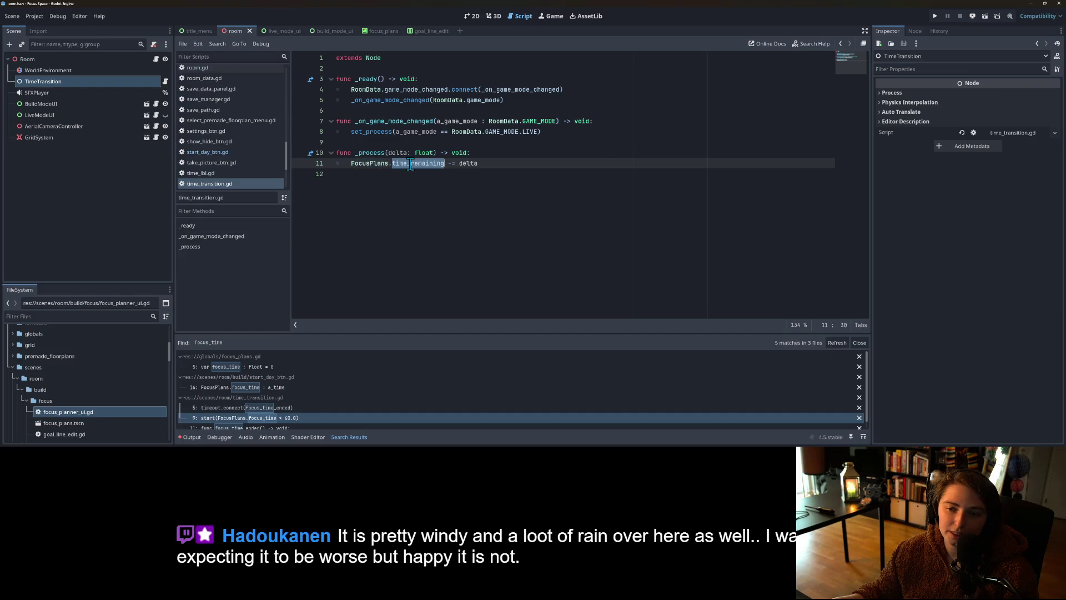
ctrl+click(409, 163)
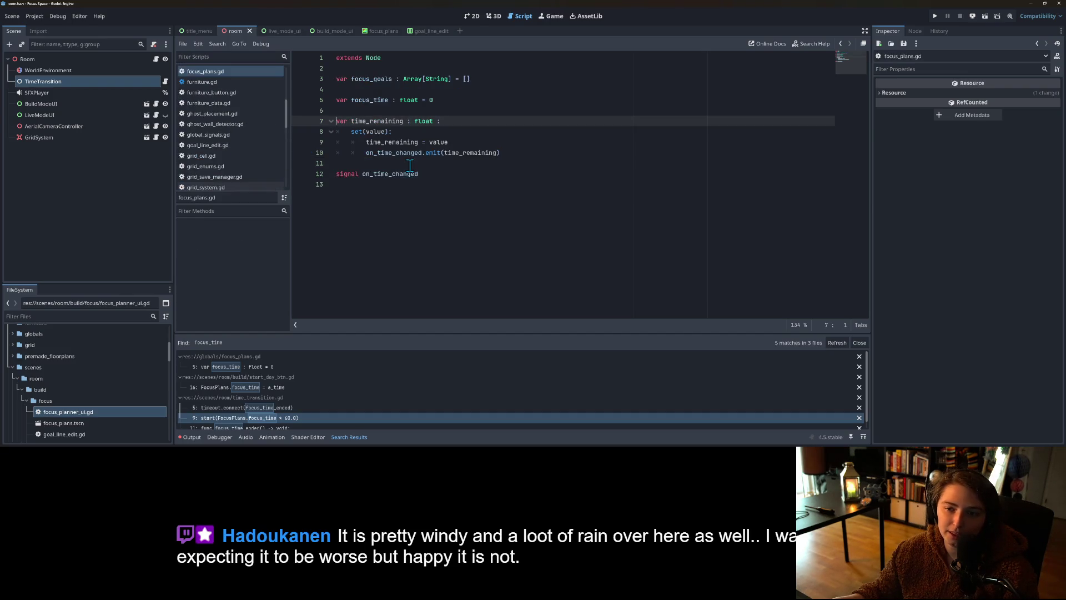
Step: Add a set(value): block to focus_time and begin its focus_time = value assignment
double_click(383, 121)
click(377, 100)
double_click(377, 100)
click(452, 100)
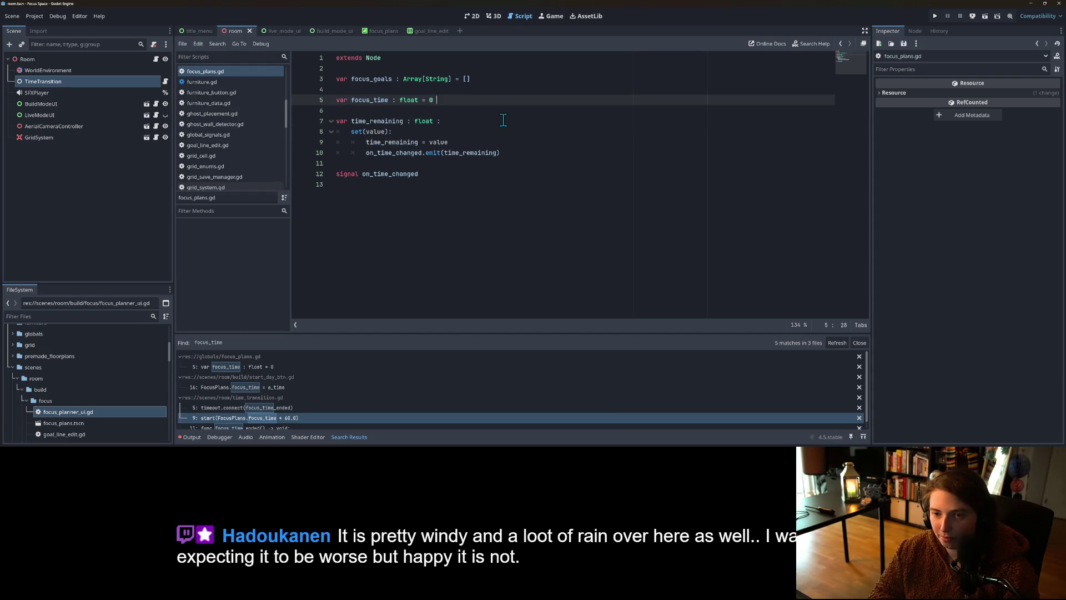
text(:)
key(Return)
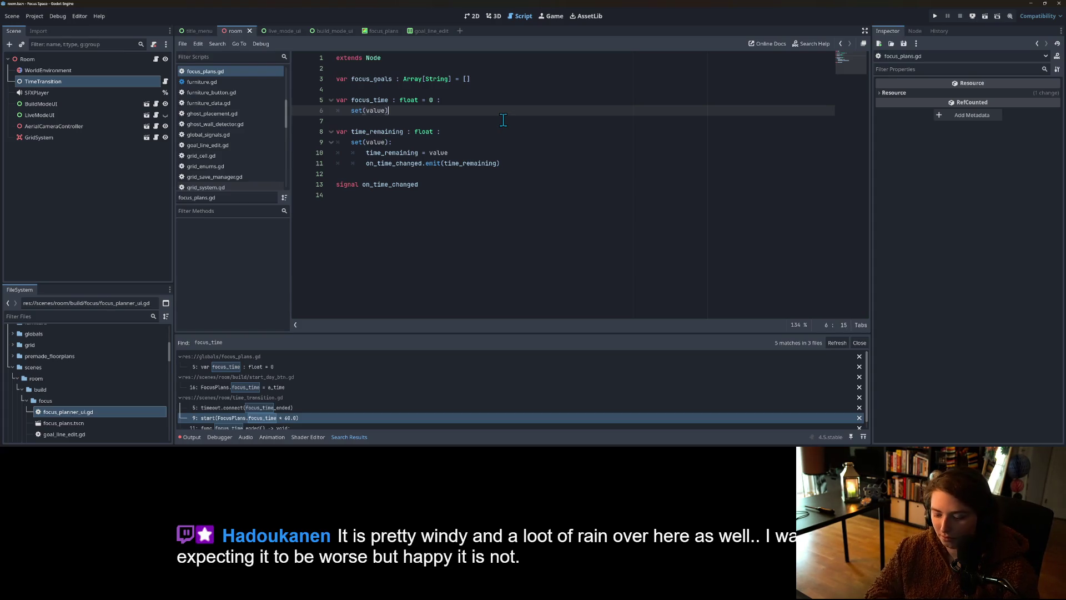
text(:)
key(Return)
text(fo)
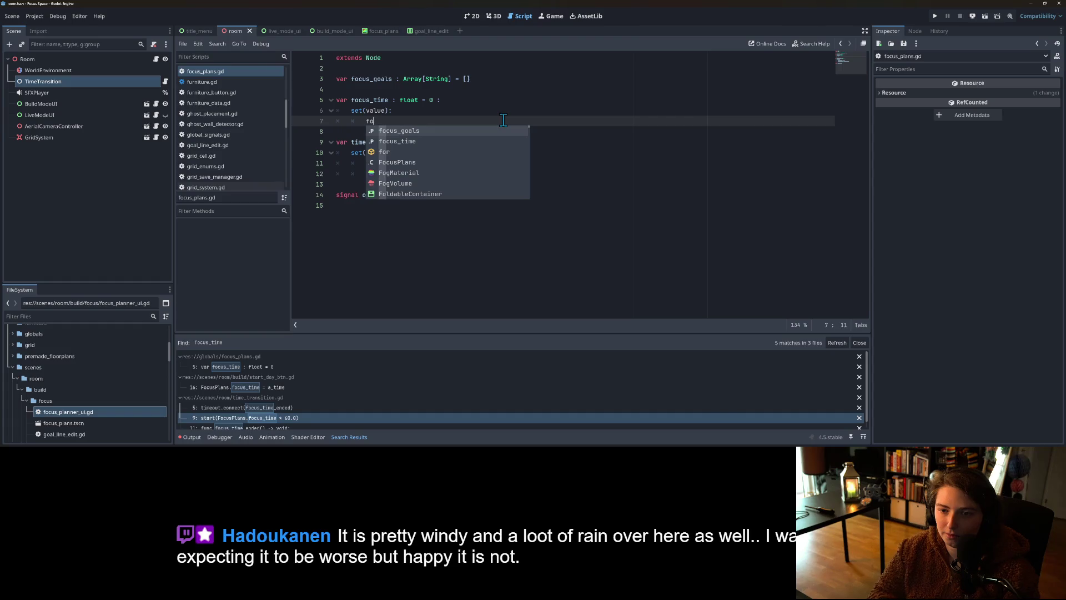
key(Down)
key(Return)
Step: Complete the setter with time_remaining = focus_time, save, and open a line in time_remaining's setter
text(e)
key(Return)
key(Return)
key(Return)
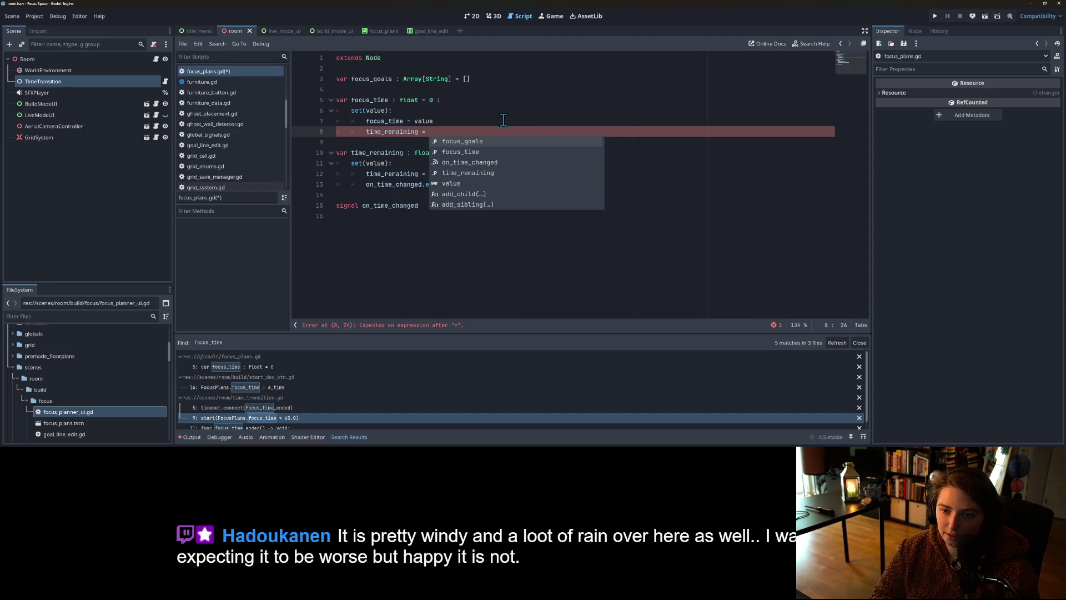
text(focus_goals)
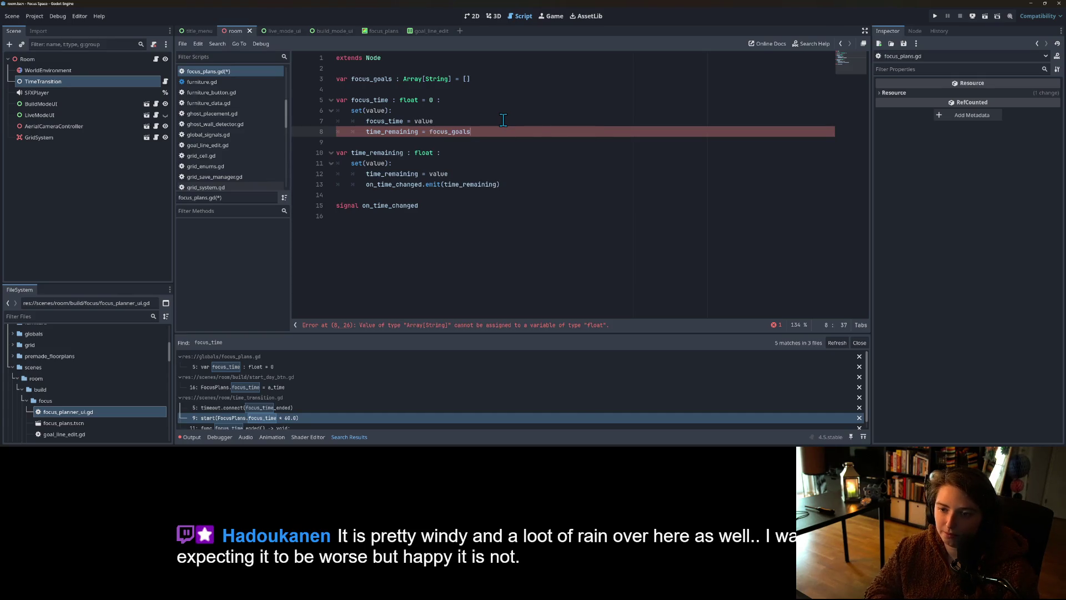
key(BackSpace)
key(BackSpace)
key(BackSpace)
text(t)
key(ctrl+s)
double_click(396, 174)
key(End)
key(Return)
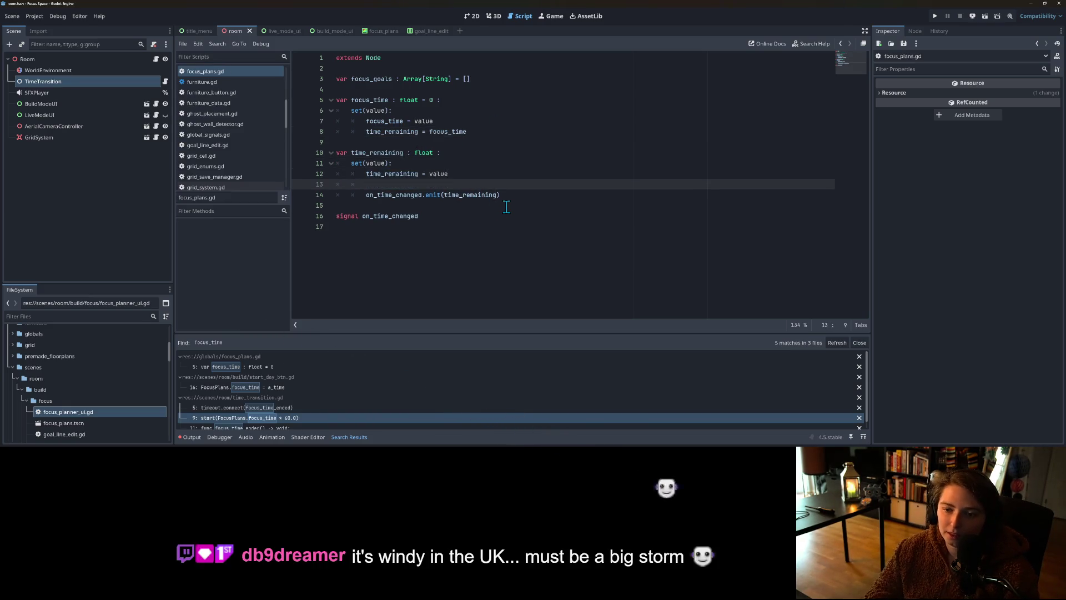
Step: Add an 'if time_remaining <= 0:' check to the time_remaining setter
text(if time)
key(Return)
text(0:)
key(Return)
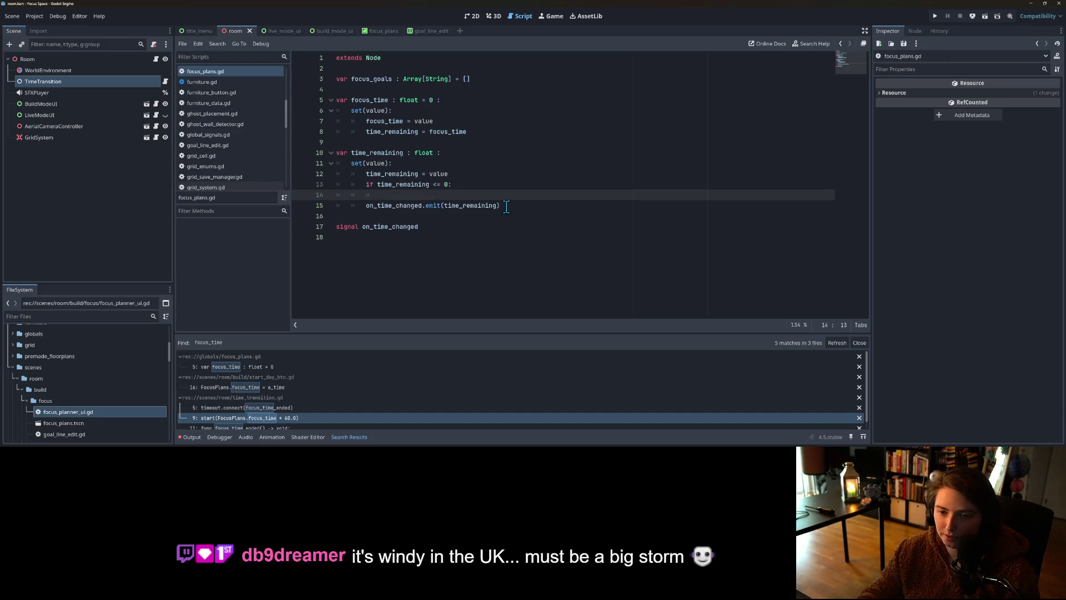
Step: Declare signal on_times_up() by duplicating on_time_changed, and emit on_times_up.emit() inside the if block
click(464, 278)
click(417, 227)
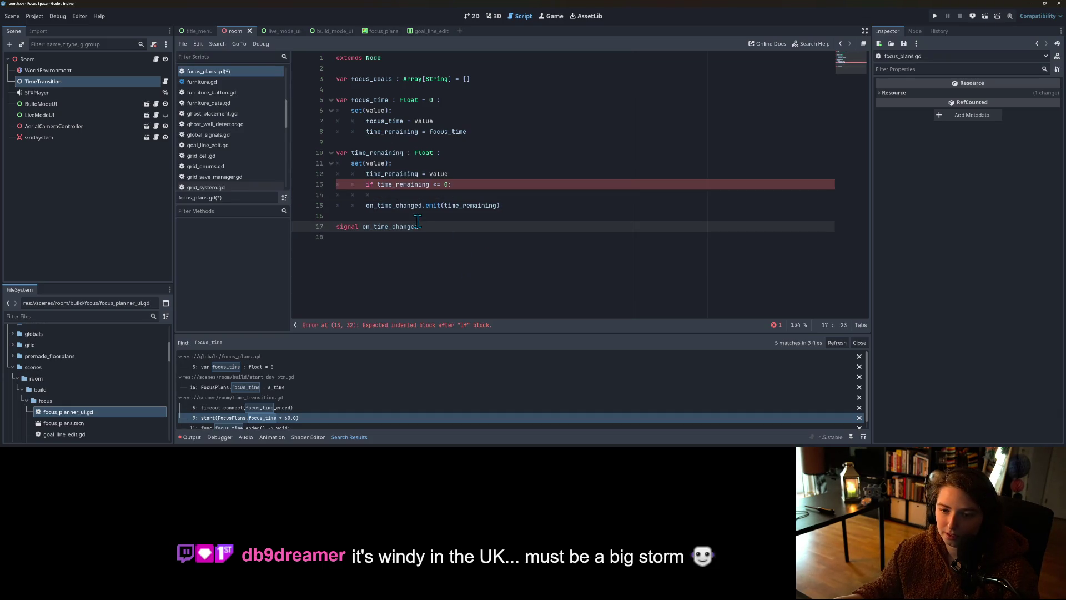
key(ctrl+shift+d)
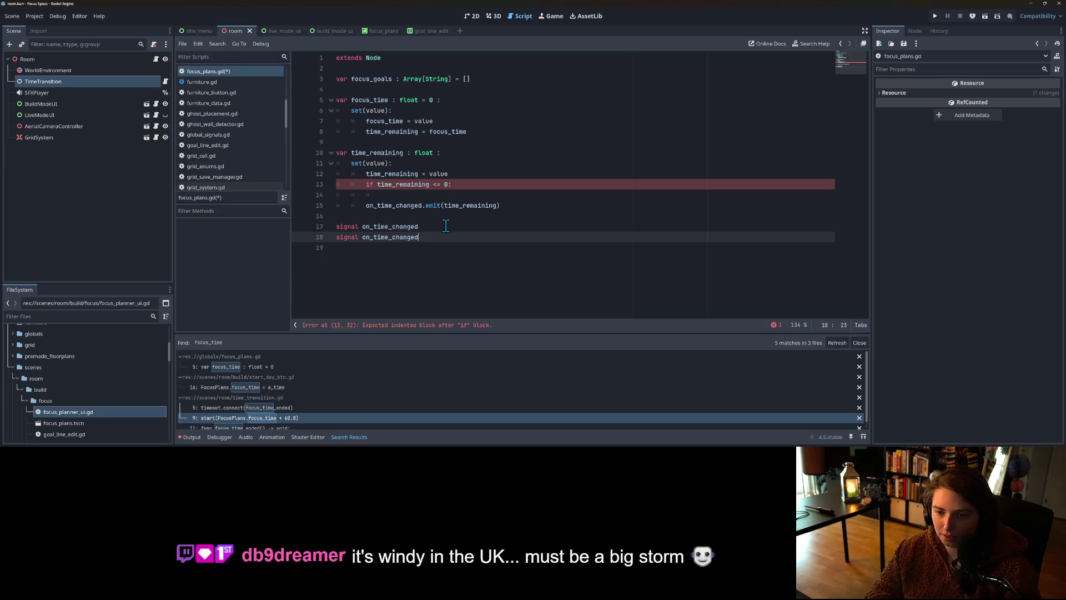
drag(374, 237, 441, 237)
text(times_)
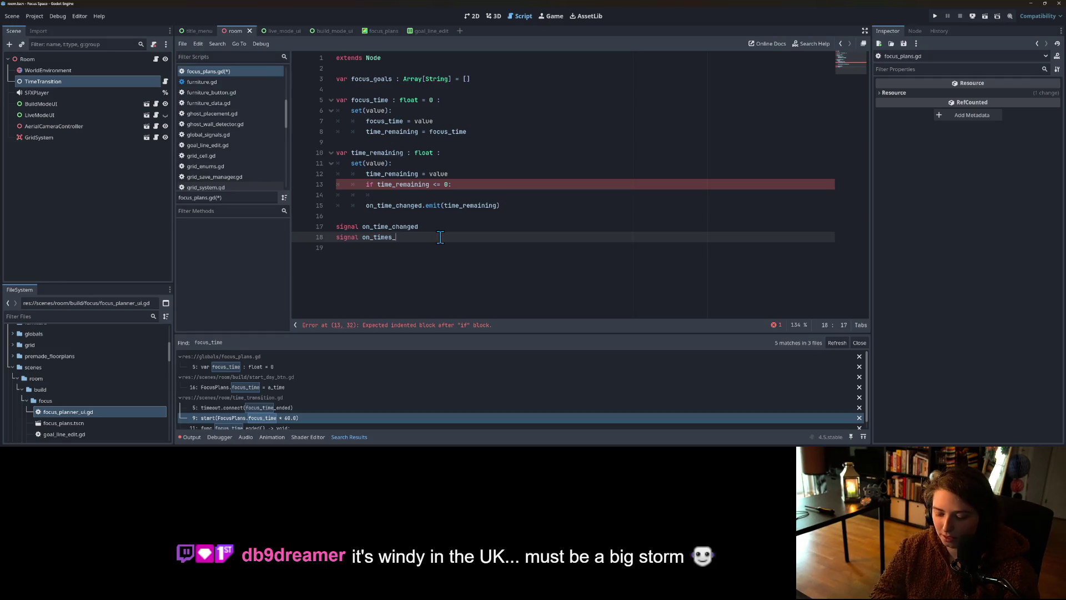
double_click(396, 237)
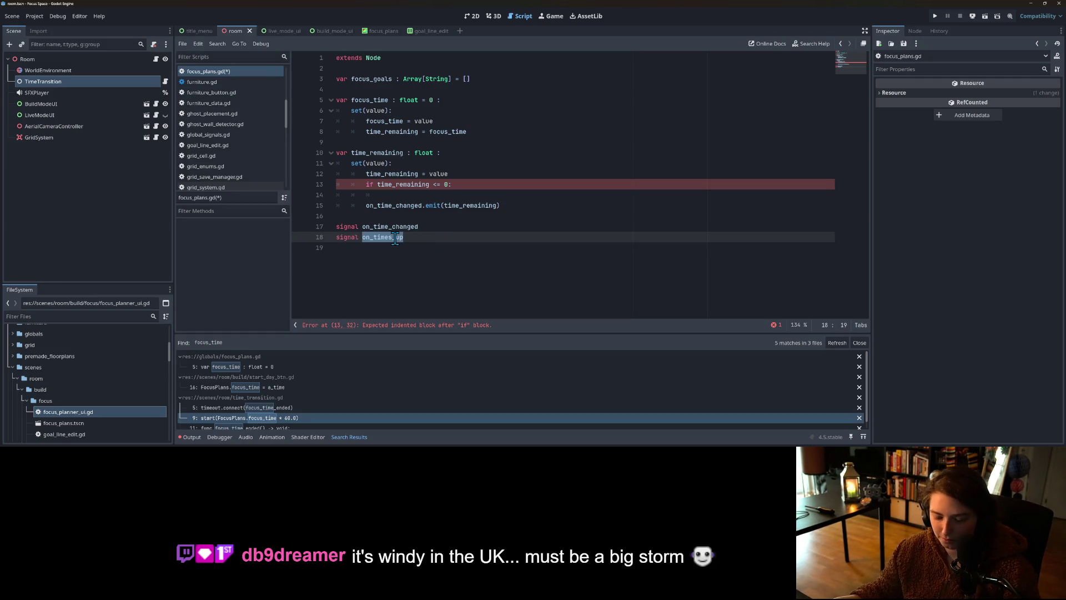
key(ctrl+c)
click(414, 195)
key(ctrl+v)
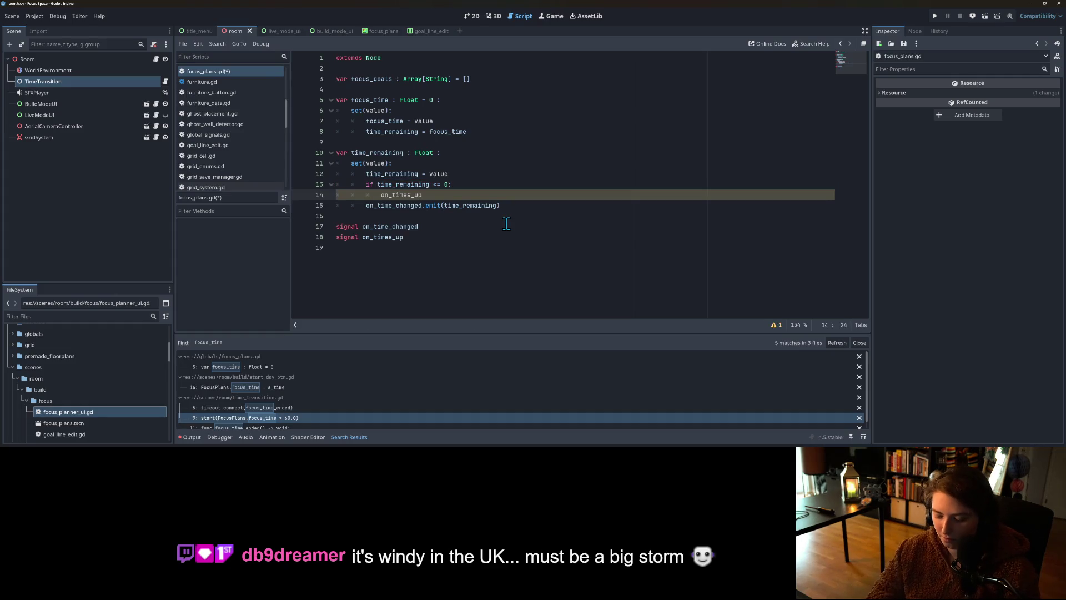
text(.emit())
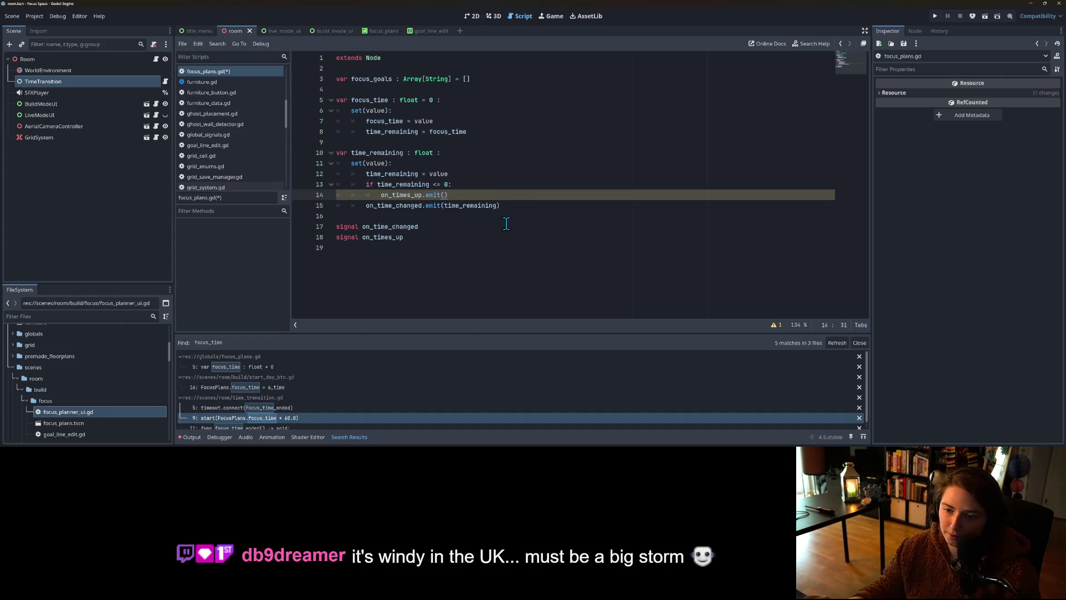
Step: Name the on_time_changed parameter remaining_seconds : float and save the script
click(472, 226)
text((re)
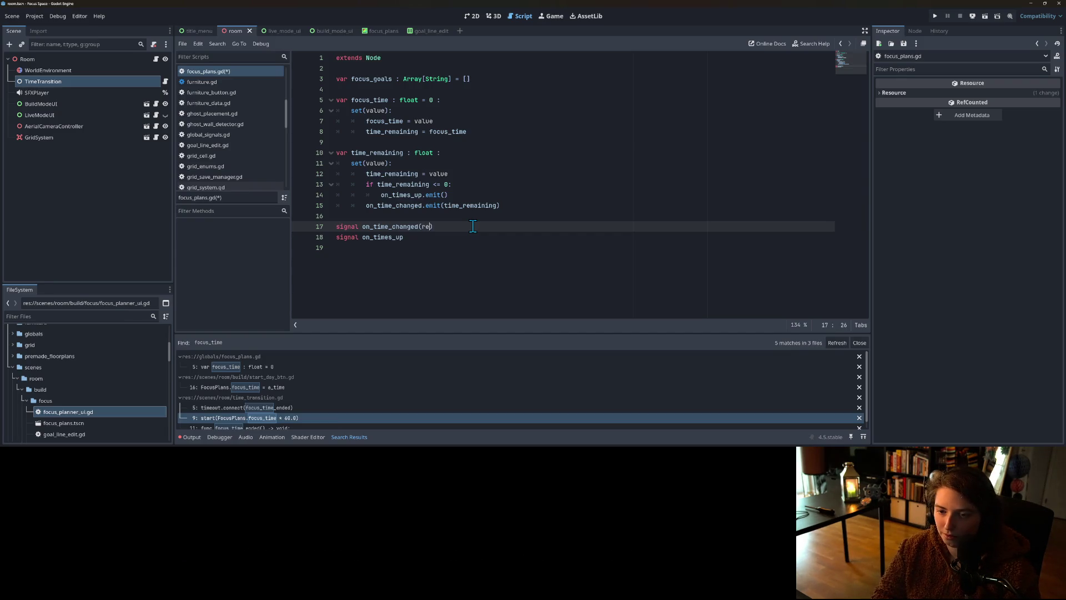
text(maining : float)
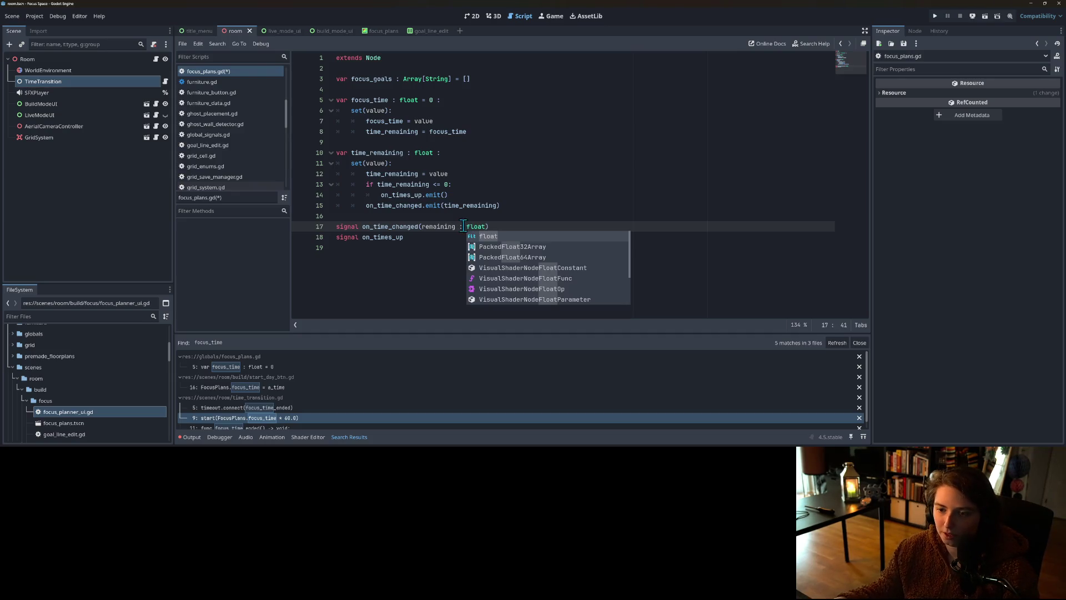
click(461, 232)
text(_sec)
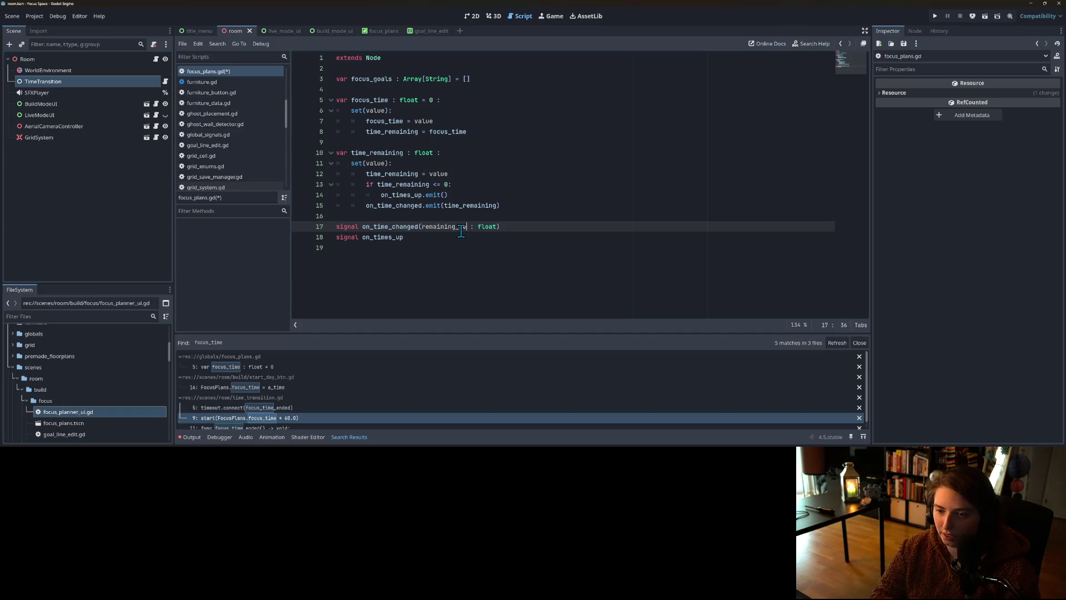
text(onds)
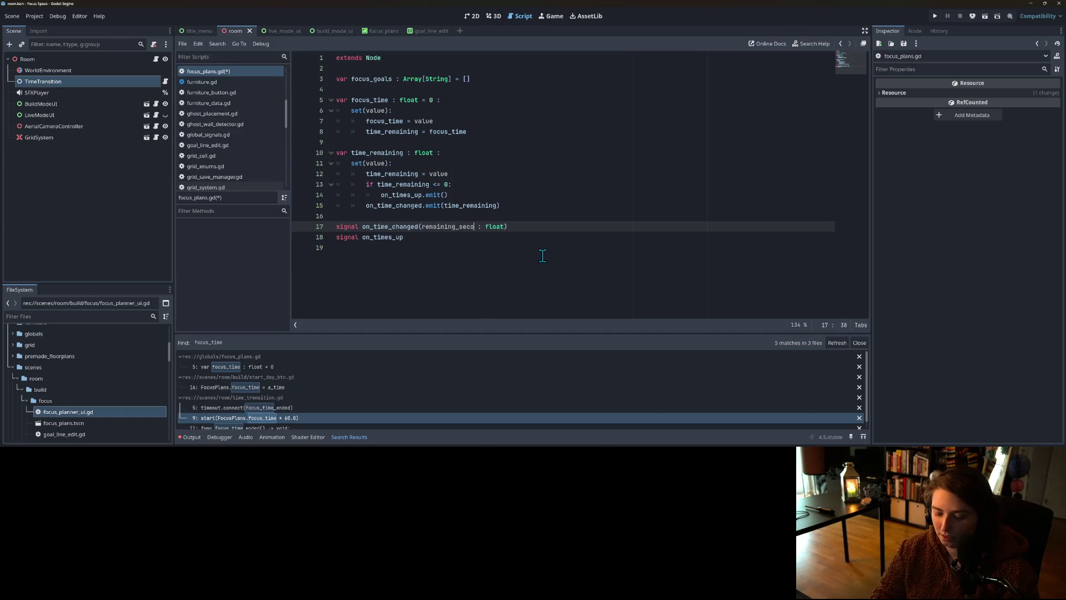
click(445, 237)
key(ctrl+s)
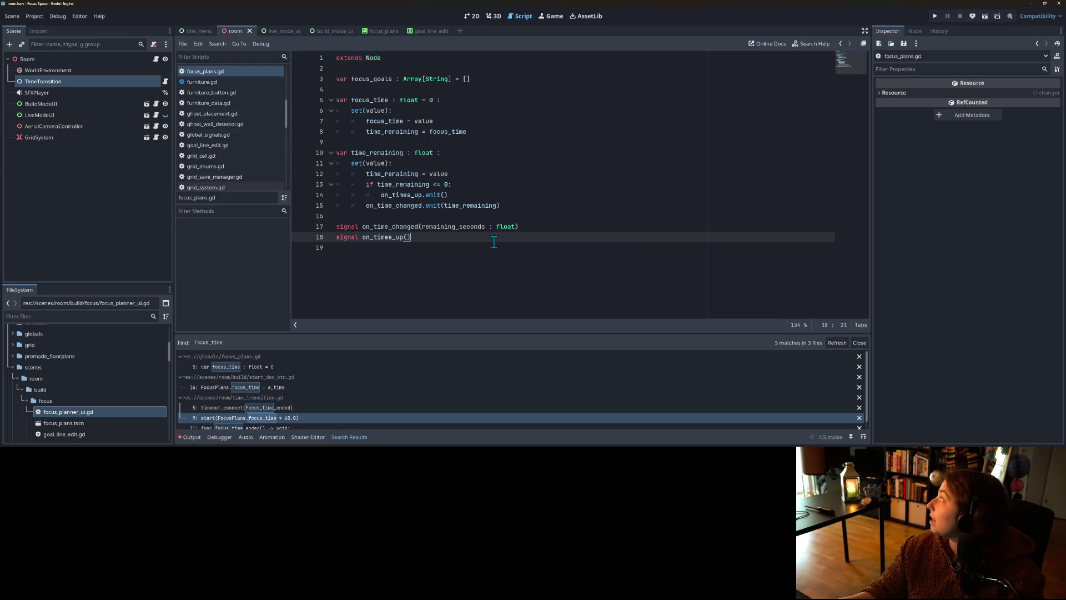
Step: Review the on_time_changed declaration and emit line, then open Find and Replace on that name
click(537, 225)
click(520, 185)
click(545, 206)
click(583, 237)
click(592, 227)
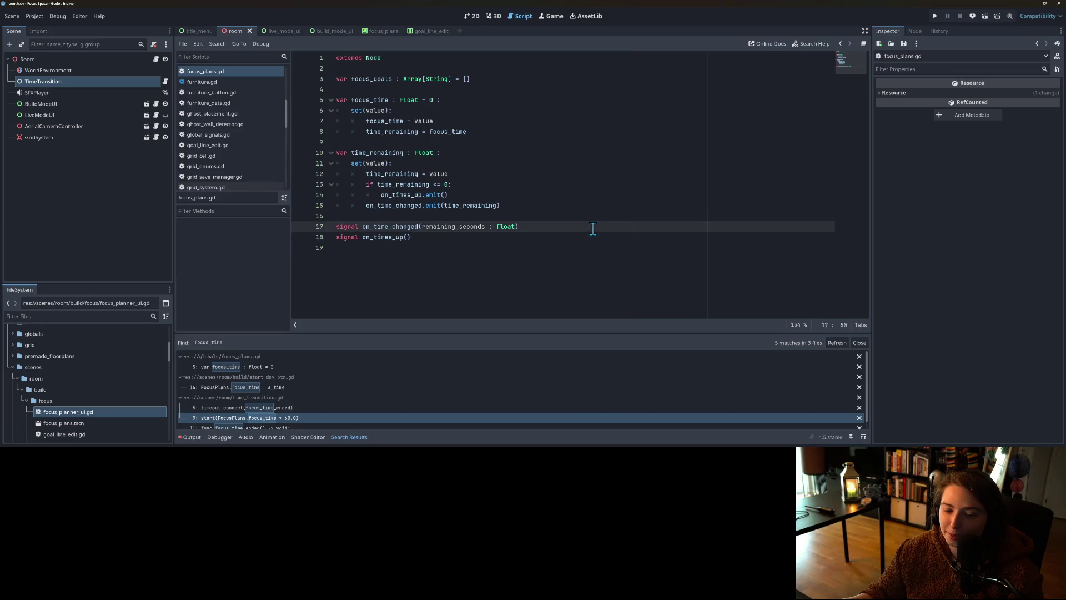
click(430, 184)
click(398, 227)
double_click(398, 226)
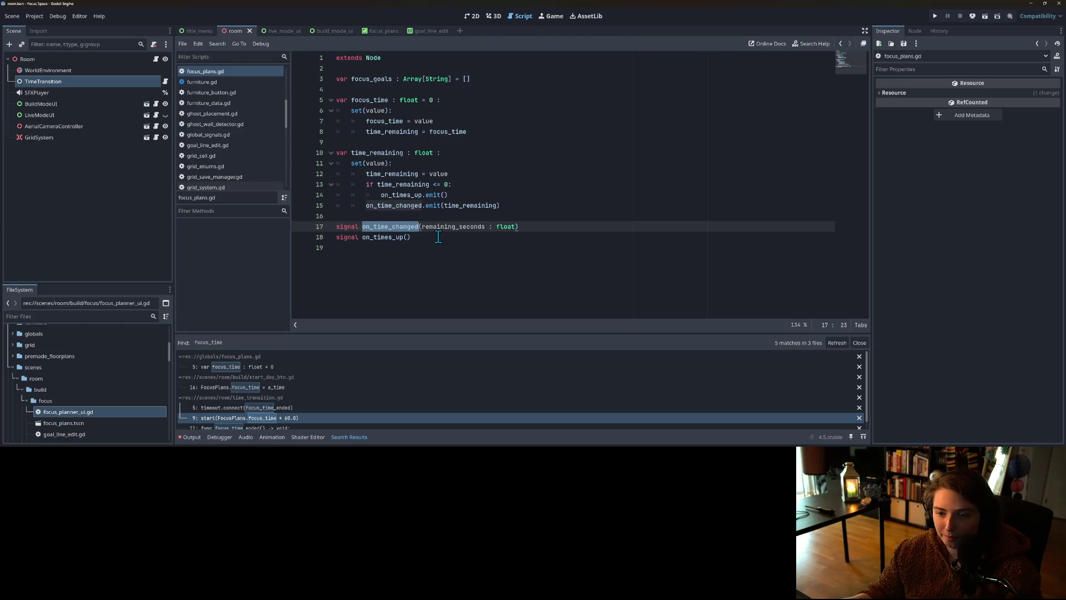
click(419, 226)
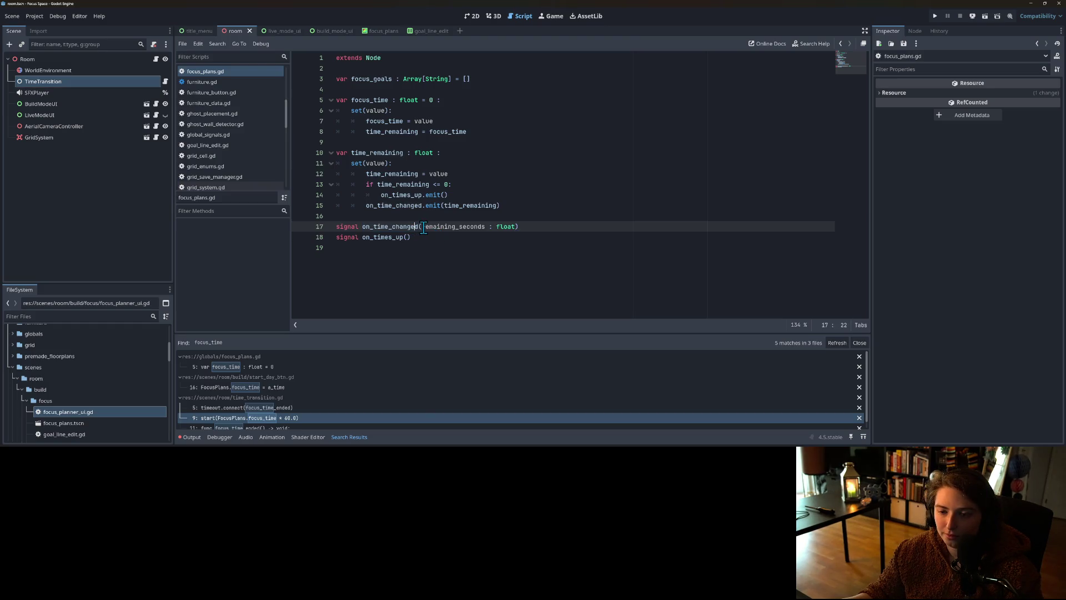
double_click(394, 206)
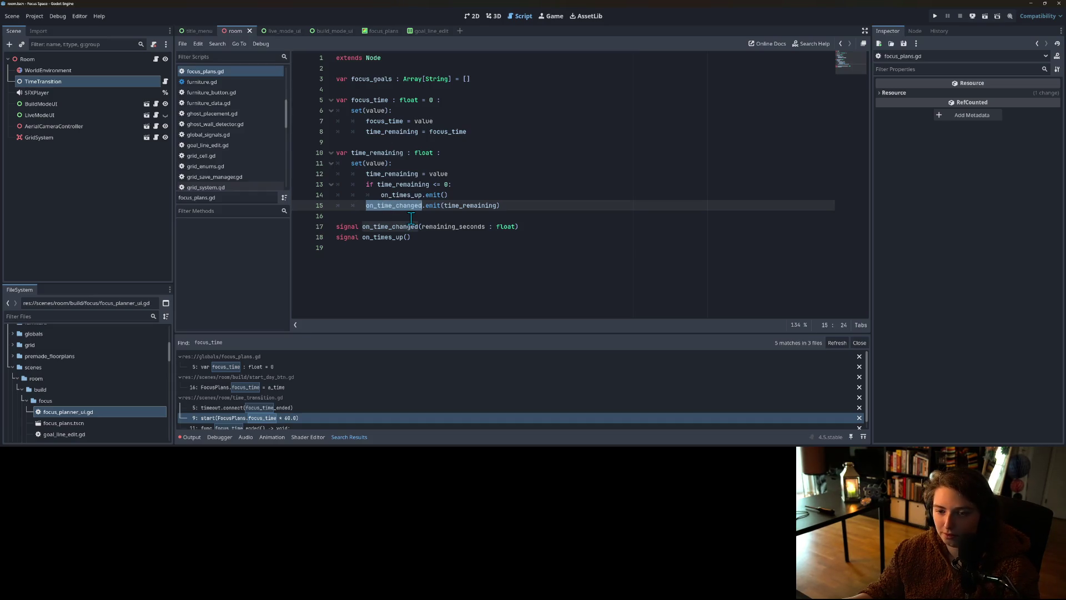
key(ctrl+r)
Step: Replace all on_time_changed occurrences with time_remaining_changed in focus_plans.gd
text(time_r)
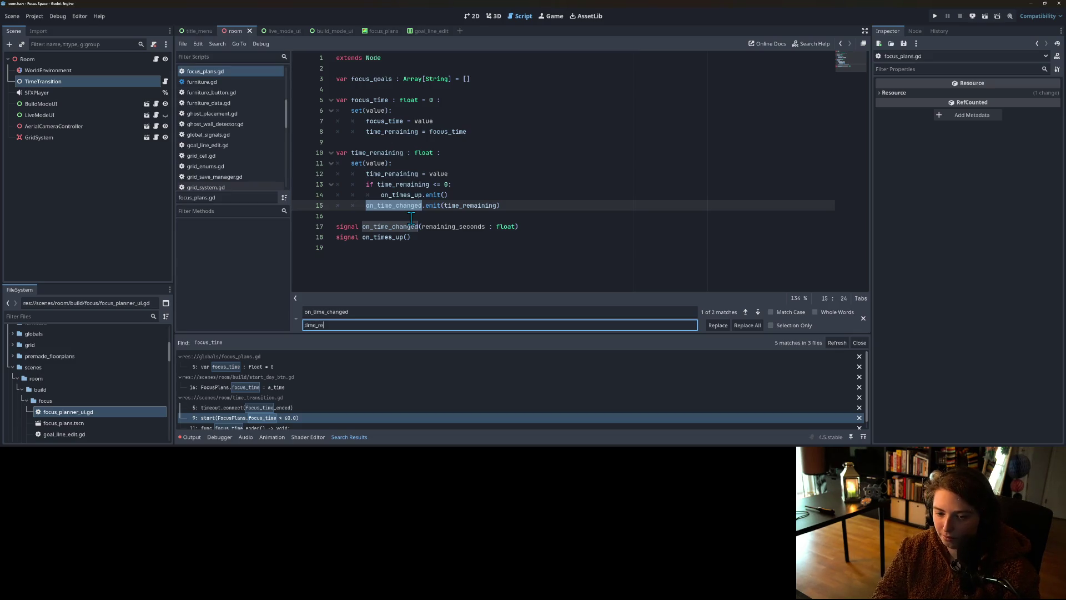
key(BackSpace)
key(BackSpace)
text(aining_changed)
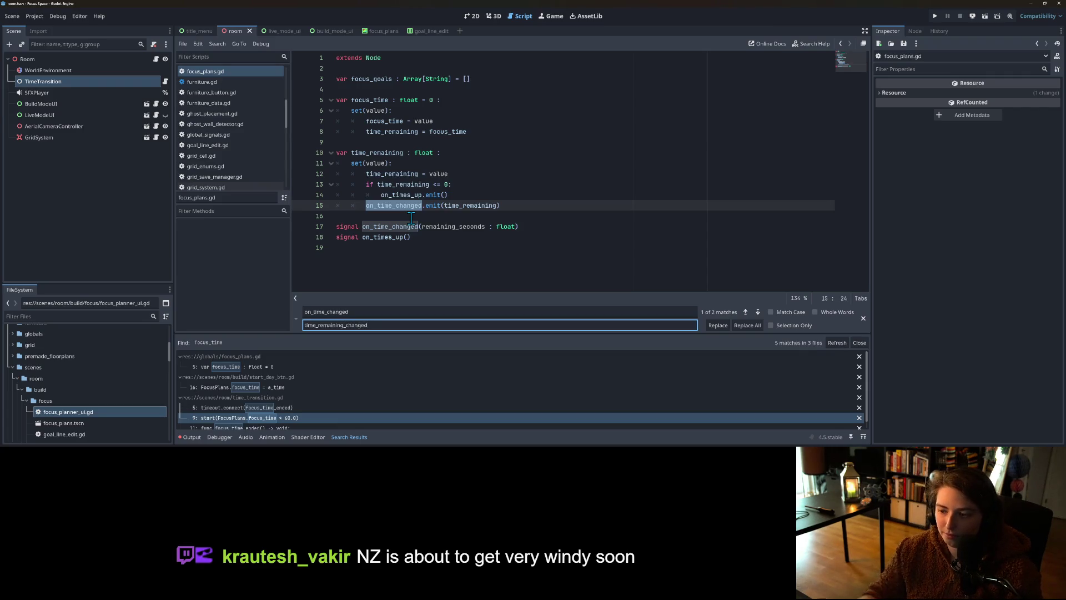
click(751, 325)
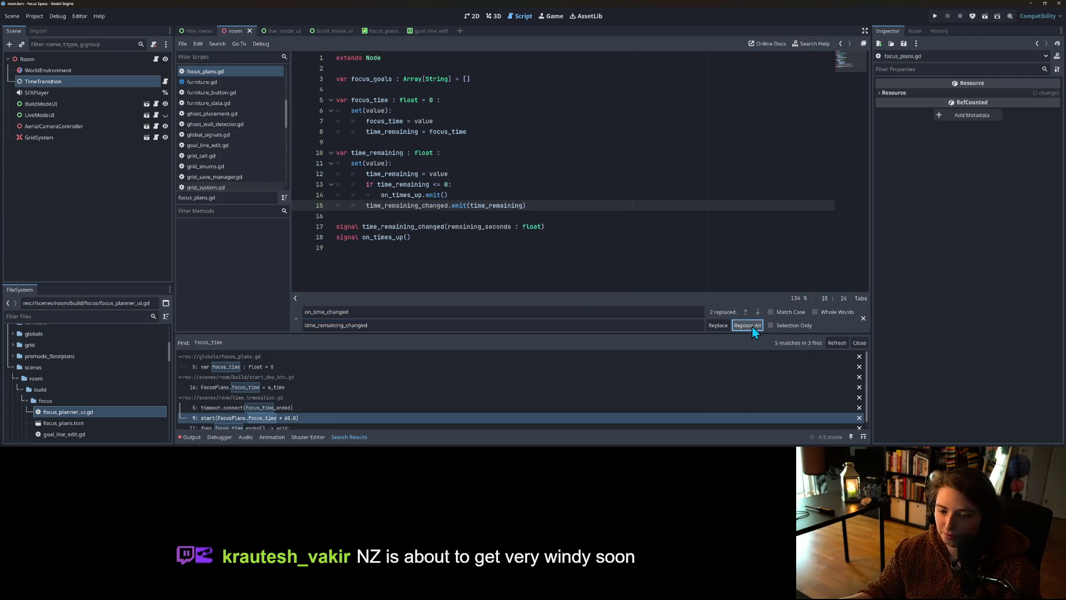
click(463, 225)
click(531, 313)
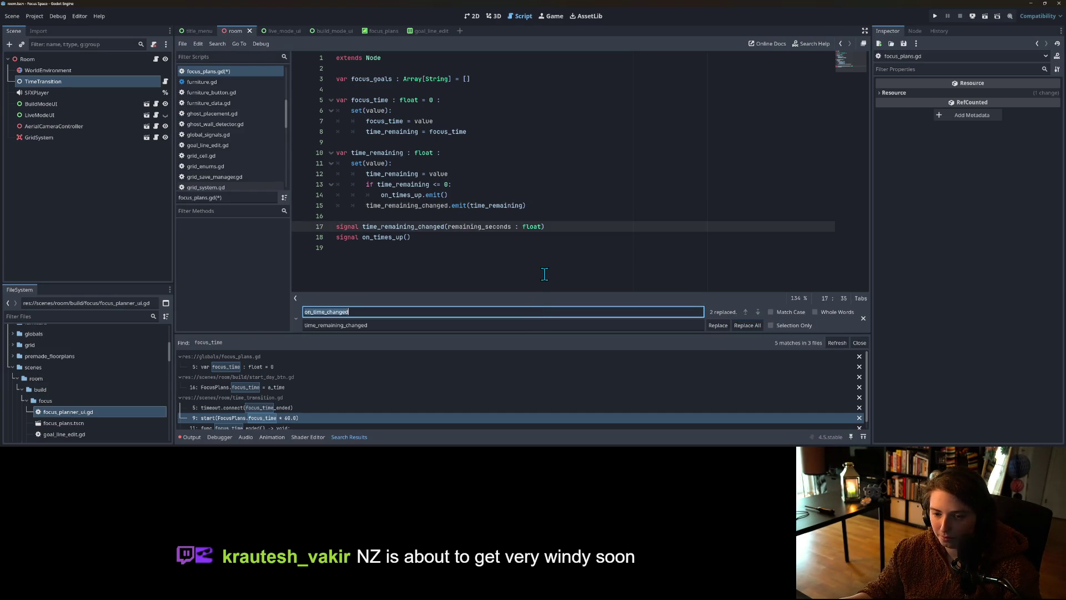
Step: Search all project files for on_time_changed, save, and open the time_lbl.gd connect result
key(ctrl+shift+f)
key(ctrl+v)
key(Return)
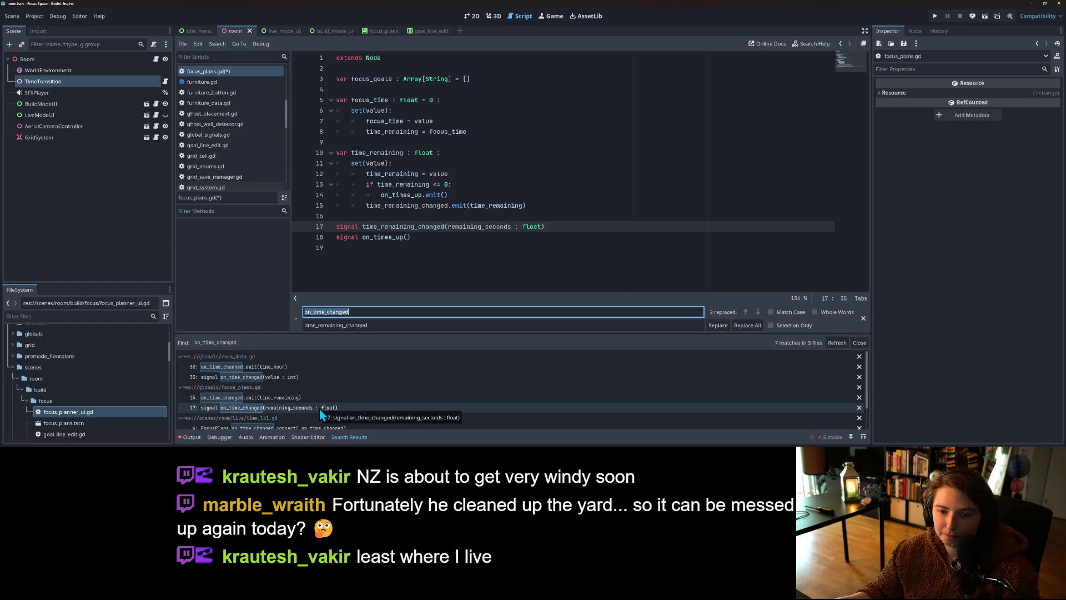
key(ctrl+s)
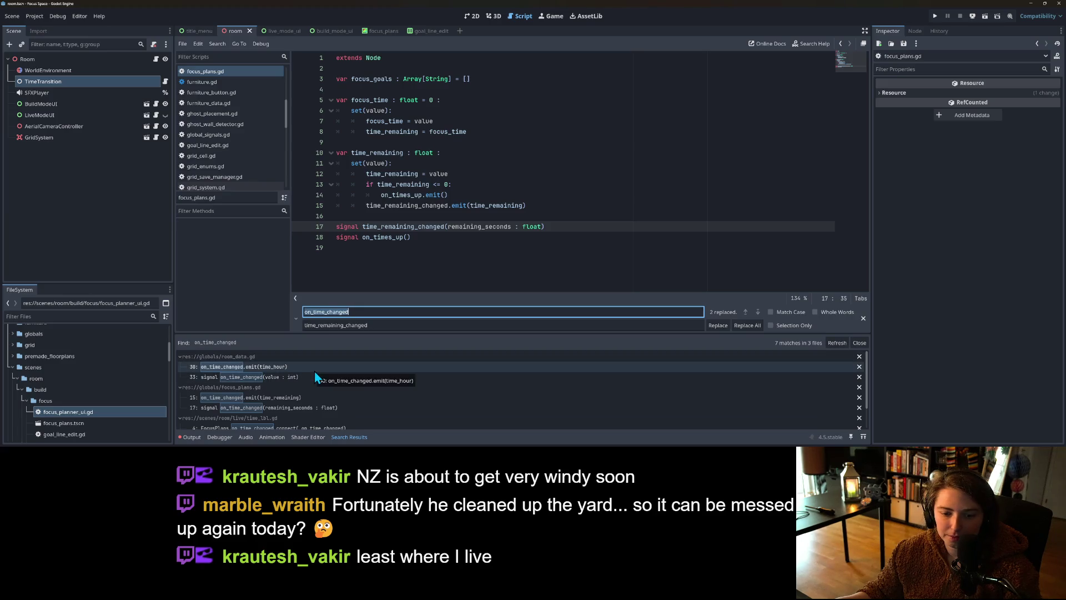
scroll(315, 373, down, 1)
scroll(319, 387, down, 2)
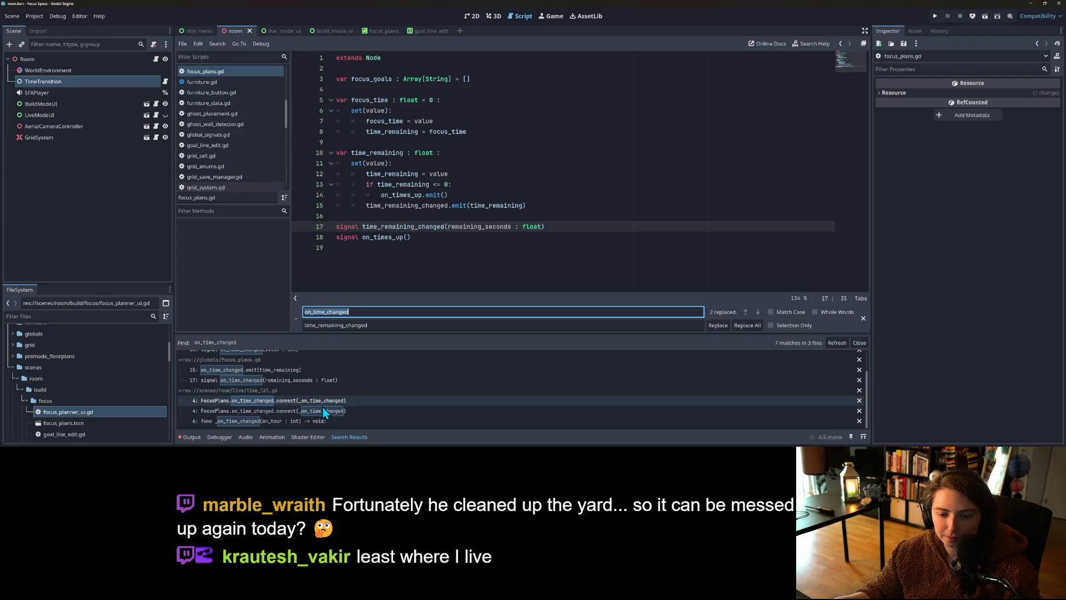
click(321, 411)
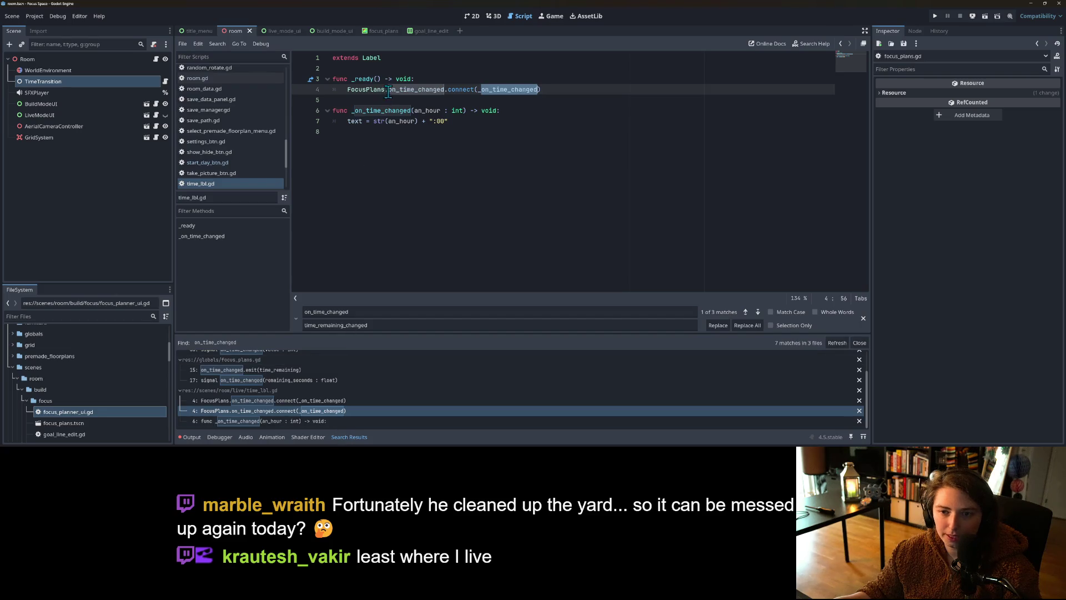
Step: Connect time_remaining_changed and rename the handler to _on_time_remaining_changed in declaration and connect call
click(431, 91)
double_click(431, 92)
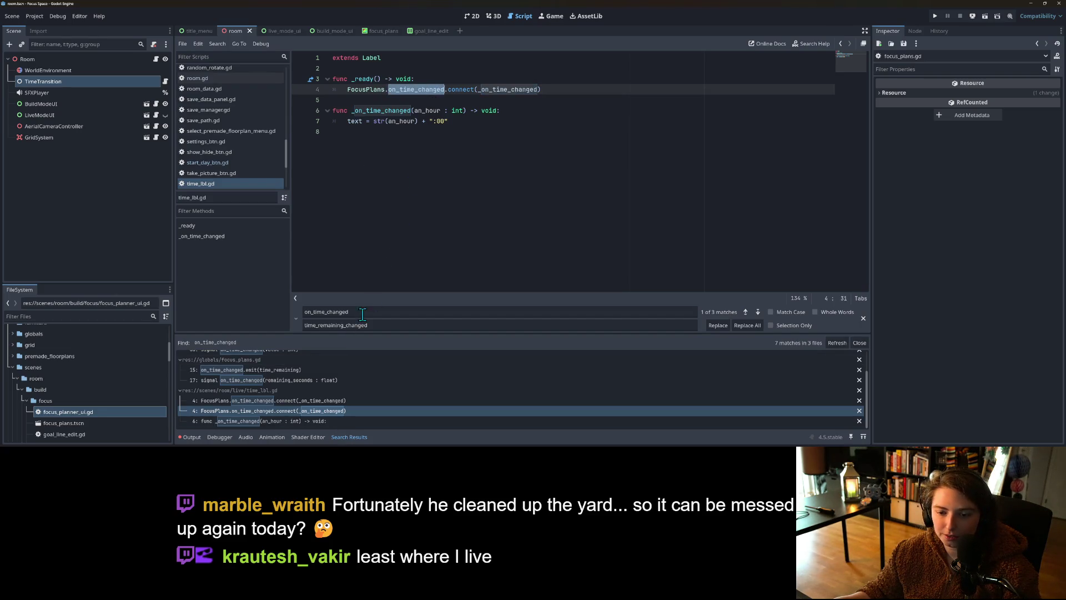
key(ctrl+r)
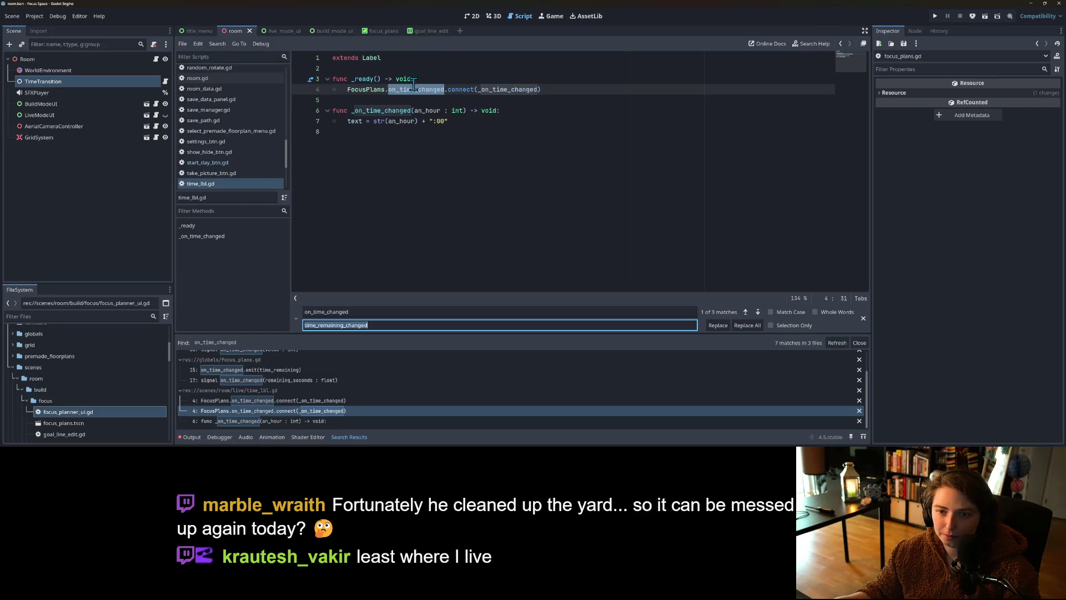
double_click(417, 89)
text(time_remaining_changed)
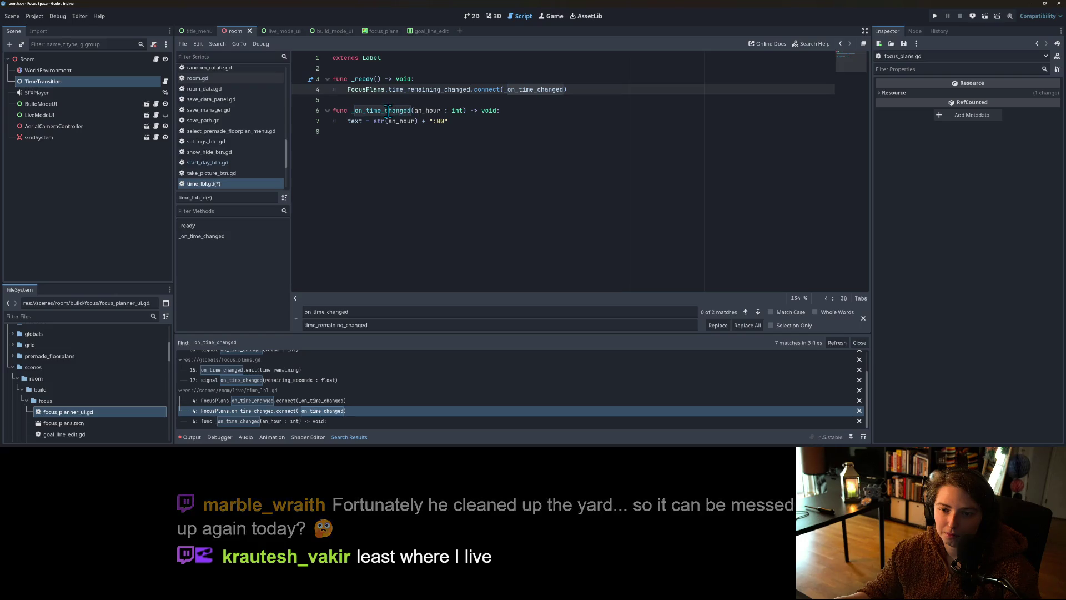
drag(366, 110, 411, 110)
text(time_remaining_changed)
double_click(394, 111)
key(ctrl+c)
double_click(545, 90)
key(ctrl+v)
Step: Change the handler parameter from an_hour : int to seconds_remaining : float
click(470, 111)
double_click(470, 110)
drag(501, 110, 454, 110)
text(seconds)
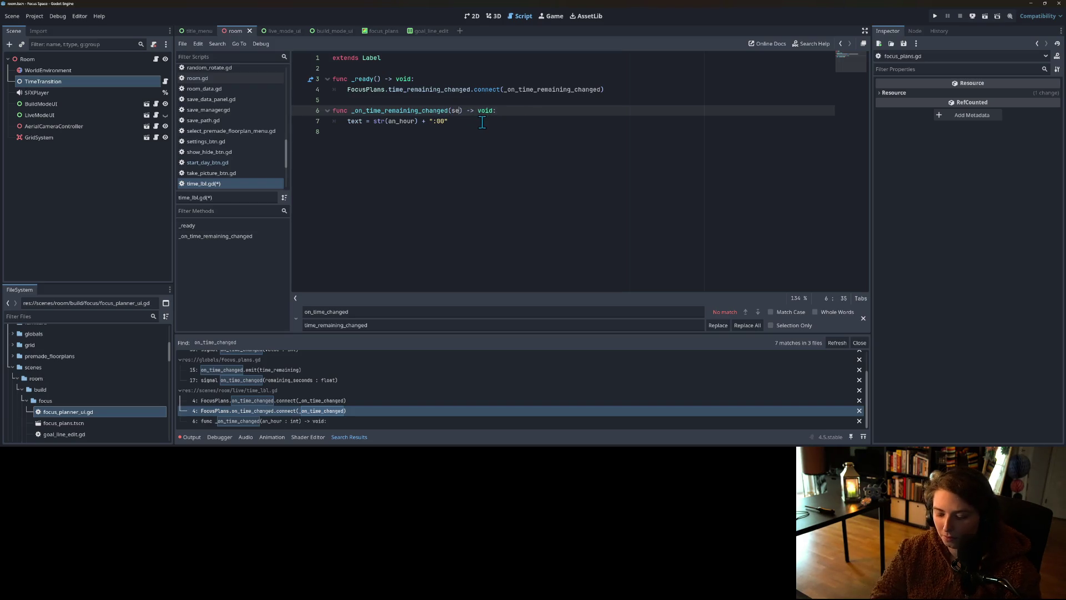
text(_remainig)
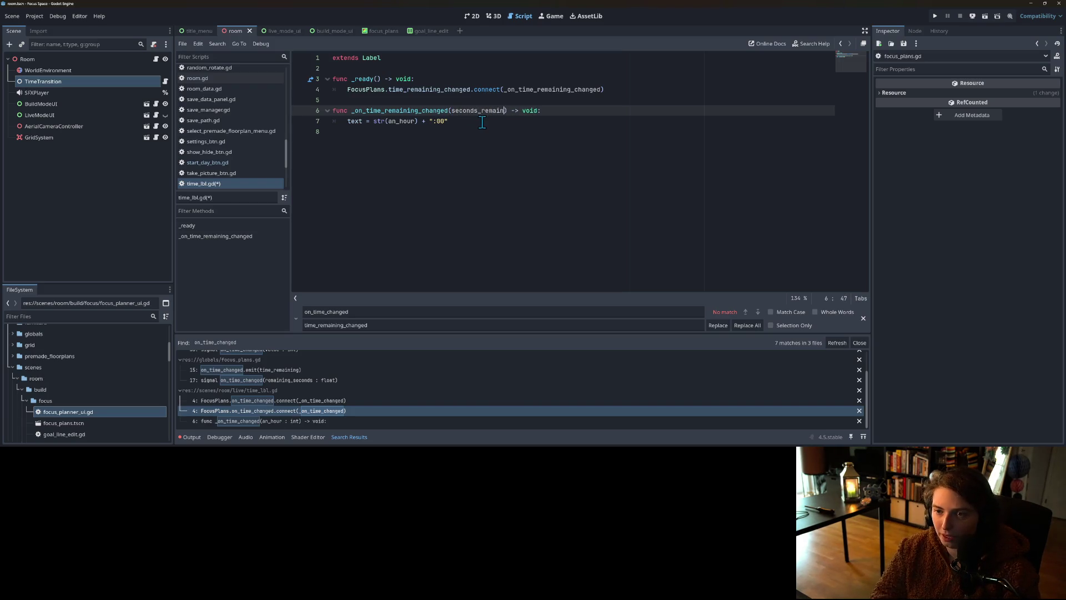
key(BackSpace)
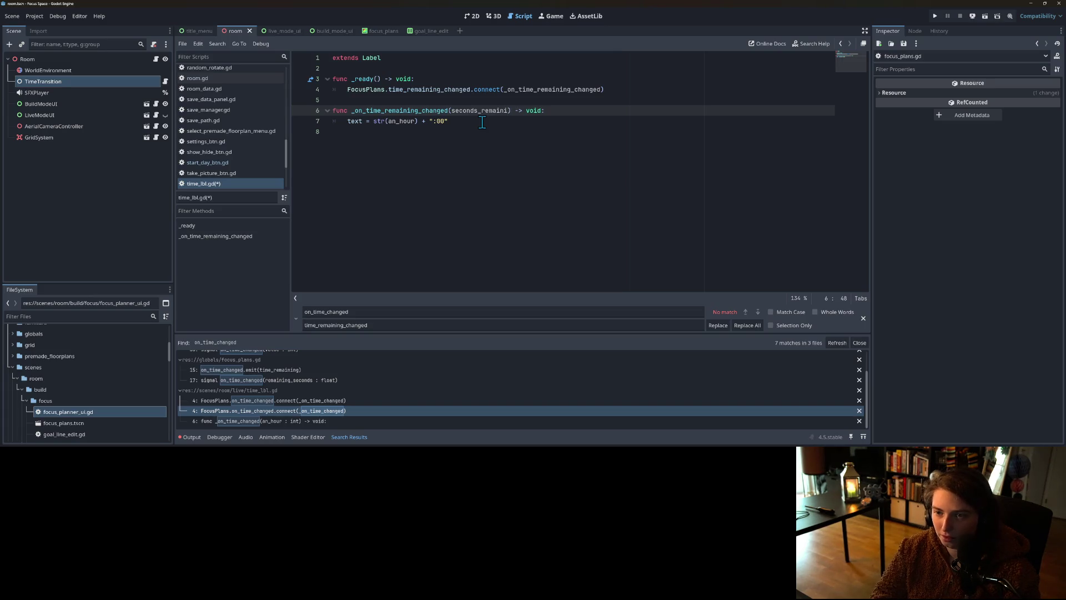
text(ng : )
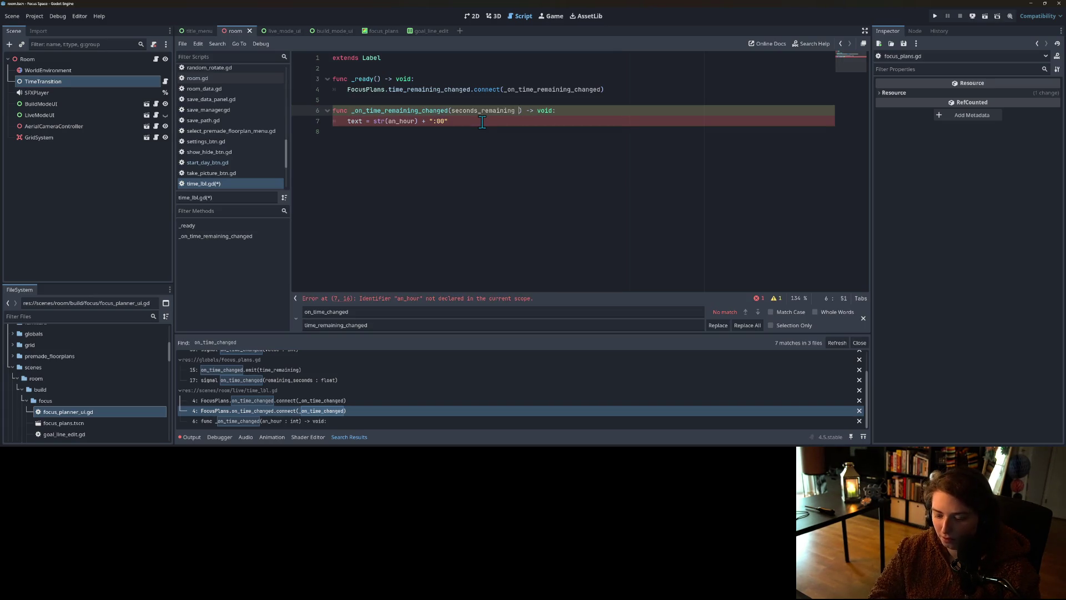
text(float)
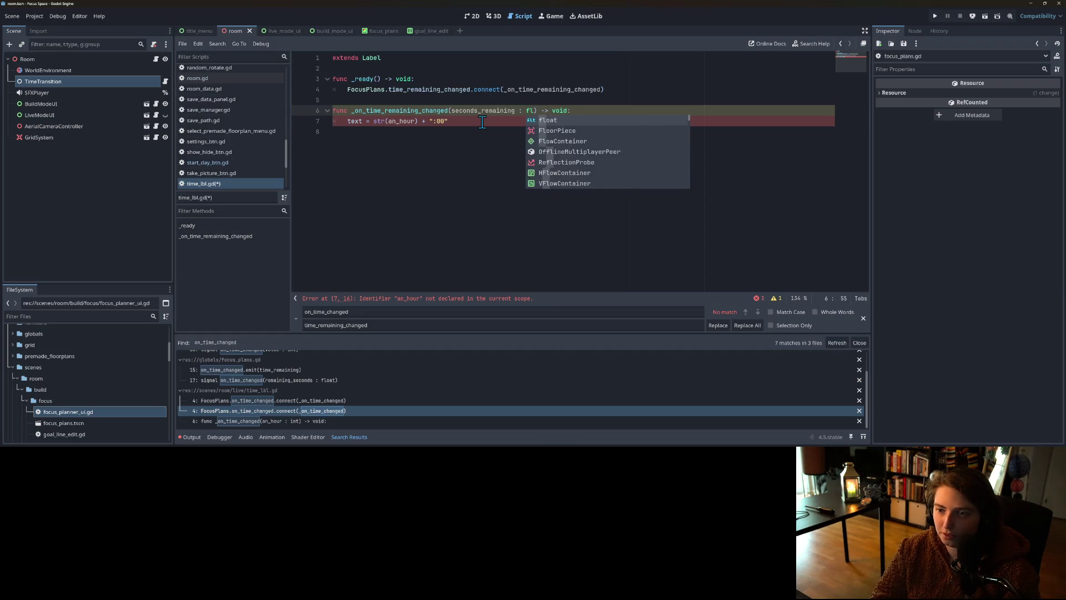
click(482, 121)
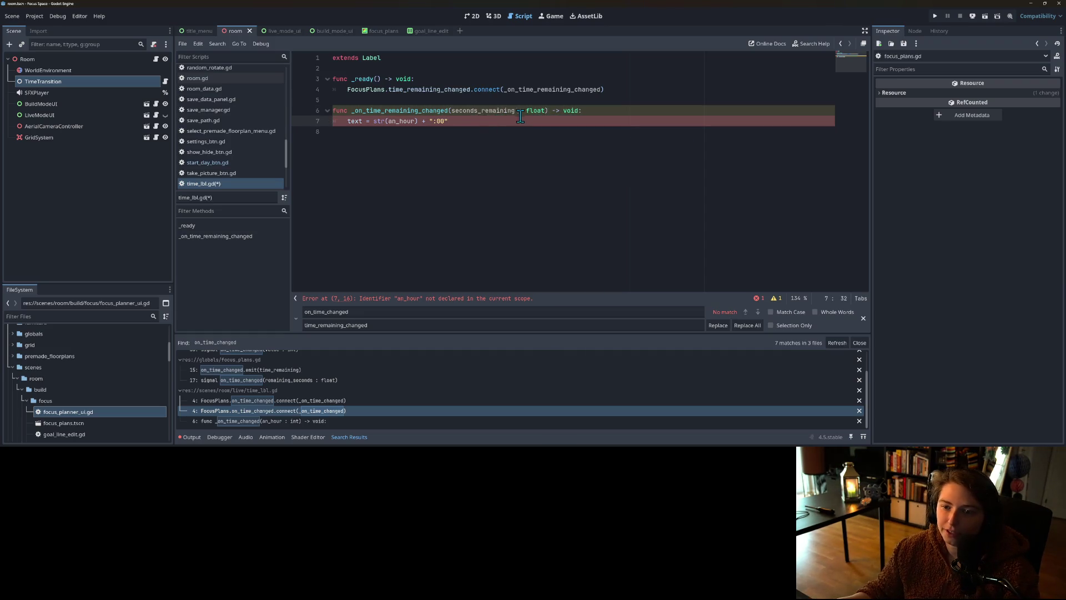
double_click(402, 121)
click(435, 123)
click(607, 114)
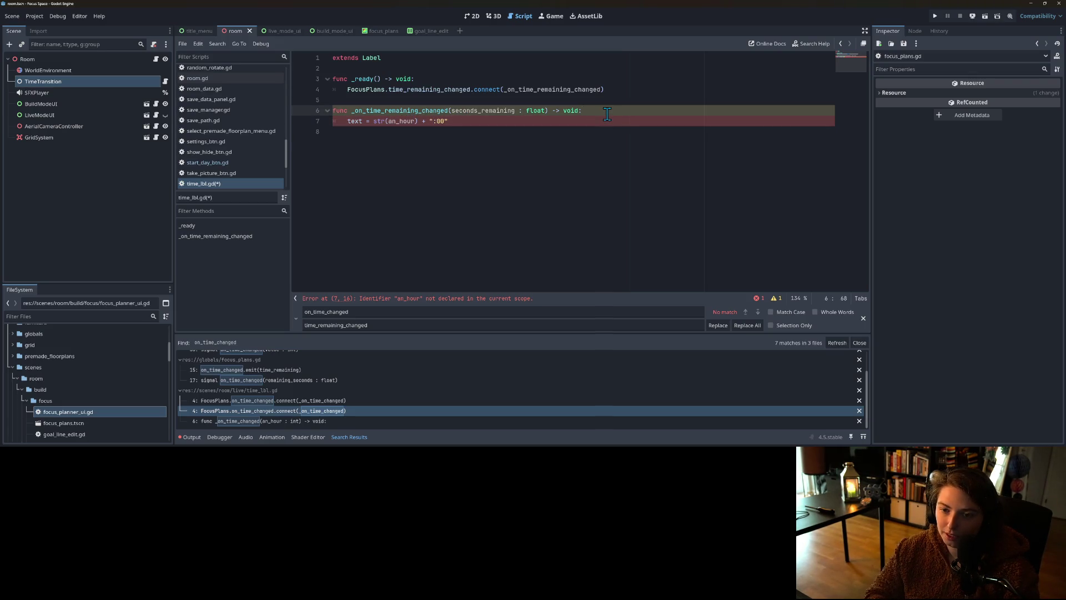
click(604, 212)
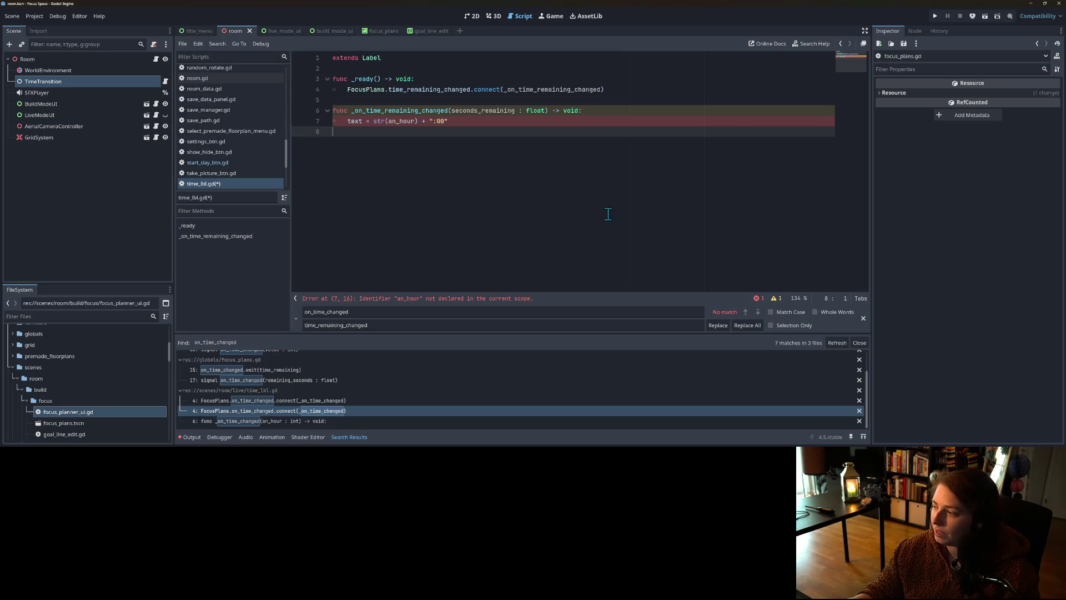
Step: Insert a new indented line at the top of the _on_time_remaining_changed body
click(664, 113)
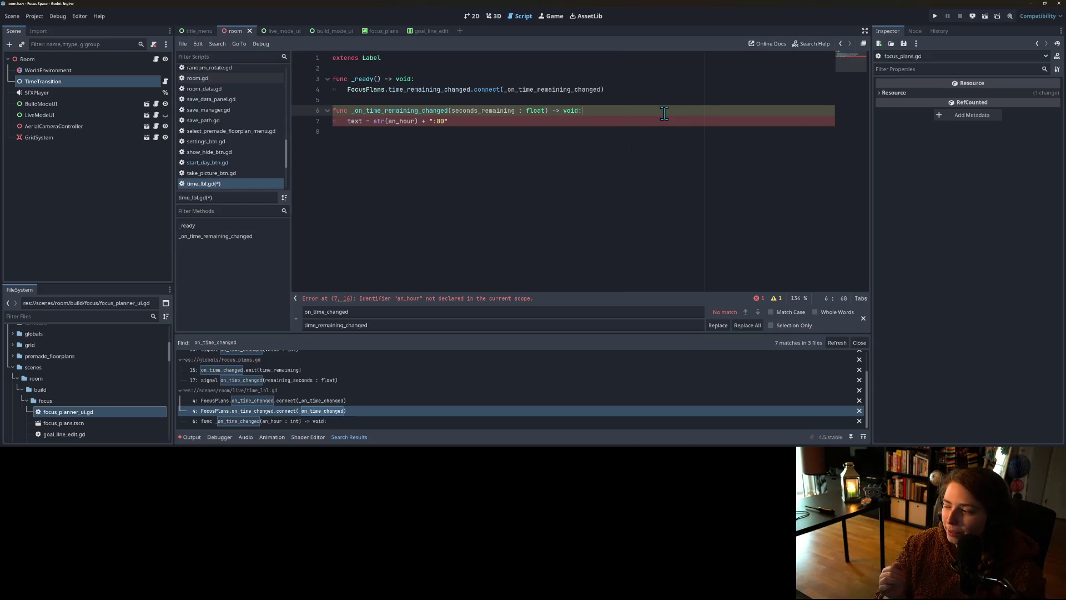
key(Return)
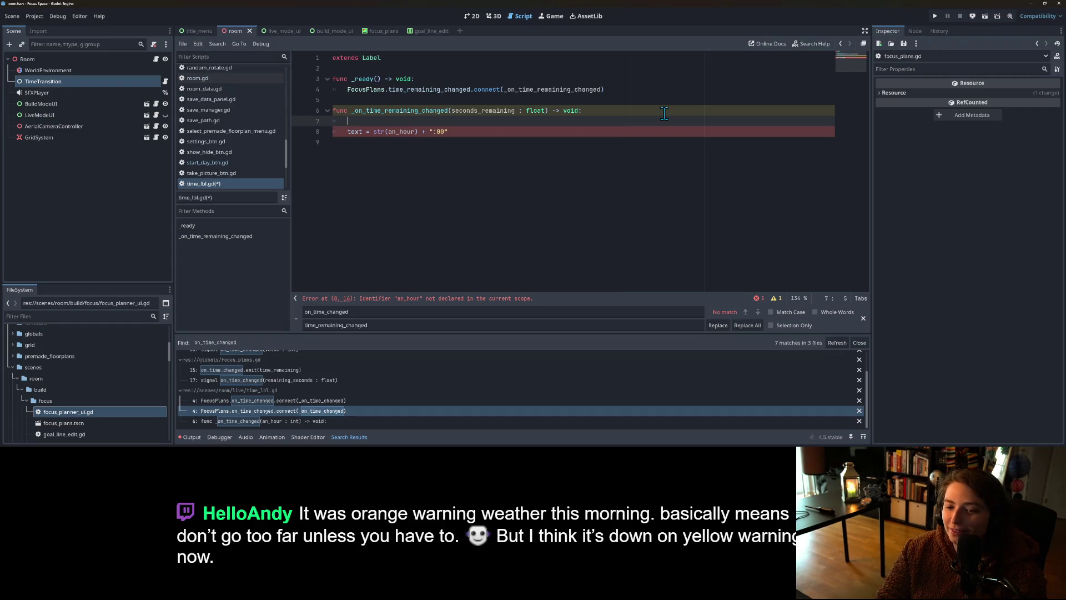
Step: Close the find bar and add var min_remaining = seconds_remaining % 60.0, saving the script
click(863, 318)
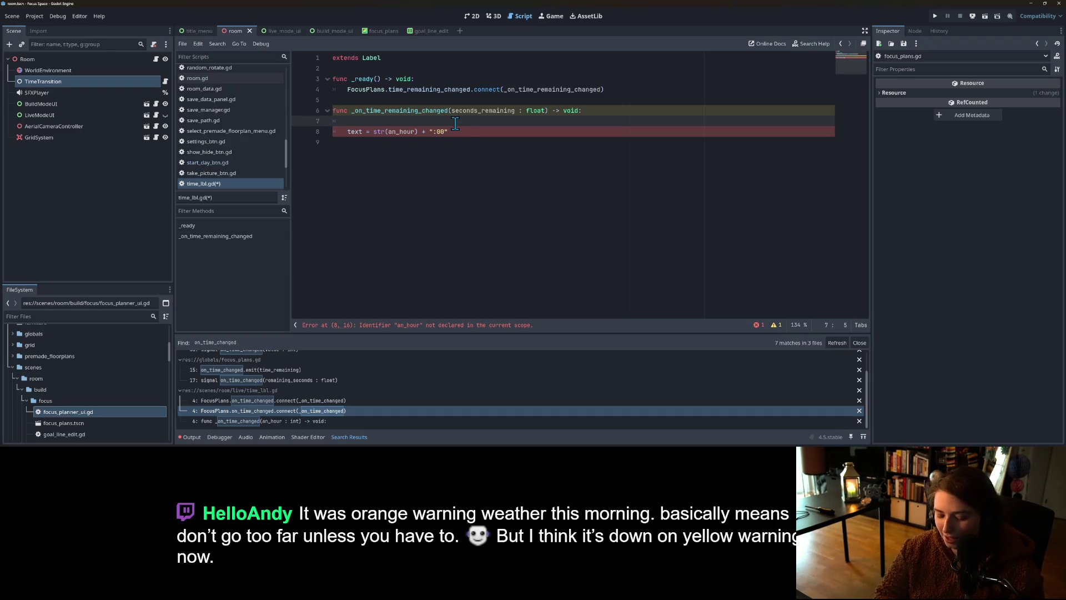
text(var)
key(ctrl+s)
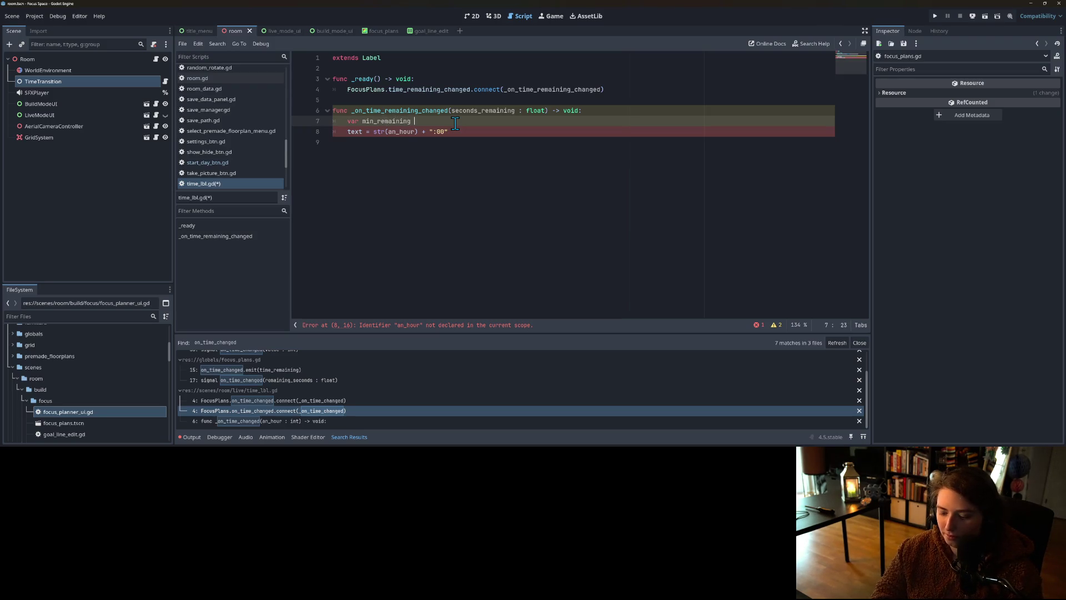
text(=)
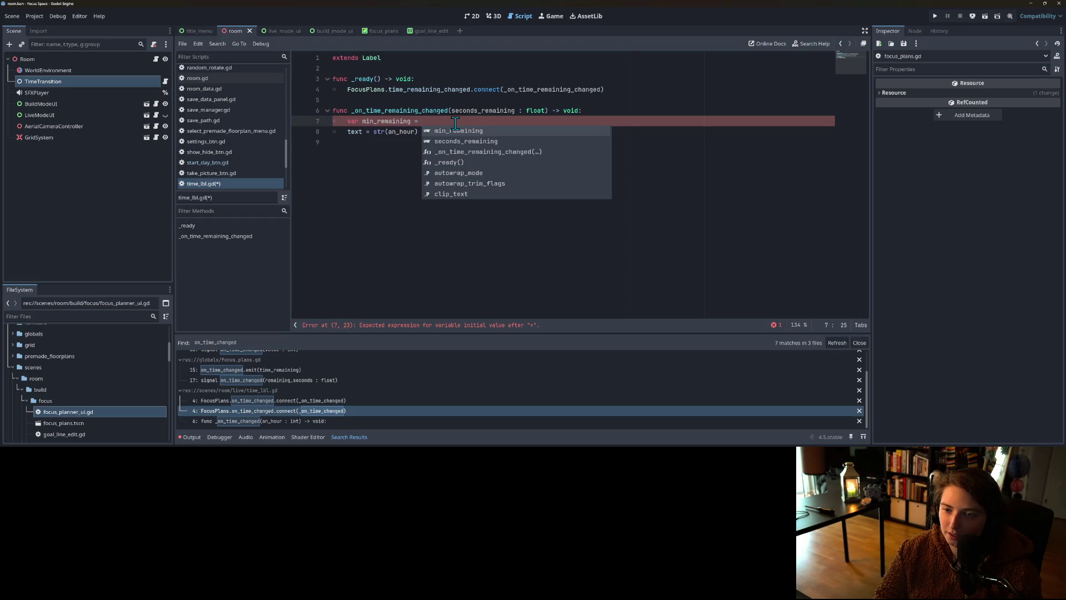
text(seconds)
key(Return)
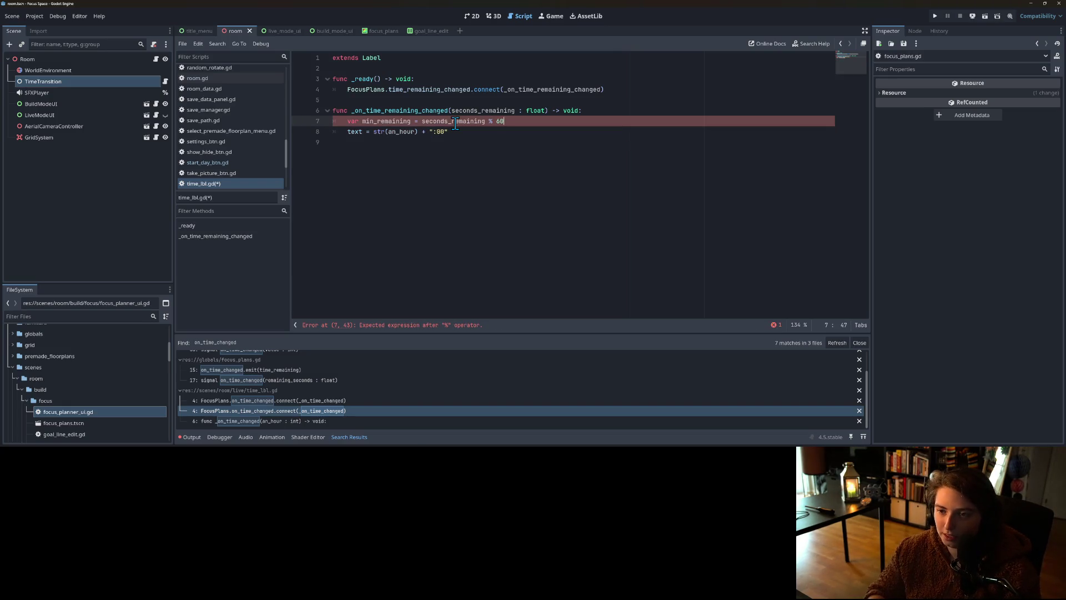
key(ctrl+s)
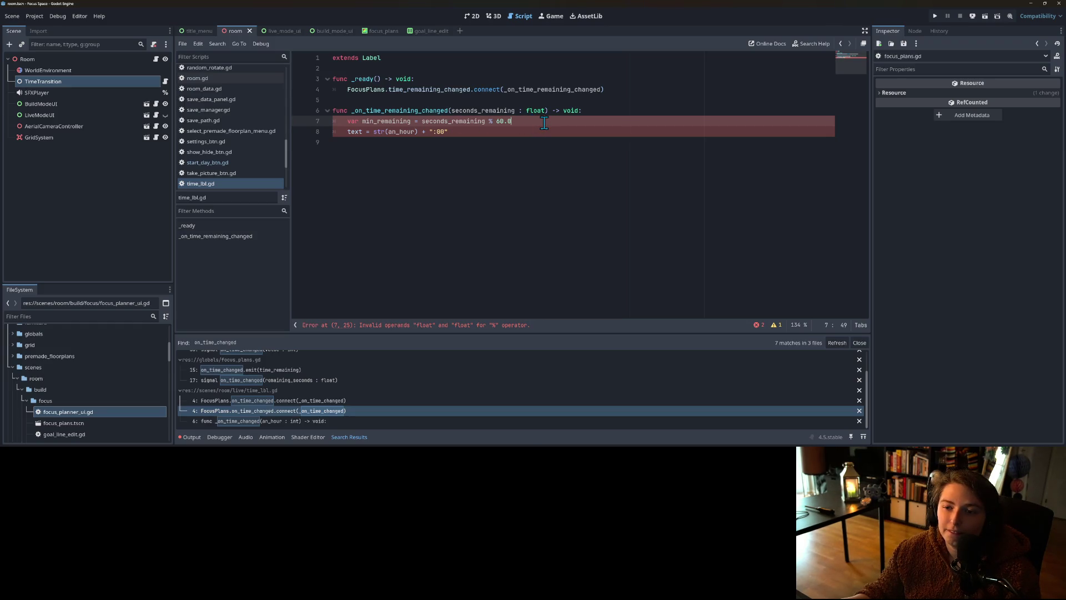
Step: Add var sec_remaining = seconds_remaining - (min_remaining * 60.0) on the next line
key(Return)
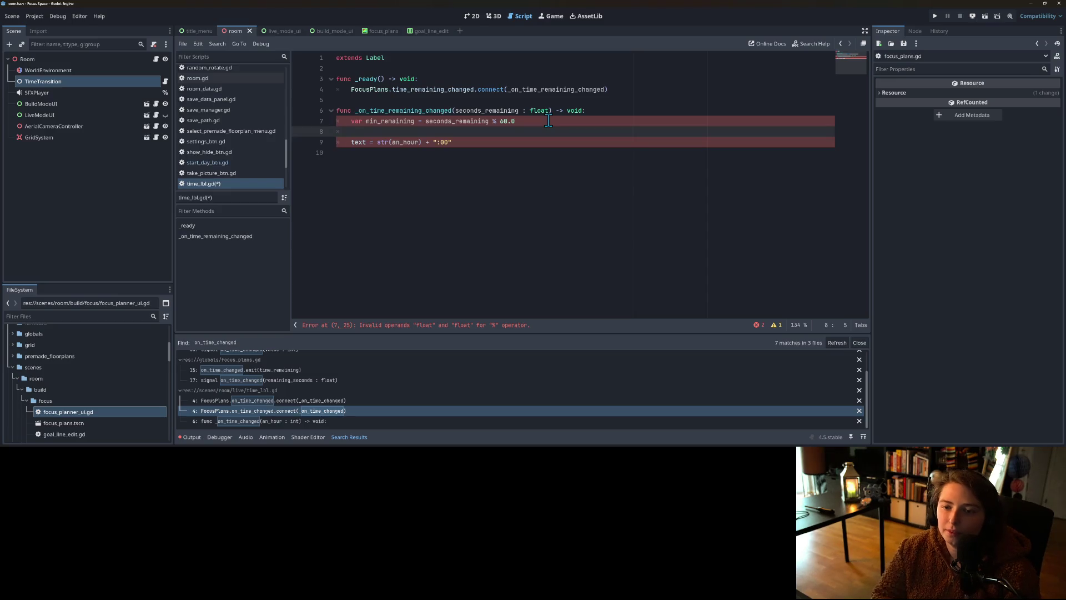
text(var second)
text(s_reami)
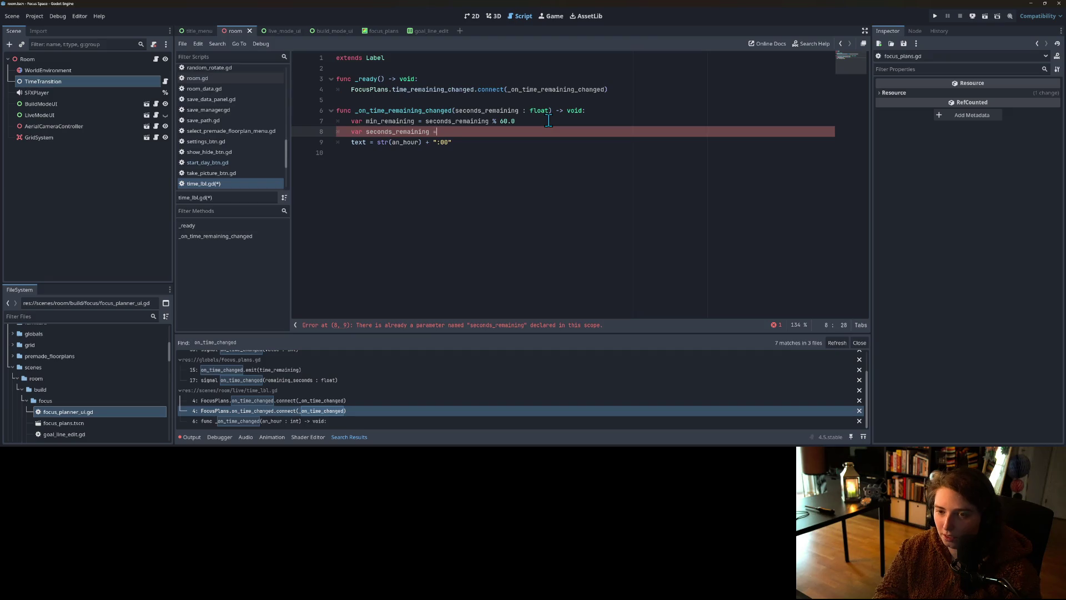
text(seconds_remaining)
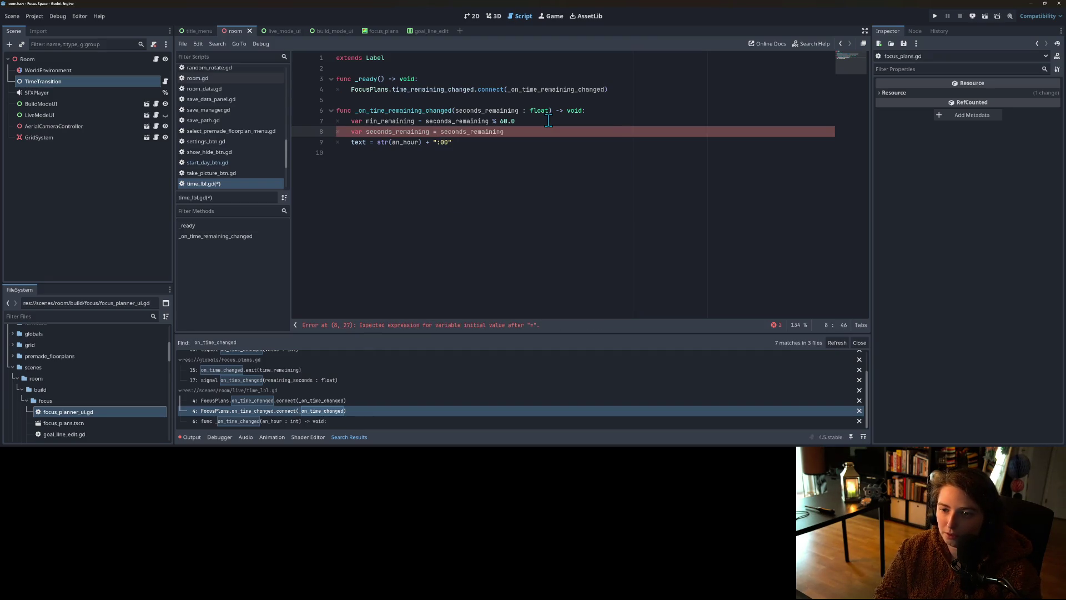
text( - m)
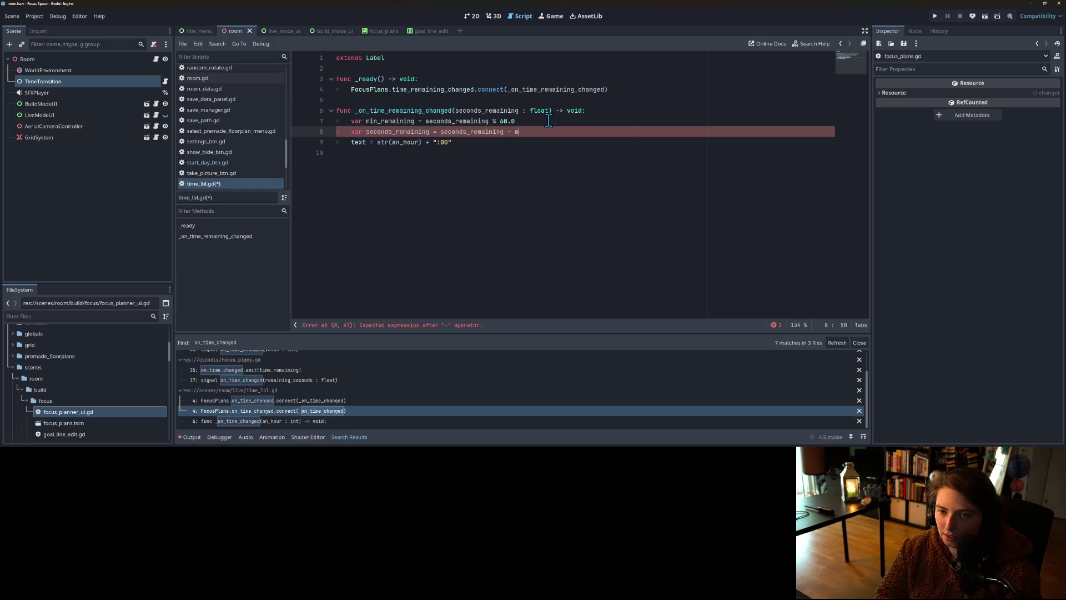
text(in_remaining * 60.0)
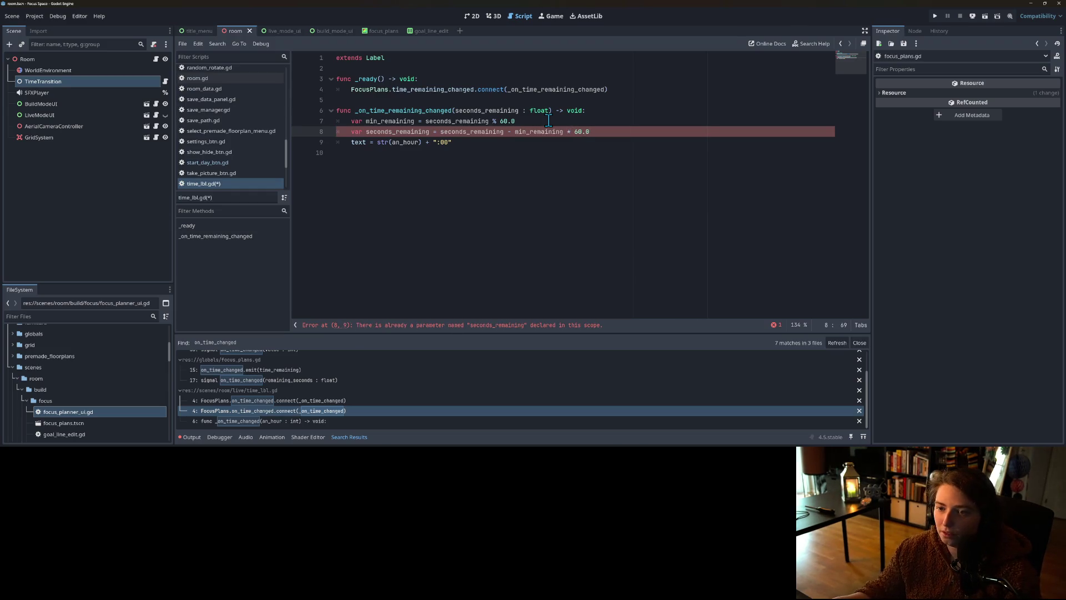
text(()
key(End)
text())
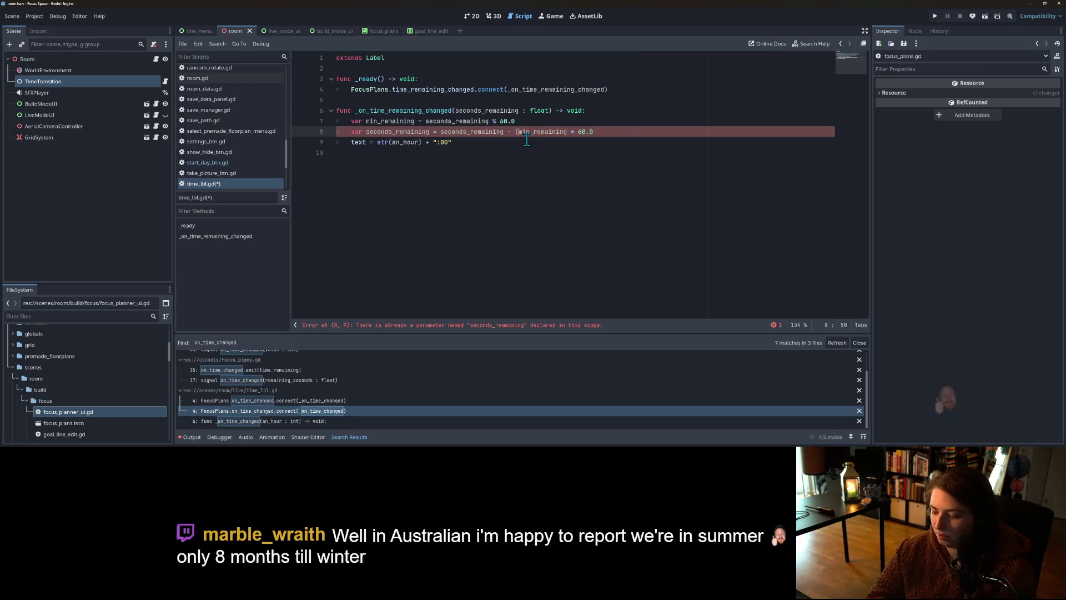
double_click(397, 131)
click(407, 132)
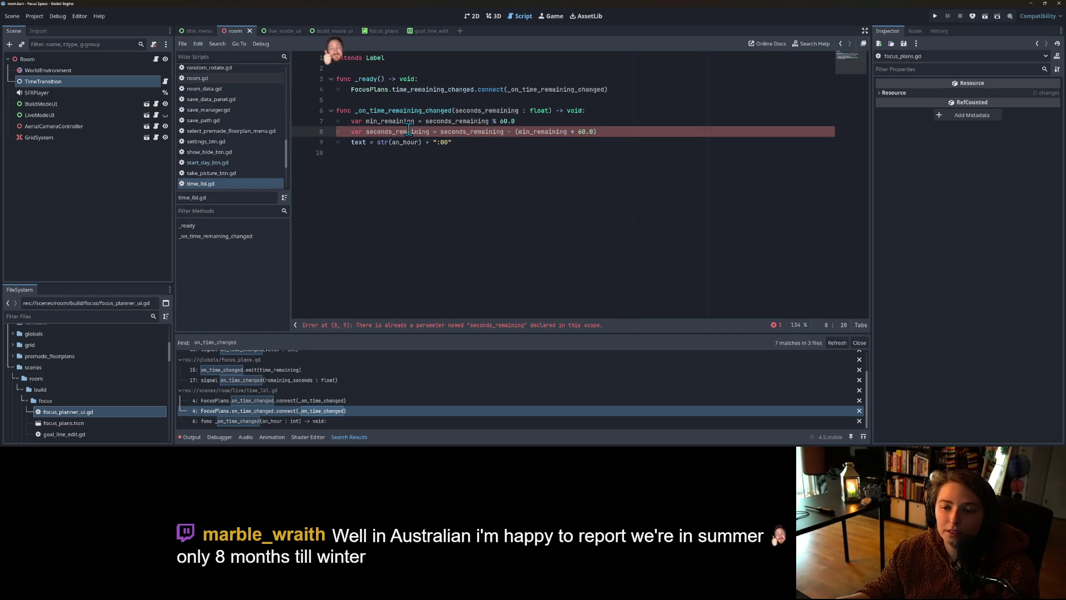
click(392, 132)
key(BackSpace)
key(BackSpace)
key(BackSpace)
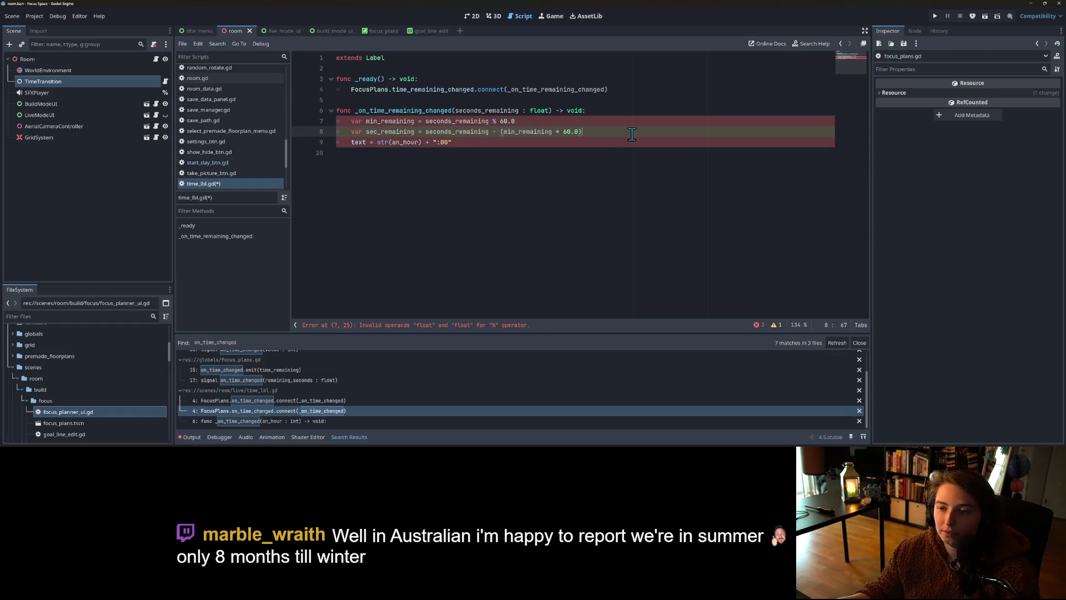
Step: Save and re-check line 7, keeping the divisor as 60.0
click(377, 142)
click(462, 122)
key(ctrl+s)
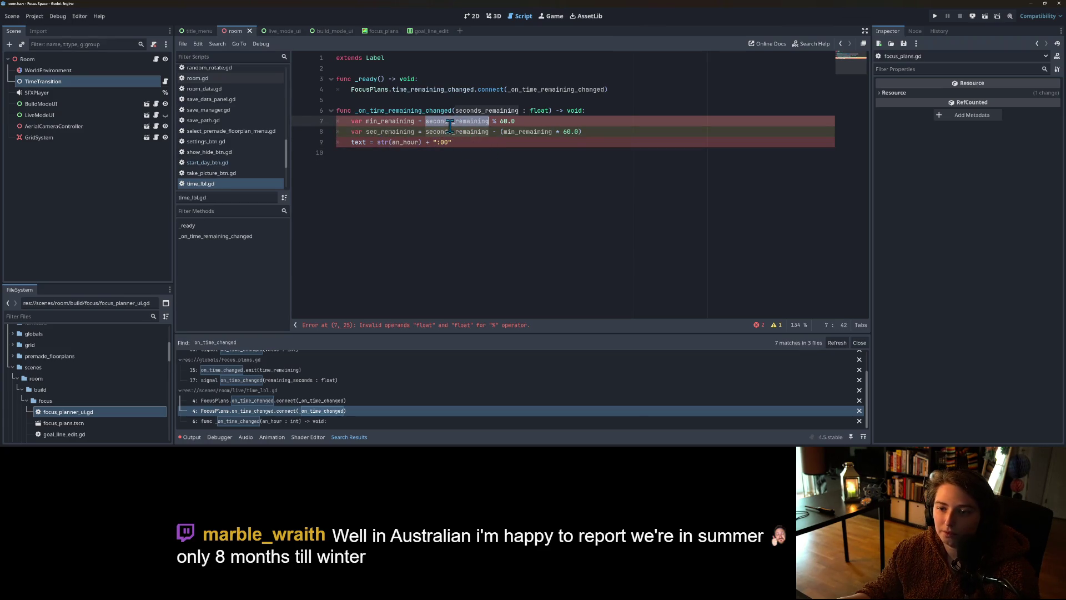
double_click(454, 132)
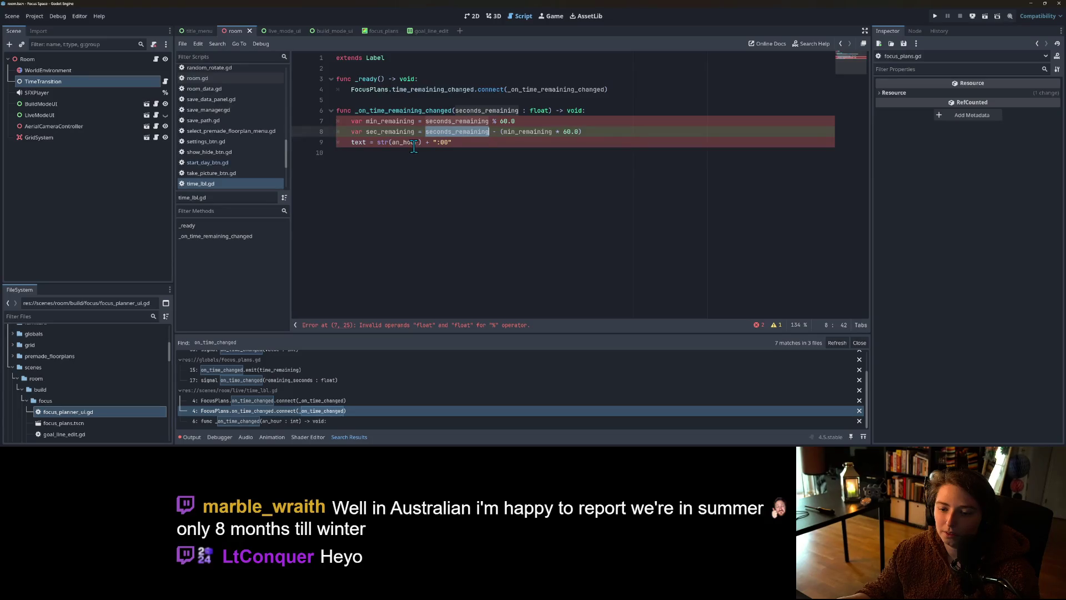
click(515, 121)
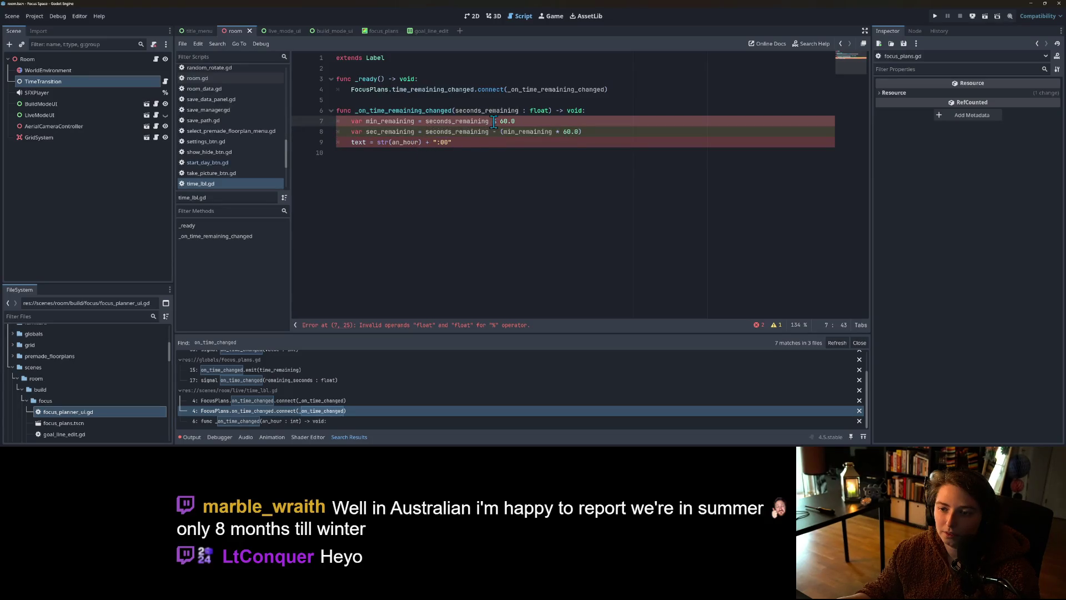
key(BackSpace)
key(BackSpace)
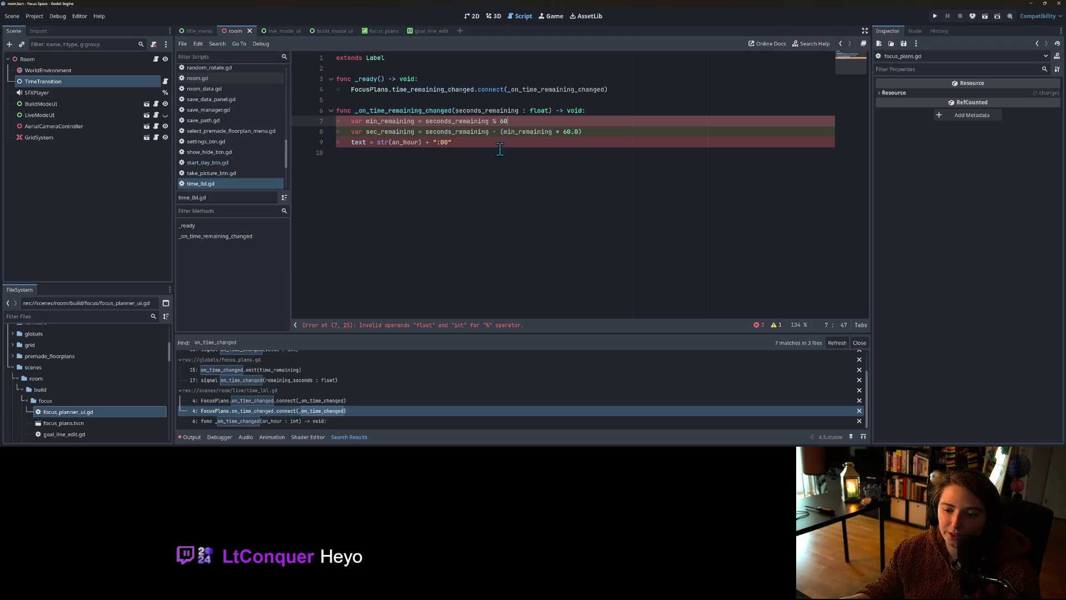
text(.0)
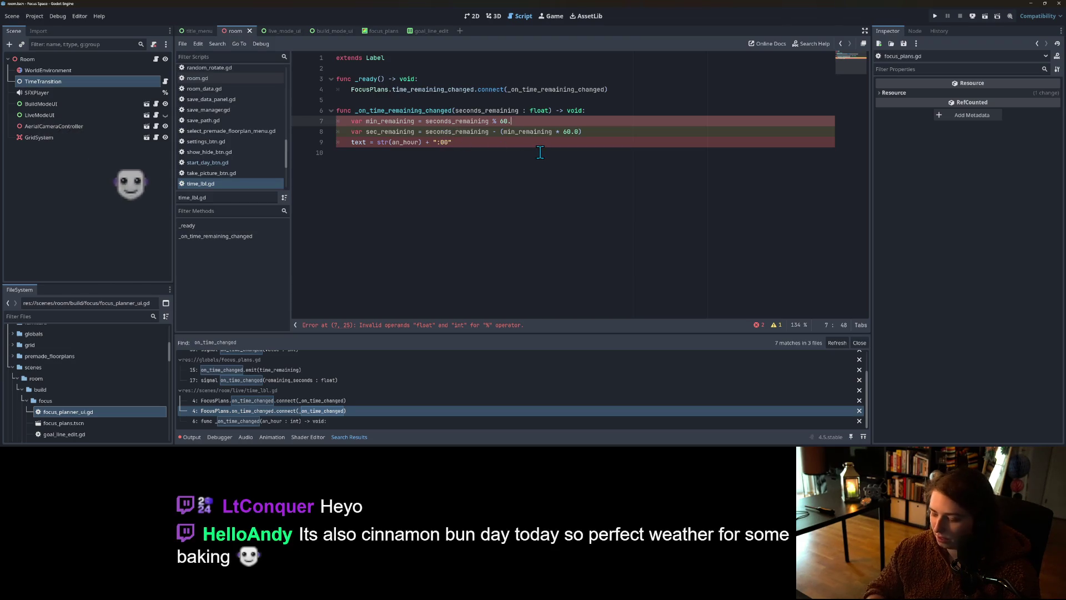
Step: Try a .mod call on line 7, revert to seconds_remaining % 60.0, and switch to Firefox
click(493, 121)
key(BackSpace)
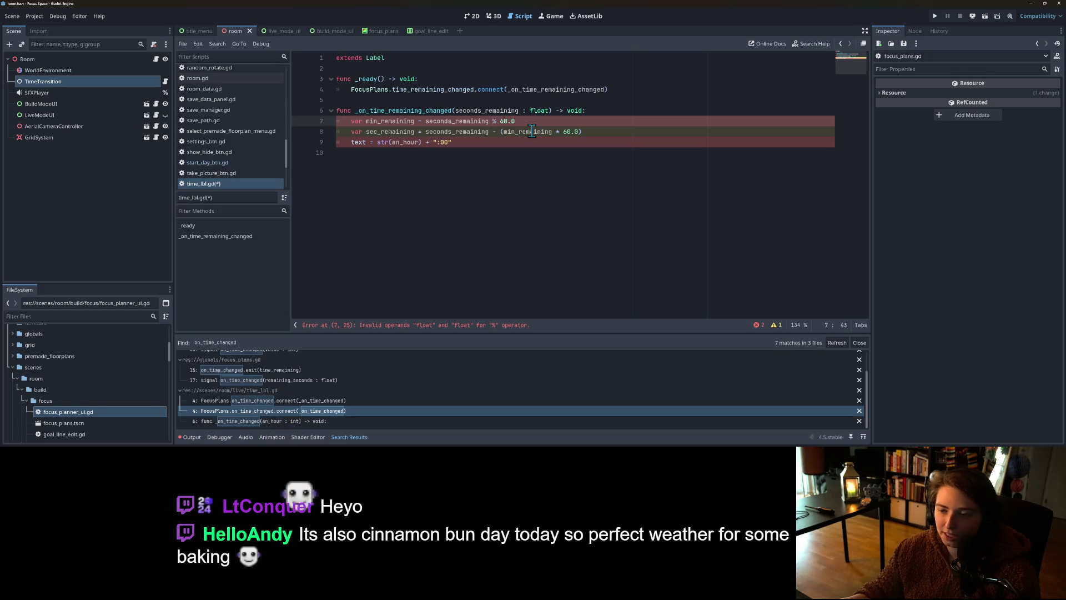
key(BackSpace)
text(.m)
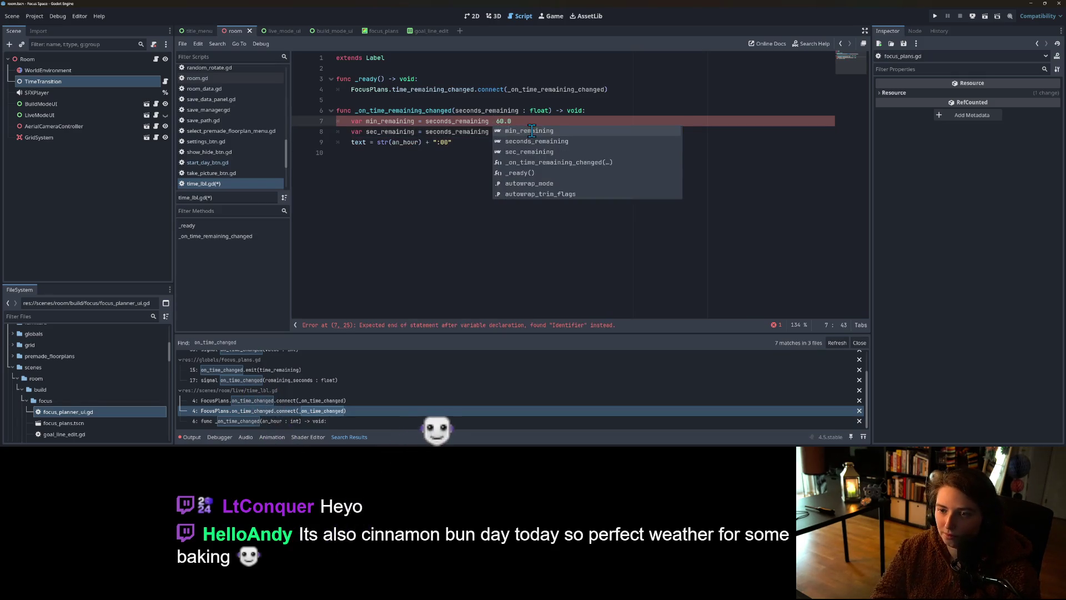
text(od)
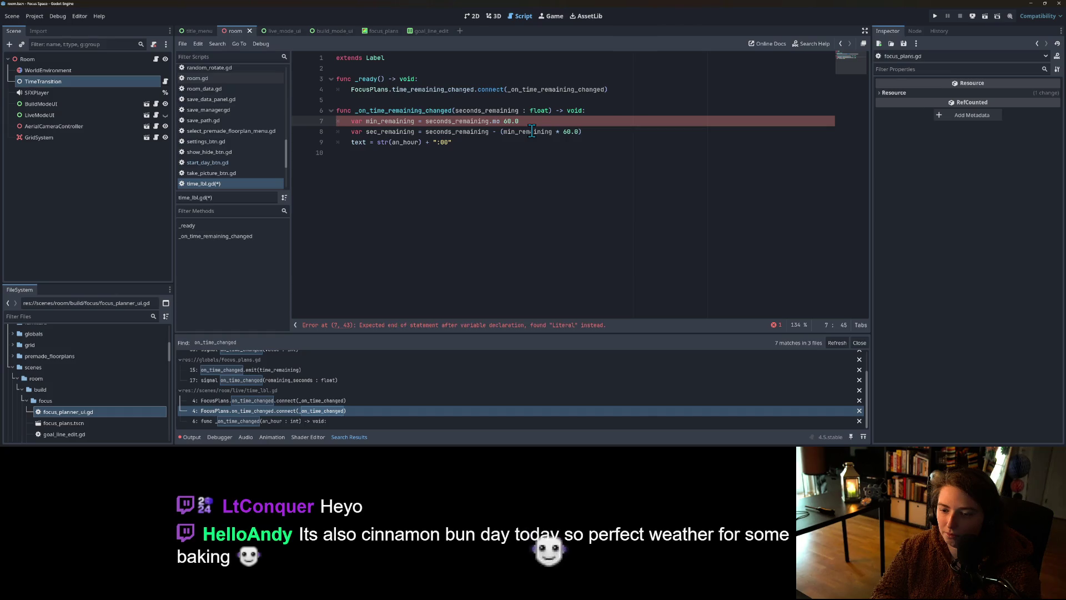
key(BackSpace)
key(BackSpace)
key(BackSpace)
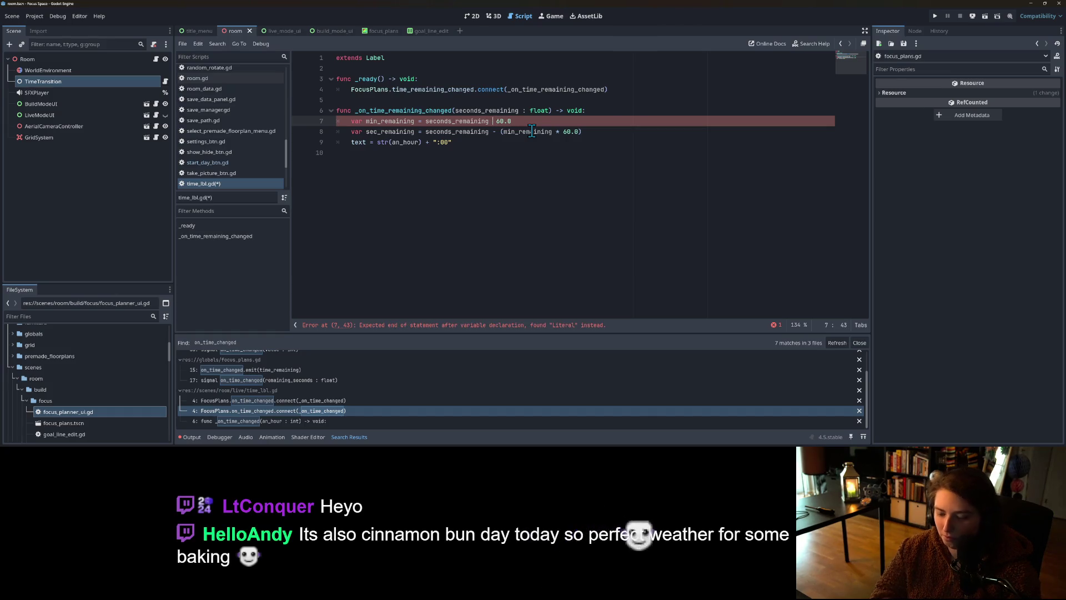
text(%)
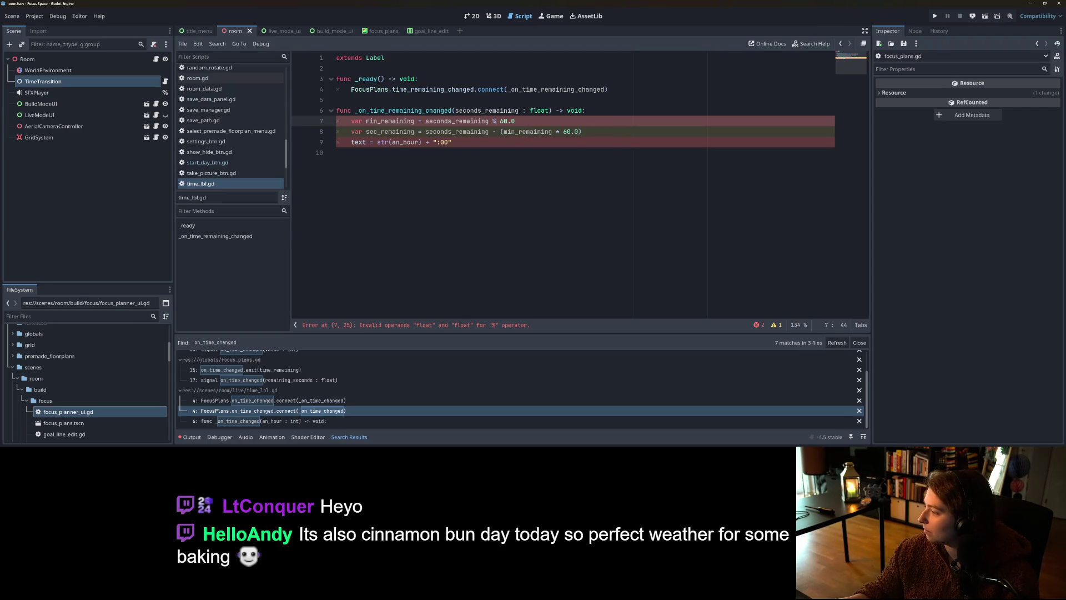
key(alt+Tab)
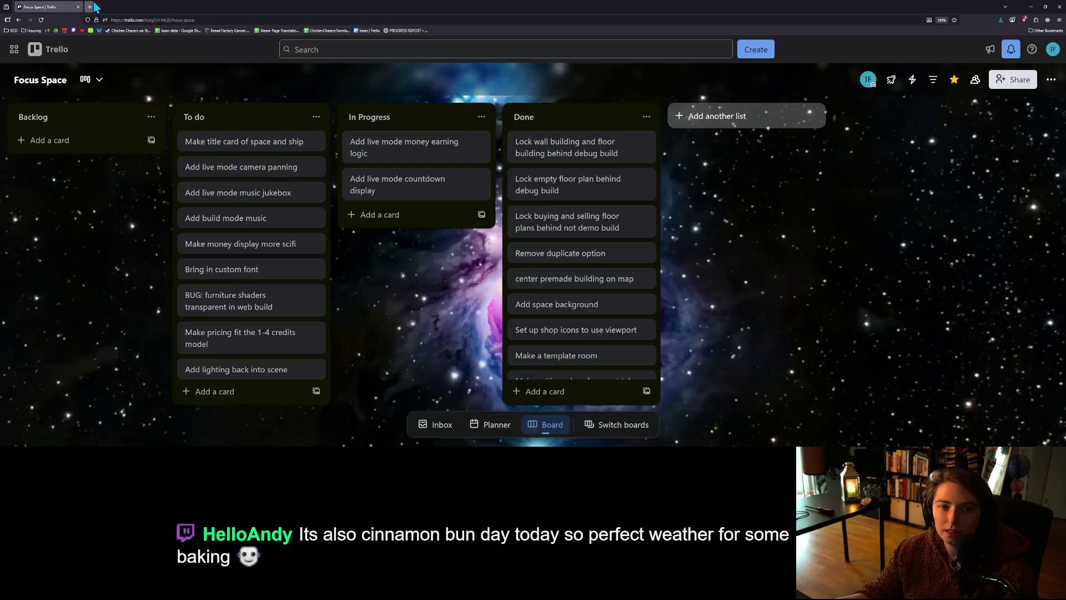
Step: Search Google for 'godot modulus' in a new tab, then minimize the browser
click(92, 7)
text(godot modu)
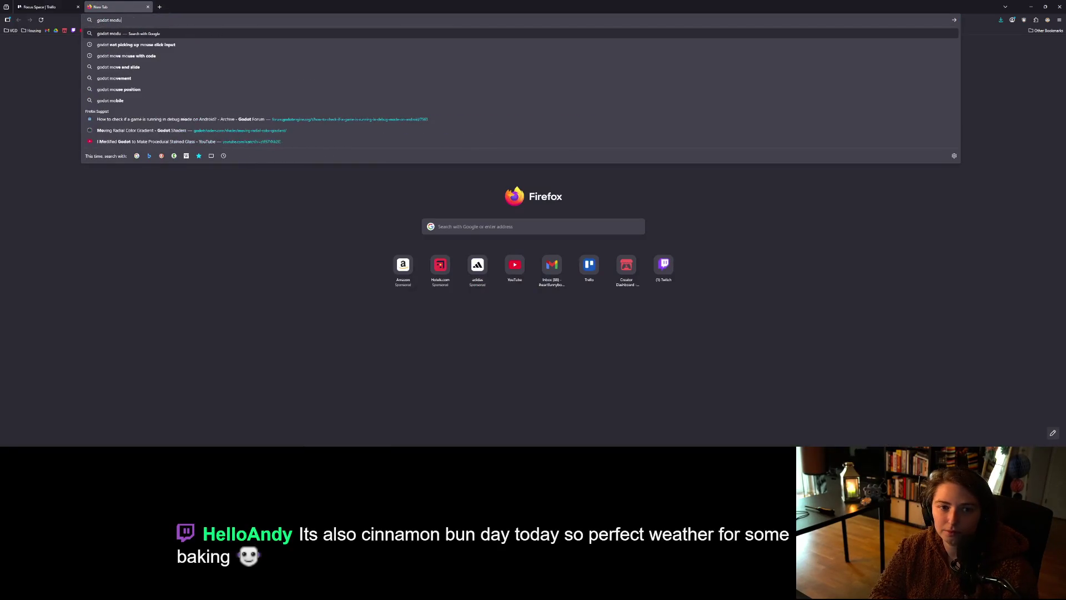
text(lus)
key(Return)
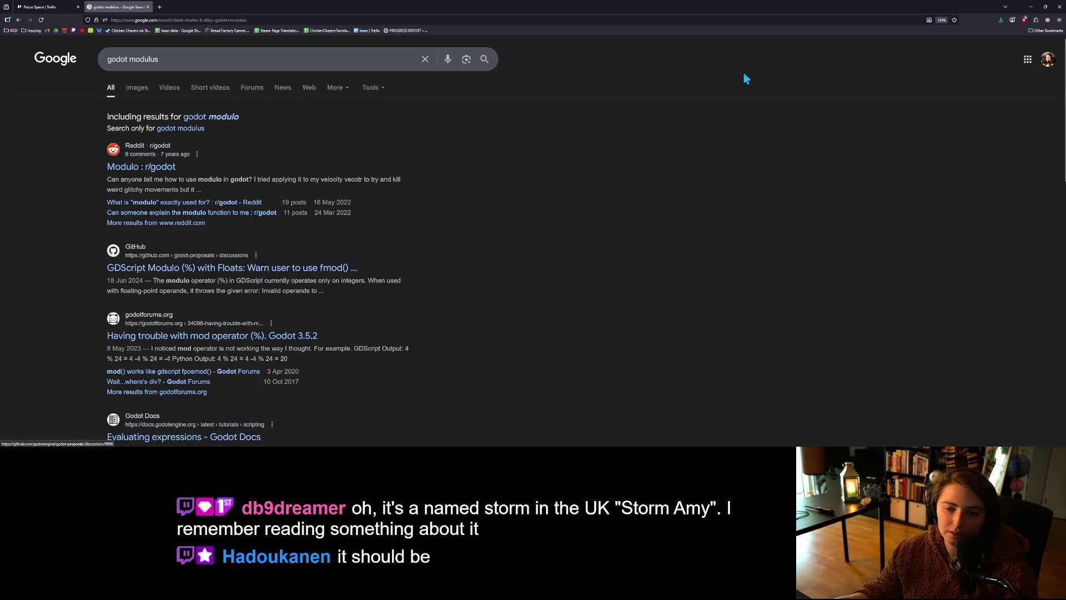
click(1031, 7)
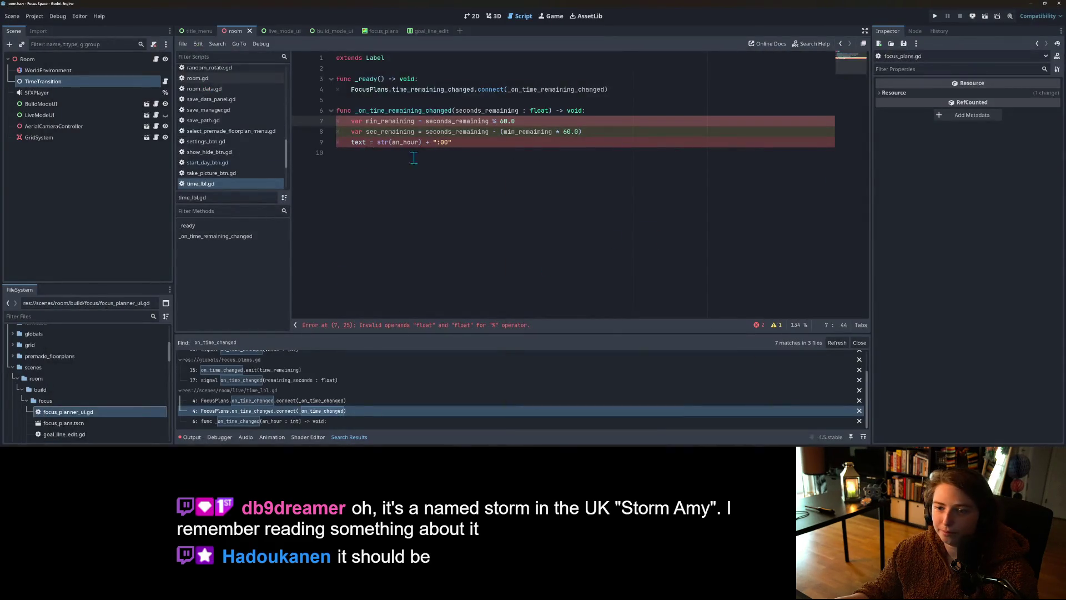
Step: Declare line 7's min_remaining as int, computed with floori(fmod(seconds_remaining, 60.0))
click(489, 122)
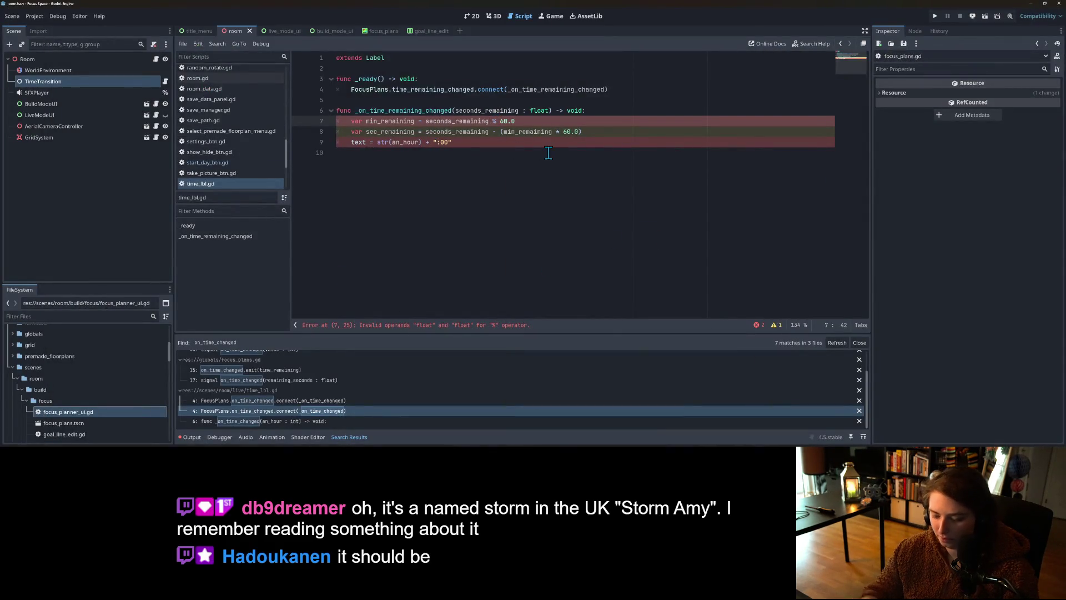
key(ctrl+z)
click(471, 132)
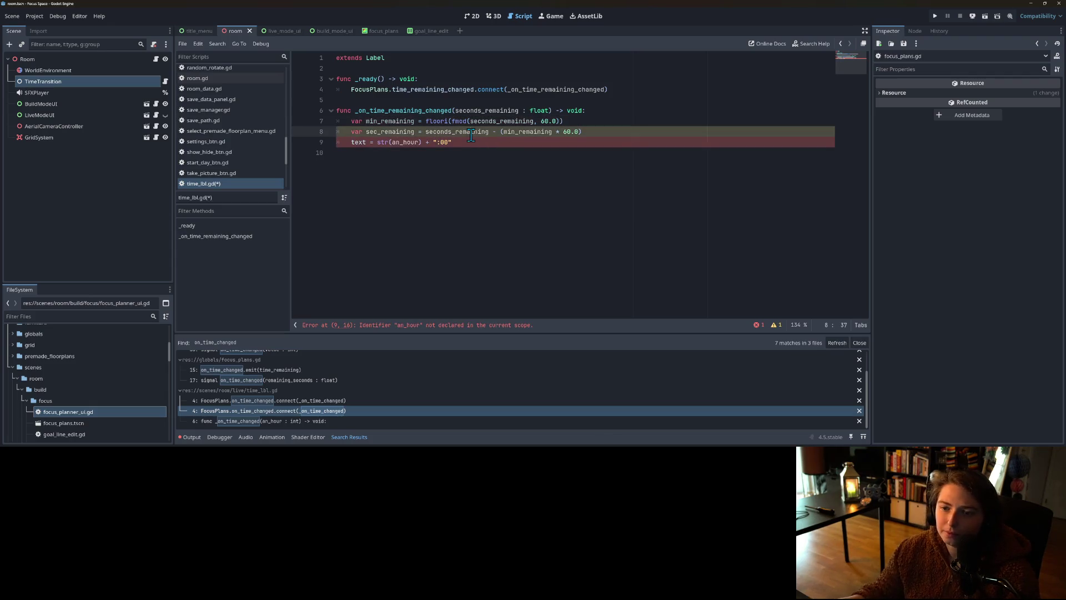
double_click(530, 131)
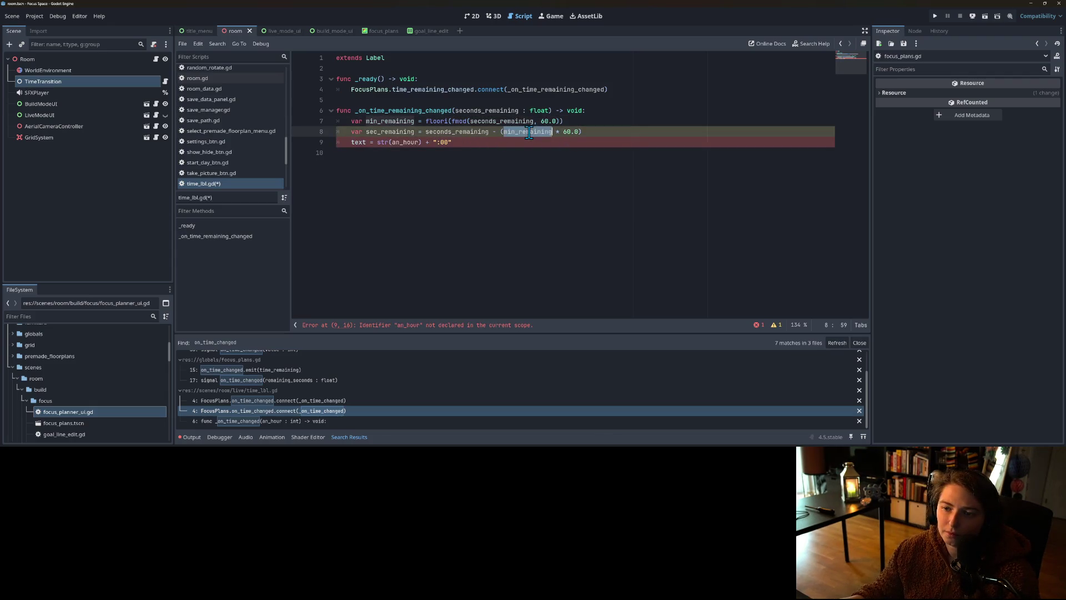
click(414, 122)
text(: int)
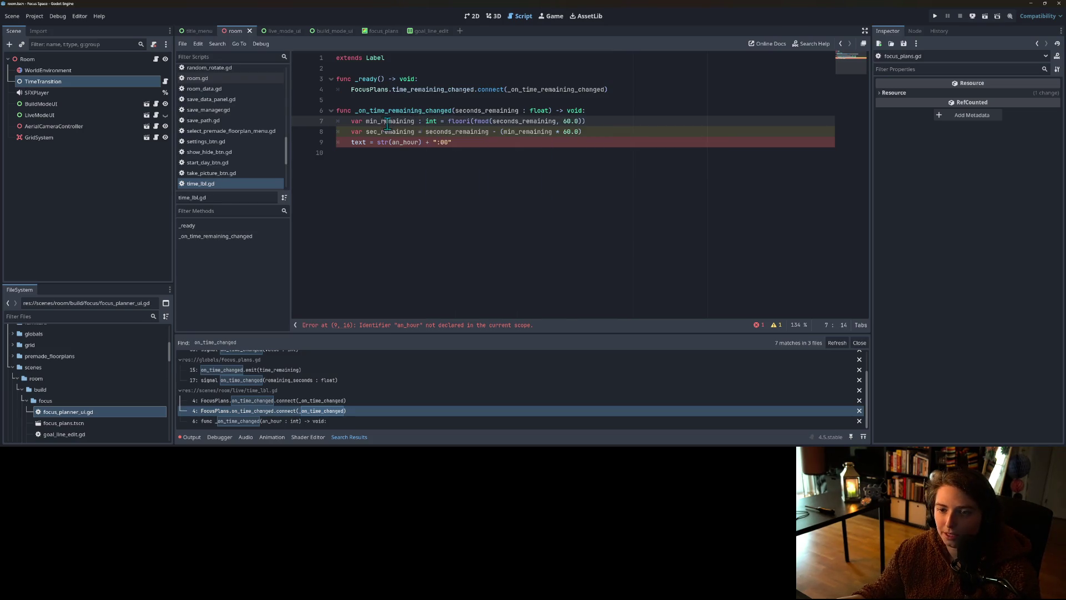
Step: Wrap line 8's seconds calculation in floori(), type sec_remaining as int, and save
click(416, 133)
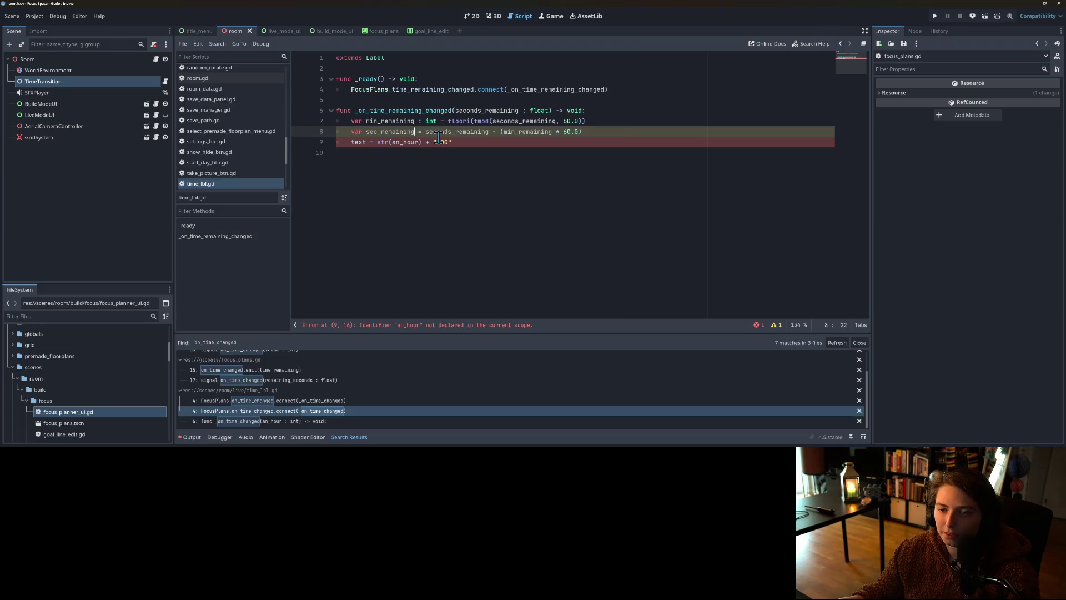
click(456, 133)
key(ctrl+Left)
text(floori()
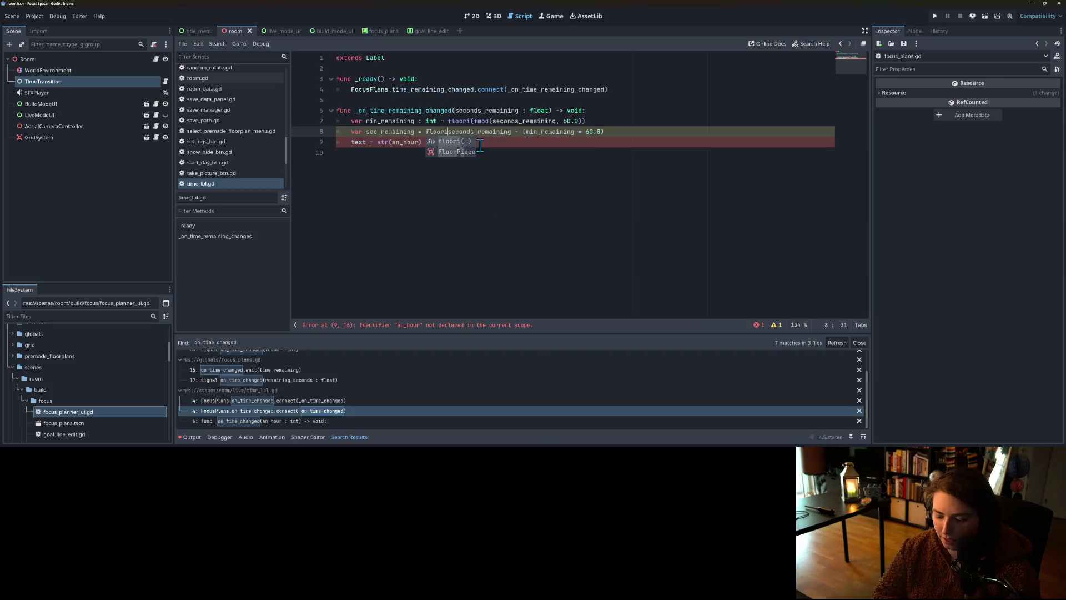
key(End)
text())
click(414, 132)
text(: int)
click(370, 142)
key(ctrl+s)
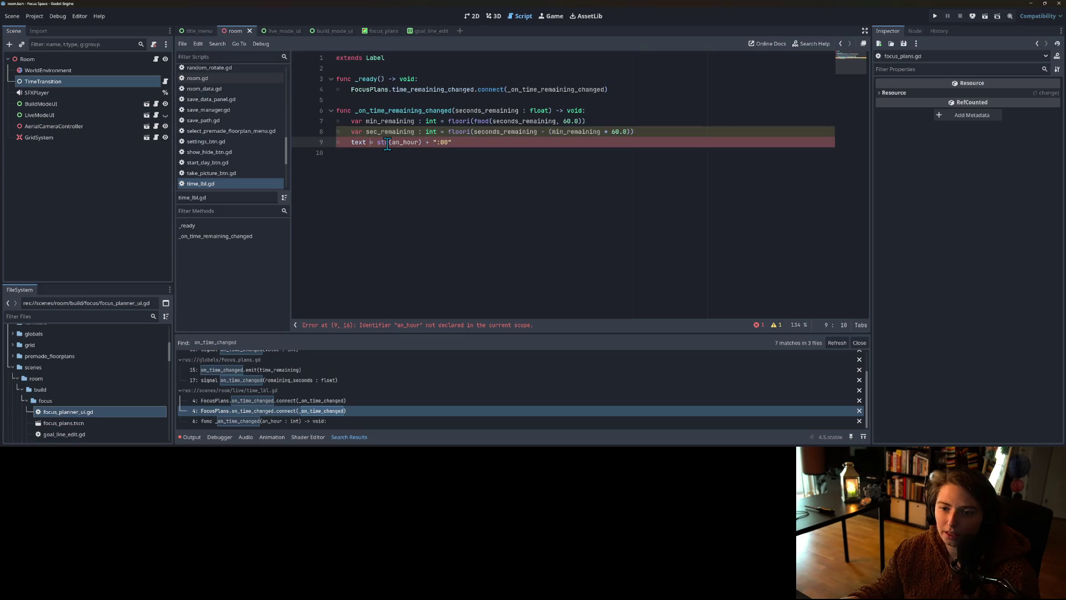
Step: Delete the old str(an_hour) + ":00" expression from line 9 and return to Firefox
double_click(406, 142)
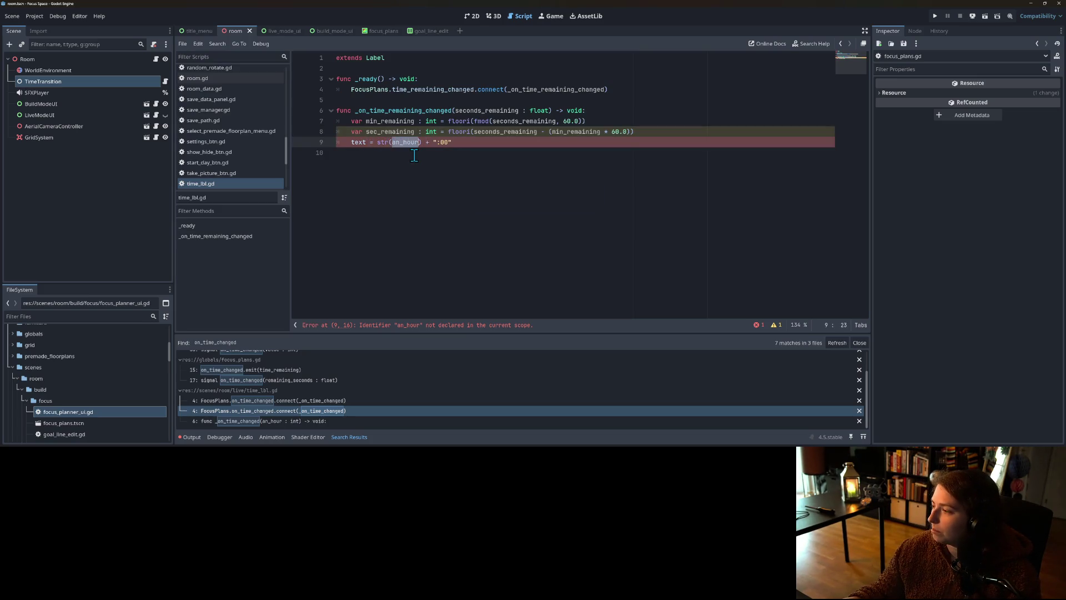
click(414, 155)
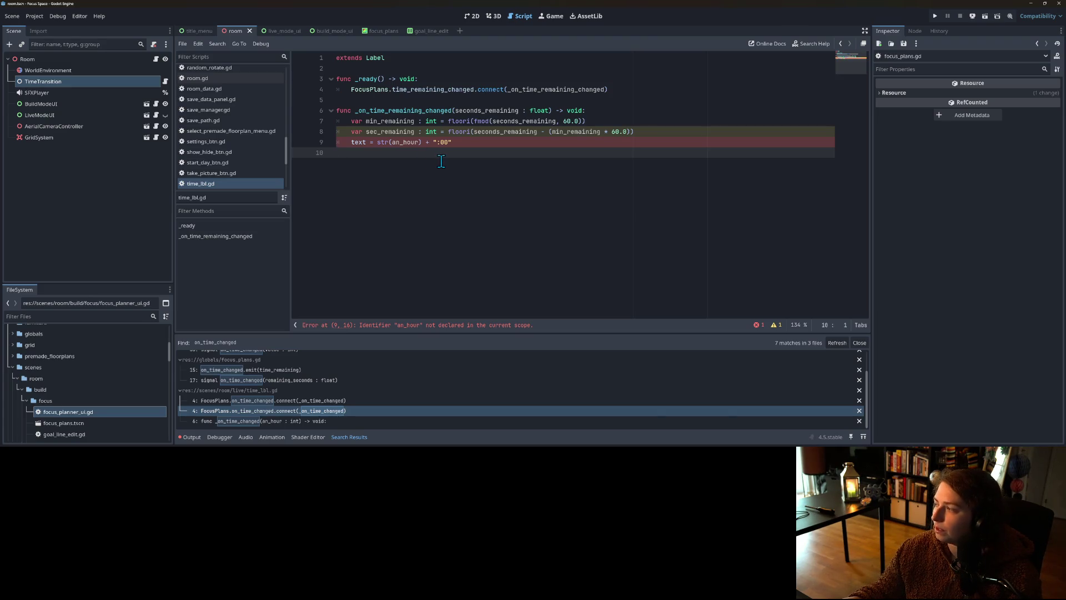
drag(378, 142, 468, 143)
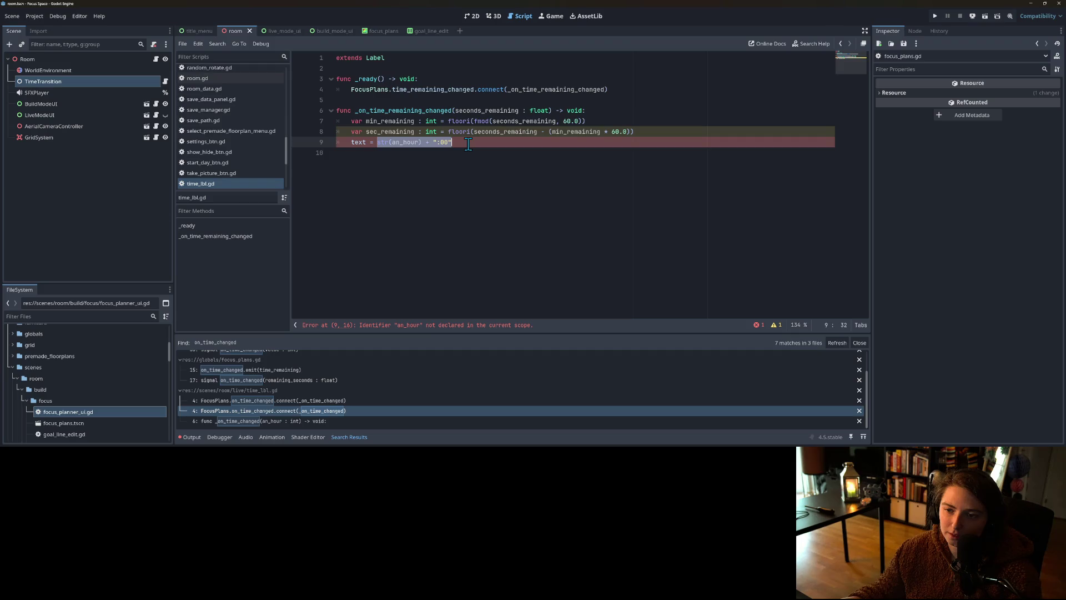
key(BackSpace)
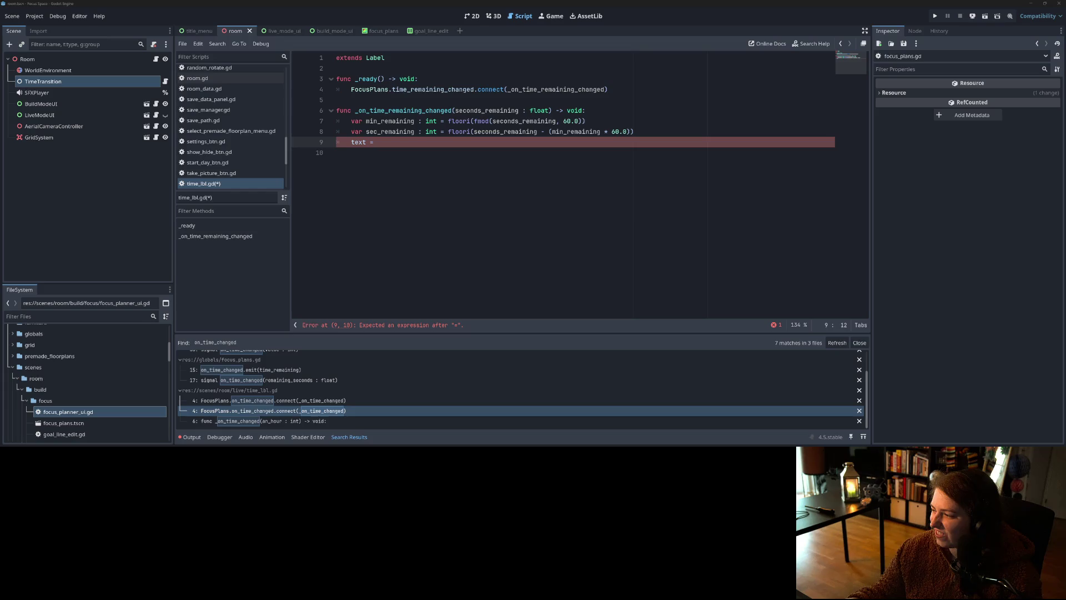
key(alt+Tab)
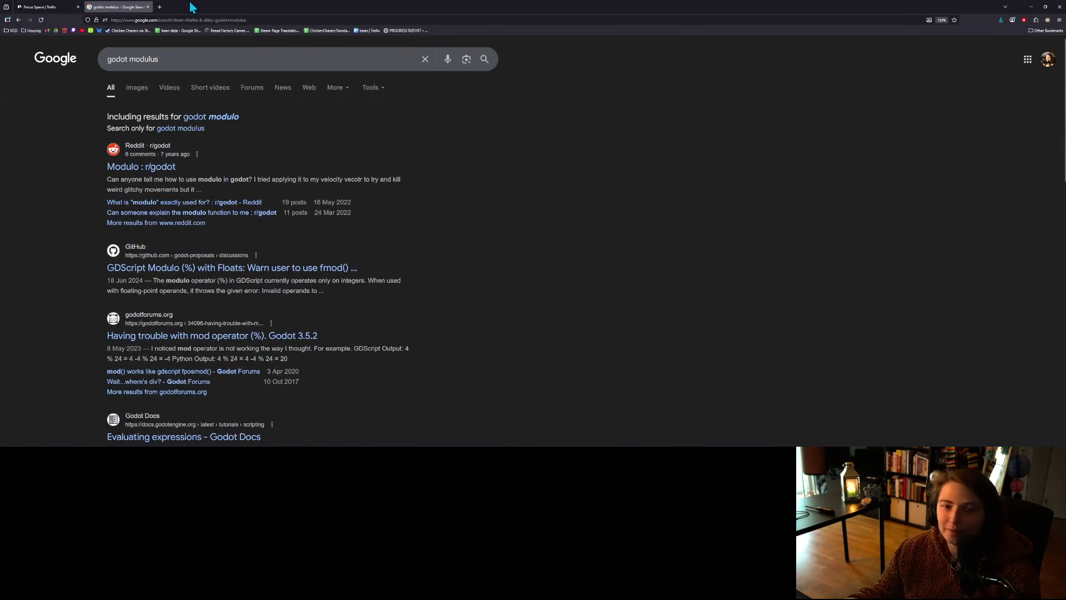
Step: Search 'godot formatted string' and open the GDScript format strings docs page
click(161, 20)
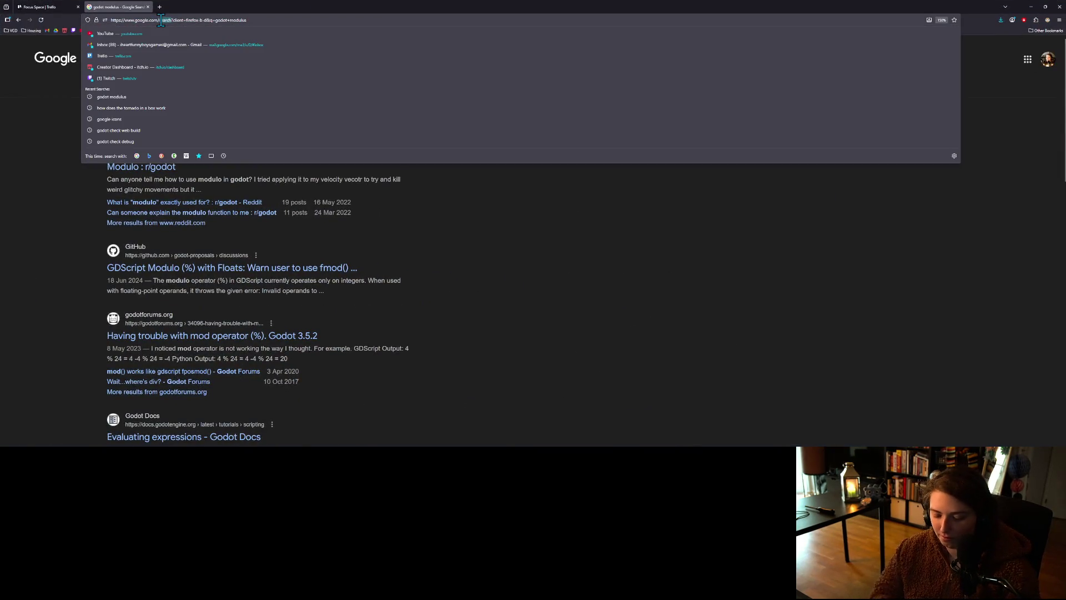
key(ctrl+a)
text(godot)
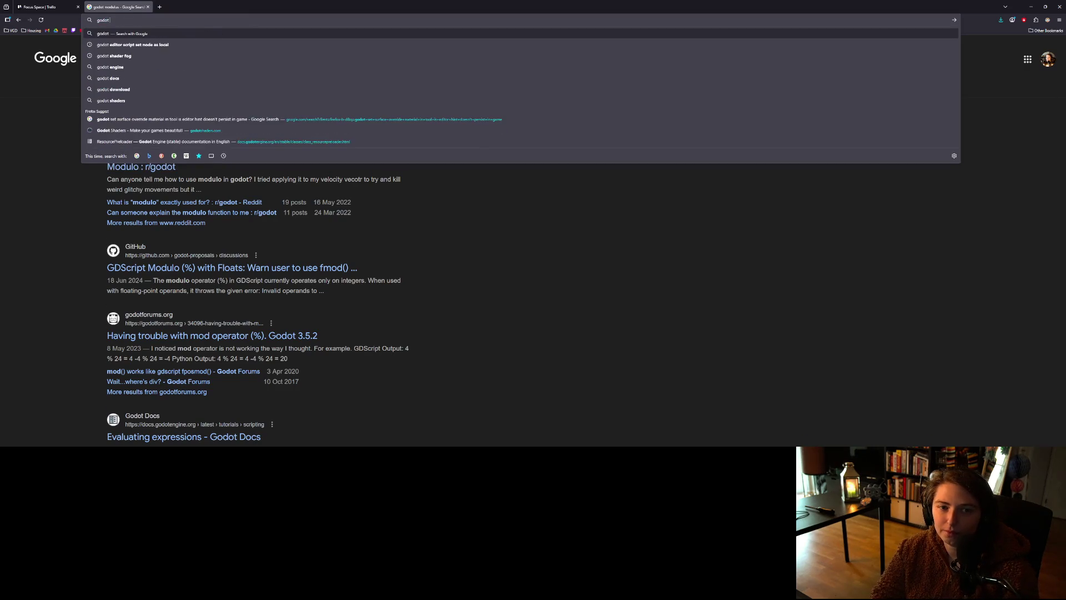
text( formatted string)
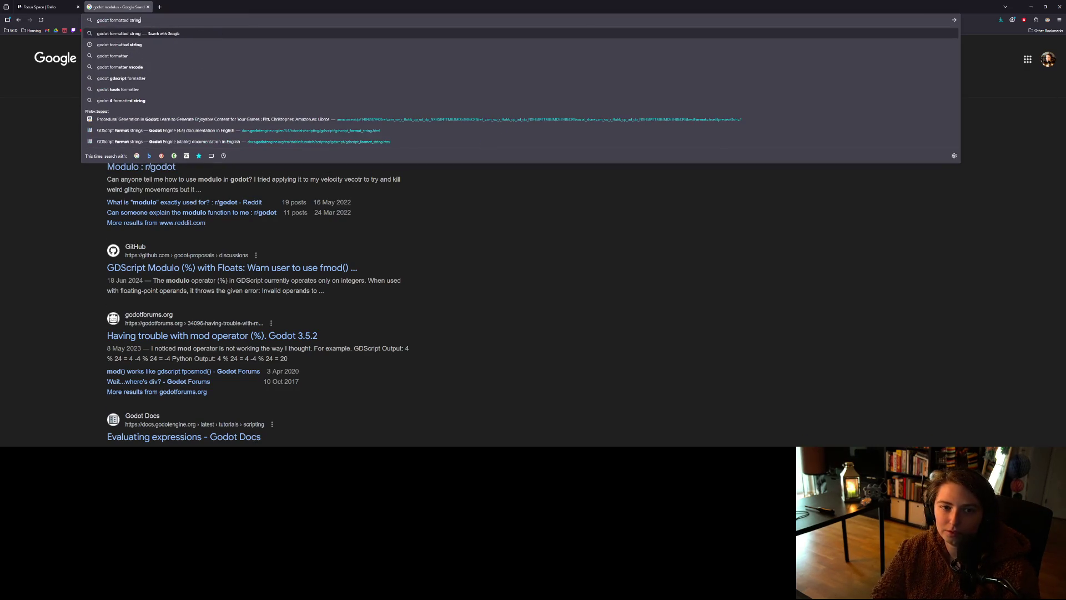
key(Return)
click(189, 137)
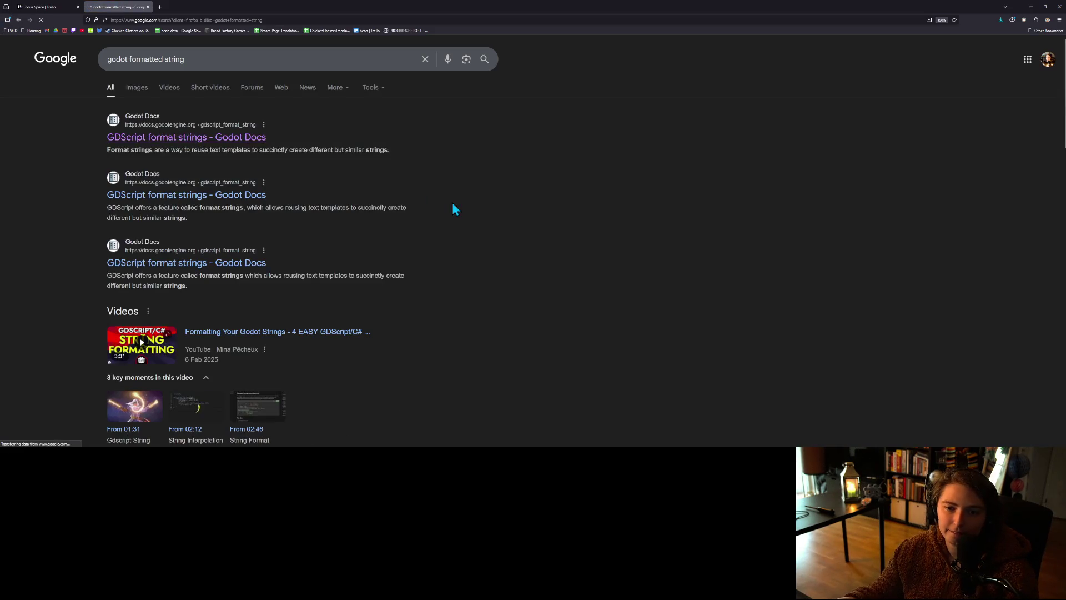
Step: Scroll to the padding examples with %010d and %10.3f, highlighting the 10000 output
scroll(611, 300, down, 3)
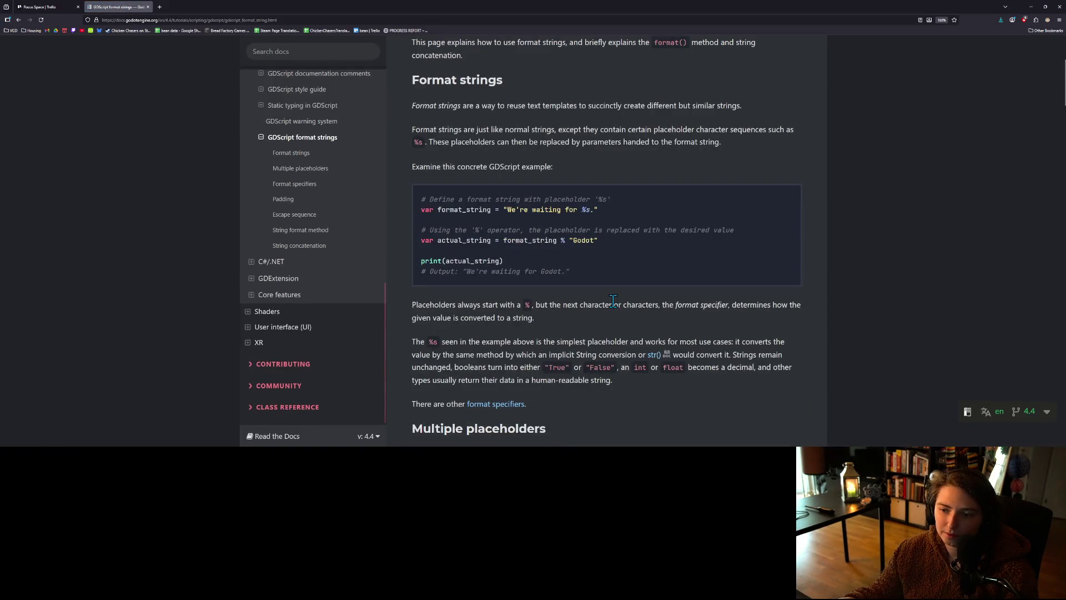
scroll(613, 301, down, 5)
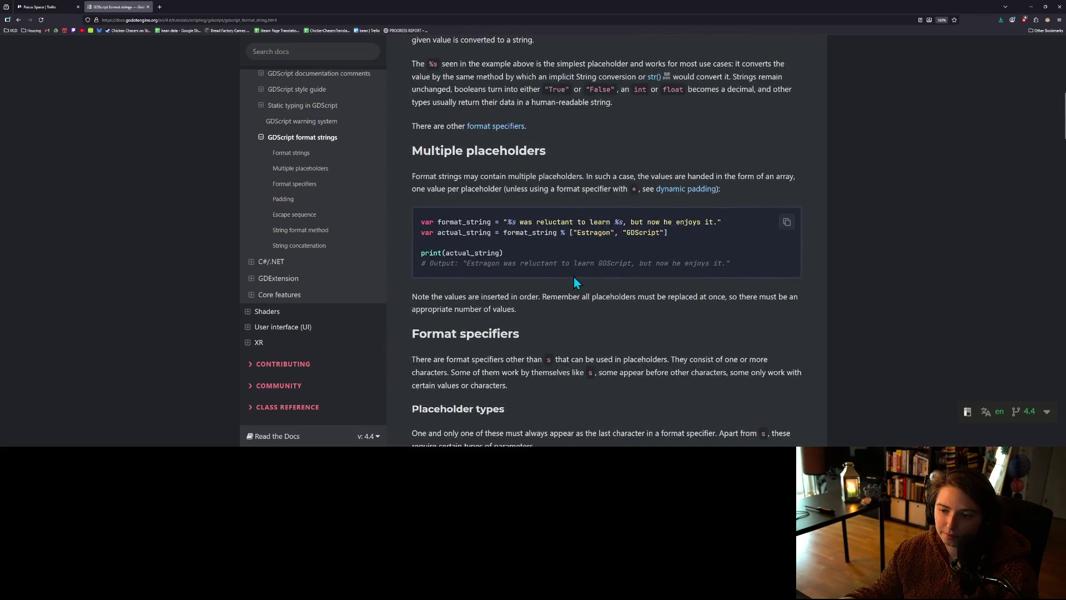
scroll(574, 276, down, 13)
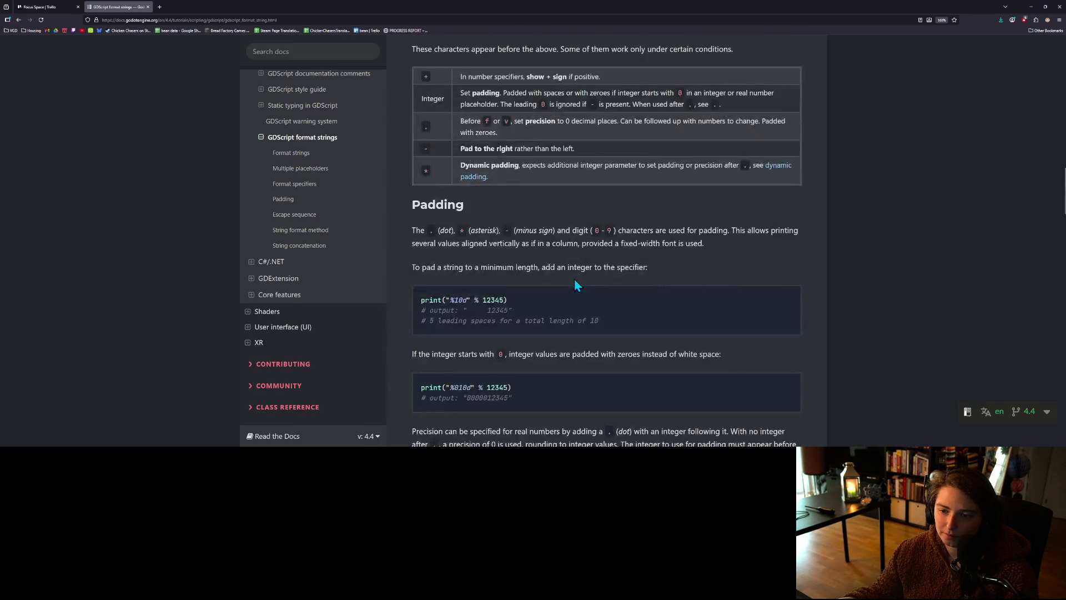
scroll(575, 281, down, 4)
scroll(465, 101, up, 3)
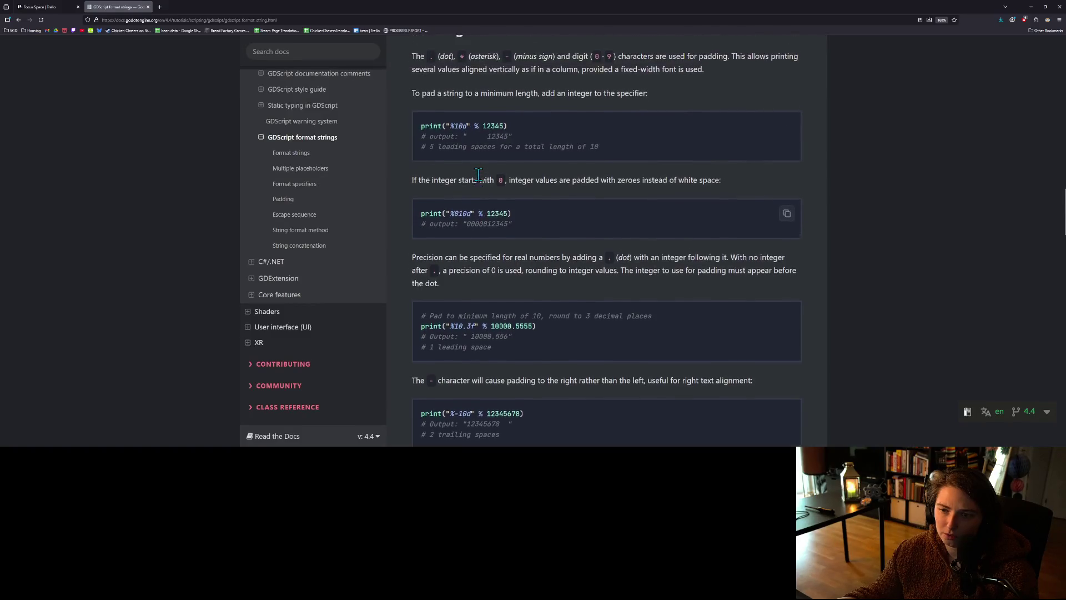
scroll(470, 210, down, 3)
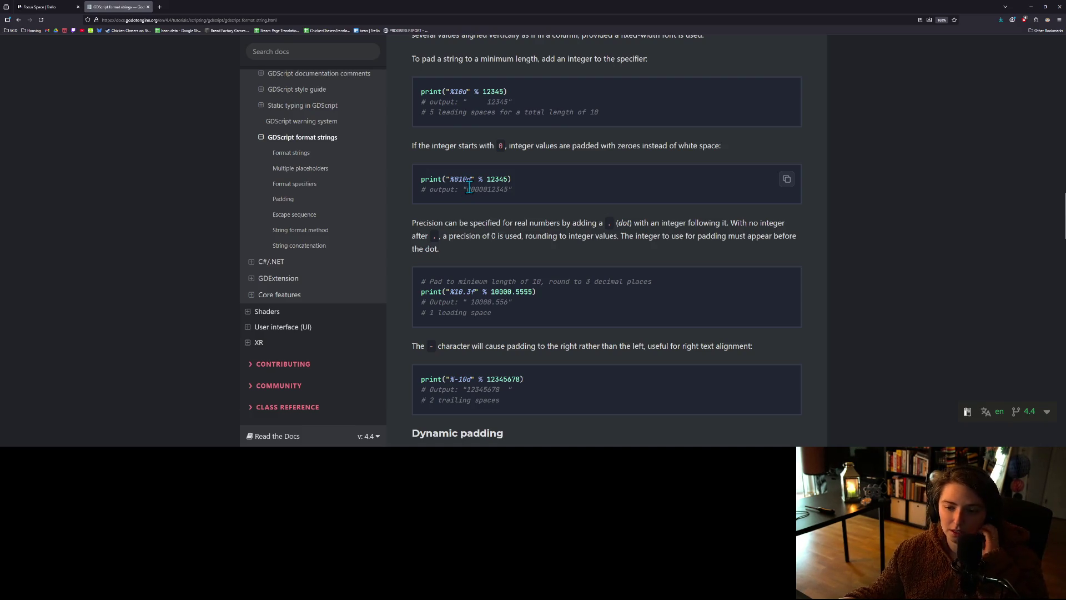
scroll(508, 303, down, 2)
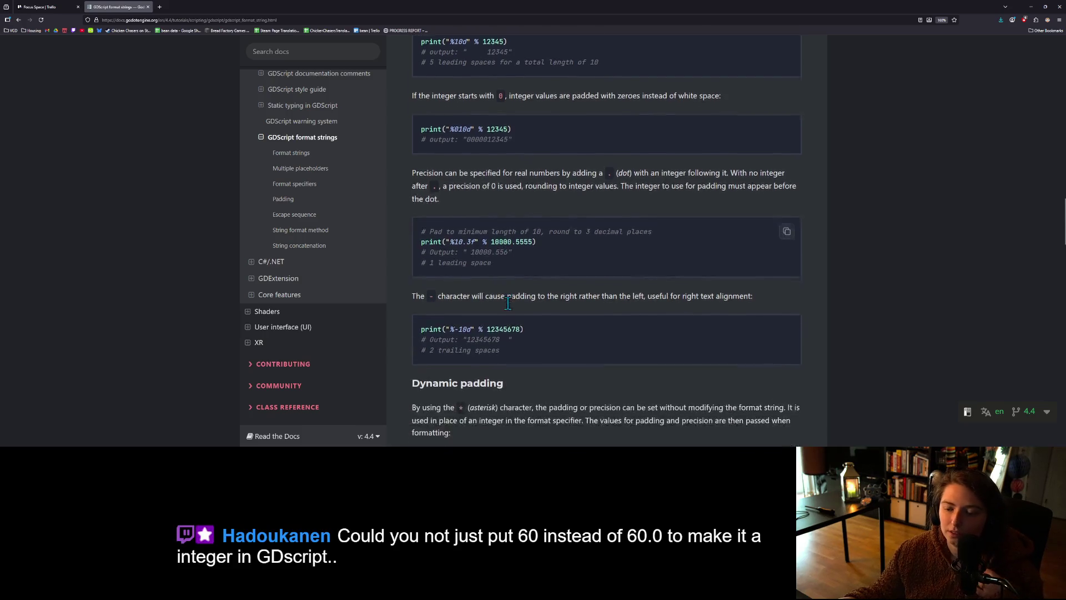
scroll(538, 300, down, 2)
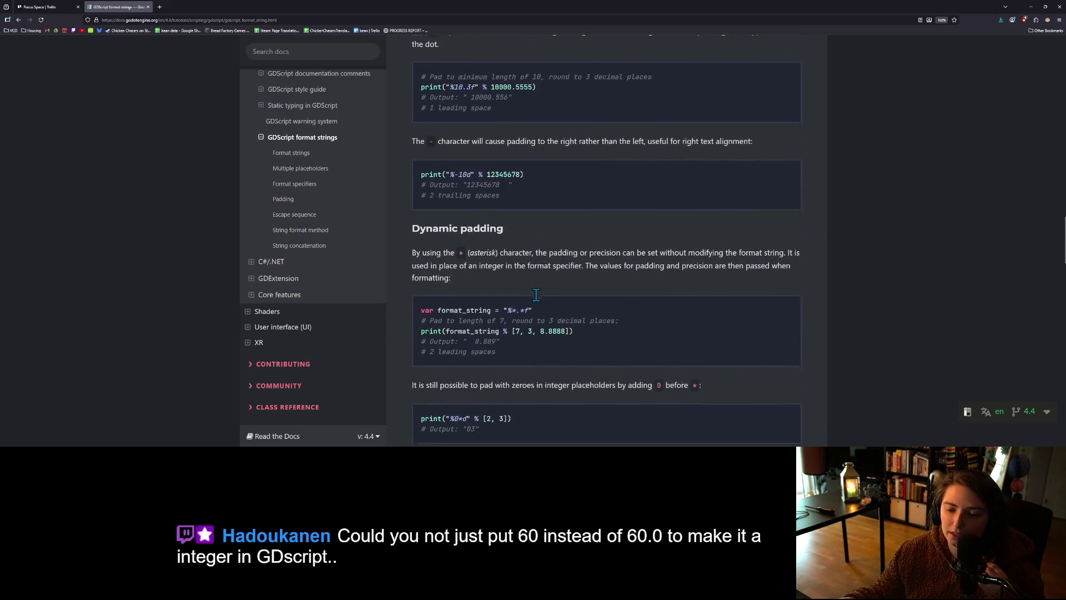
scroll(509, 342, down, 2)
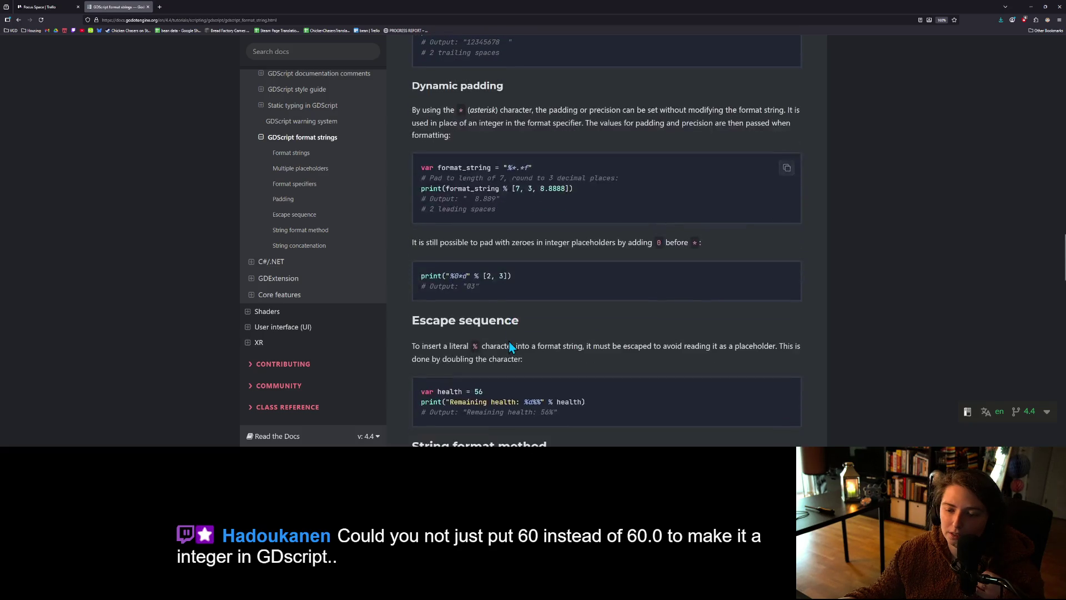
scroll(510, 340, down, 1)
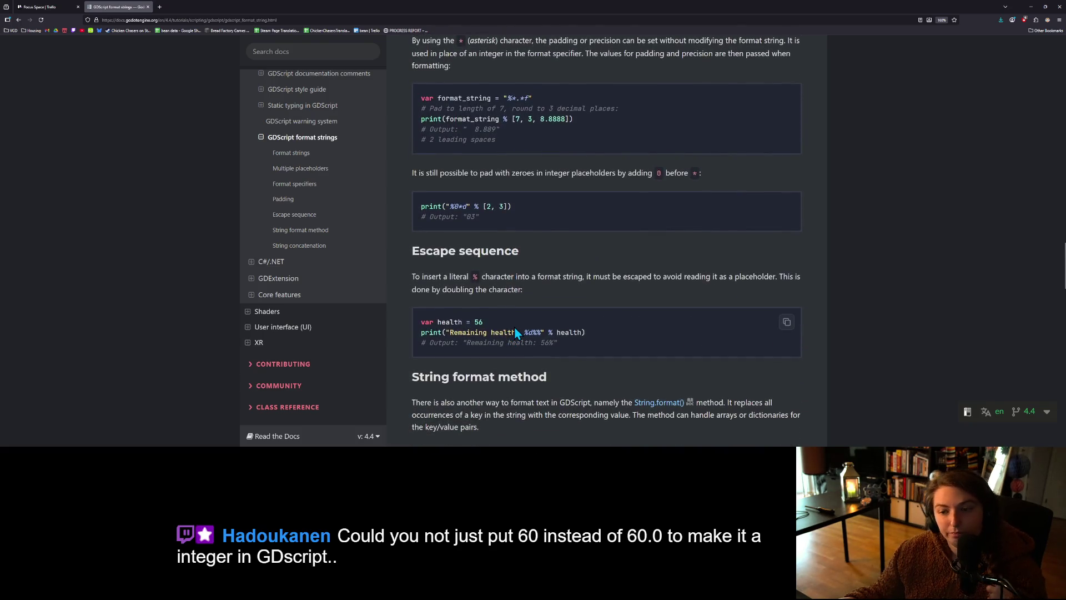
scroll(514, 331, down, 1)
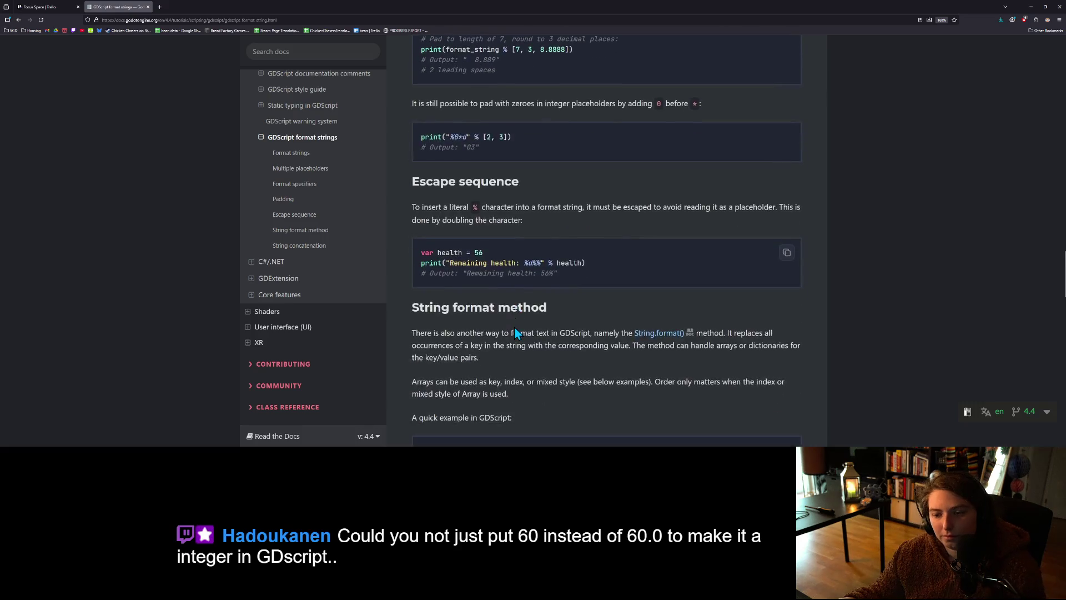
scroll(500, 308, up, 2)
scroll(499, 311, up, 2)
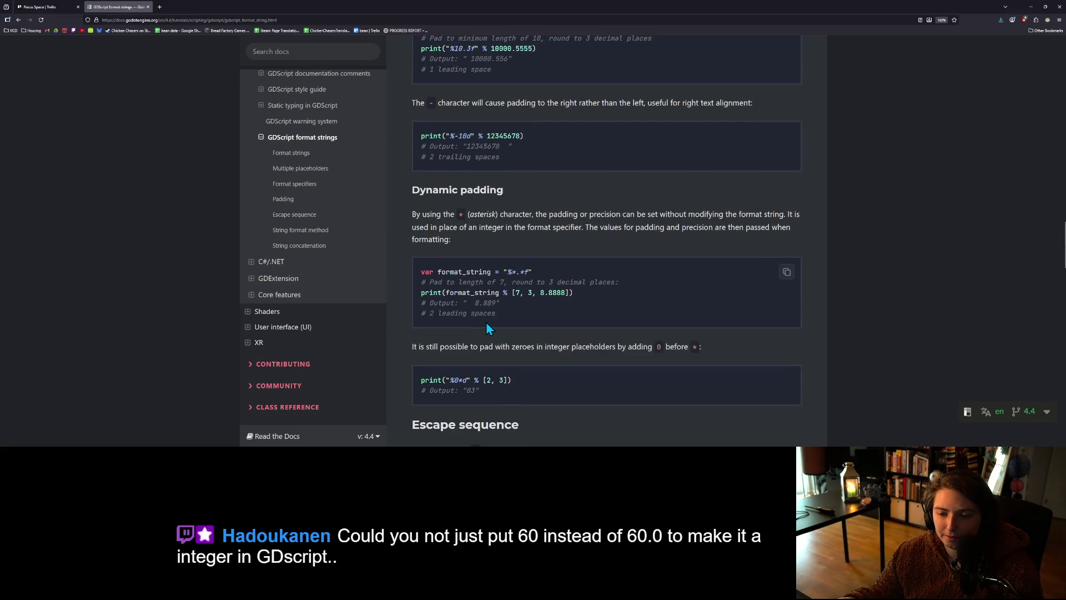
scroll(507, 300, up, 2)
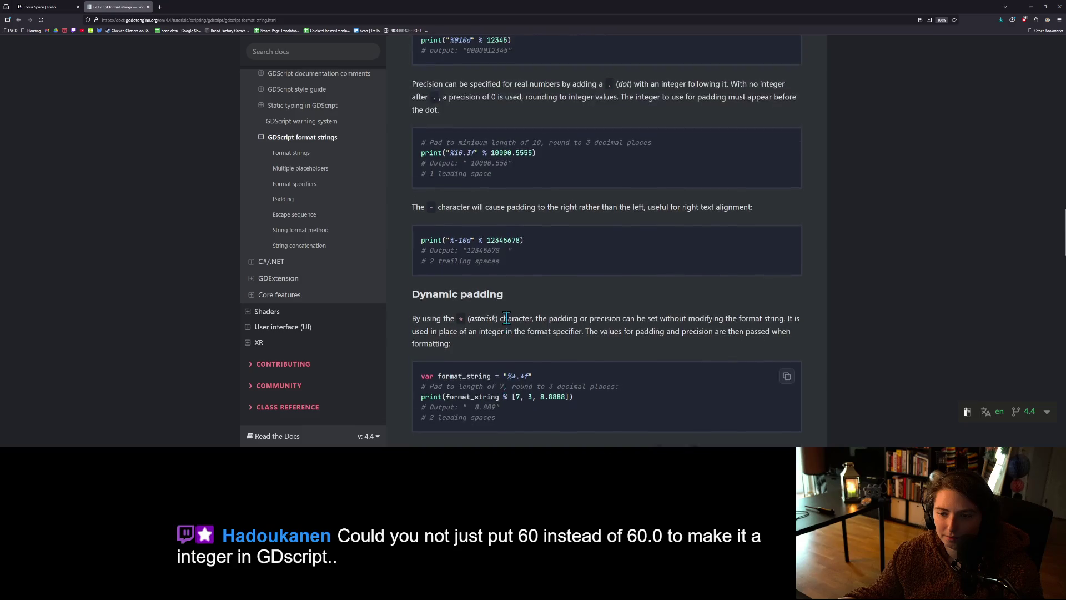
scroll(482, 280, up, 1)
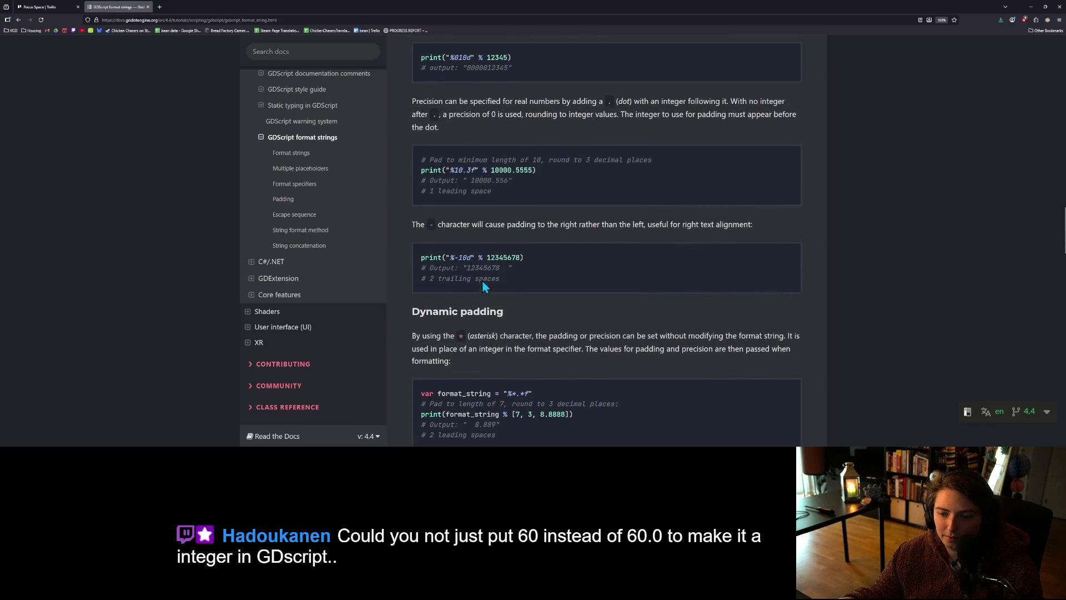
scroll(492, 305, up, 2)
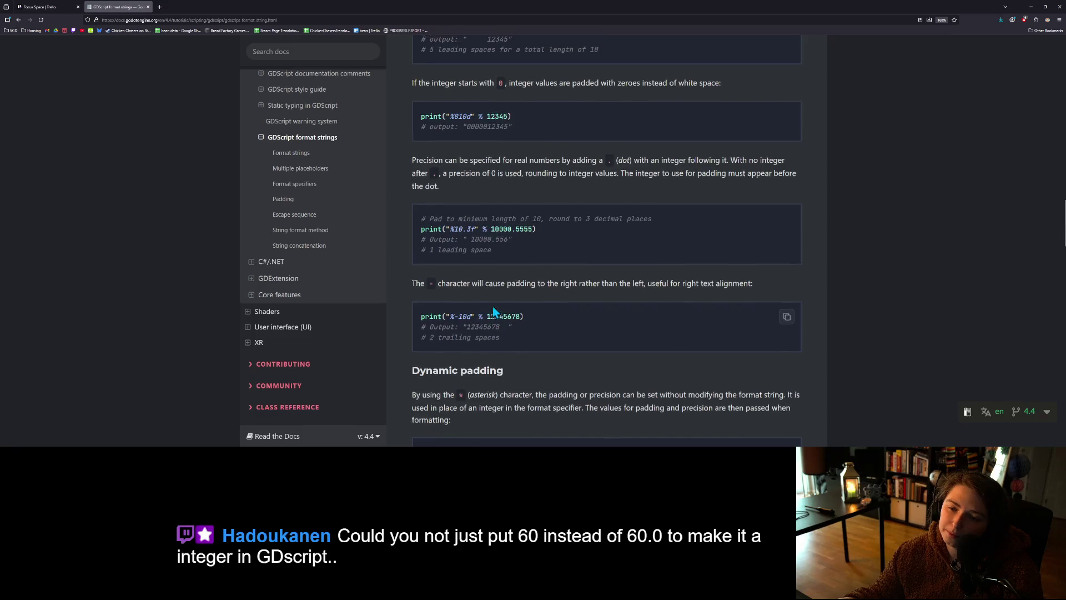
double_click(486, 271)
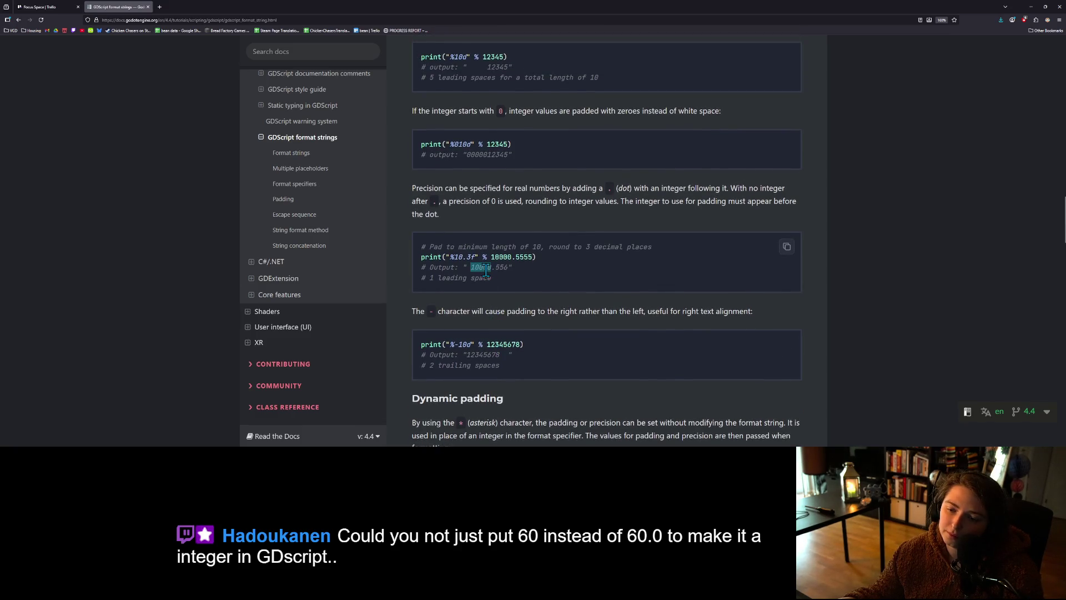
Step: Study the %10.3f pad-and-round example, highlighting its format parts and 10000.5555
double_click(473, 258)
click(481, 257)
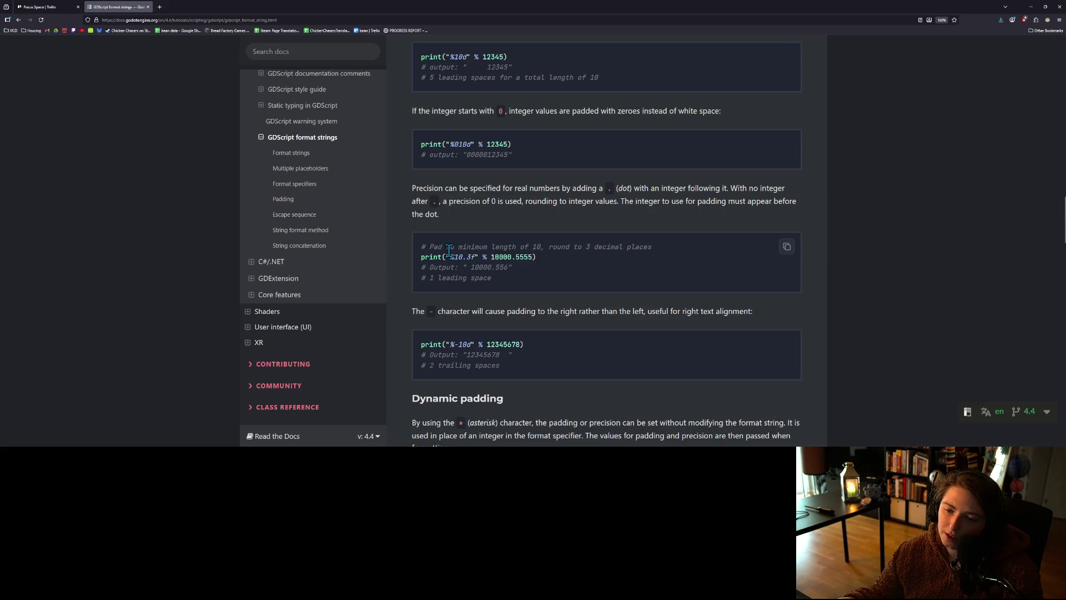
drag(452, 250, 664, 247)
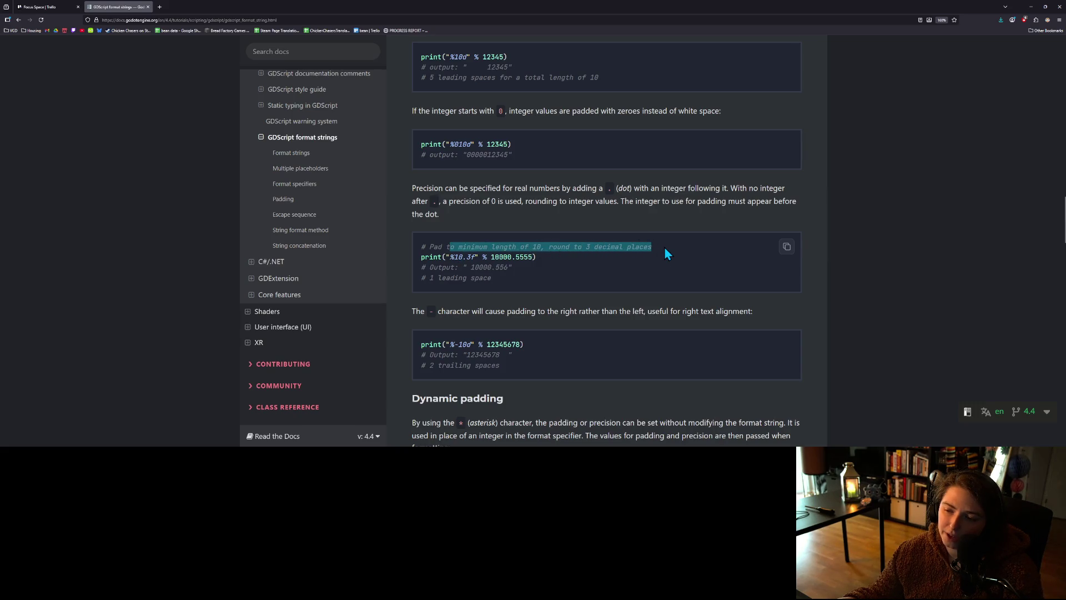
click(664, 247)
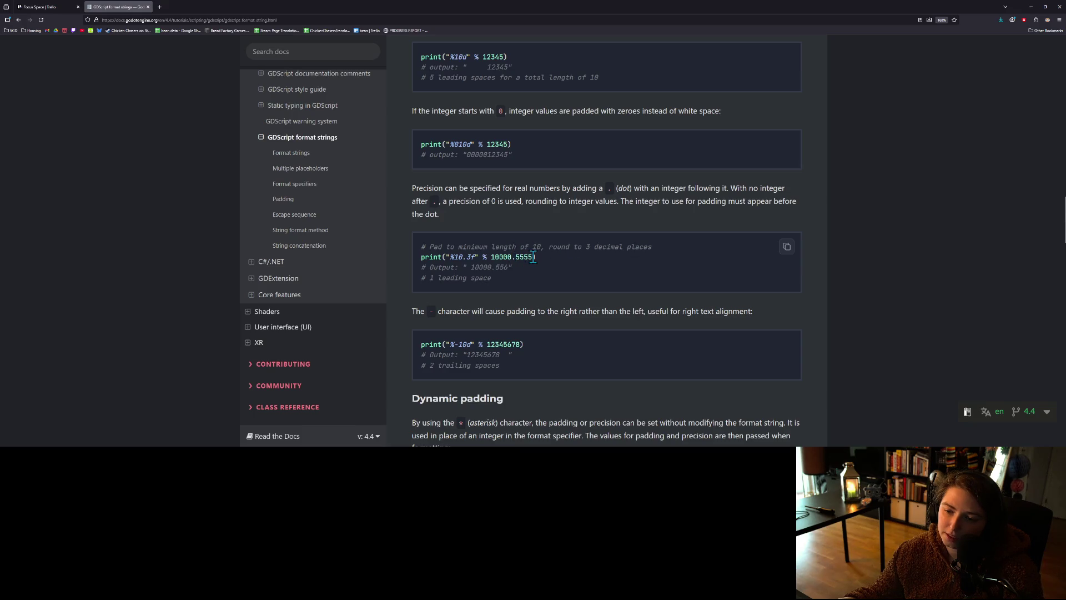
drag(491, 259, 521, 260)
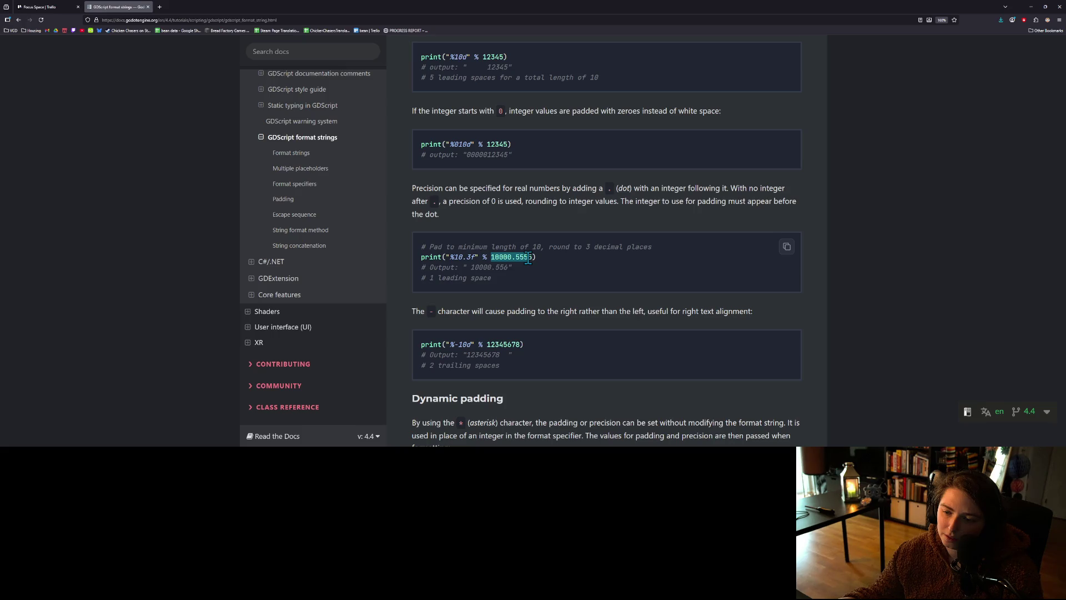
drag(528, 259, 532, 259)
drag(451, 258, 470, 256)
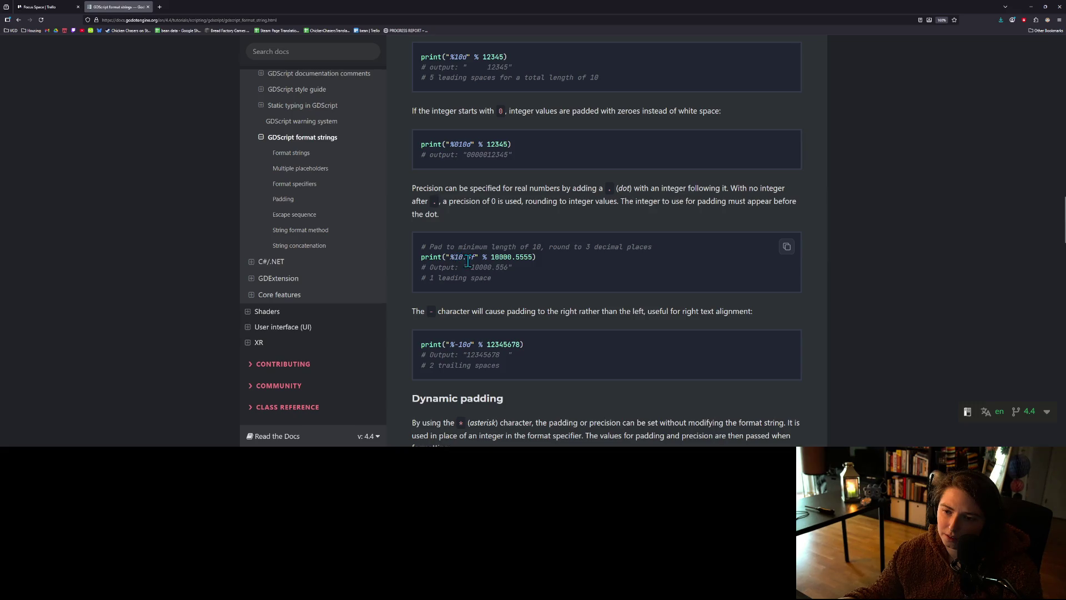
Step: Select and copy the "%010d" % 12345 zero-padding example, then minimize the browser
scroll(467, 261, up, 2)
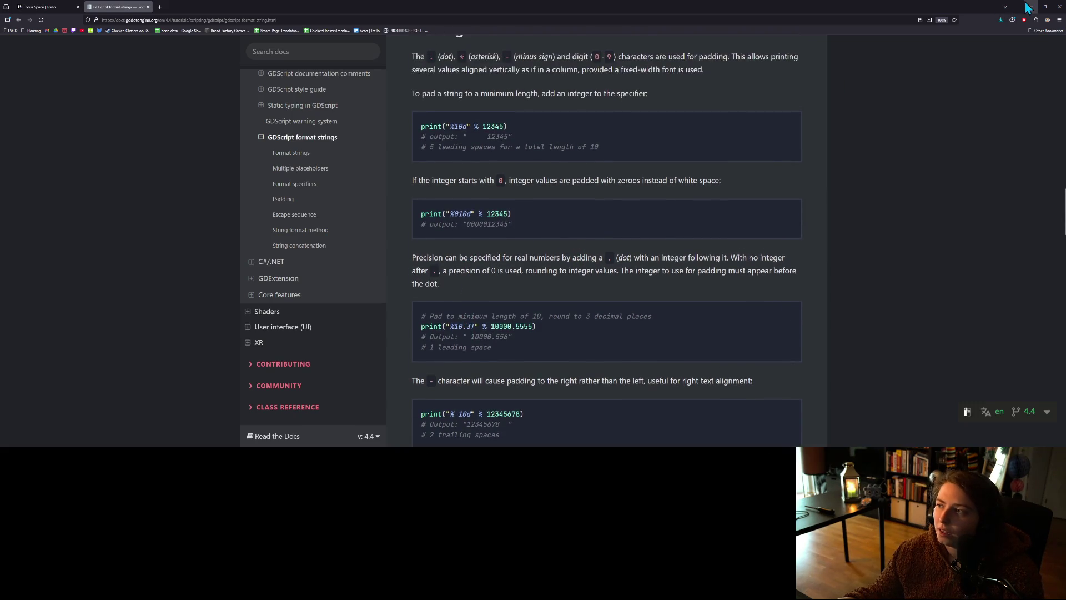
scroll(486, 300, up, 3)
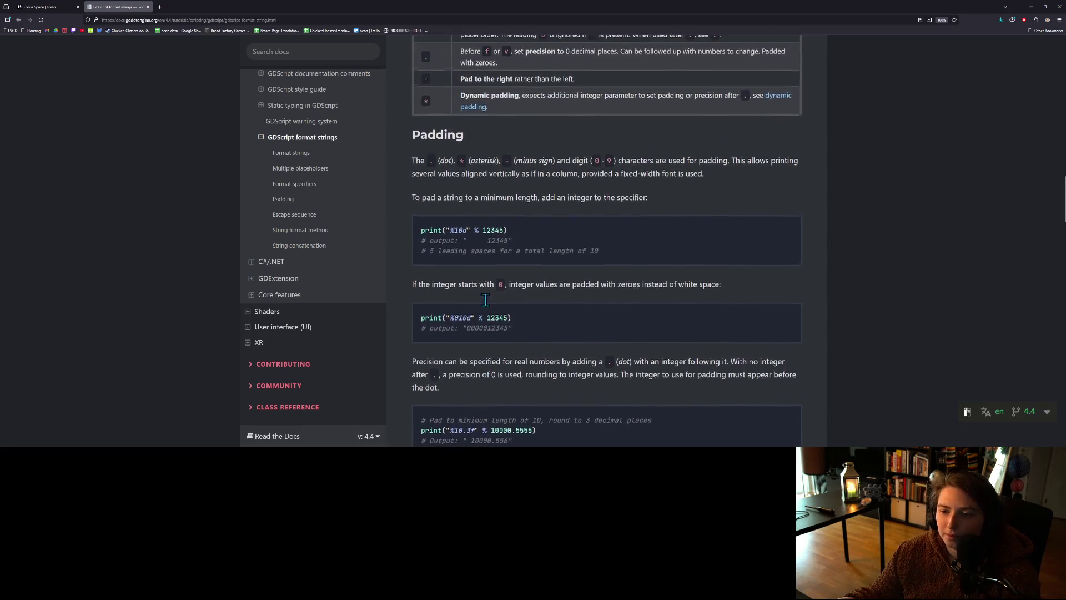
scroll(486, 300, up, 1)
double_click(483, 286)
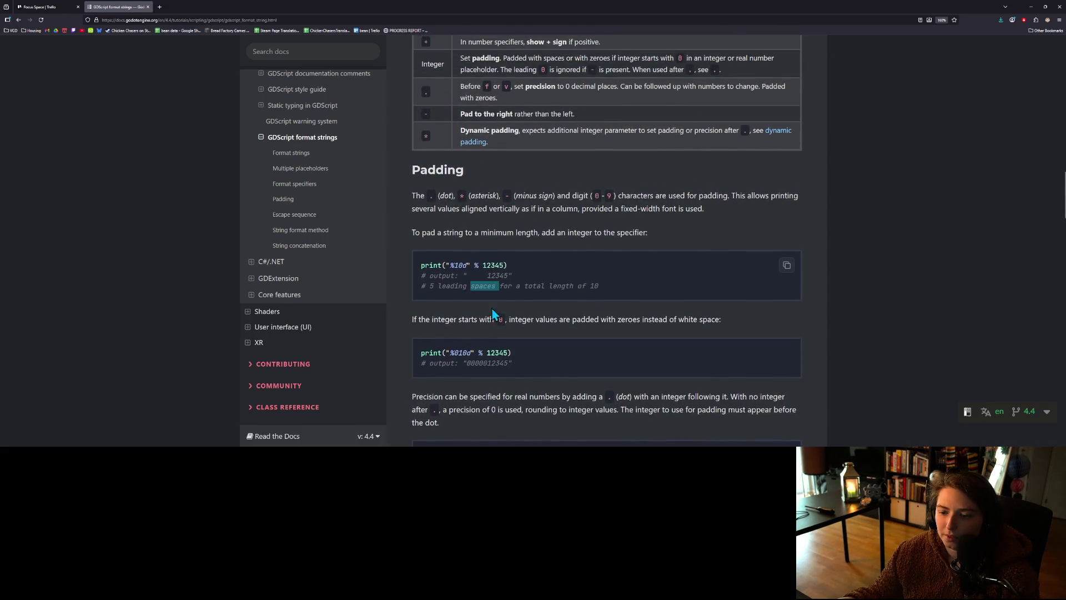
scroll(492, 314, down, 1)
click(494, 322)
drag(447, 318, 508, 318)
key(ctrl+c)
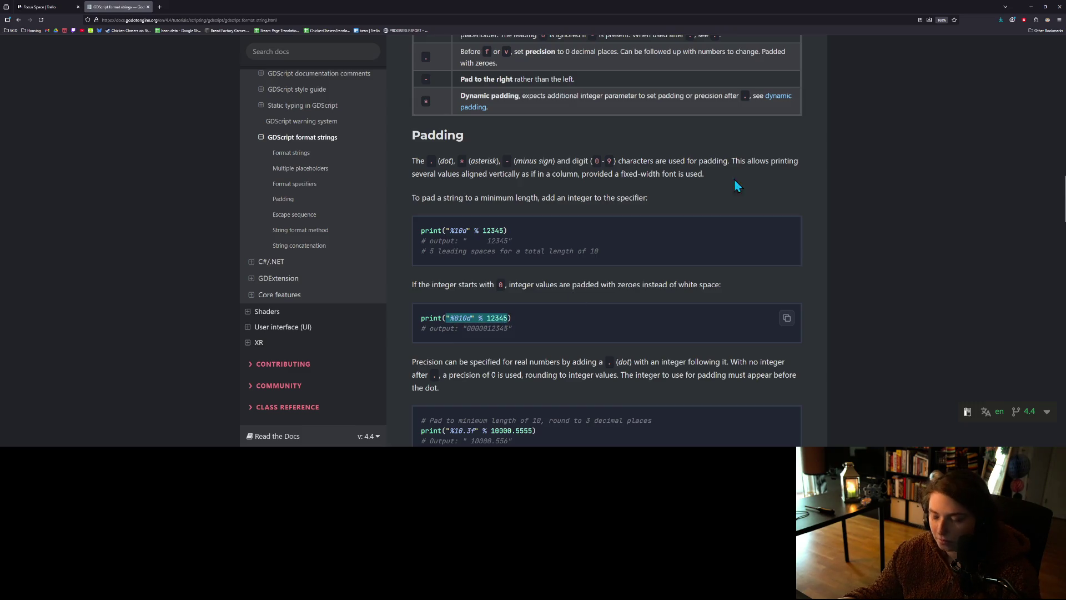
click(1030, 6)
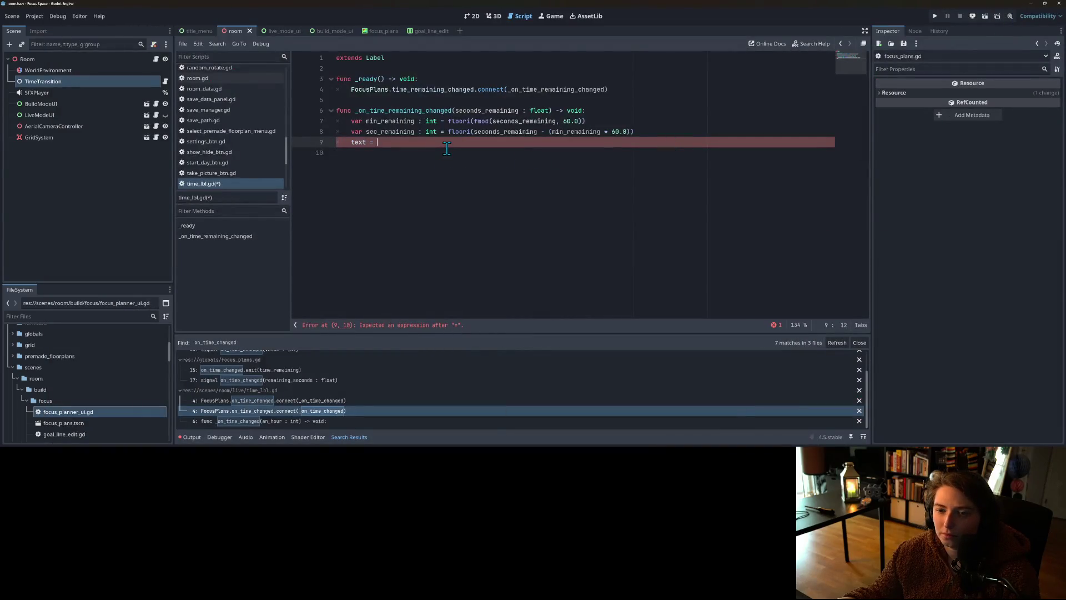
Step: Paste the example on line 9 and edit it to text = "%02d" % min_remaining + ":"
key(ctrl+v)
click(391, 143)
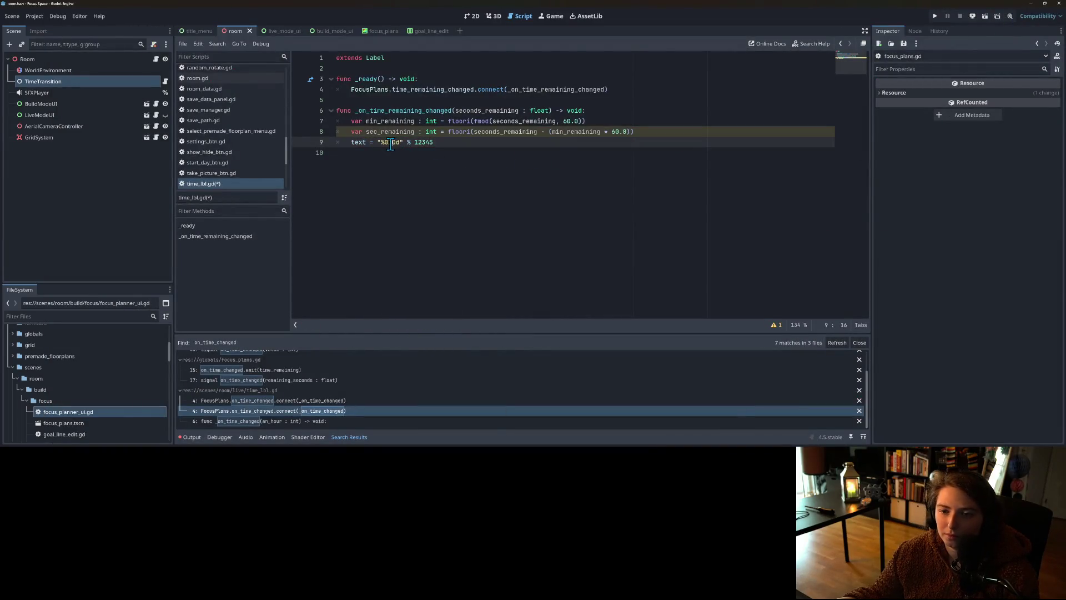
key(BackSpace)
key(Delete)
text(2)
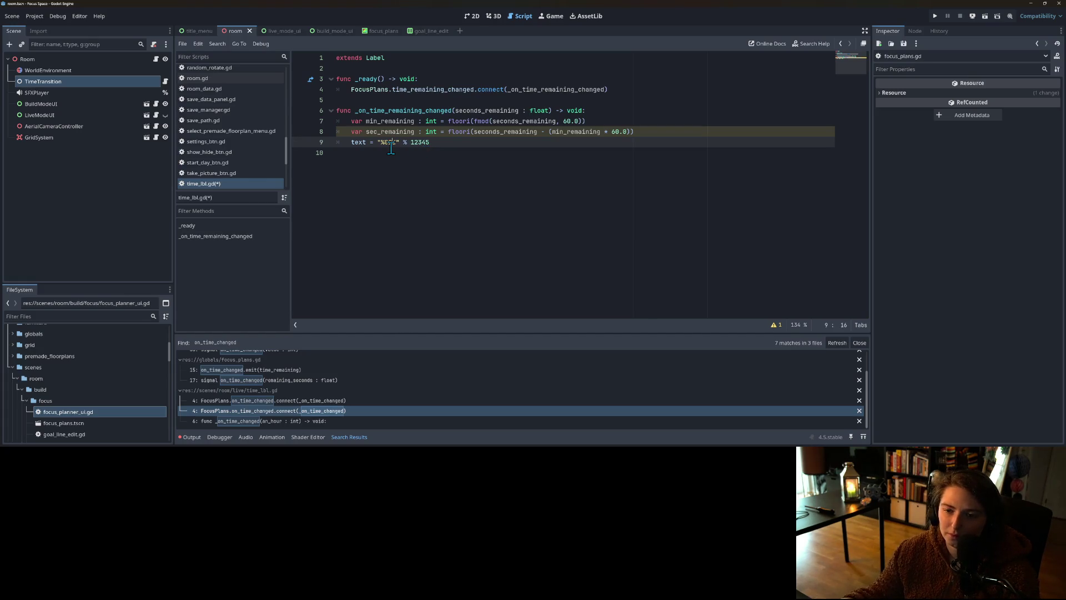
double_click(420, 142)
key(BackSpace)
text(mi)
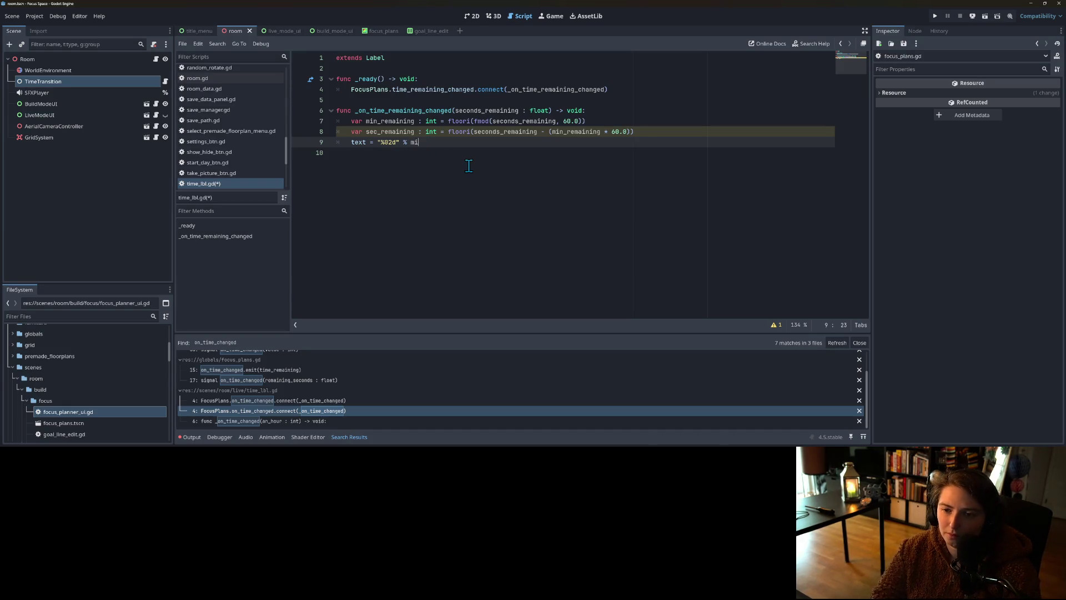
key(Return)
text(+ )
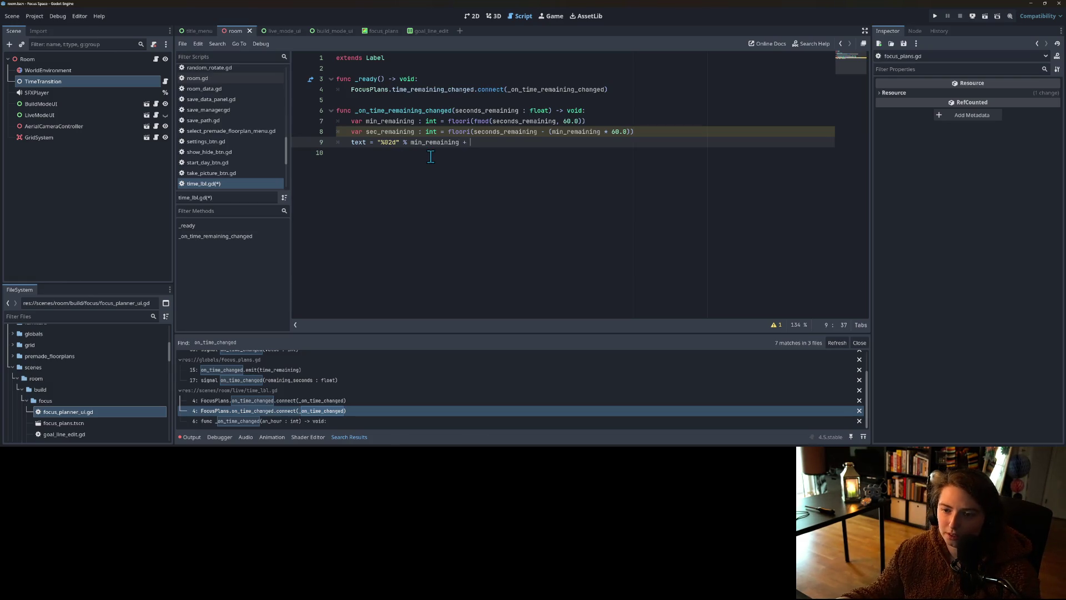
text(":)
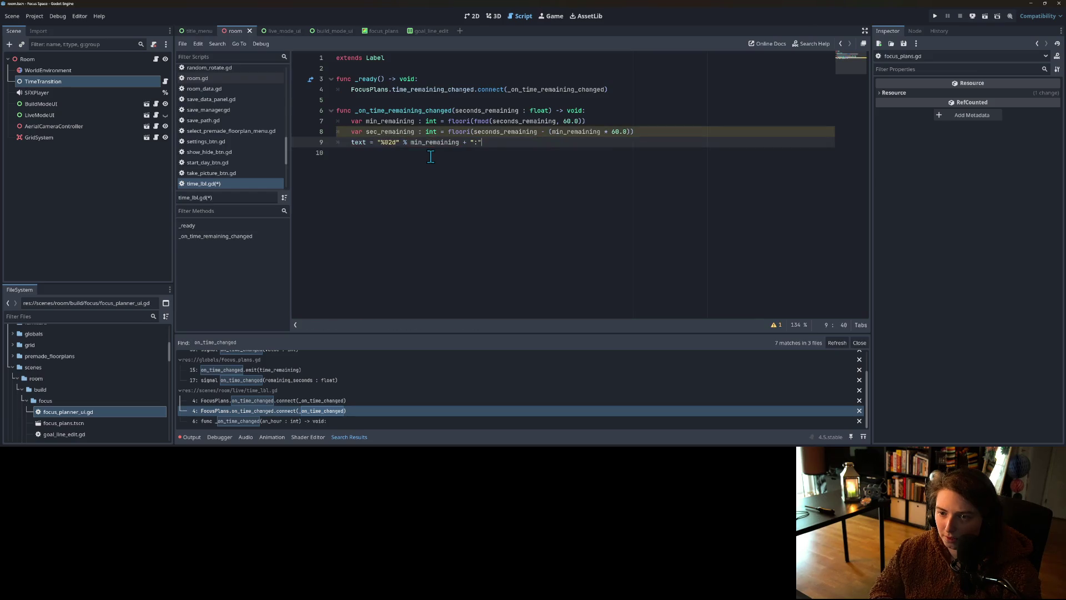
Step: Append + "%02d" % sec_remaining to the label text and save time_lbl.gd
drag(377, 145, 460, 144)
key(ctrl+c)
click(527, 146)
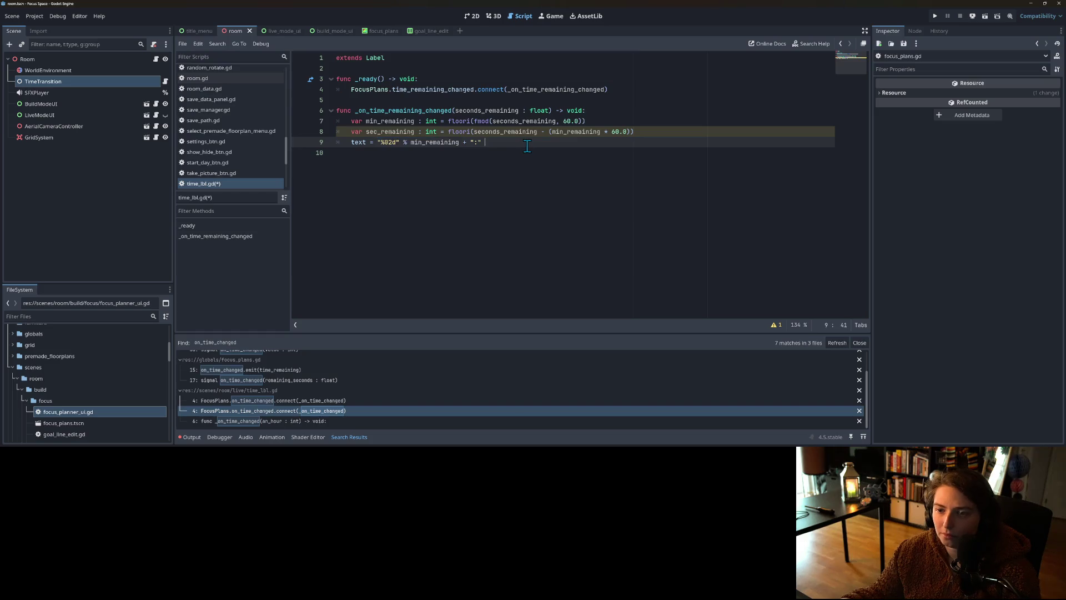
key(ctrl+v)
click(515, 131)
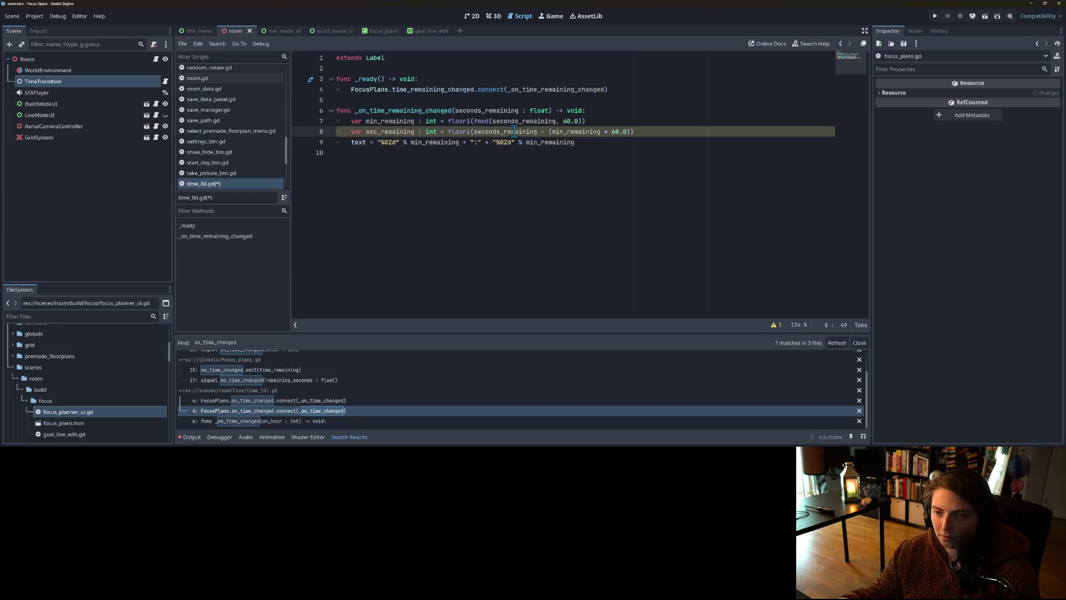
double_click(382, 132)
key(ctrl+c)
double_click(556, 143)
key(ctrl+v)
key(ctrl+s)
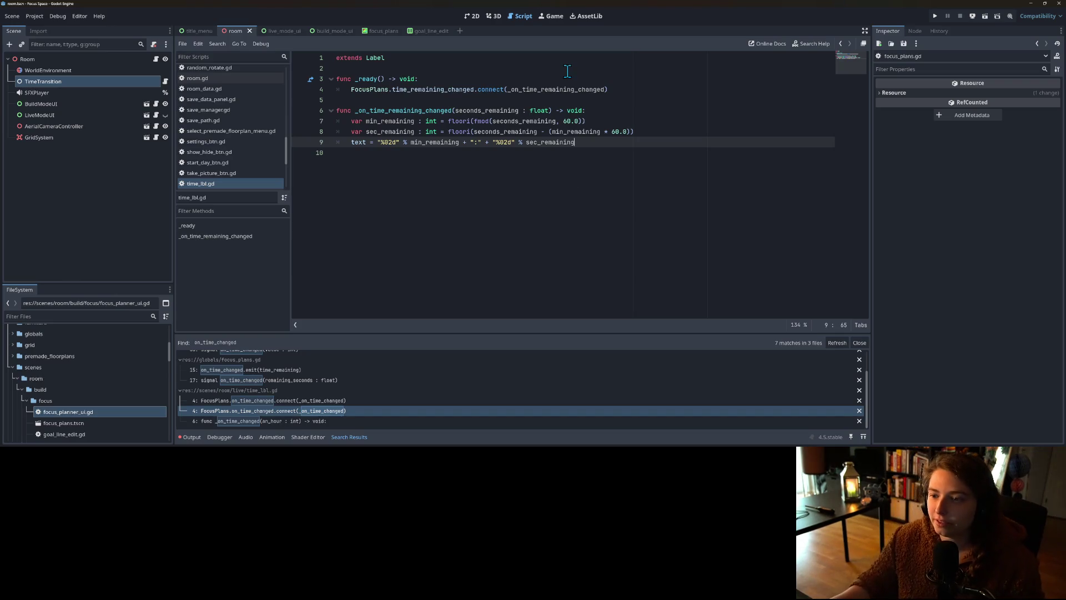
click(569, 122)
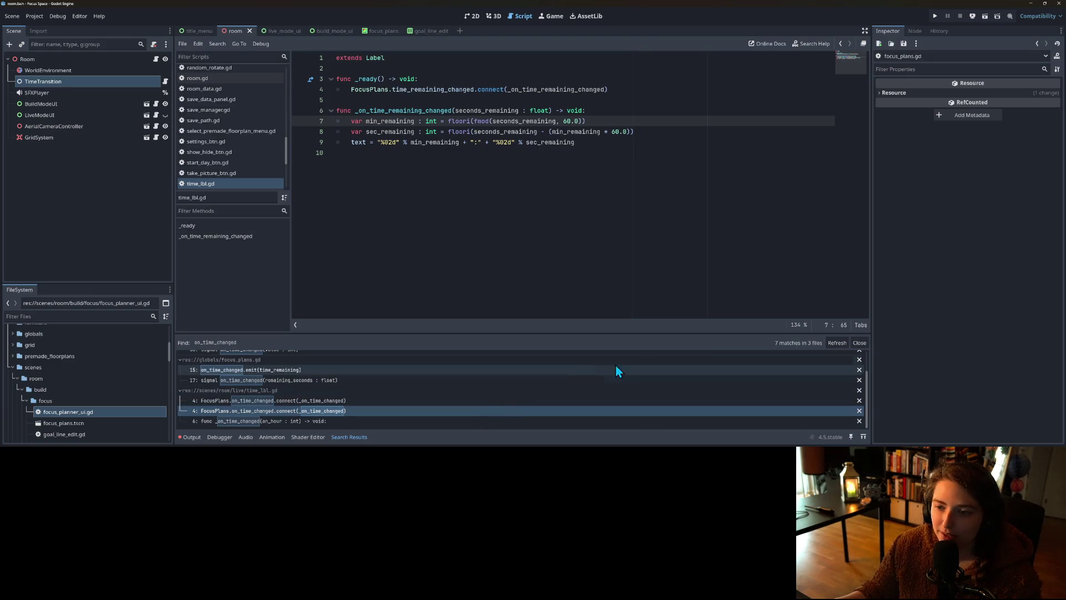
Step: Close Search Results and review the seconds_remaining handler's minute, second and MM:SS text lines
click(859, 343)
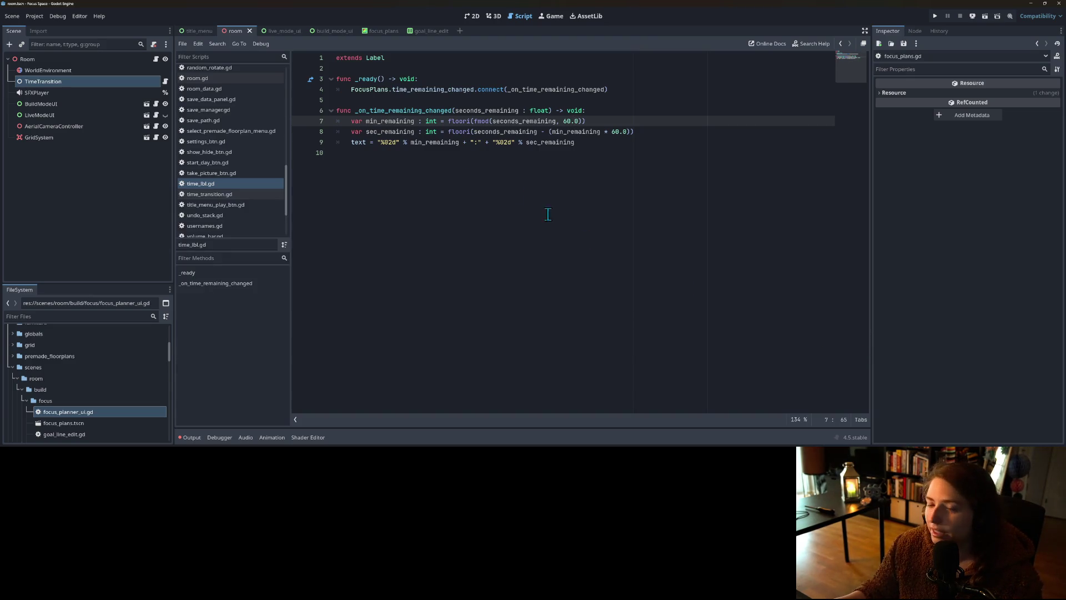
click(399, 131)
drag(366, 121, 671, 129)
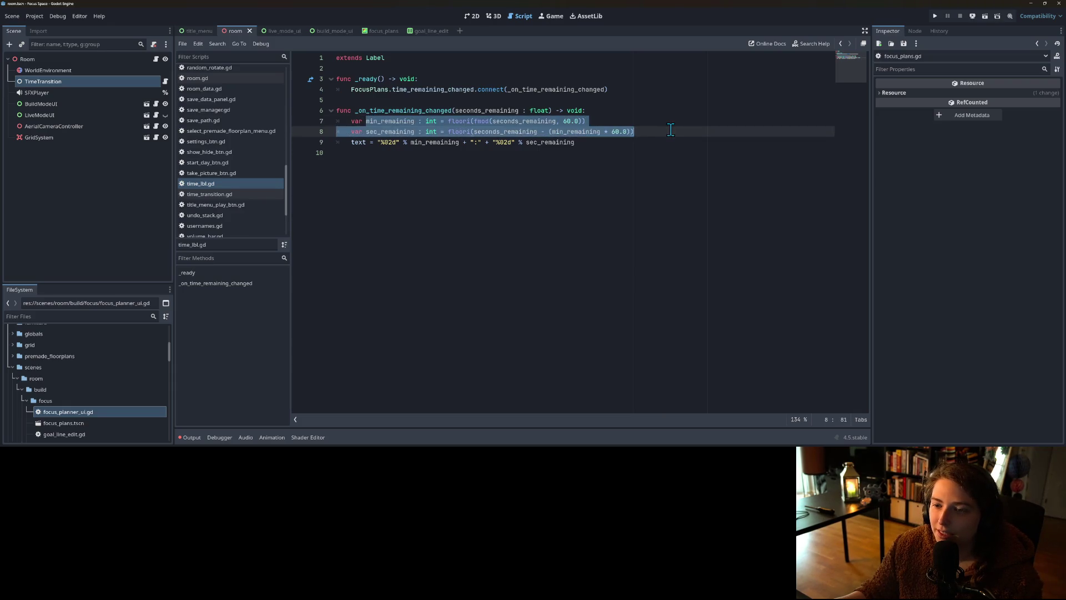
double_click(463, 109)
double_click(432, 110)
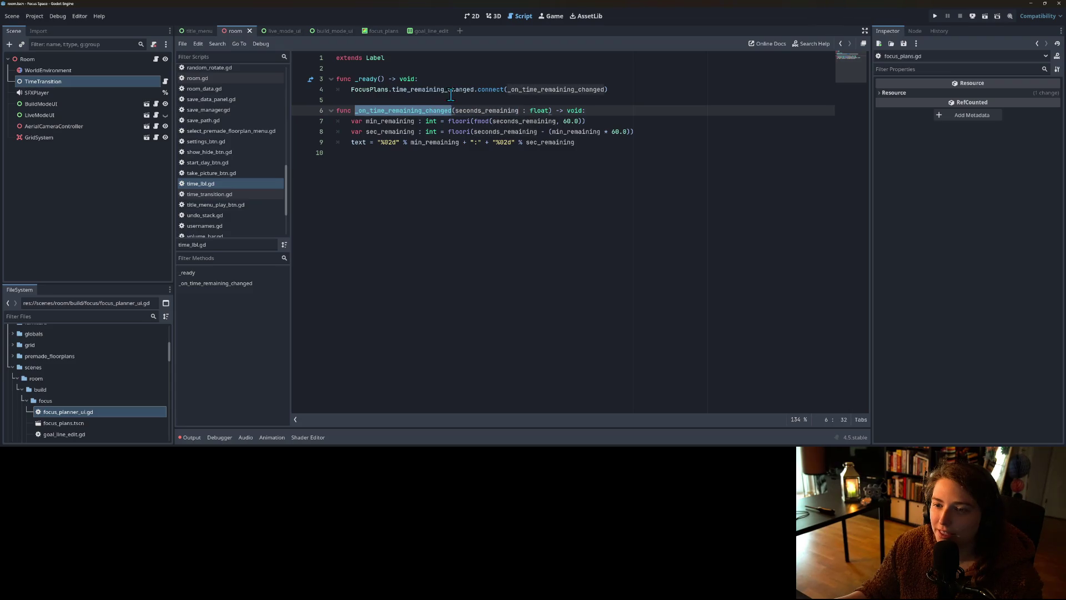
double_click(534, 89)
click(524, 121)
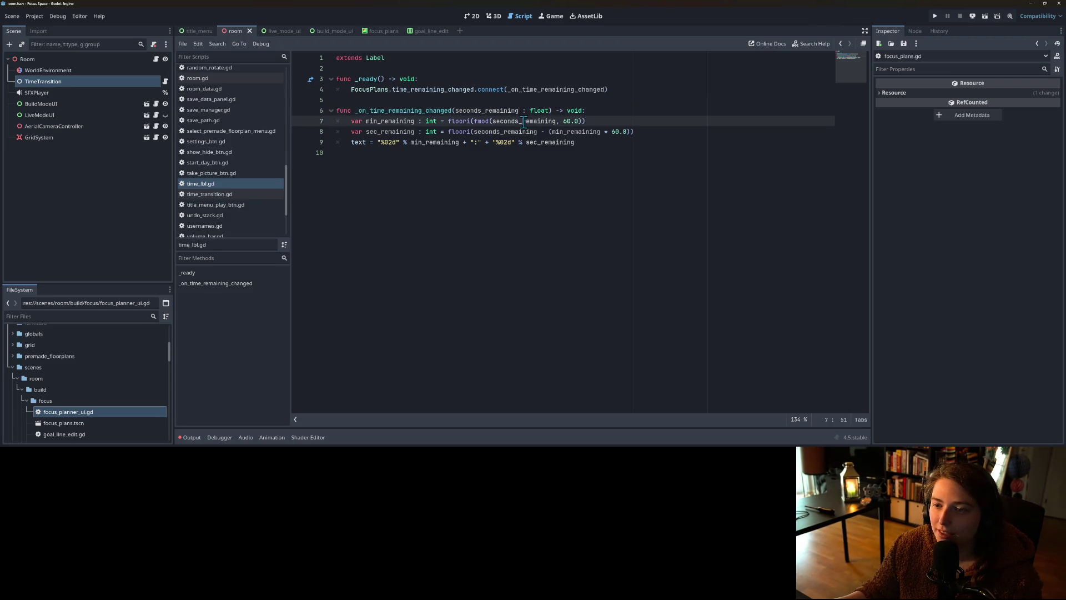
double_click(484, 111)
click(550, 155)
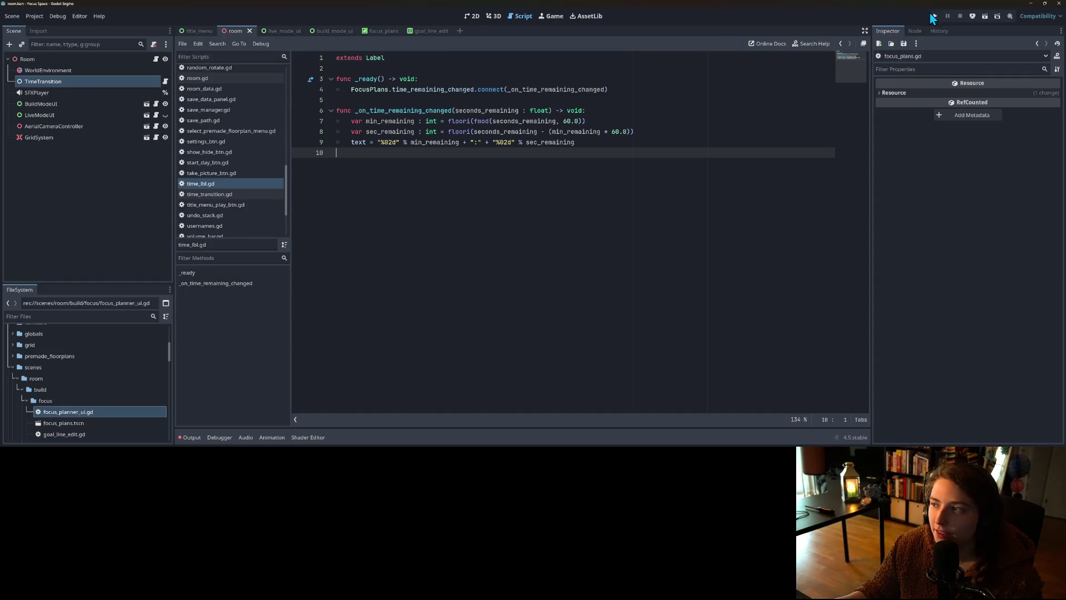
Step: Open live_mode_ui in the 2D view and give TimeLbl a new LabelSettings resource
click(146, 115)
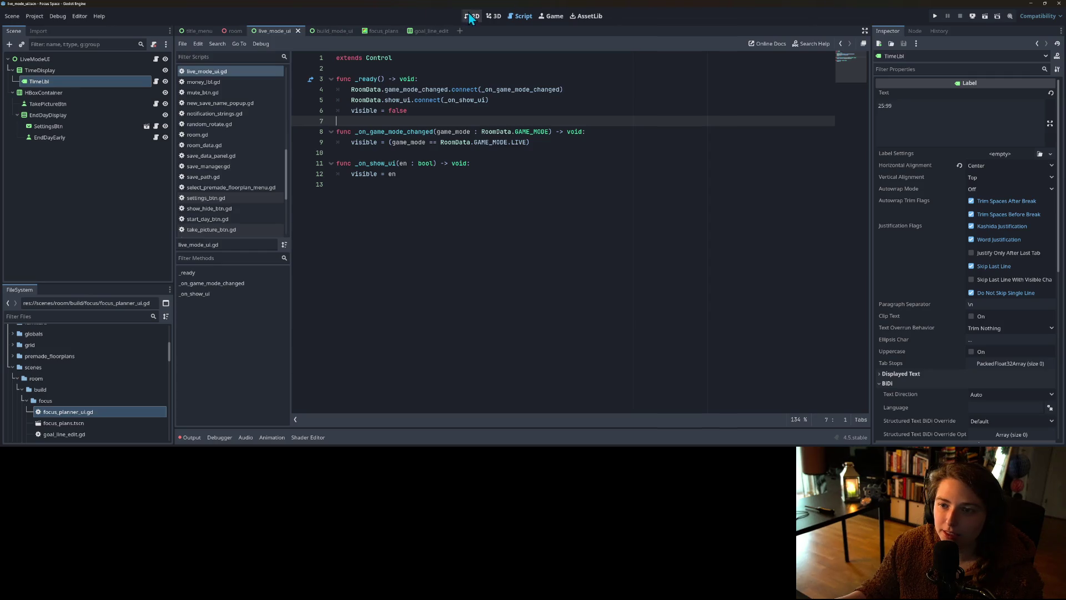
click(472, 16)
scroll(359, 175, up, 2)
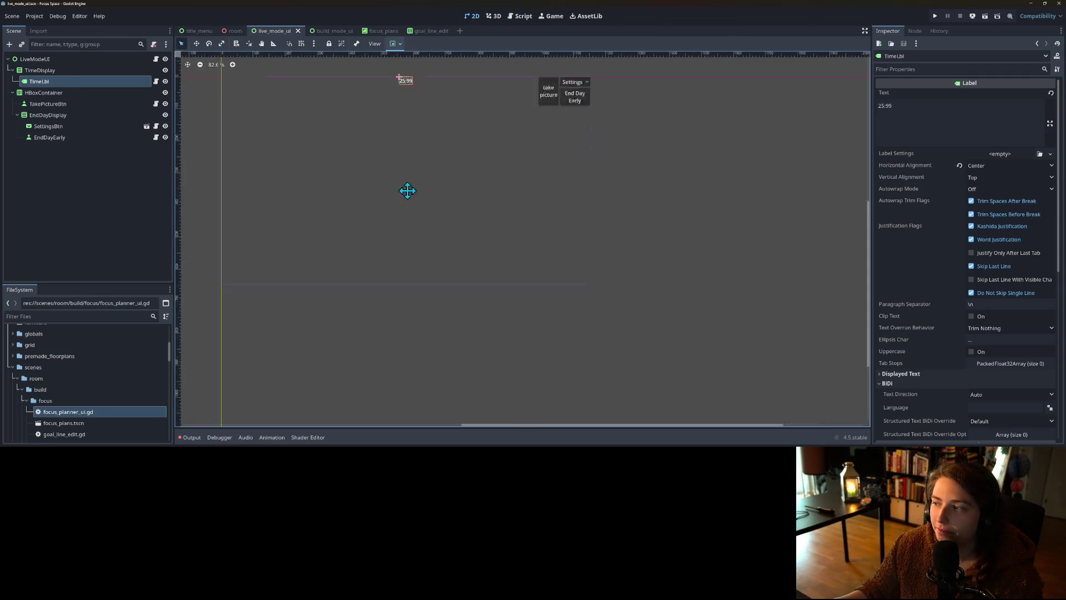
click(1050, 154)
click(1037, 176)
Step: Set the label settings' font size to 48 and save the scene
click(921, 191)
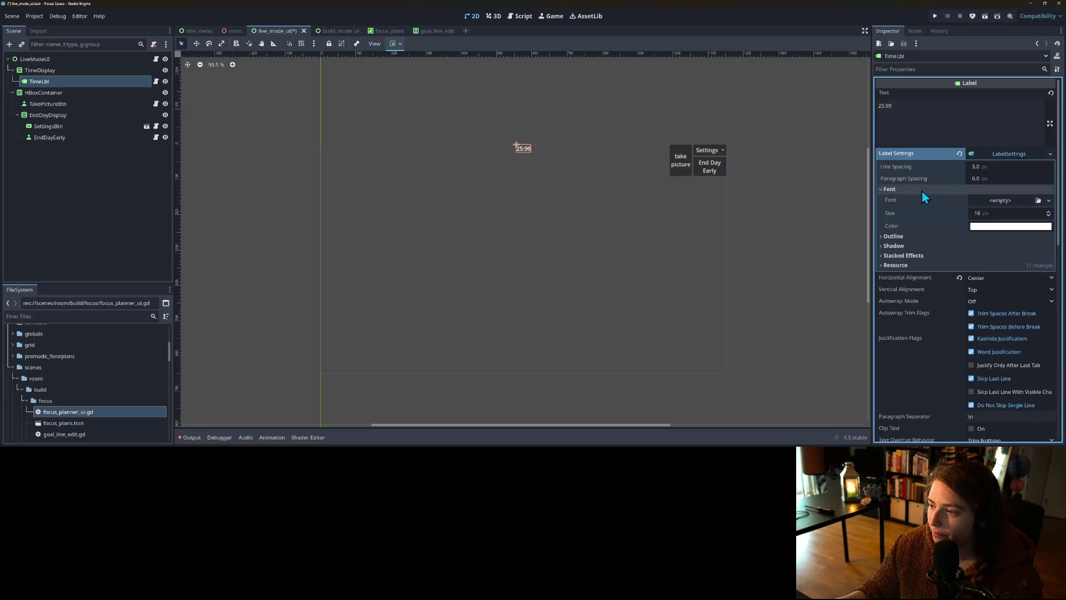
click(989, 212)
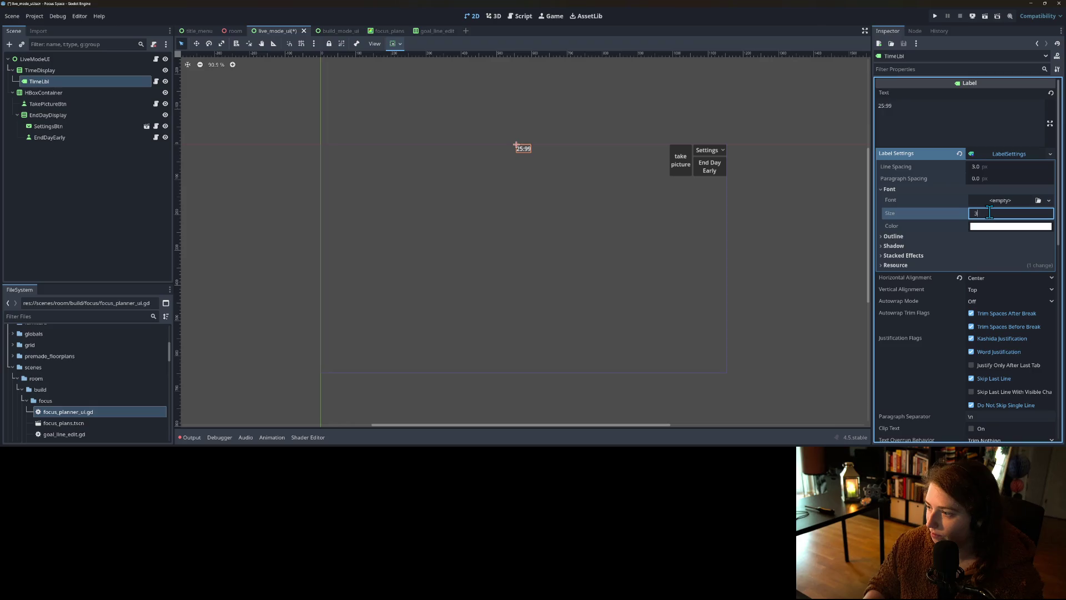
text(2)
key(Return)
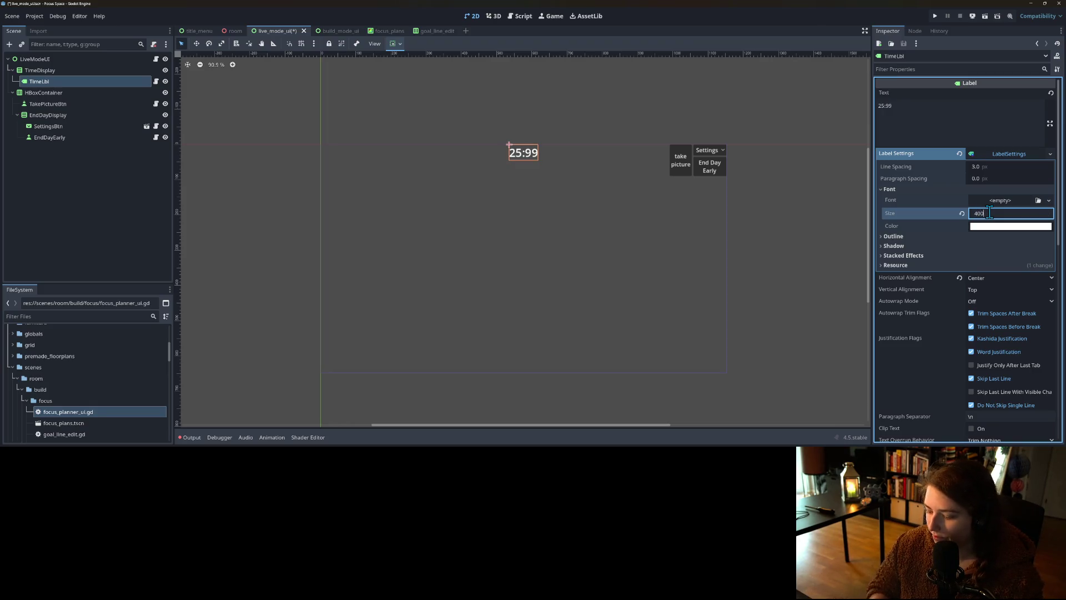
key(BackSpace)
key(BackSpace)
text(8)
key(Return)
scroll(602, 331, down, 2)
click(727, 305)
key(ctrl+s)
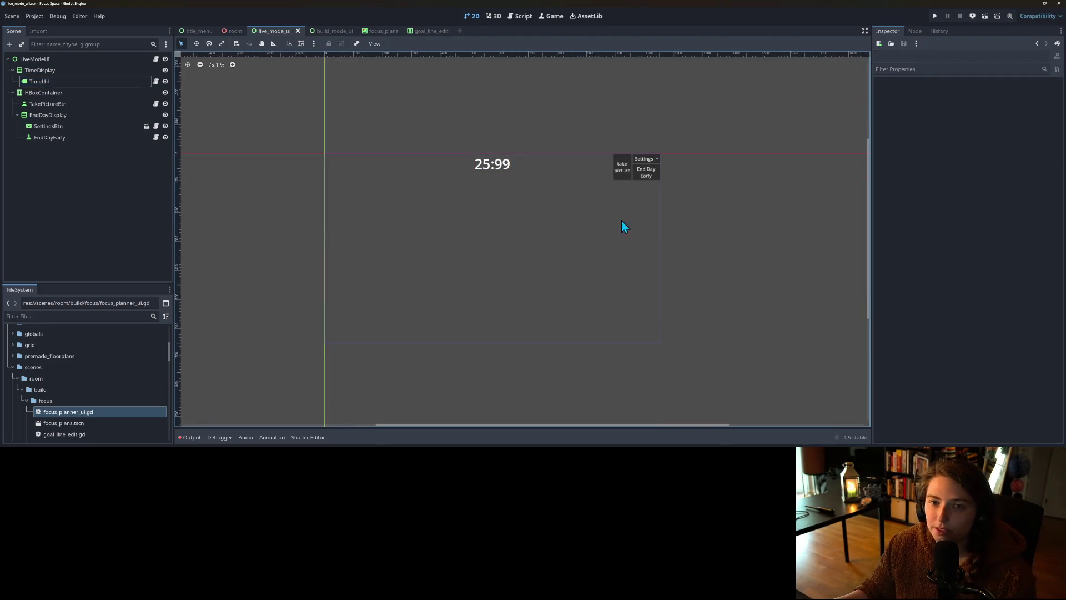
click(934, 18)
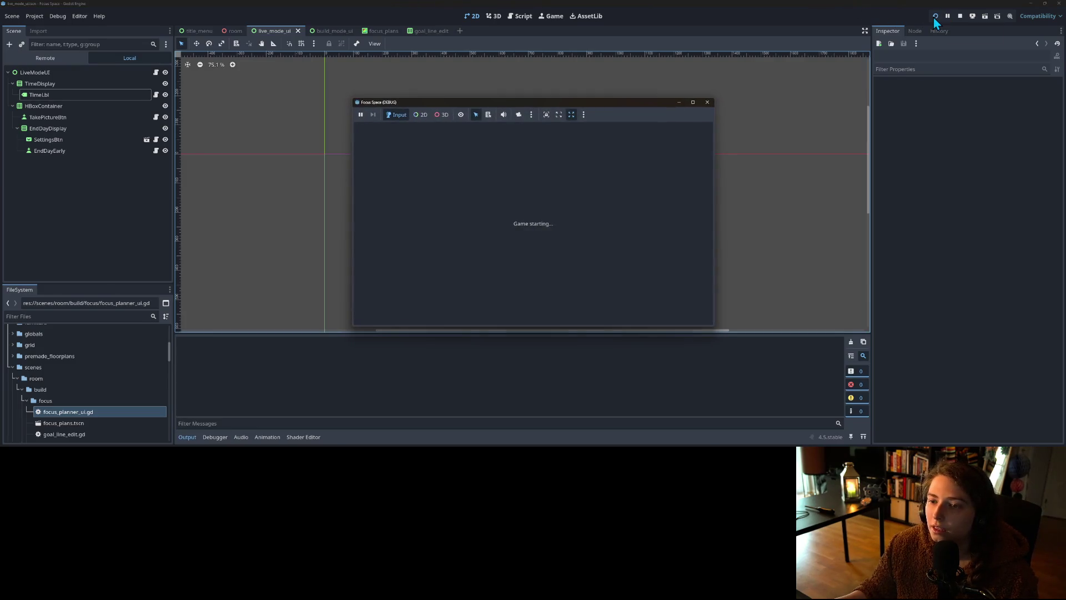
click(692, 102)
click(535, 253)
double_click(579, 1)
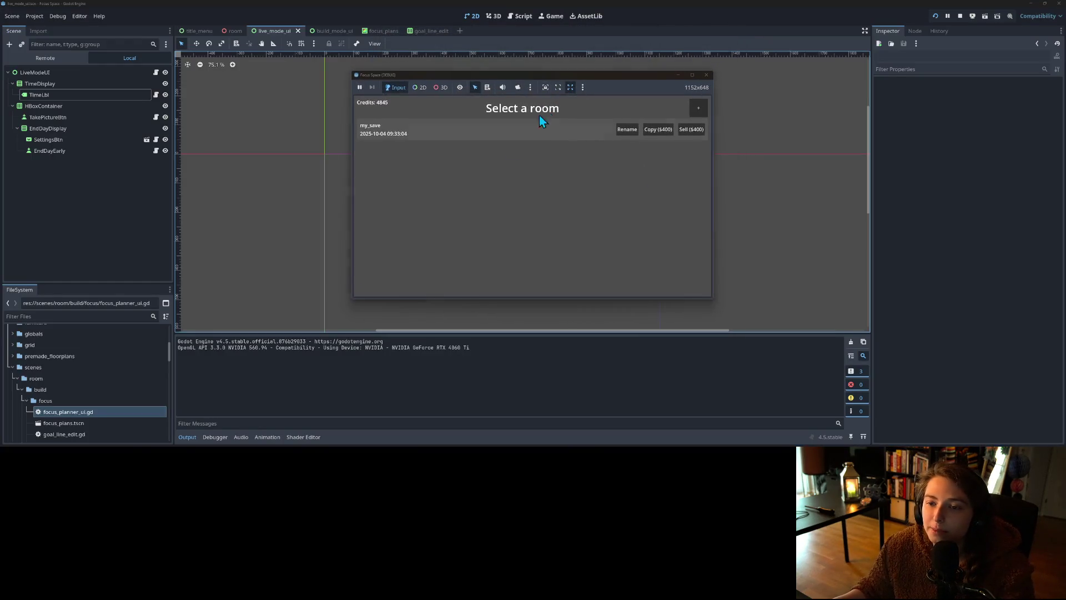
click(503, 130)
click(692, 111)
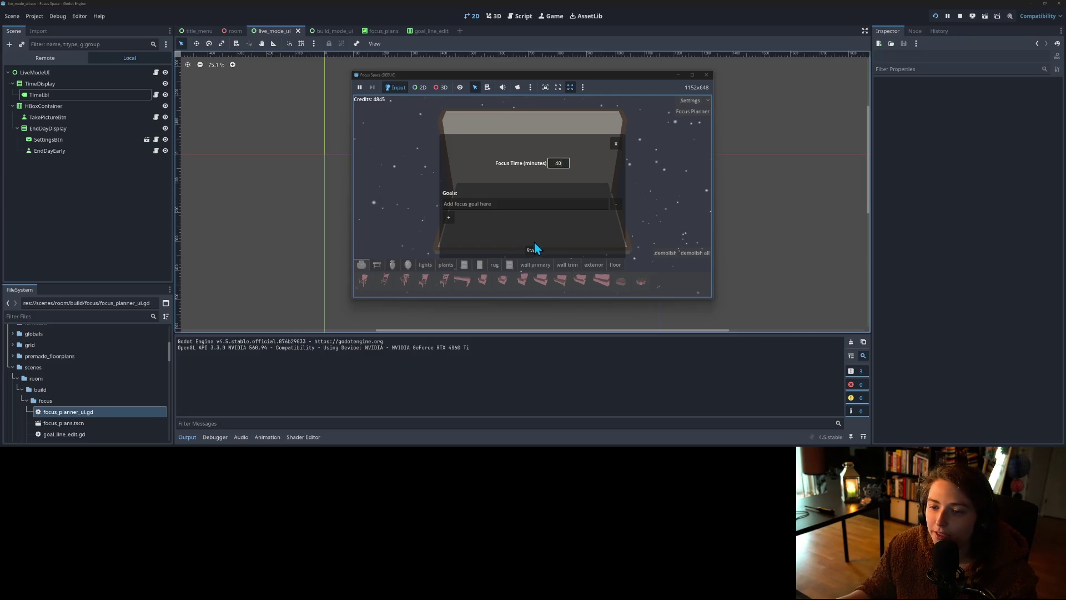
click(523, 203)
text(poop)
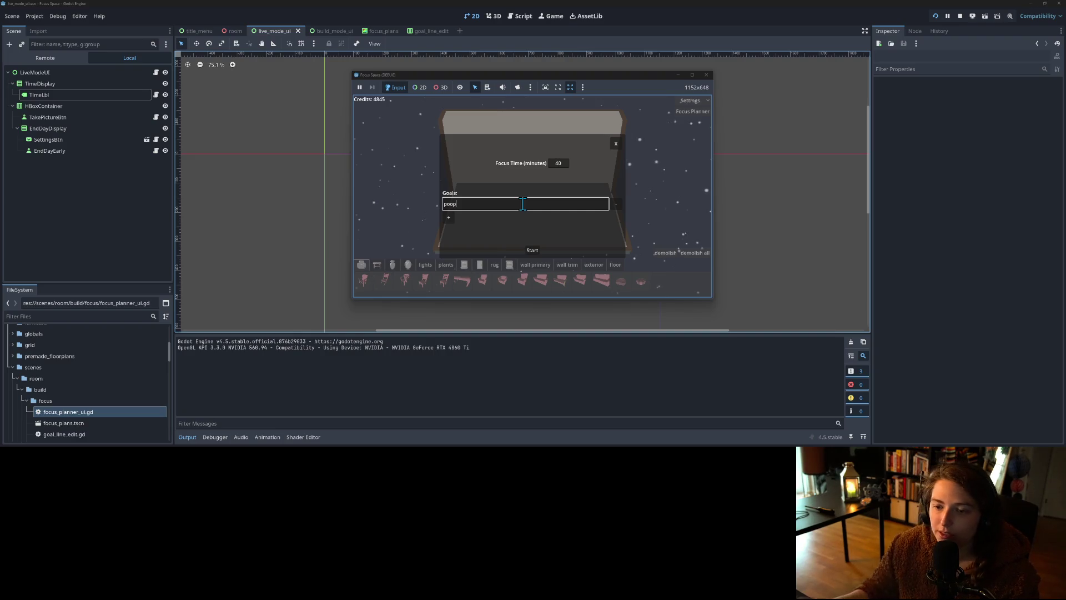
click(536, 251)
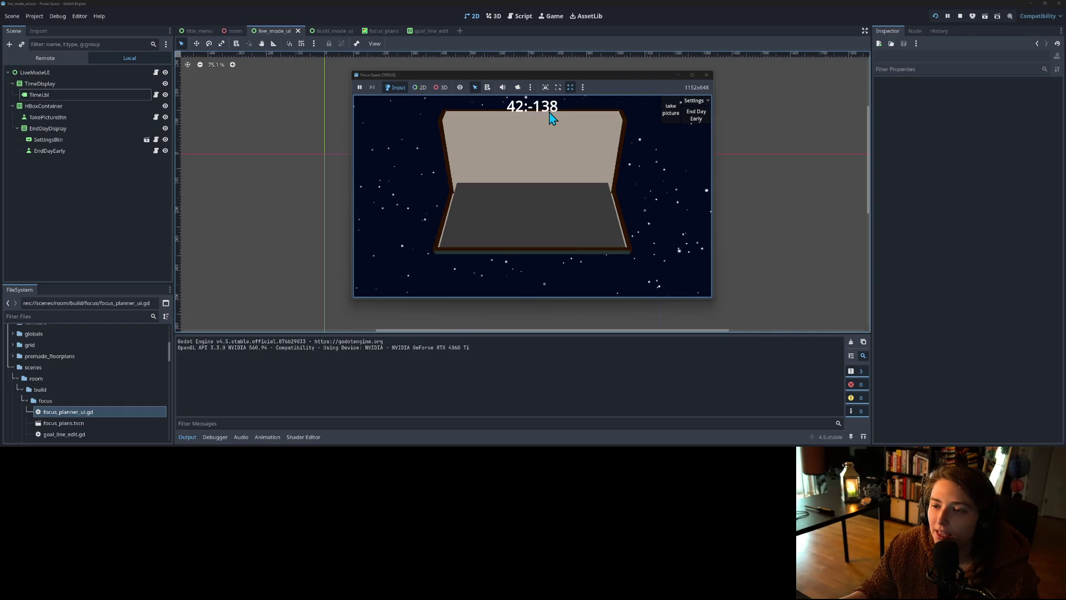
click(706, 75)
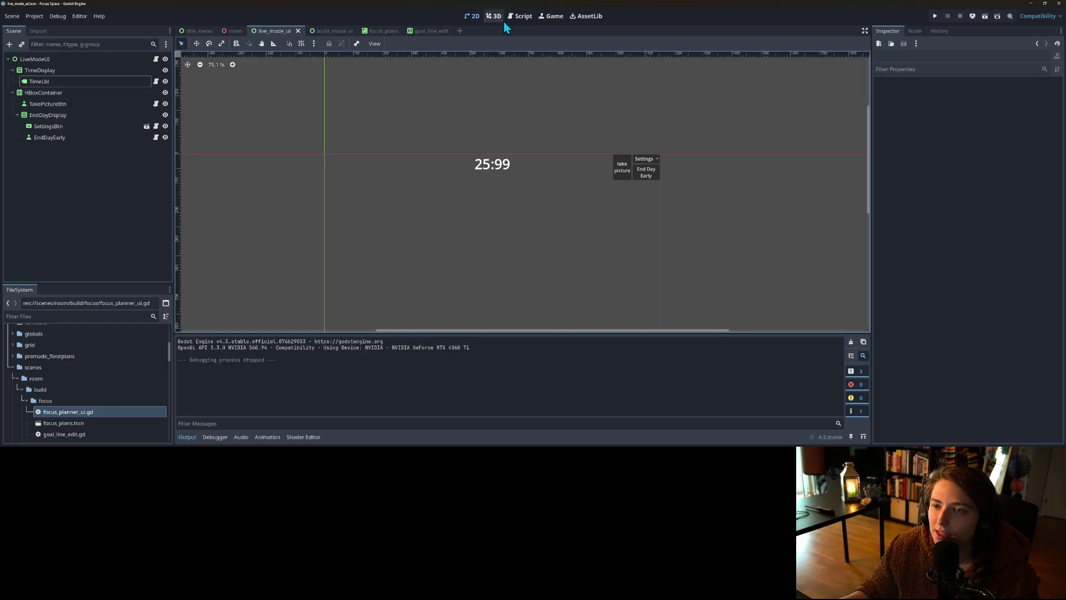
Step: Switch to the Script workspace and open TimeLbl's time_lbl.gd script
click(514, 14)
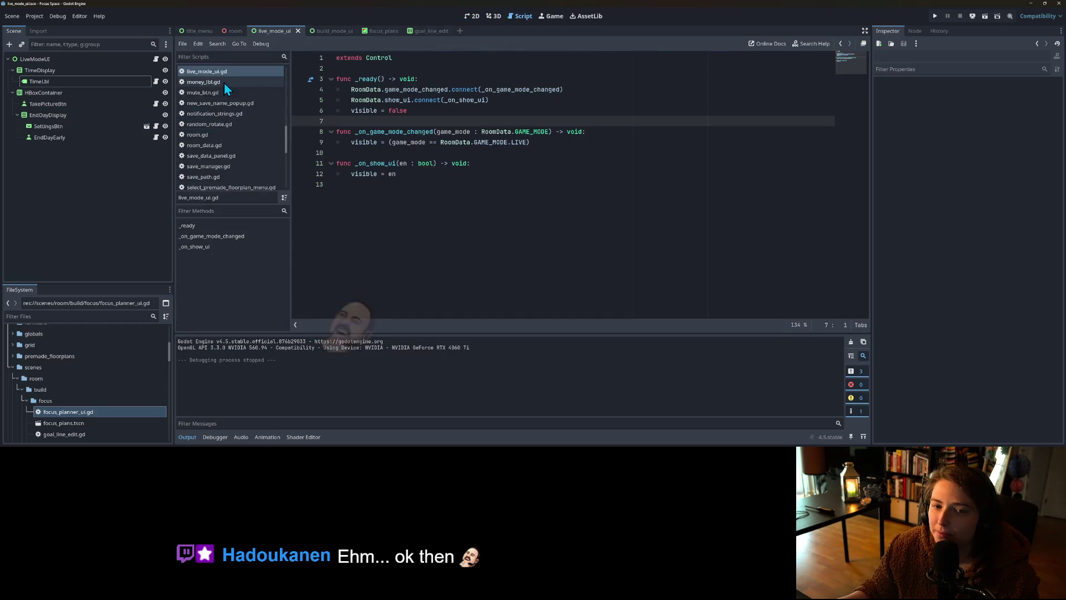
scroll(224, 146, down, 1)
scroll(224, 158, up, 5)
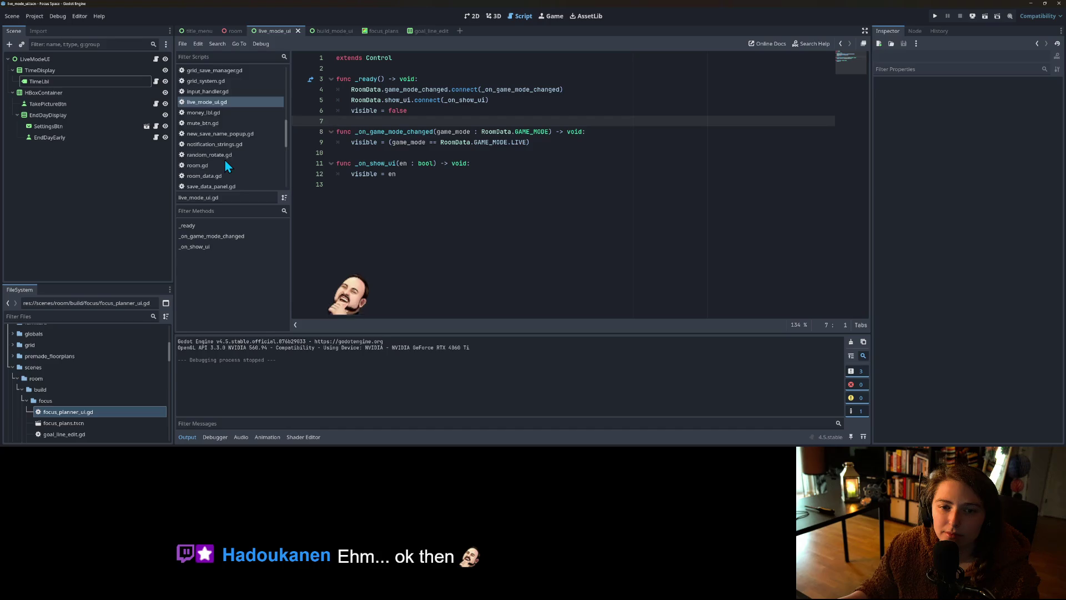
click(156, 81)
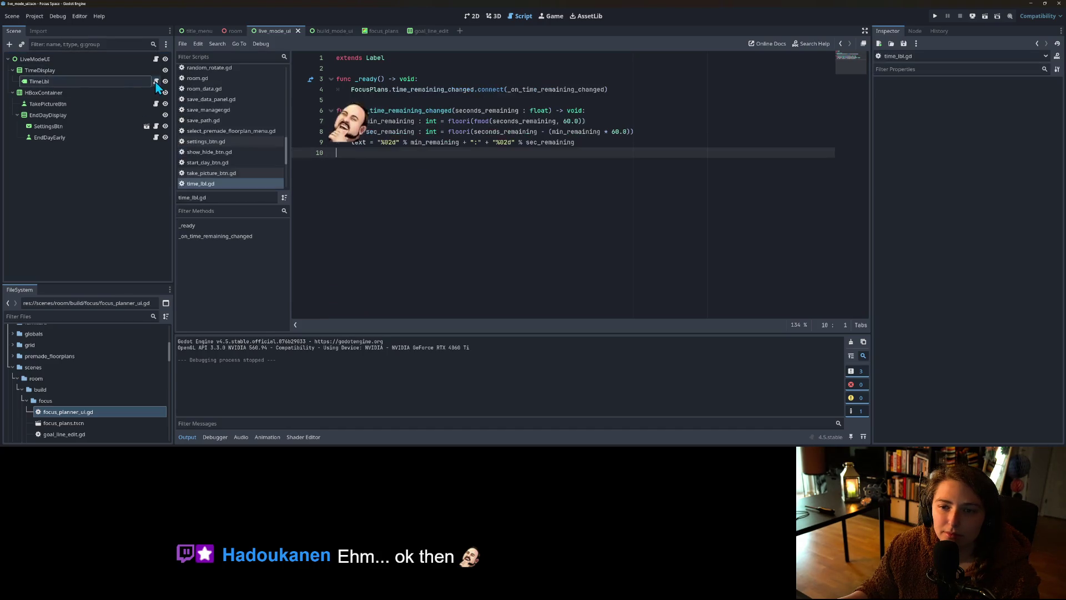
double_click(533, 90)
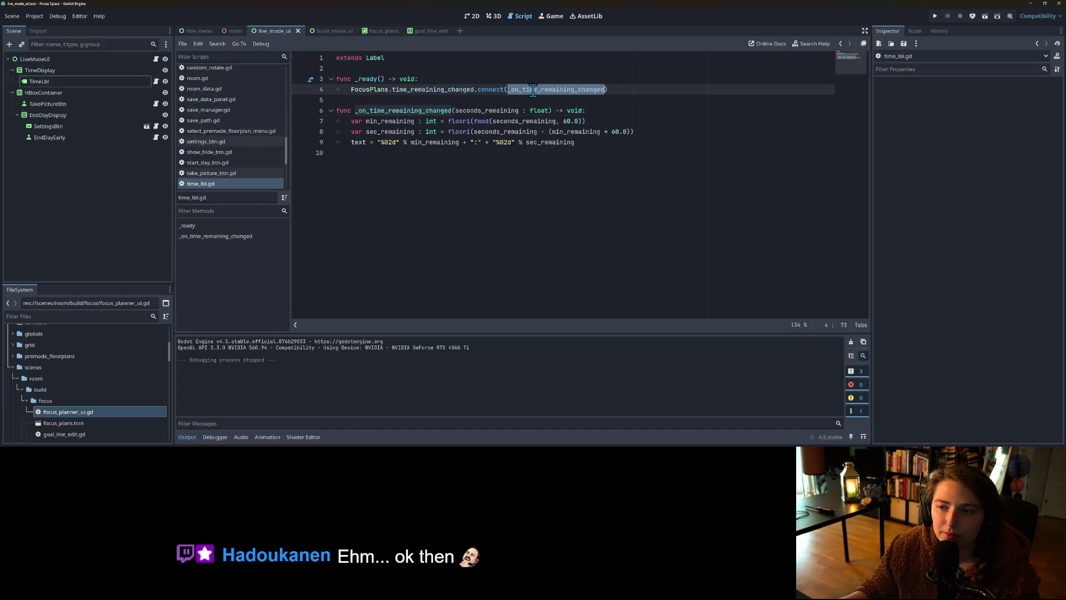
double_click(496, 112)
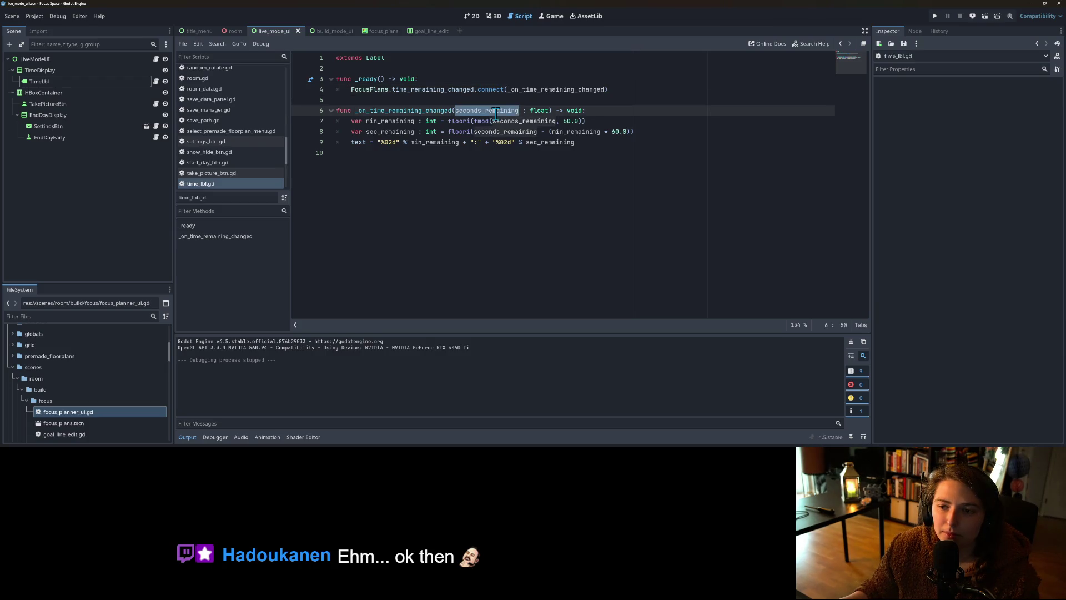
double_click(482, 121)
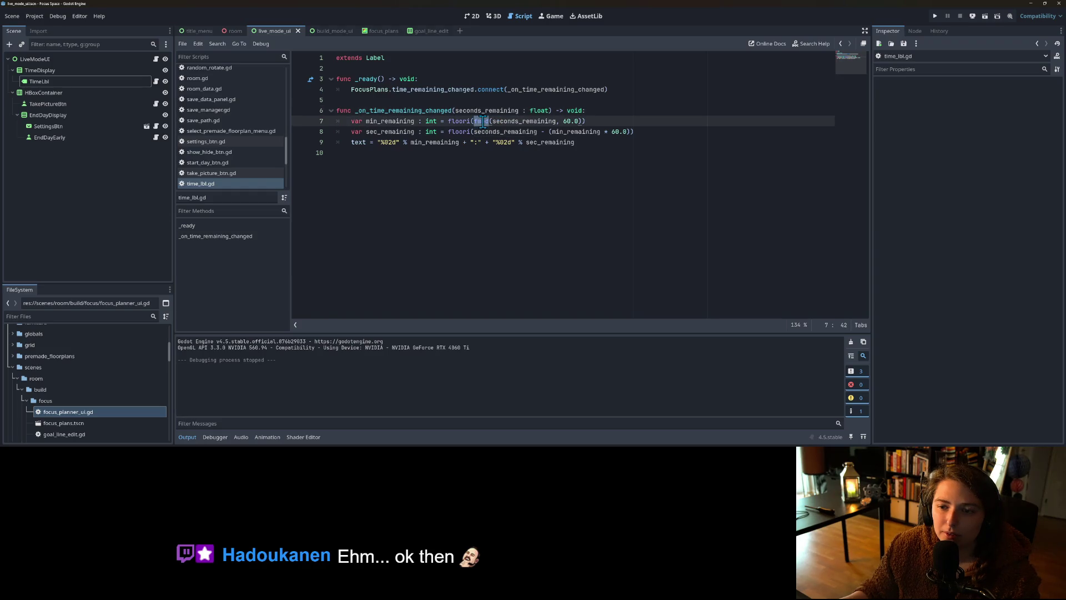
double_click(390, 121)
click(482, 129)
click(483, 121)
double_click(526, 121)
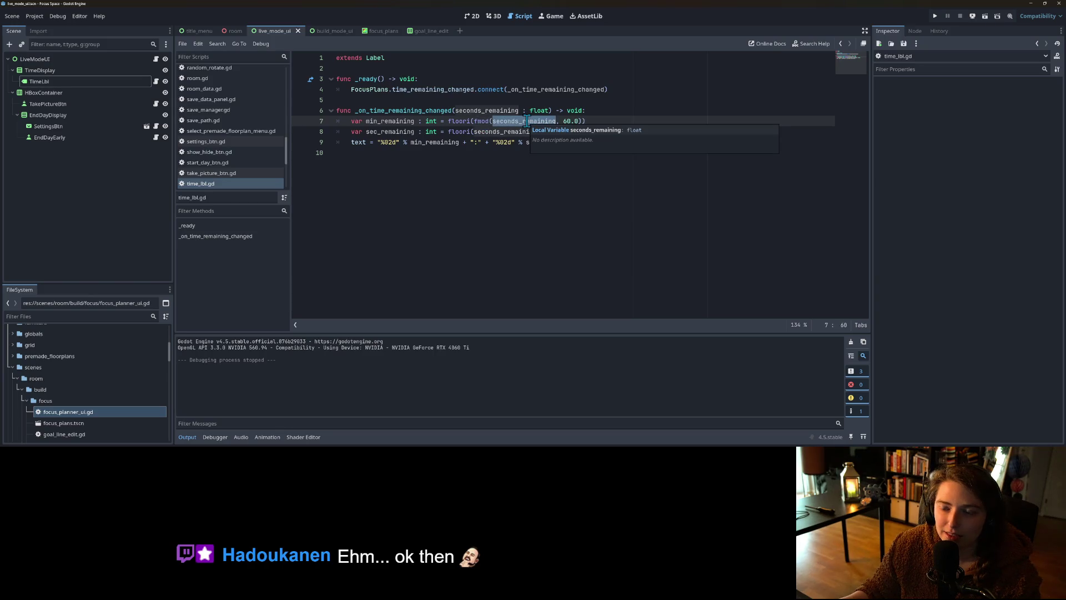
click(526, 121)
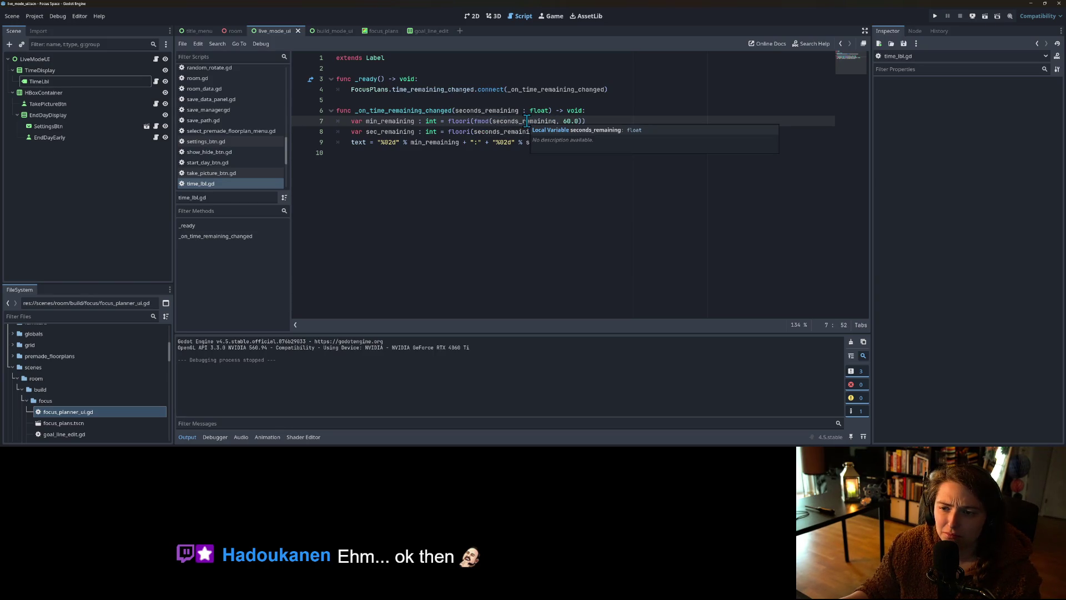
ctrl+click(482, 121)
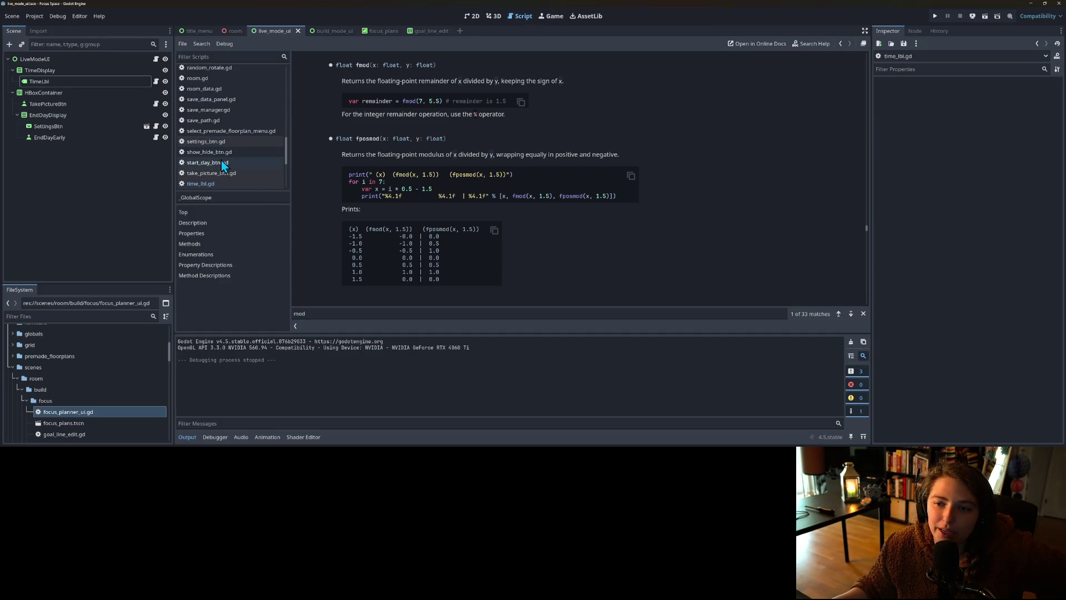
Step: Rewrite line 7 as min_remaining = floori(seconds_remaining / 60.0) and save time_lbl.gd
scroll(229, 168, down, 2)
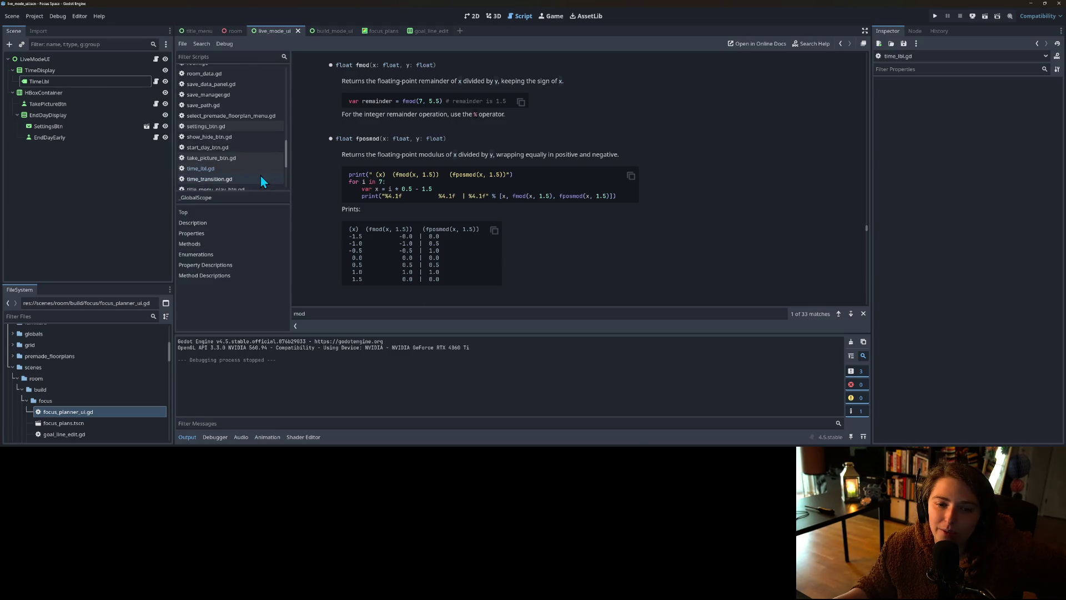
click(155, 81)
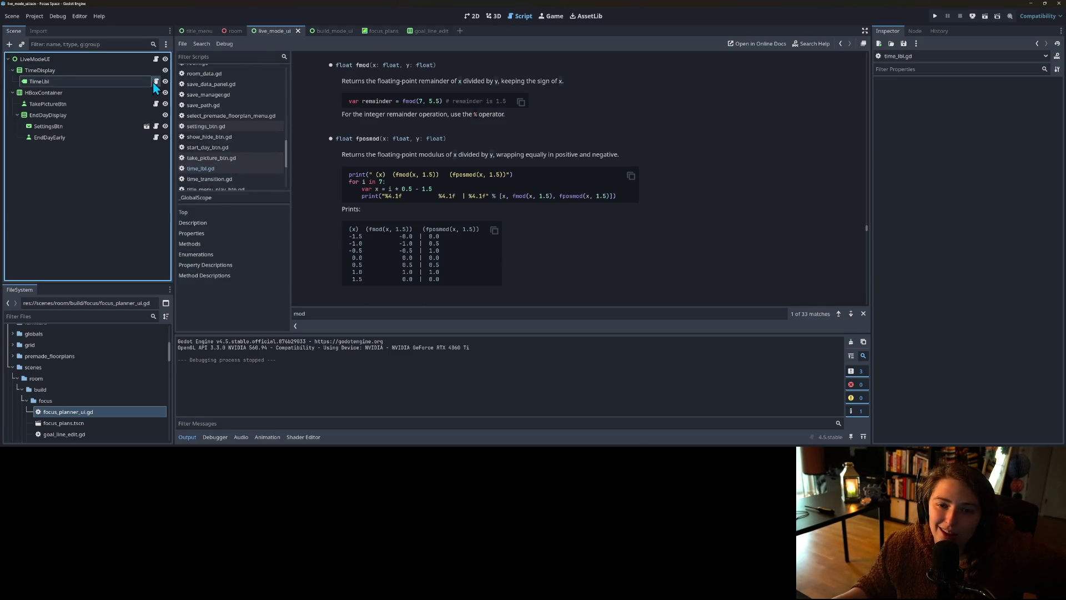
click(355, 100)
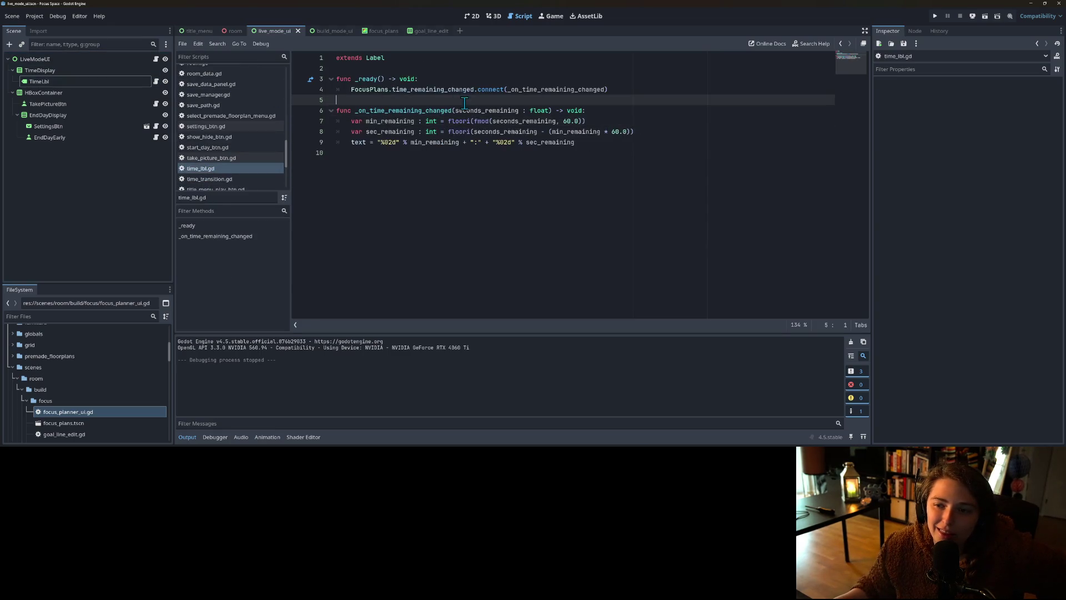
click(490, 121)
key(BackSpace)
key(BackSpace)
key(BackSpace)
click(565, 121)
key(BackSpace)
click(540, 120)
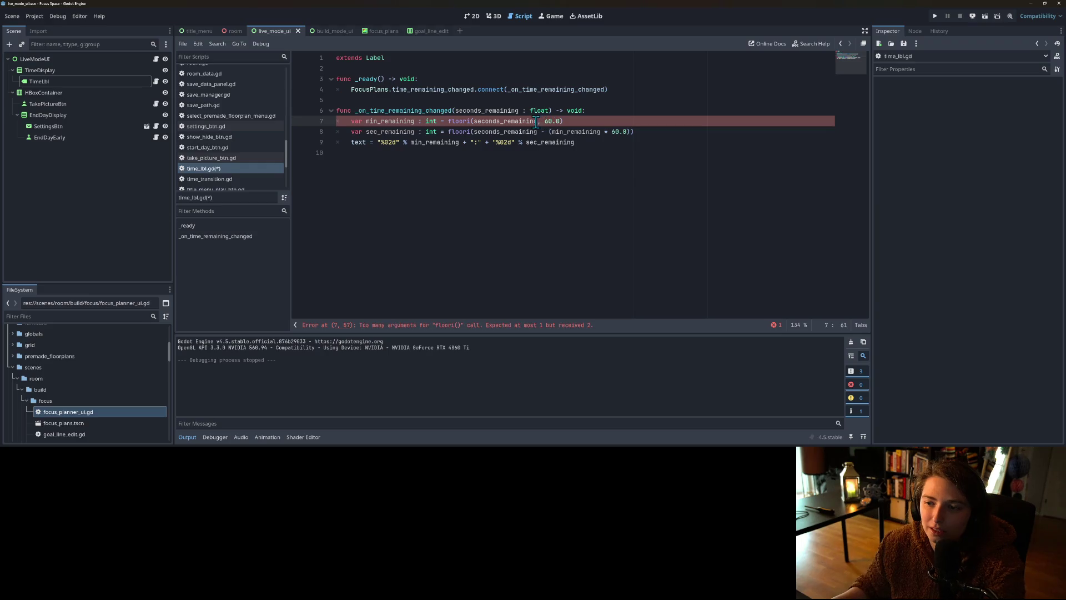
key(BackSpace)
text(/)
key(ctrl+s)
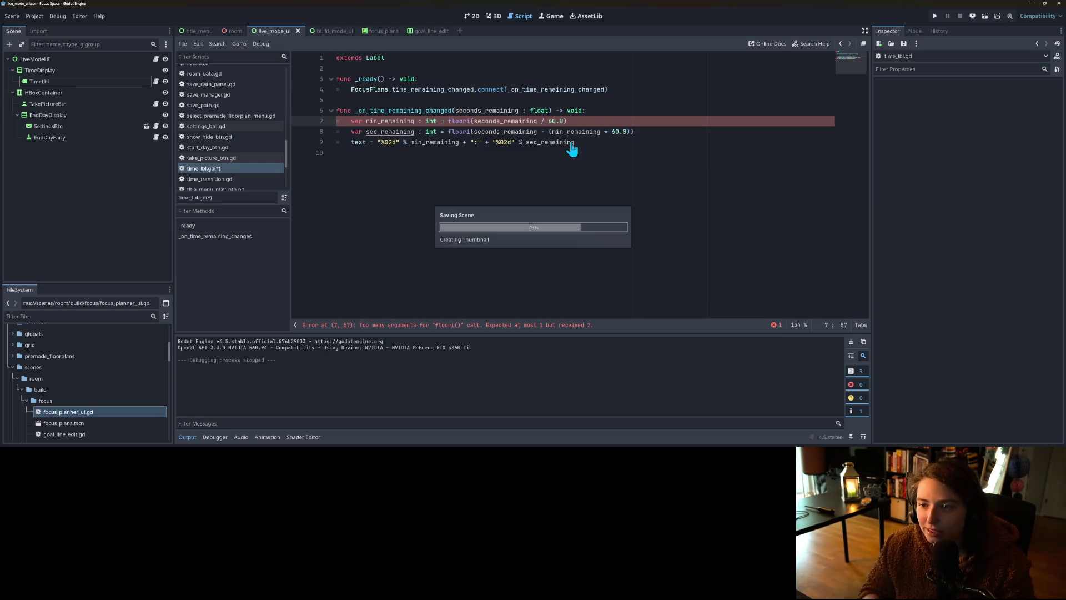
click(603, 132)
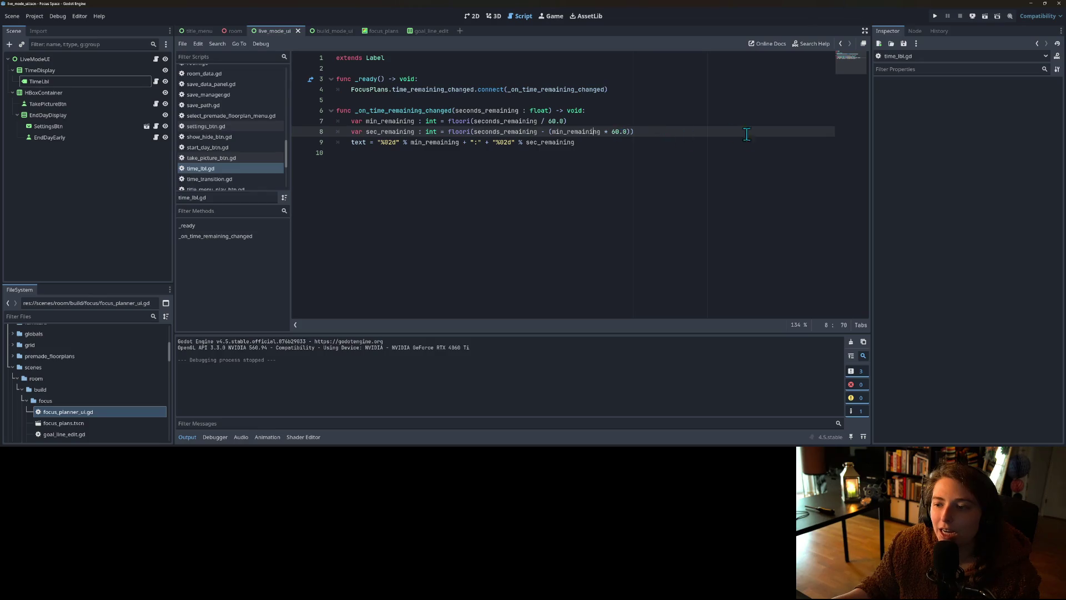
click(938, 19)
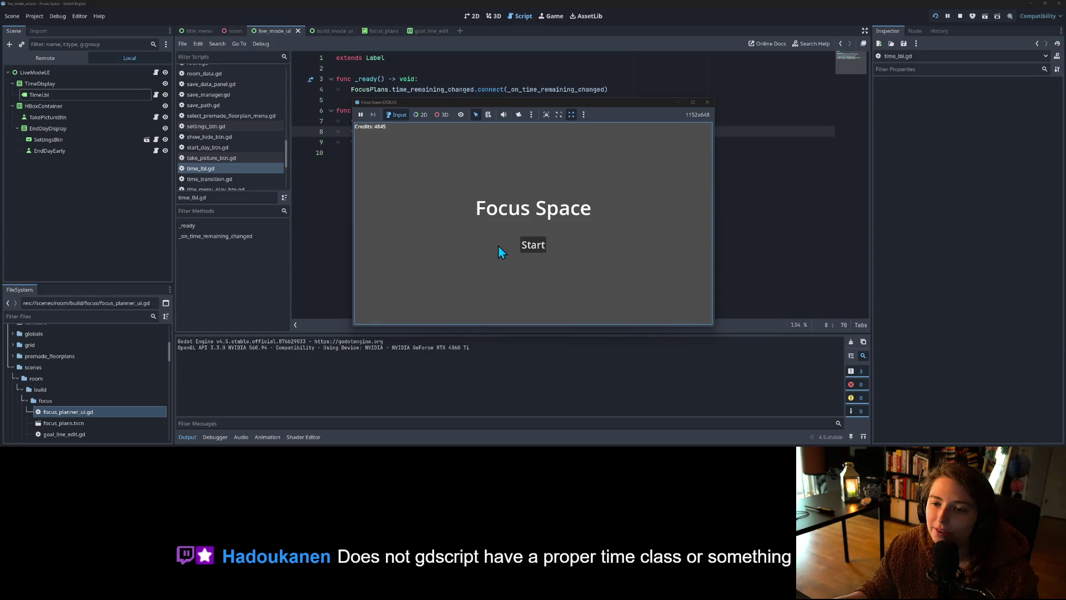
click(527, 249)
click(457, 154)
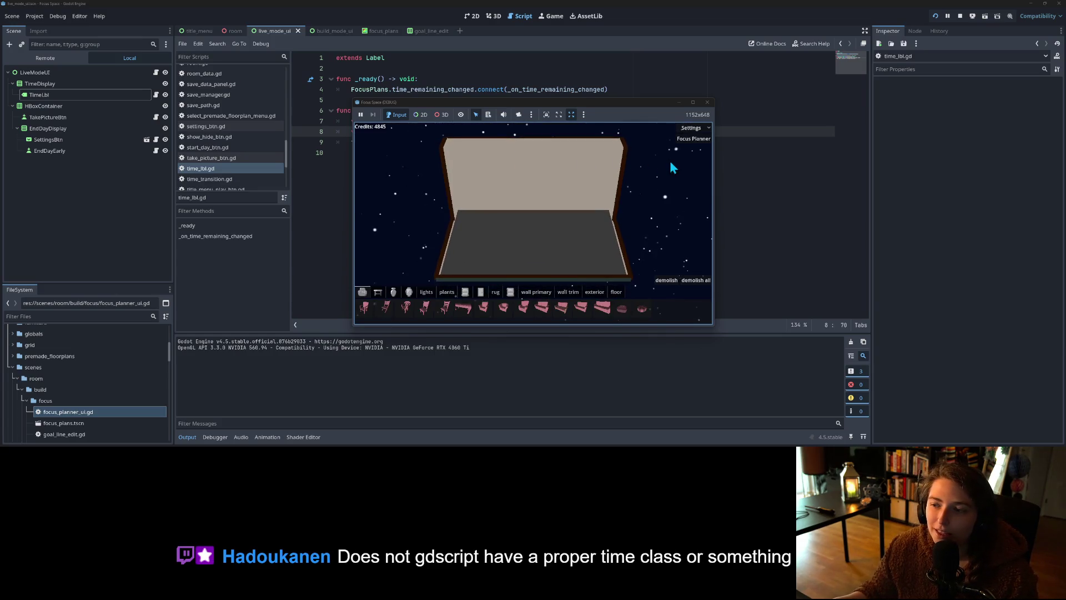
click(692, 141)
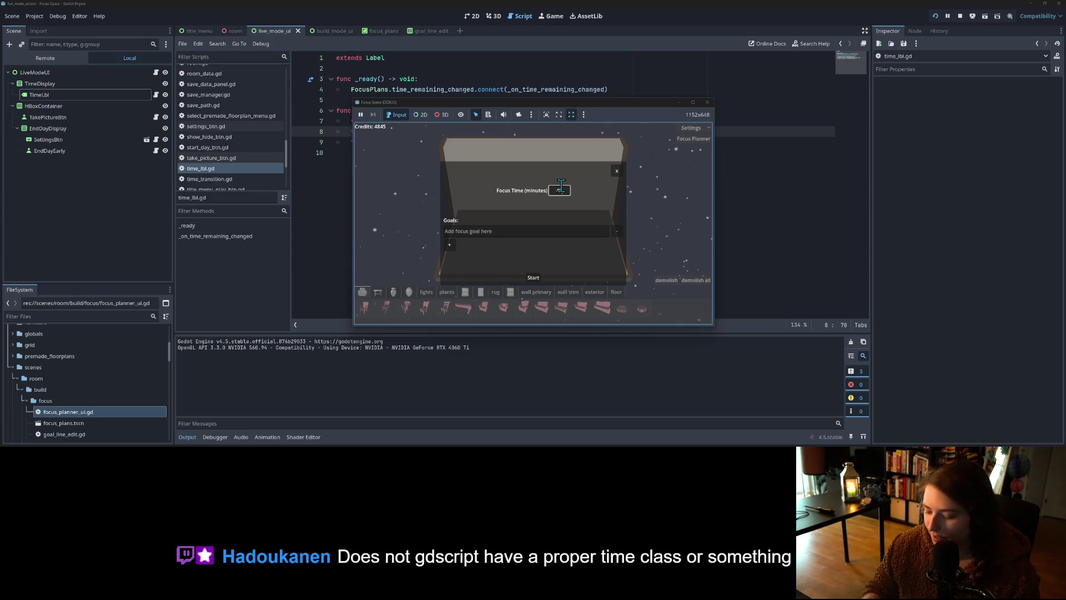
click(534, 278)
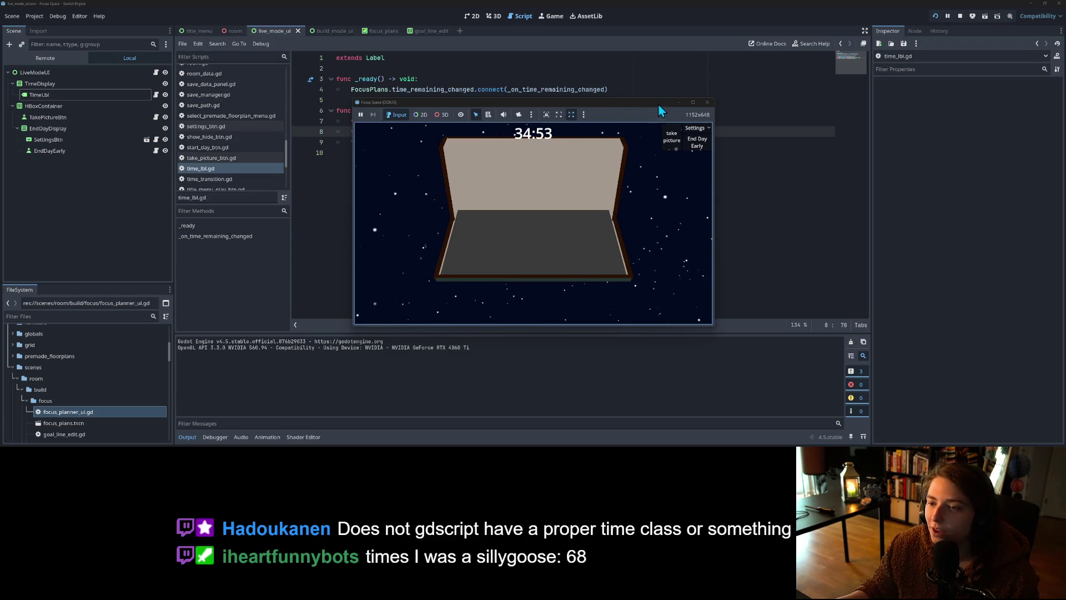
click(694, 103)
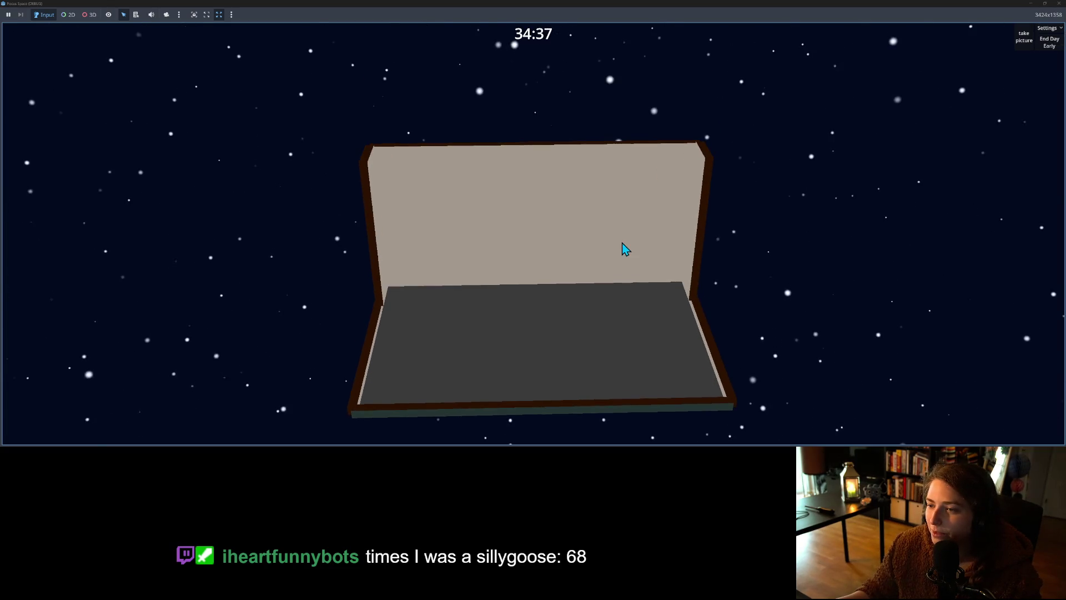
click(1051, 47)
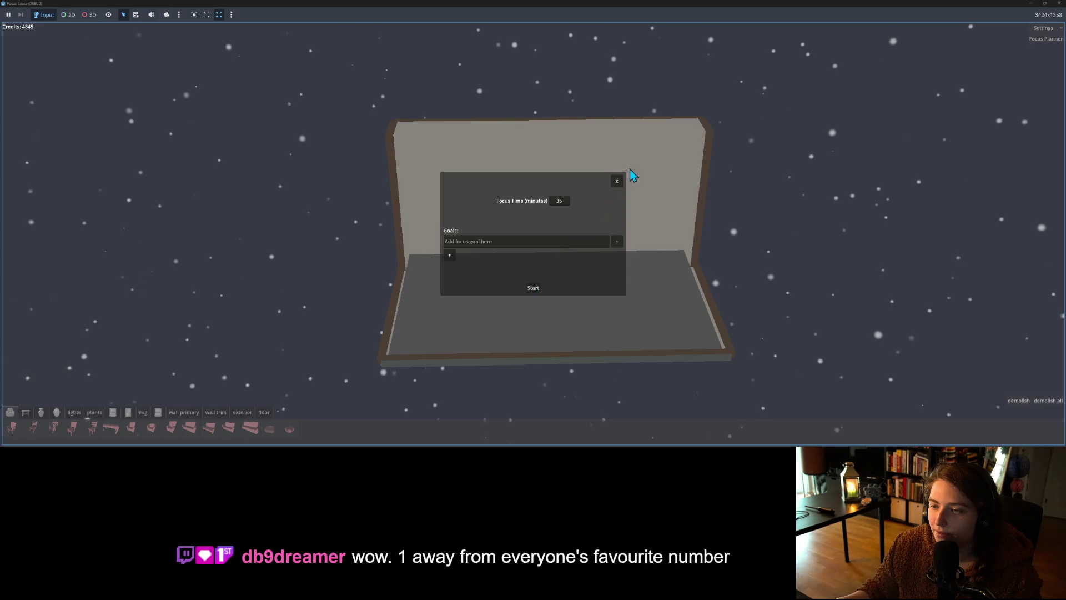
click(618, 182)
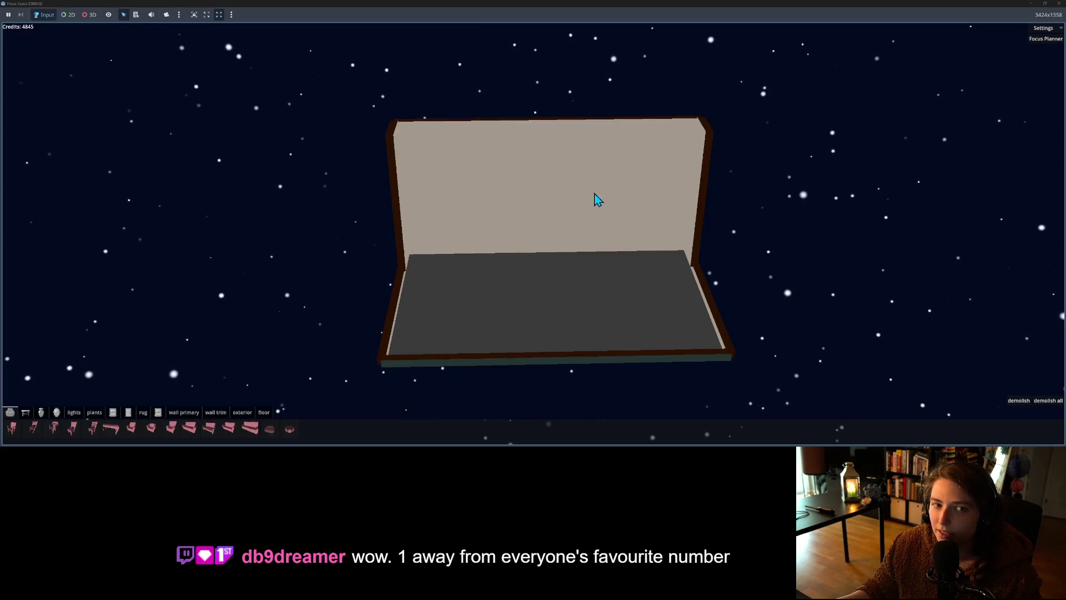
click(1058, 4)
click(723, 257)
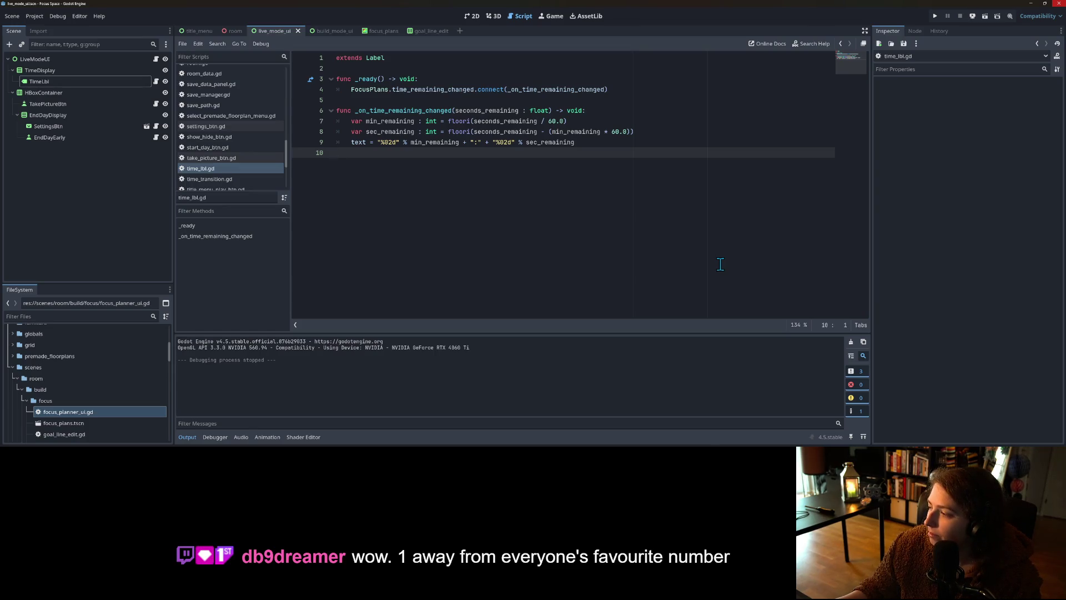
key(Return)
text(Time)
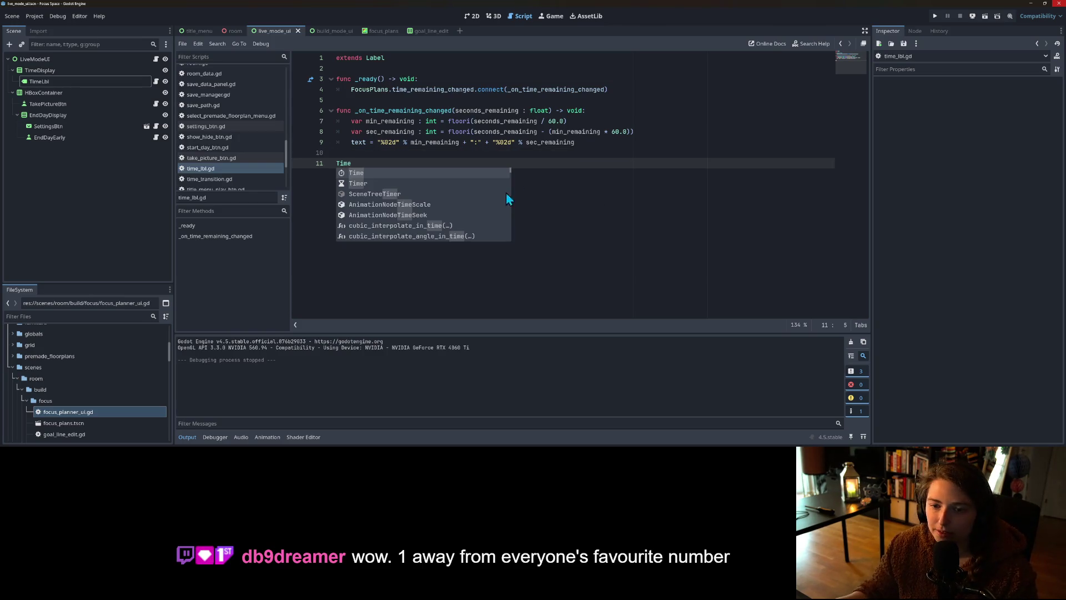
click(349, 165)
right_click(350, 164)
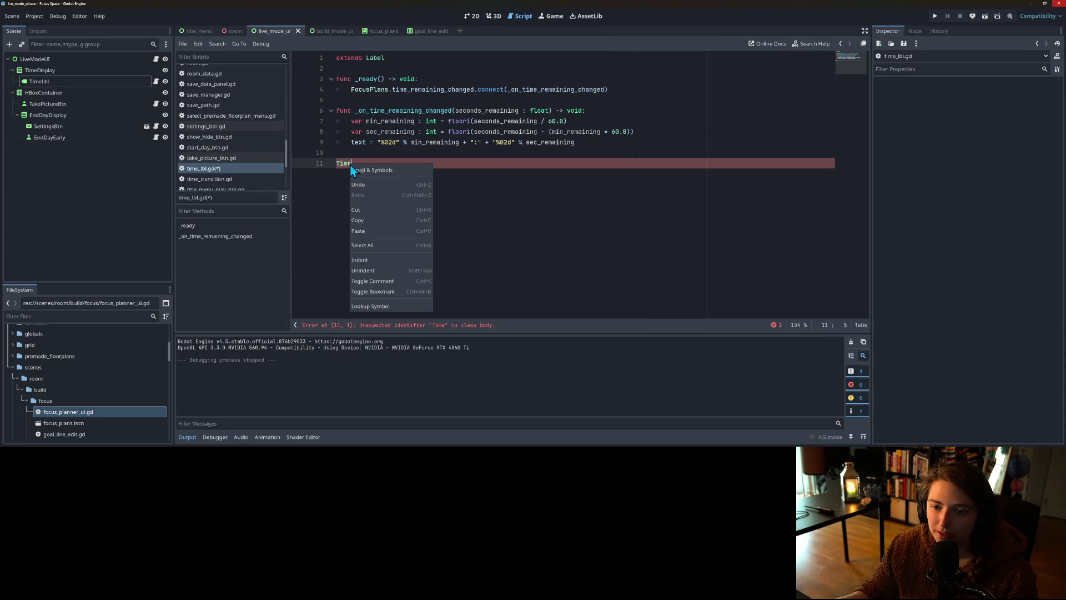
key(Escape)
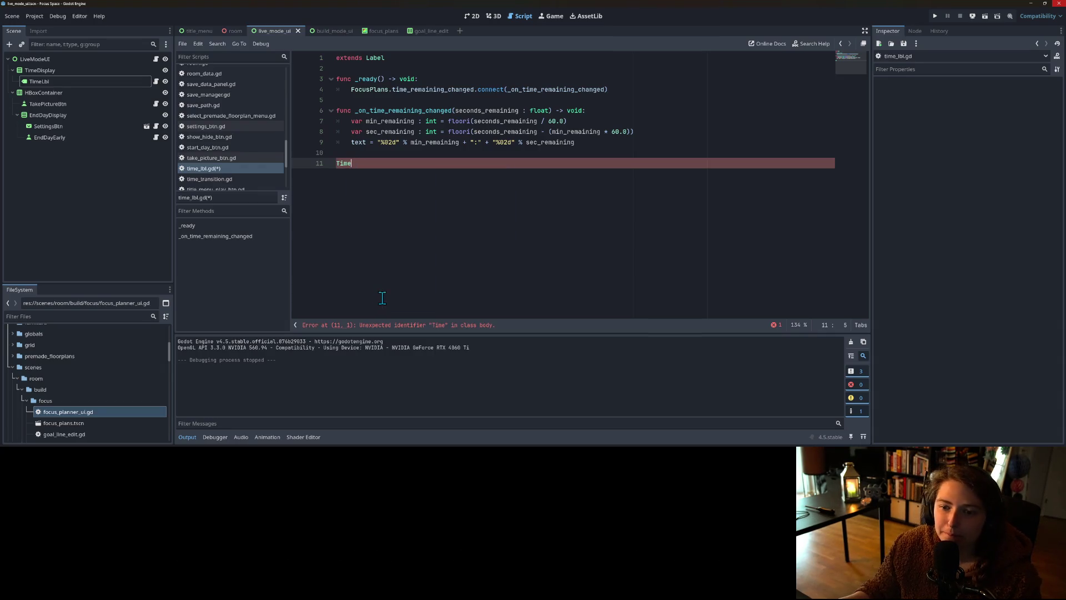
right_click(350, 168)
click(361, 306)
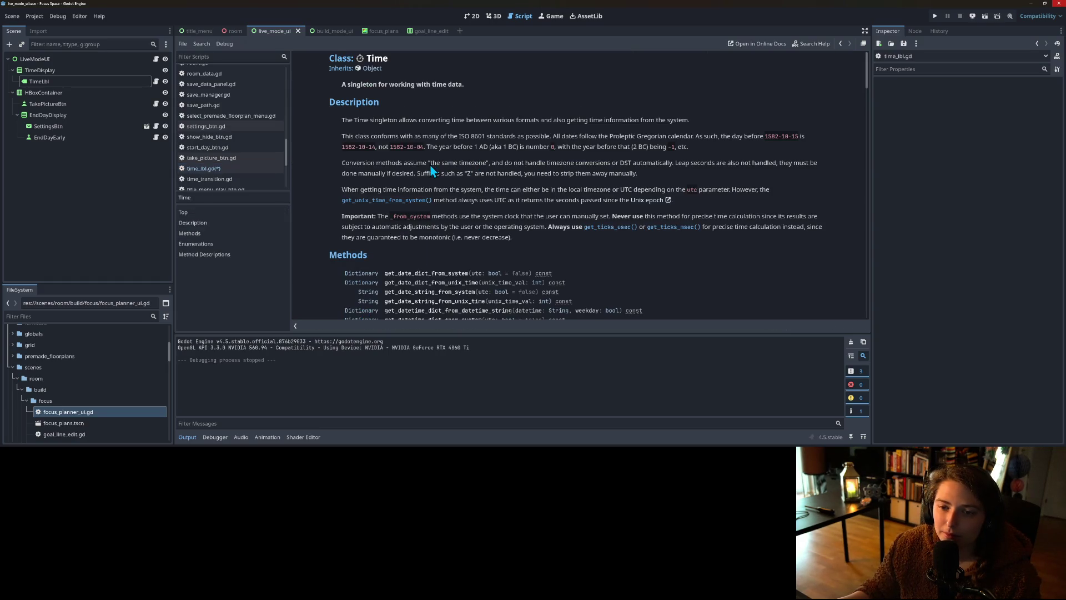
scroll(430, 171, down, 5)
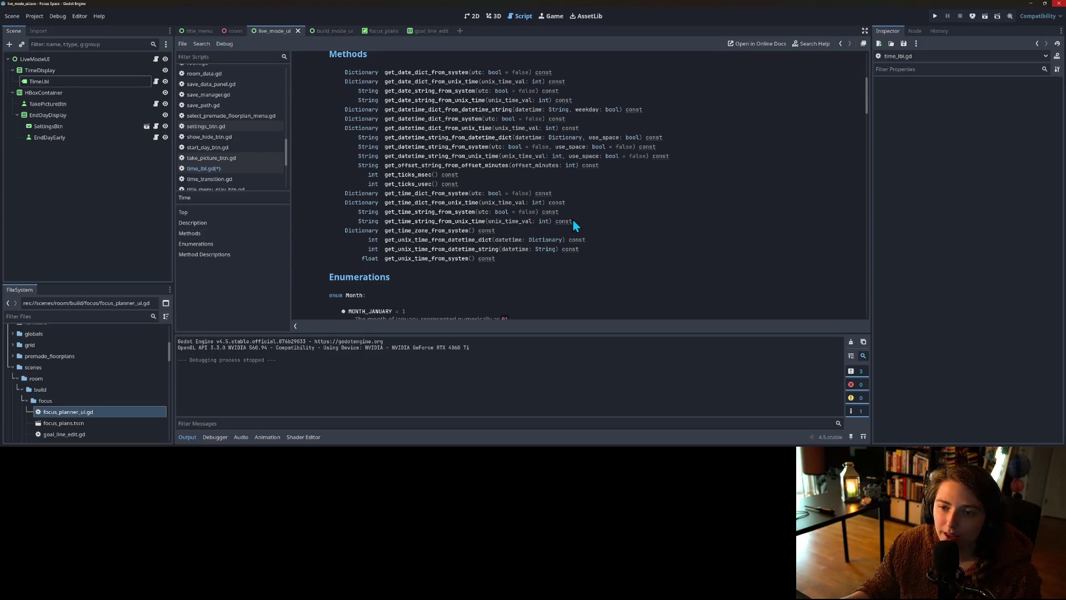
scroll(589, 225, up, 2)
scroll(593, 228, down, 2)
scroll(595, 228, up, 3)
scroll(595, 229, down, 3)
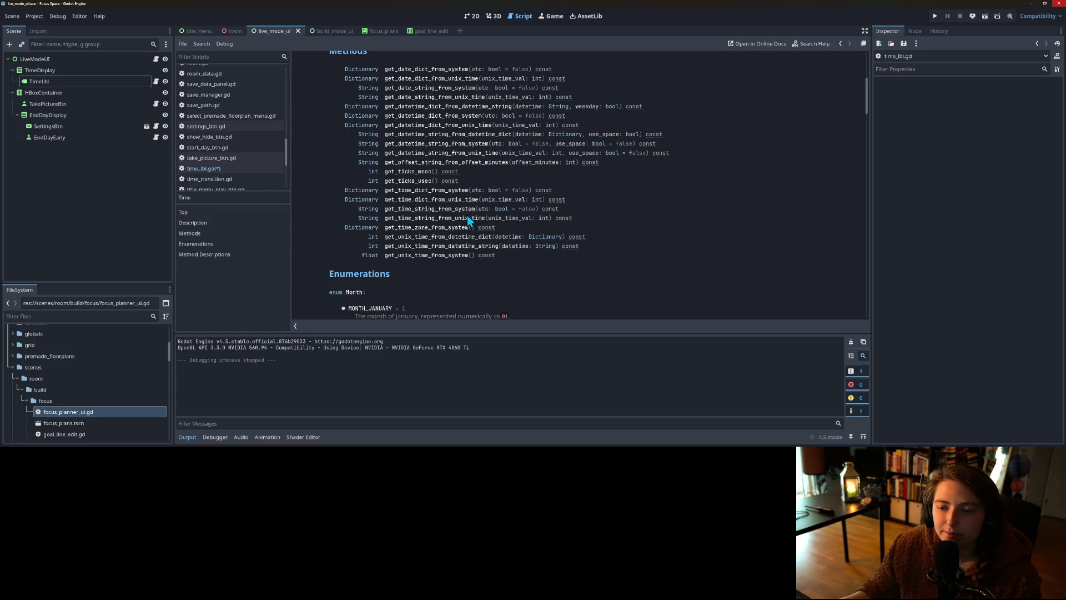
scroll(472, 272, down, 3)
scroll(596, 284, down, 3)
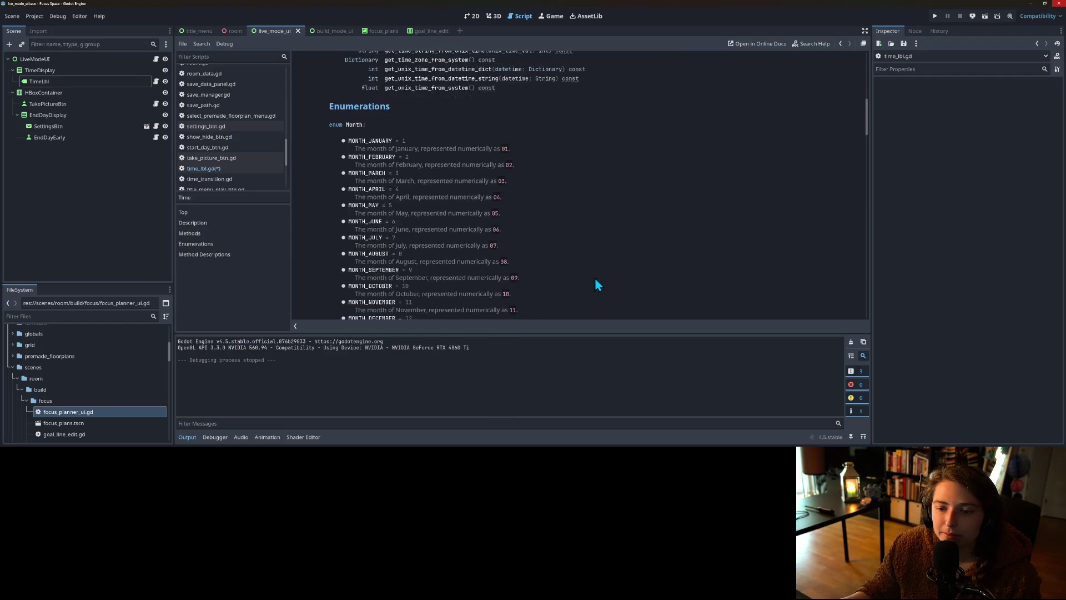
scroll(596, 285, down, 3)
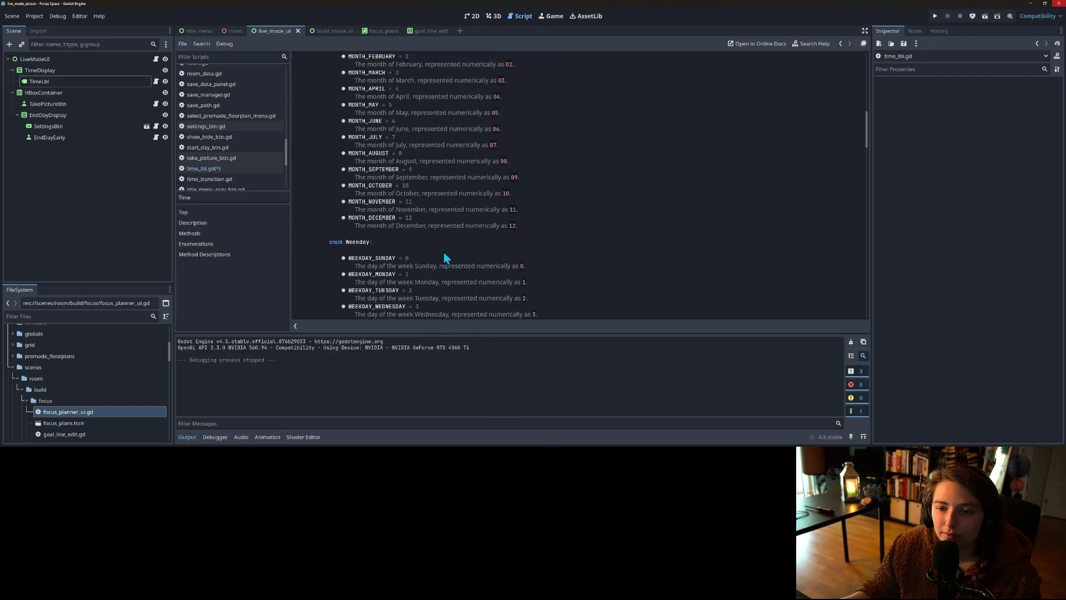
scroll(383, 225, down, 5)
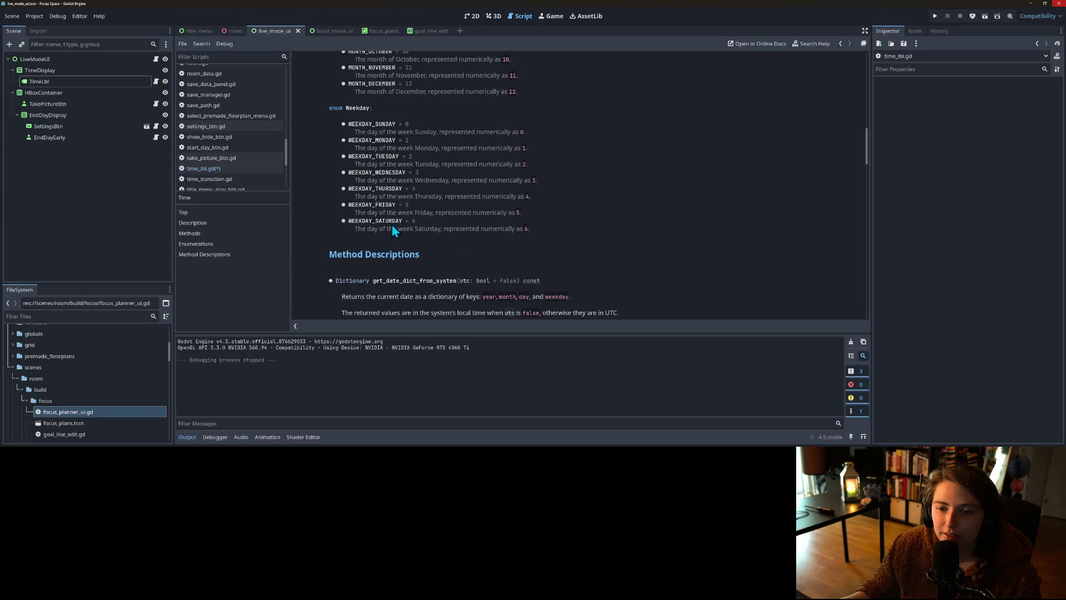
scroll(398, 165, up, 2)
scroll(399, 174, down, 1)
scroll(399, 168, down, 3)
scroll(428, 250, up, 5)
scroll(426, 247, up, 10)
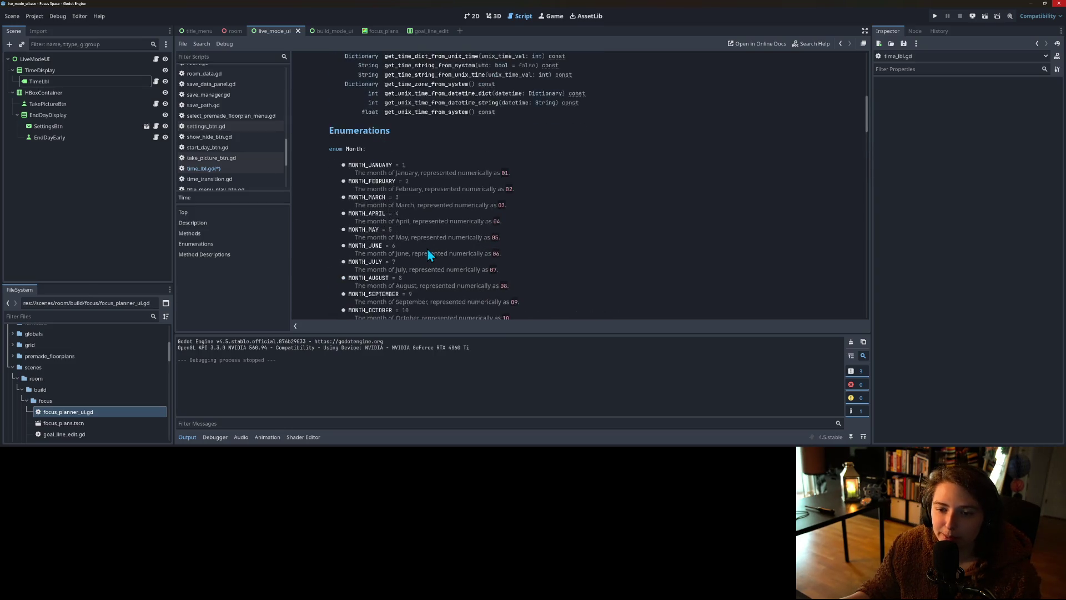
scroll(428, 254, up, 3)
scroll(428, 254, up, 4)
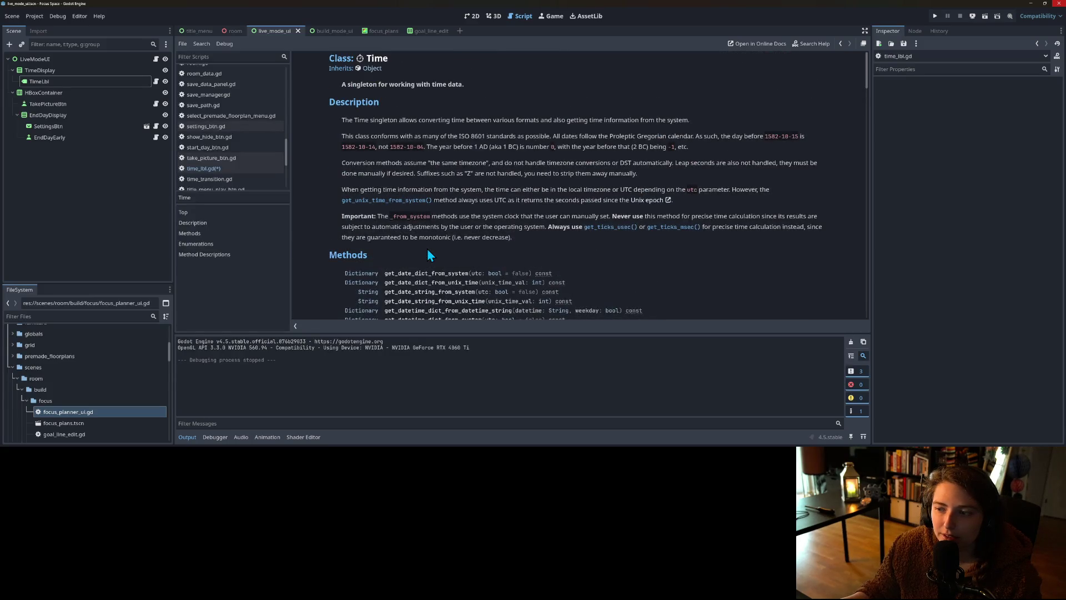
scroll(427, 253, down, 9)
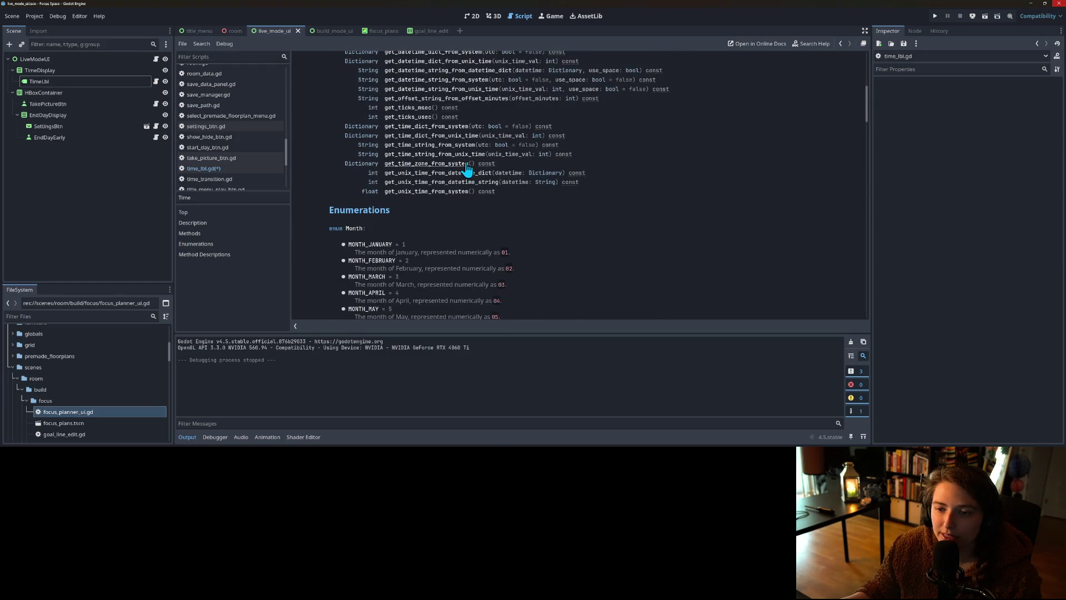
scroll(546, 244, down, 5)
scroll(549, 248, up, 5)
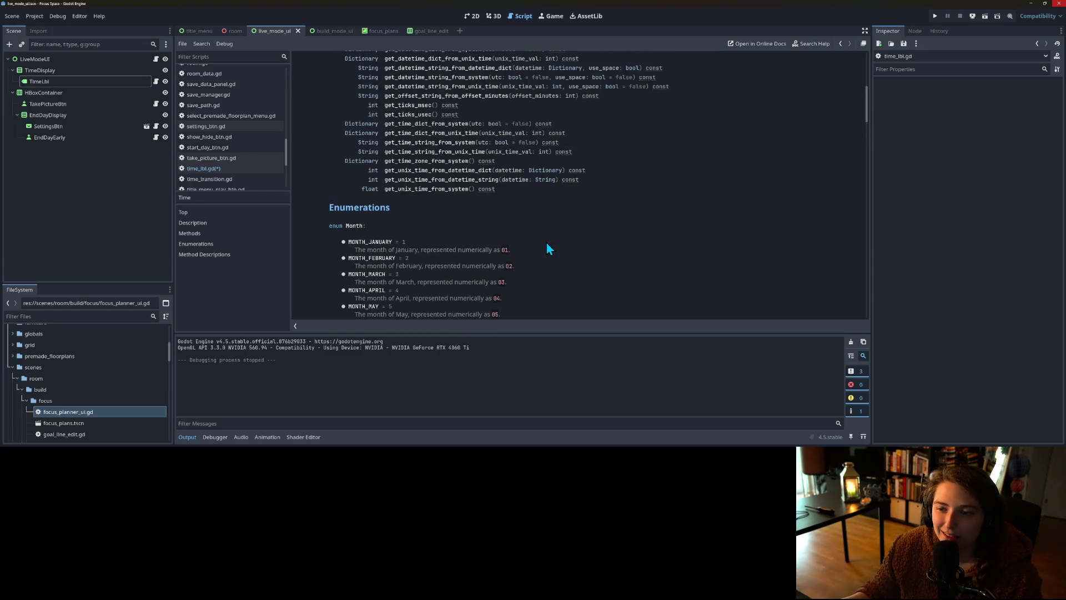
scroll(547, 248, up, 4)
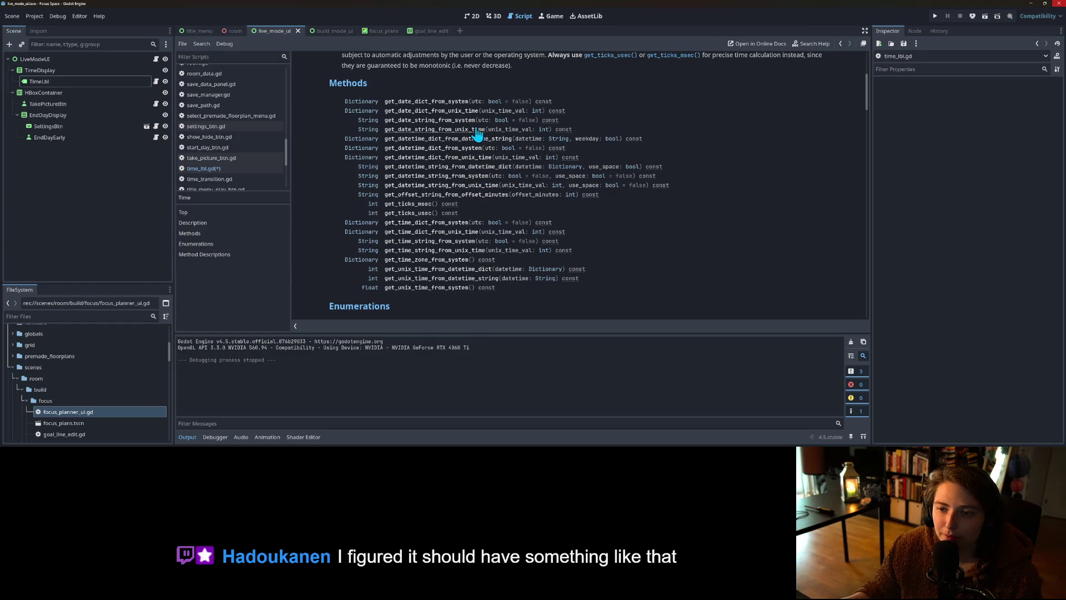
scroll(524, 279, down, 1)
scroll(525, 279, down, 1)
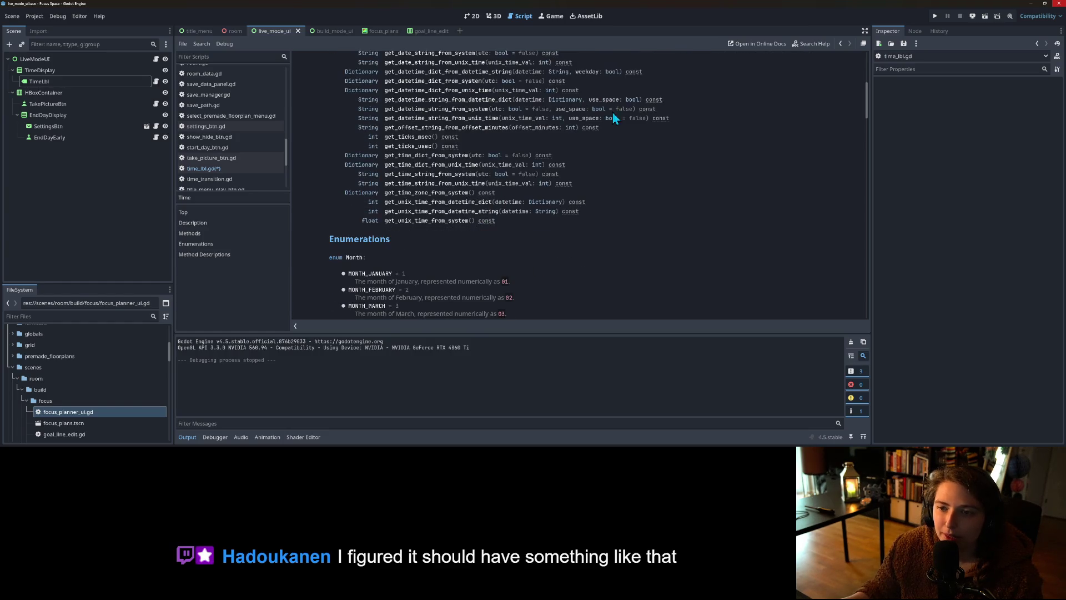
click(245, 169)
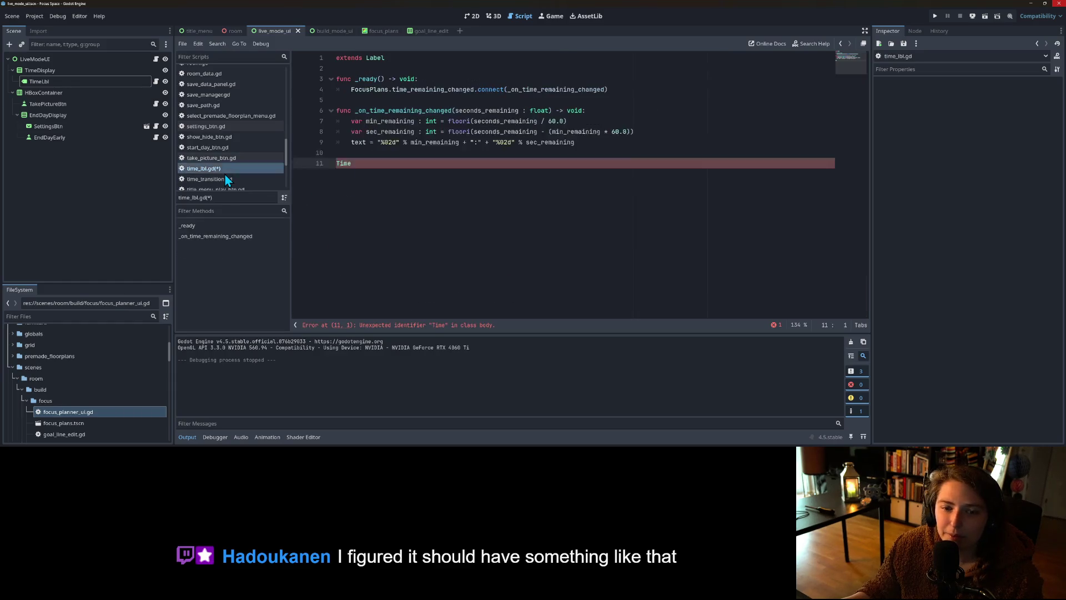
Step: Delete the stray 'Time' text on line 11 and save time_lbl.gd
drag(361, 163, 318, 158)
key(BackSpace)
key(ctrl+s)
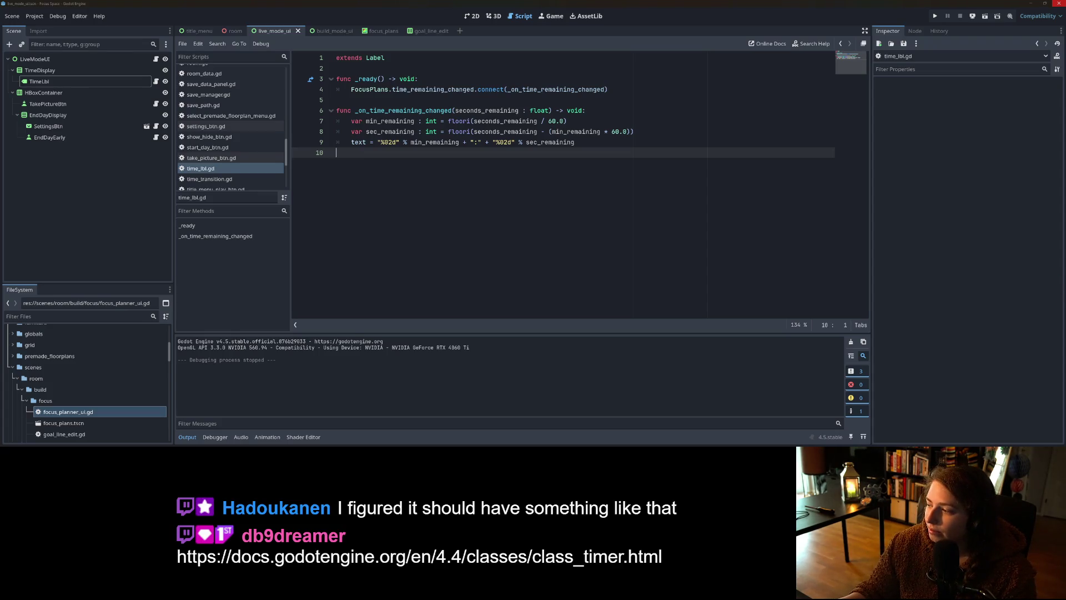
click(38, 59)
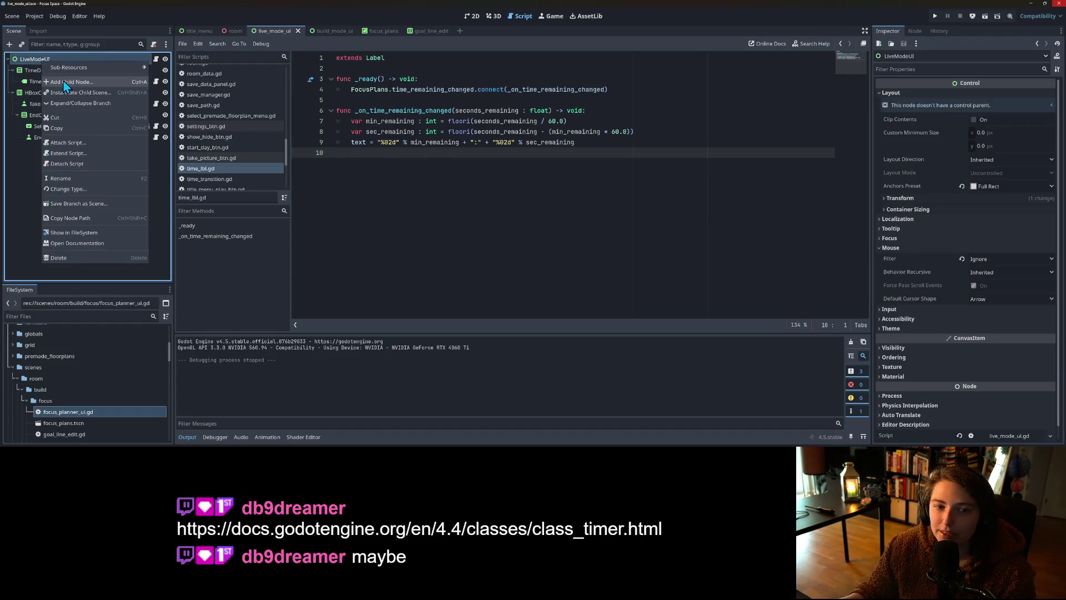
Step: Add a temporary Timer node under LiveModeUI and read its class documentation
key(ctrl+a)
key(Return)
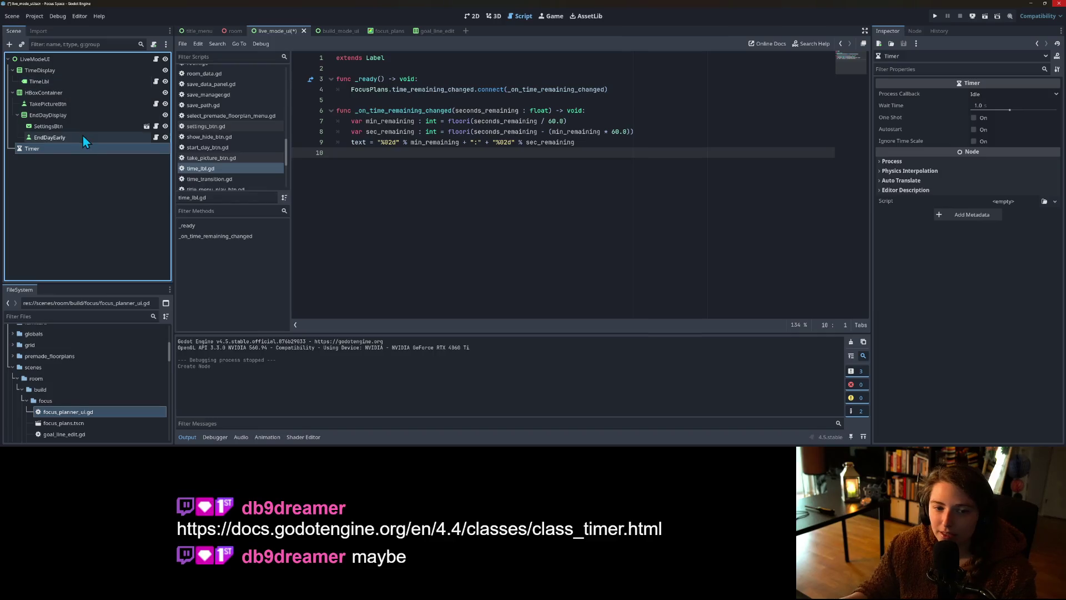
right_click(84, 149)
click(148, 363)
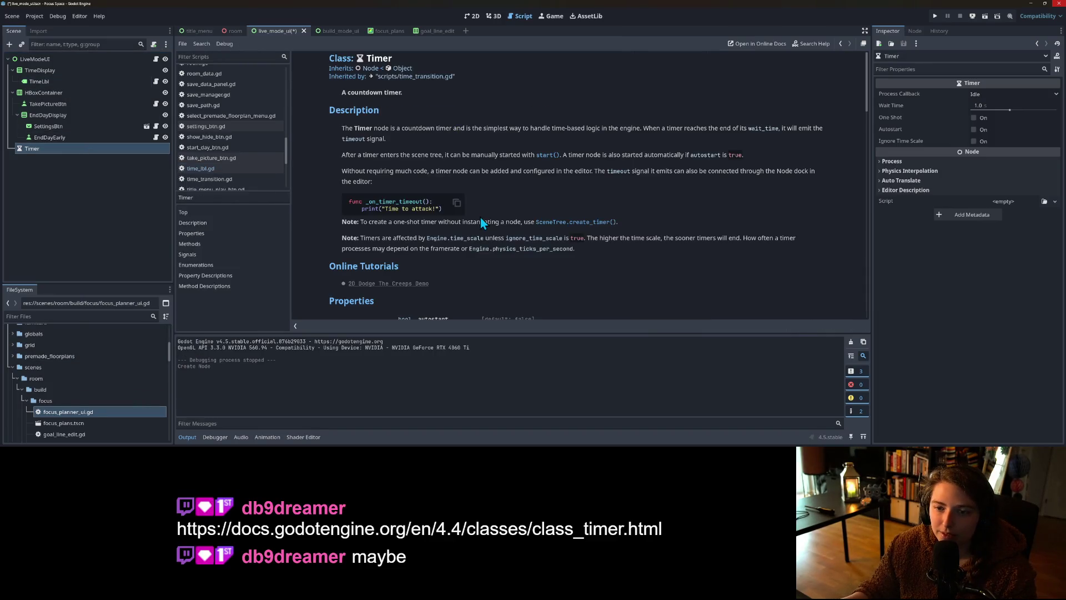
scroll(578, 203, down, 5)
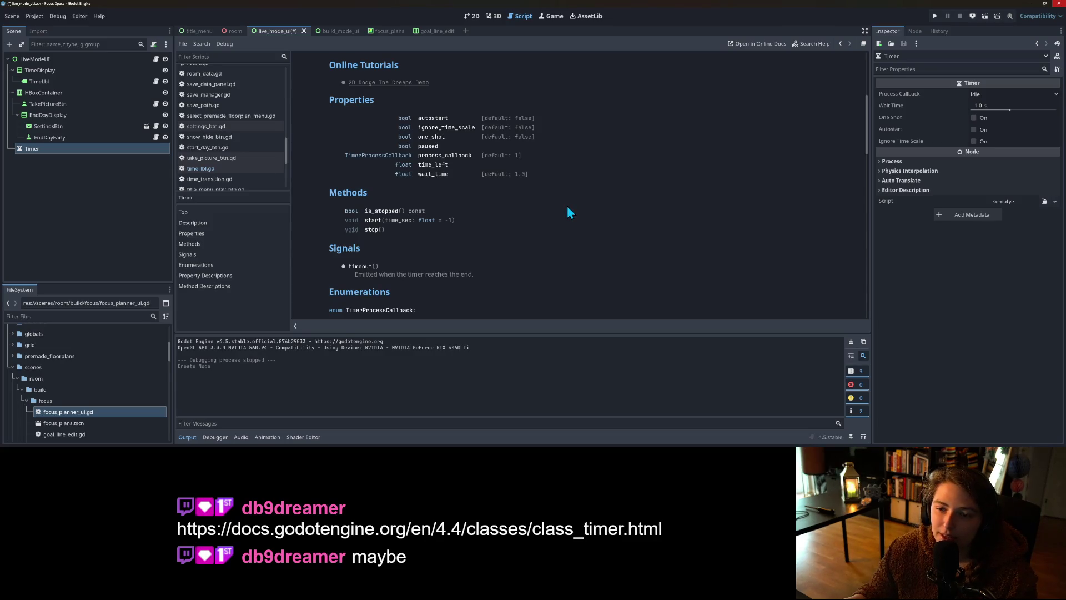
scroll(565, 213, down, 1)
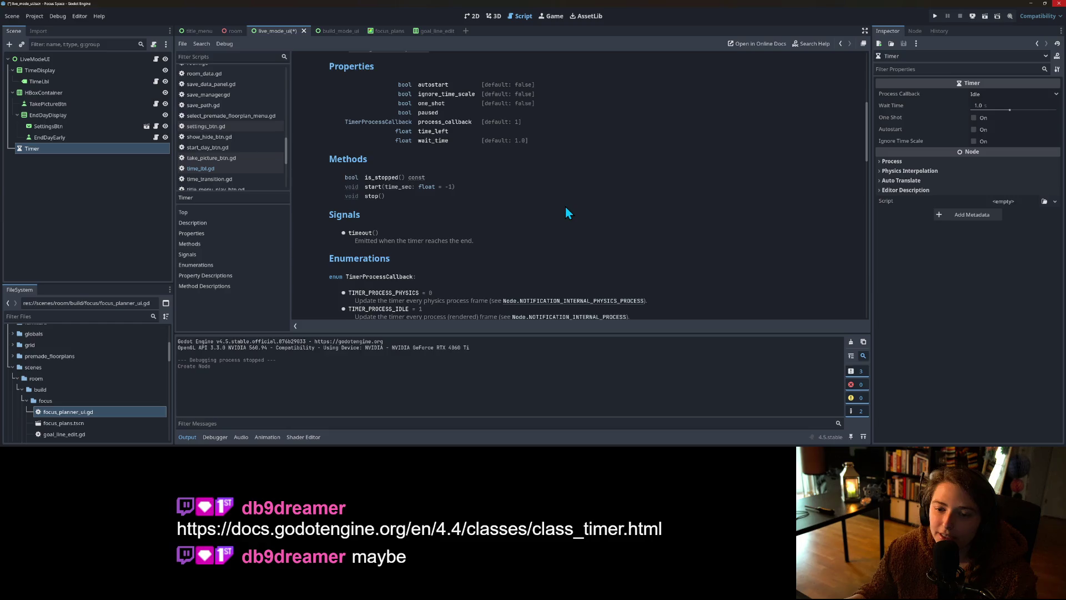
scroll(601, 239, down, 2)
scroll(602, 239, up, 7)
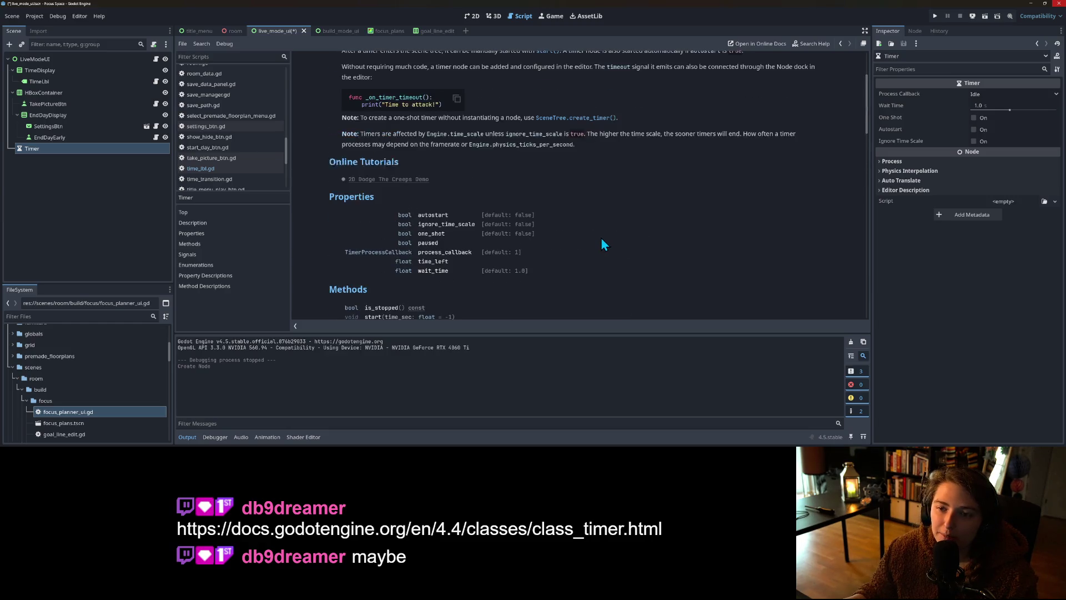
scroll(600, 238, up, 2)
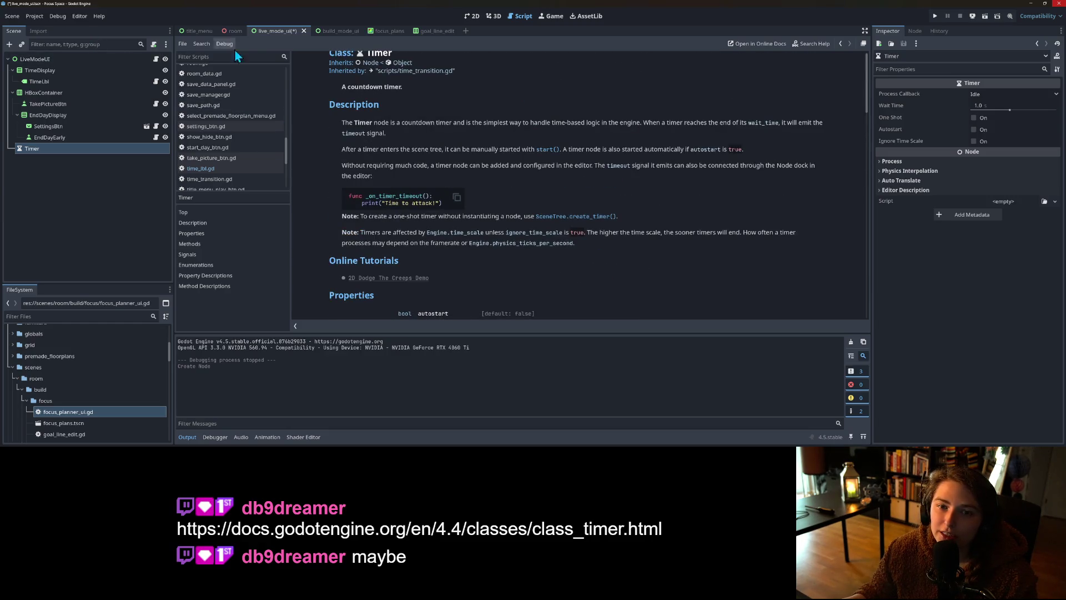
Step: Delete the temporary Timer node and return to the room scene
click(100, 148)
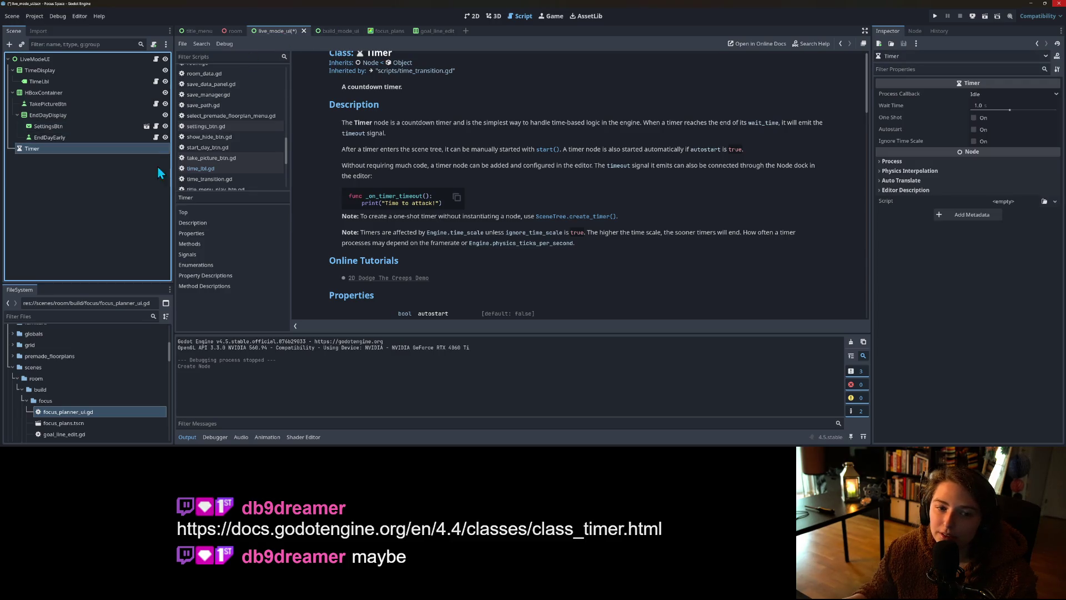
key(Delete)
key(Return)
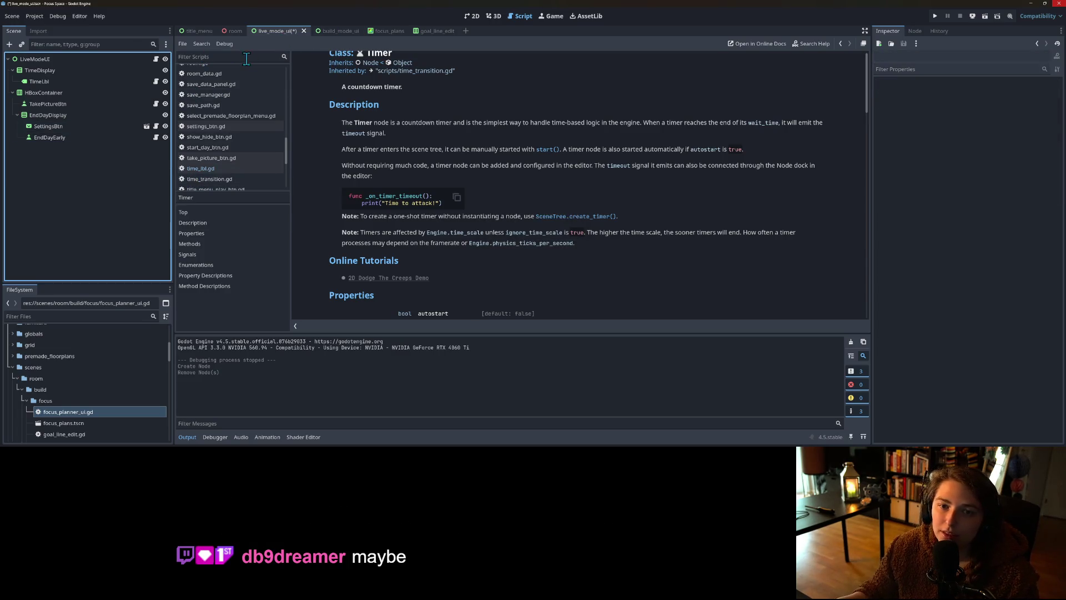
click(235, 30)
Step: Open TimeTransition's script and jump from time_remaining on line 11 to its definition in focus_plans.gd
click(108, 84)
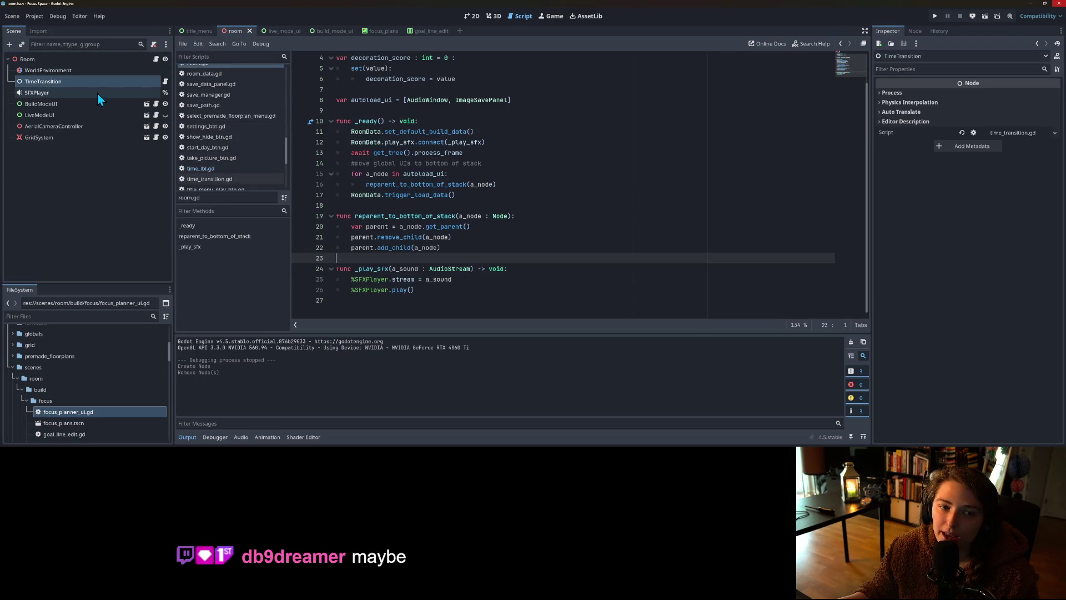
click(165, 81)
click(509, 172)
click(525, 165)
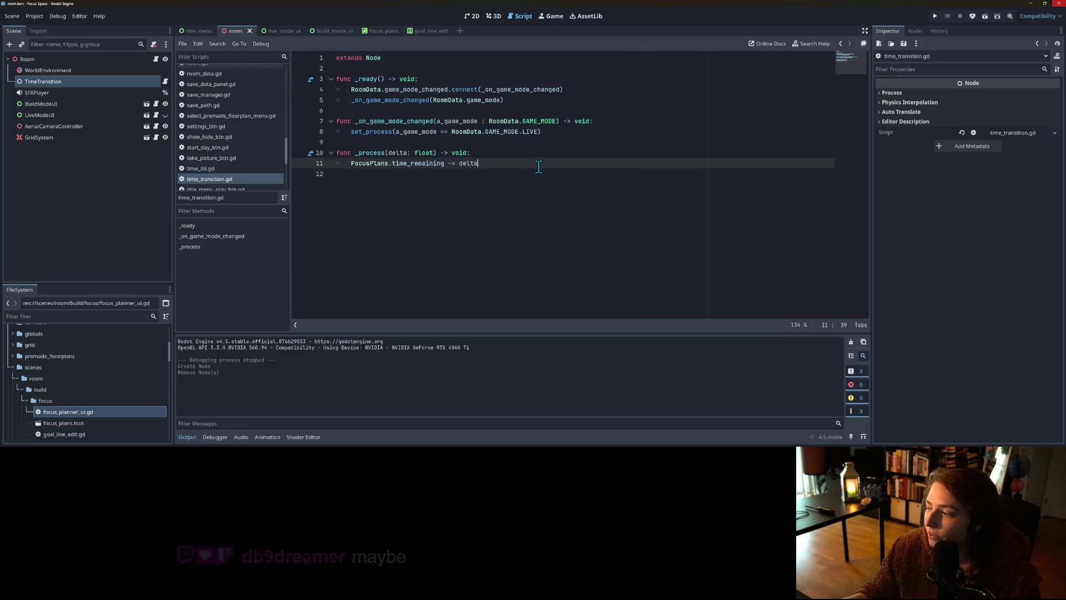
double_click(419, 164)
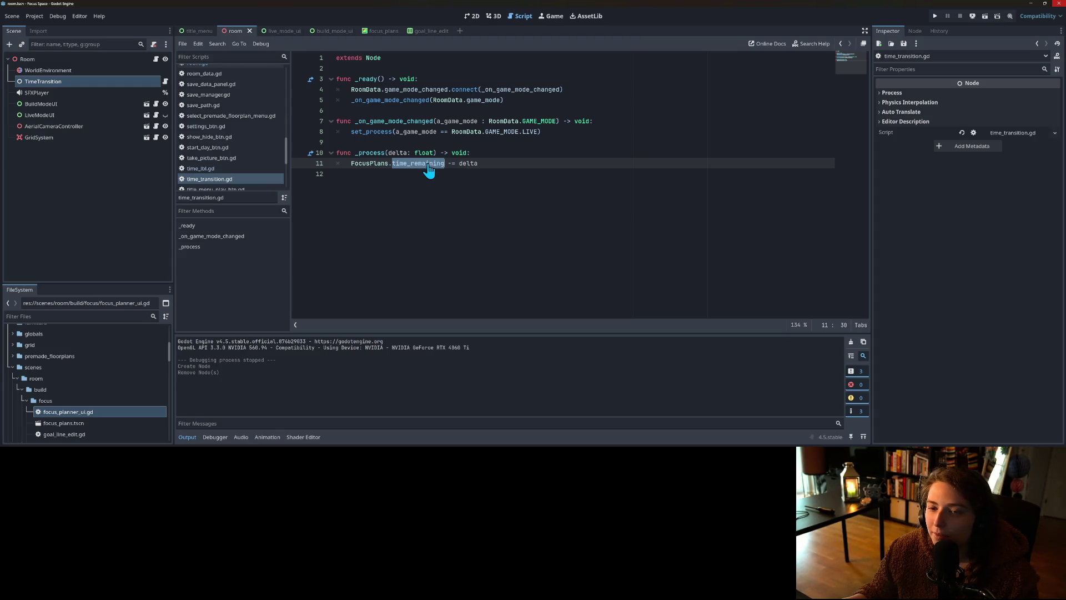
ctrl+click(429, 166)
click(475, 163)
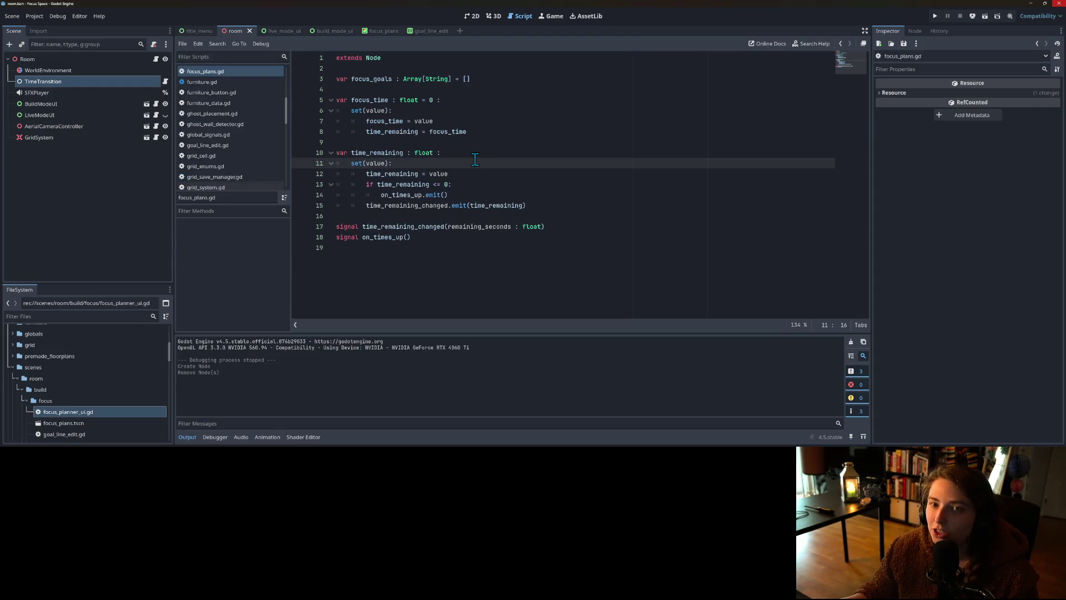
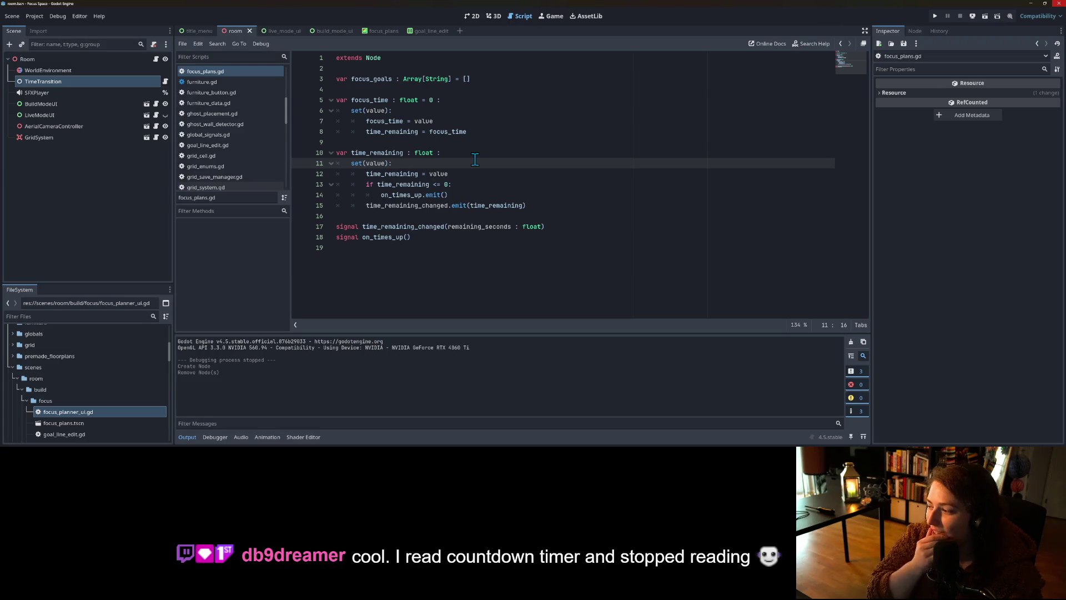
Step: Review the time_remaining setter and its time_remaining_changed emit line in focus_plans.gd
click(493, 149)
click(497, 161)
click(411, 195)
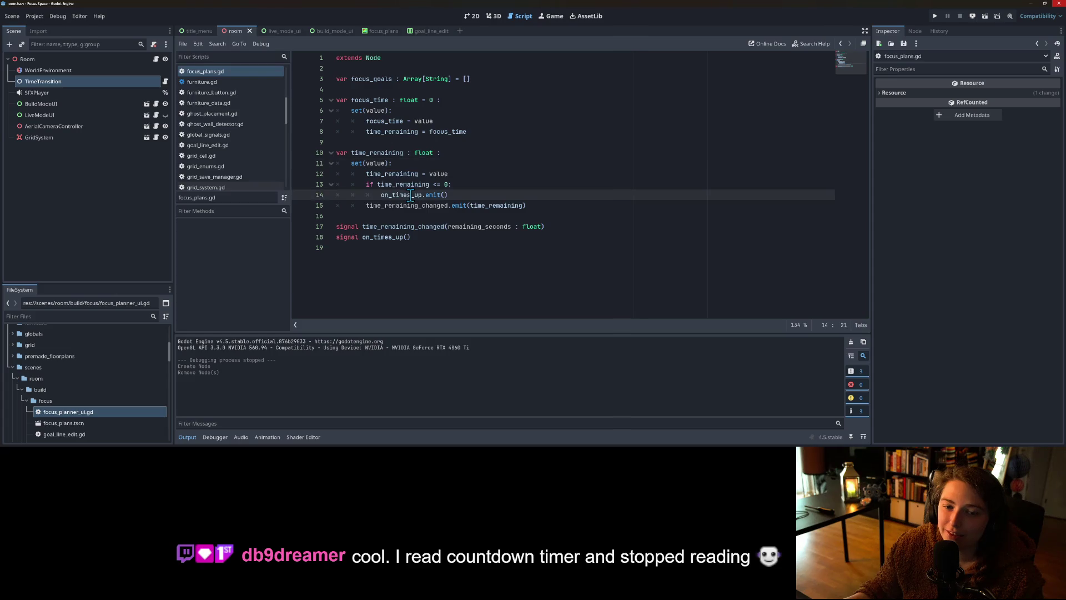
click(427, 204)
click(450, 205)
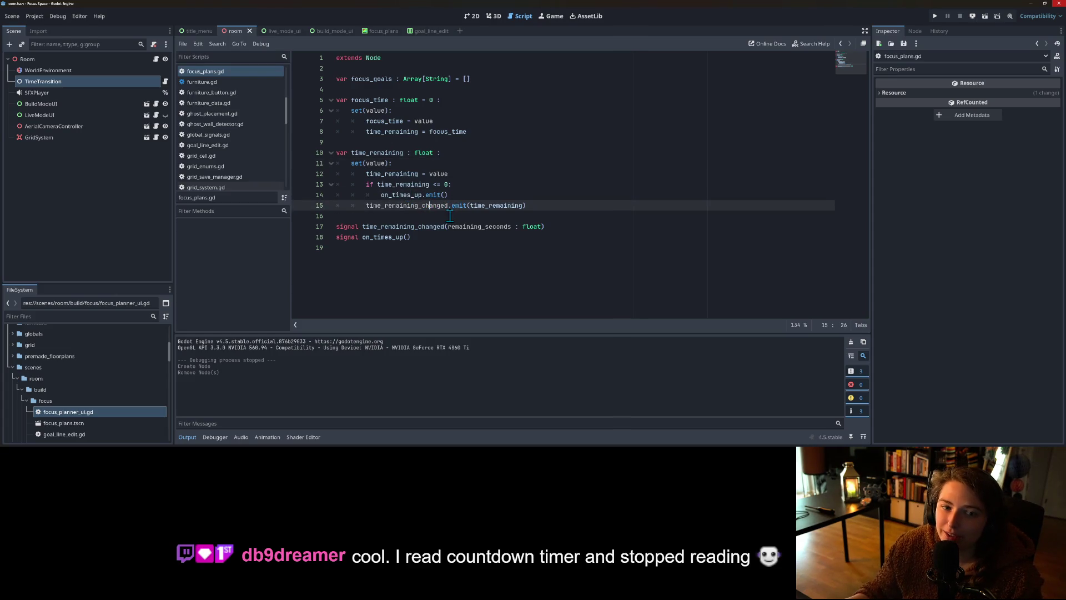
Step: Search all project scripts for on_times_up with Find in Files, giving 2 matches
double_click(417, 196)
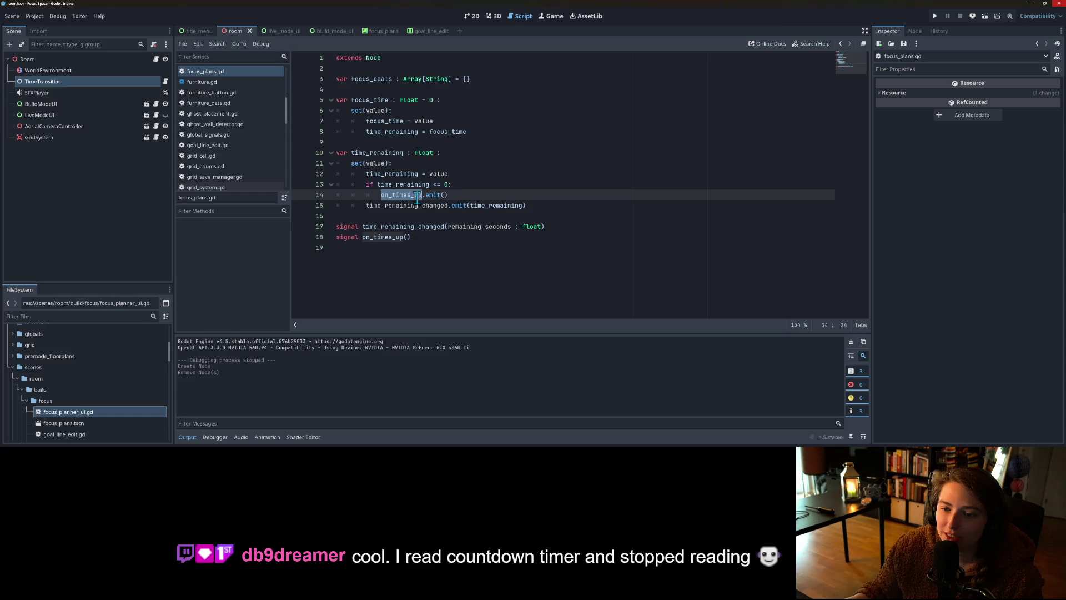
click(415, 204)
double_click(412, 197)
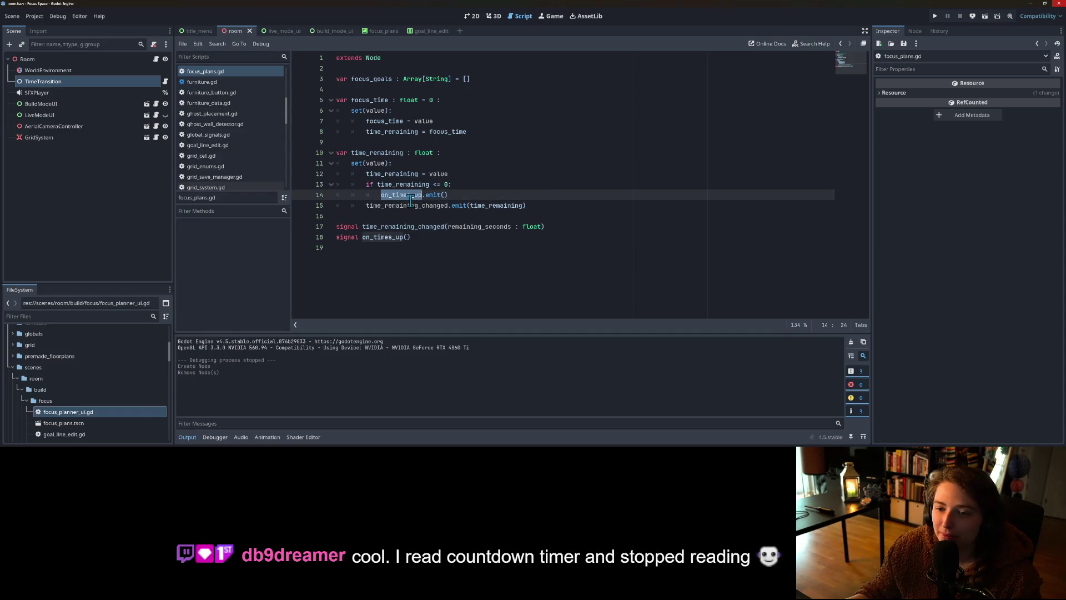
key(ctrl+shift+f)
key(Return)
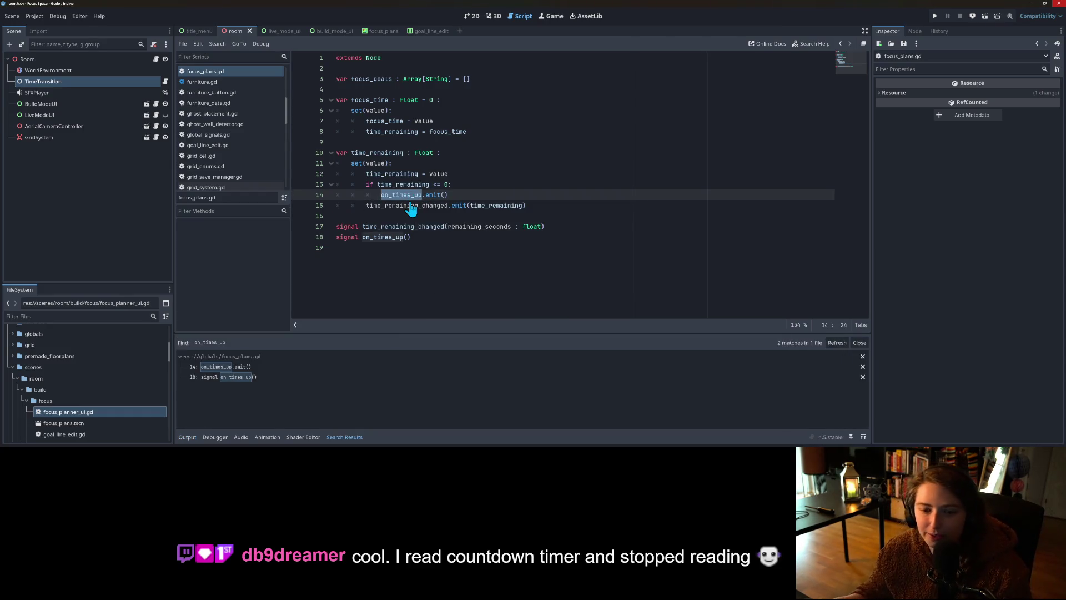
Step: Inspect the on_times_up signal declaration and the time_remaining_changed name in focus_plans.gd
click(371, 238)
double_click(384, 226)
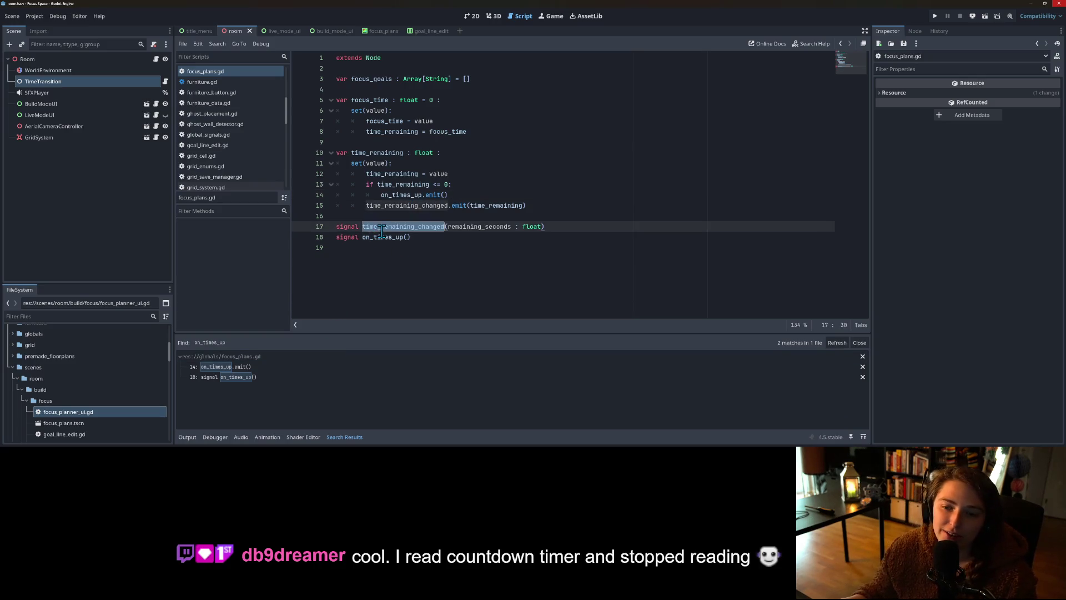
double_click(383, 237)
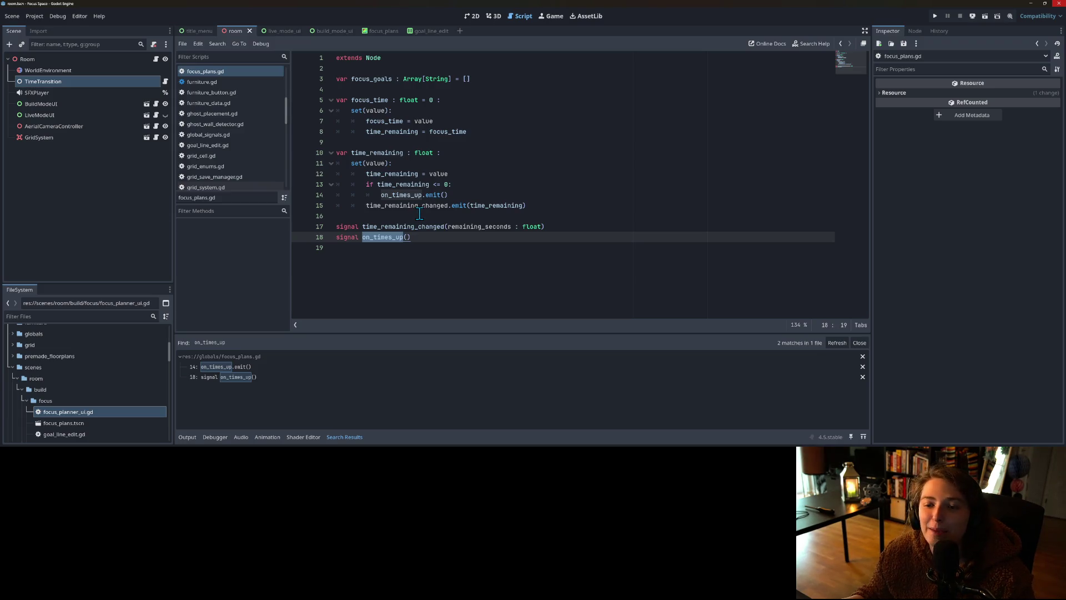
mouse_move(404, 184)
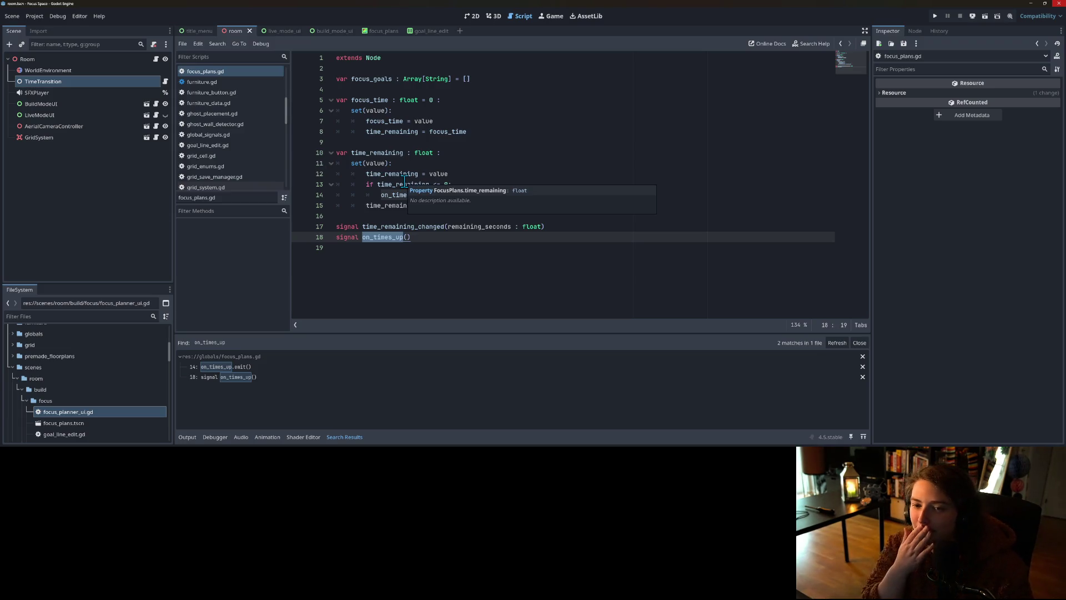
click(371, 89)
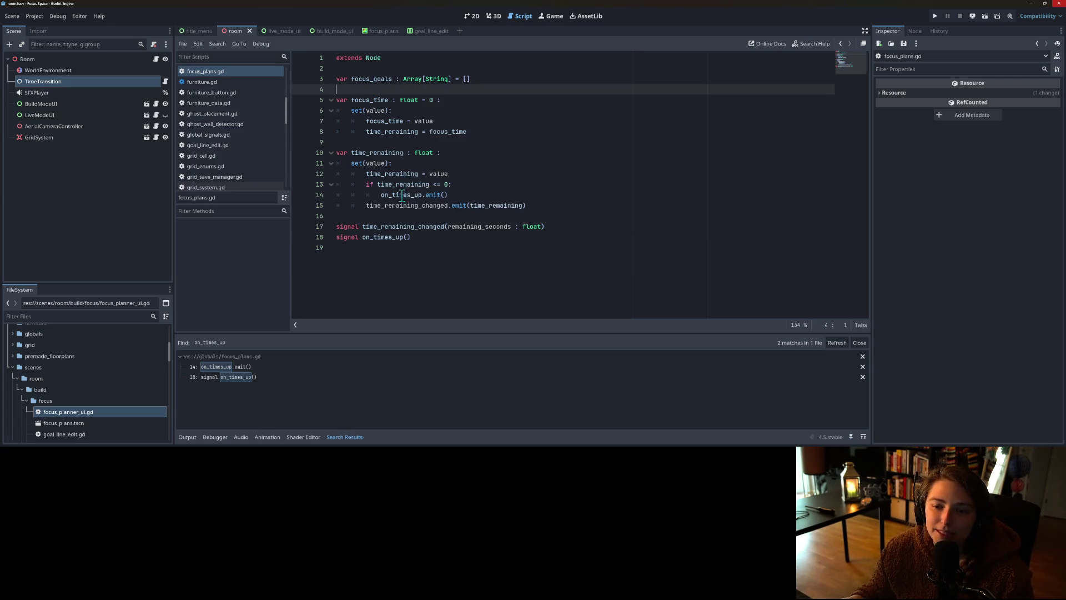
double_click(385, 237)
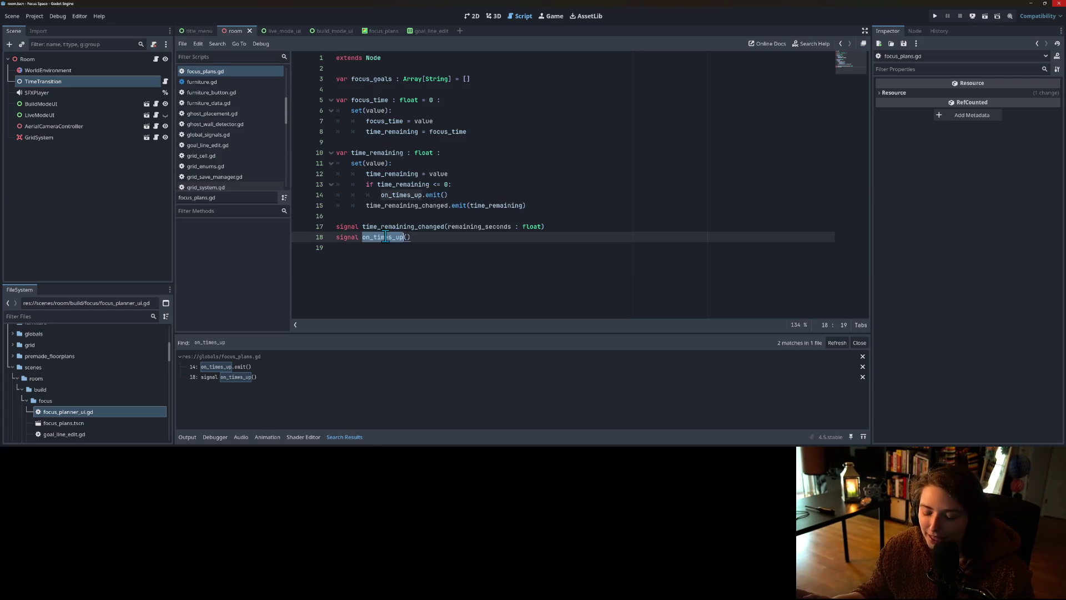
click(410, 216)
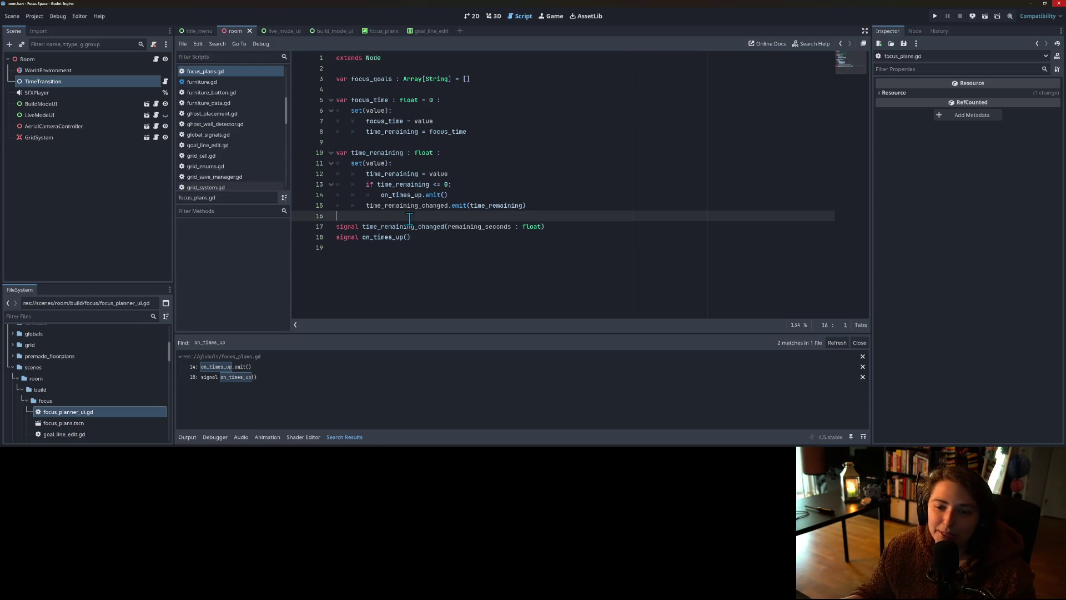
double_click(431, 205)
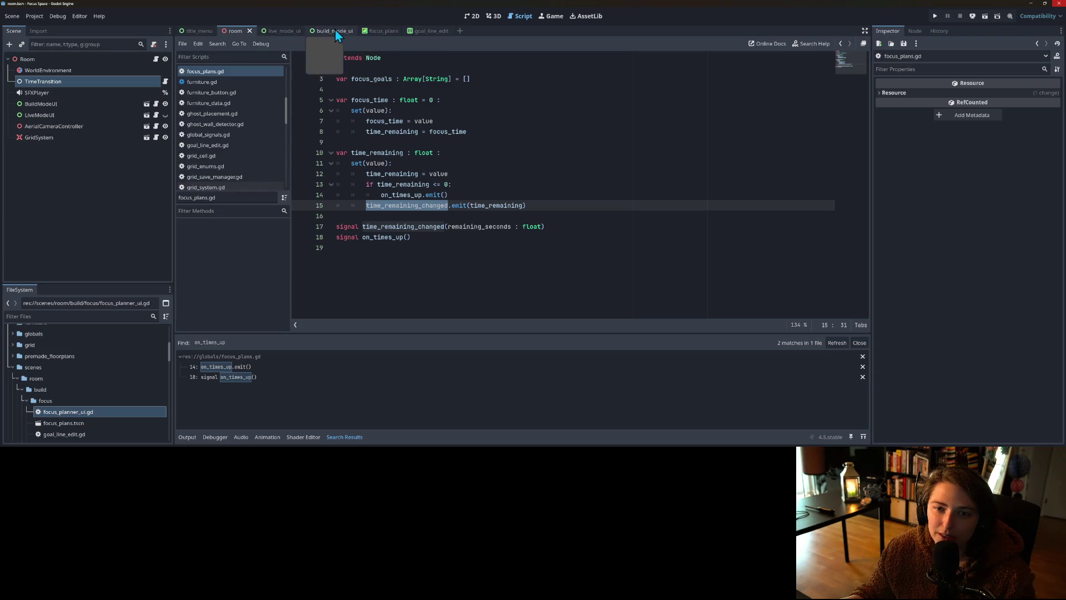
click(385, 31)
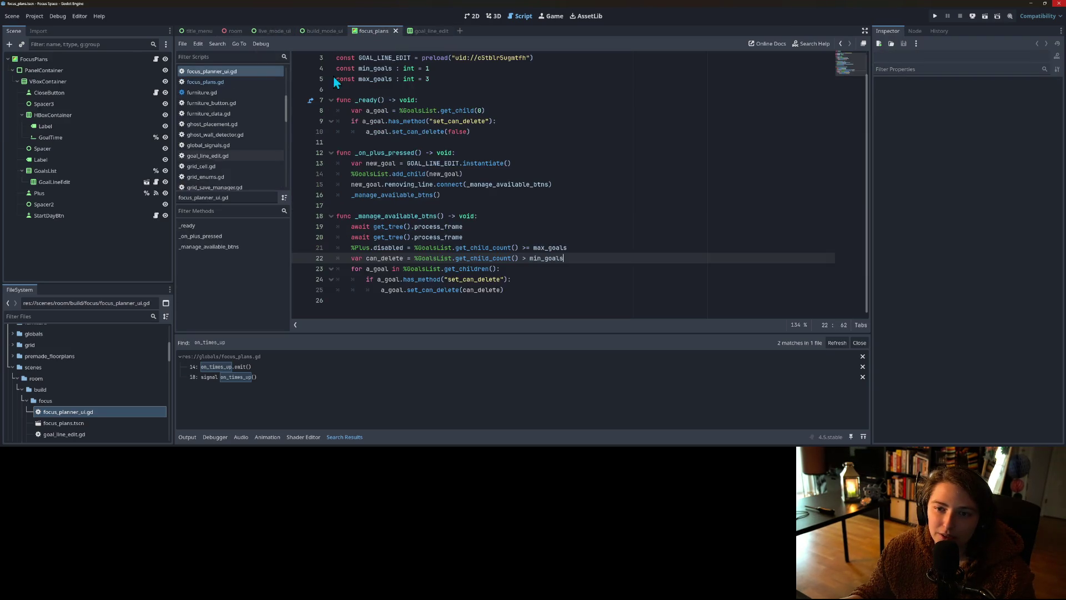
Step: In start_day_btn.gd, add owner.visible = false after RoomData.start_day() so the planner hides
click(156, 215)
click(431, 216)
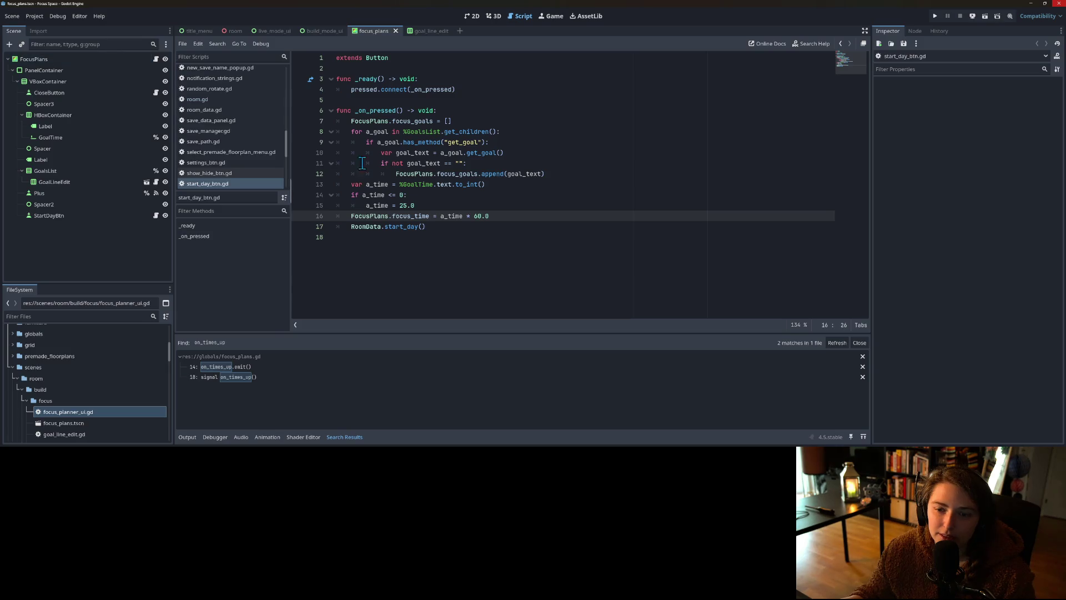
click(532, 224)
key(Return)
text(owner.visibl)
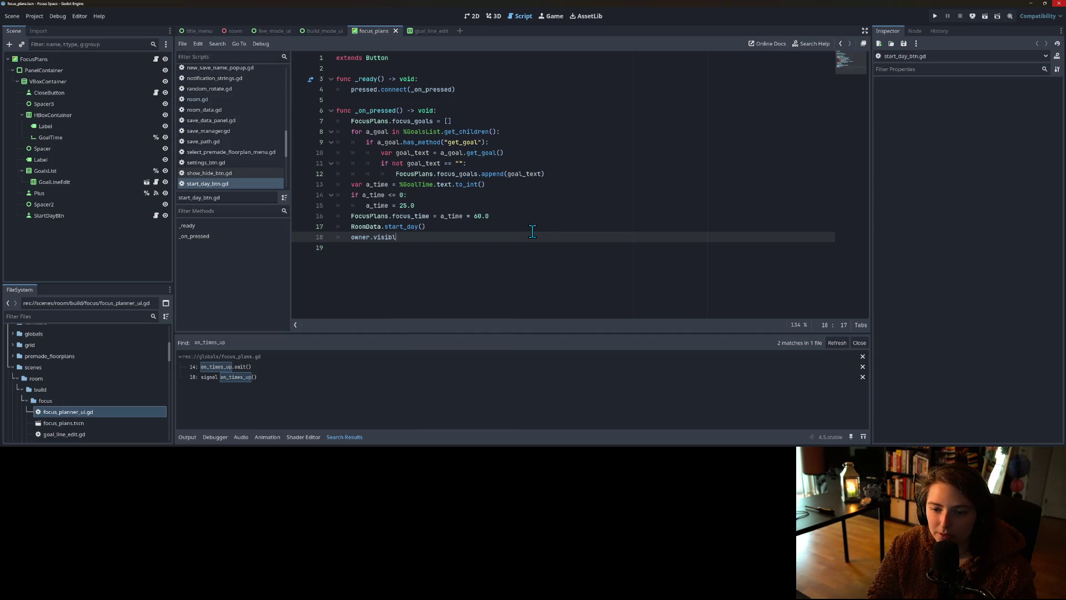
text(e = false)
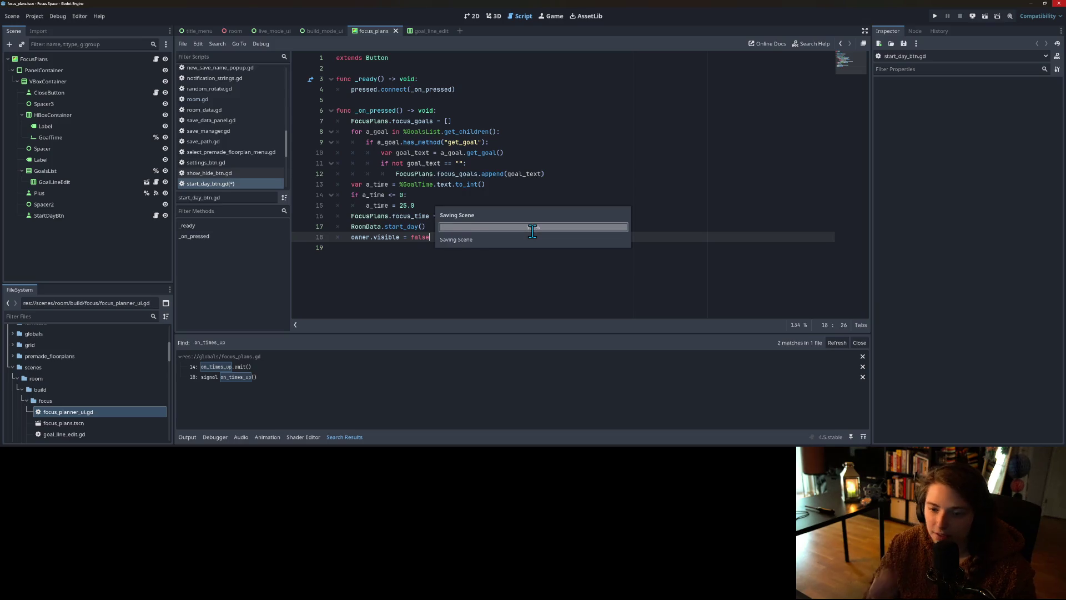
key(Escape)
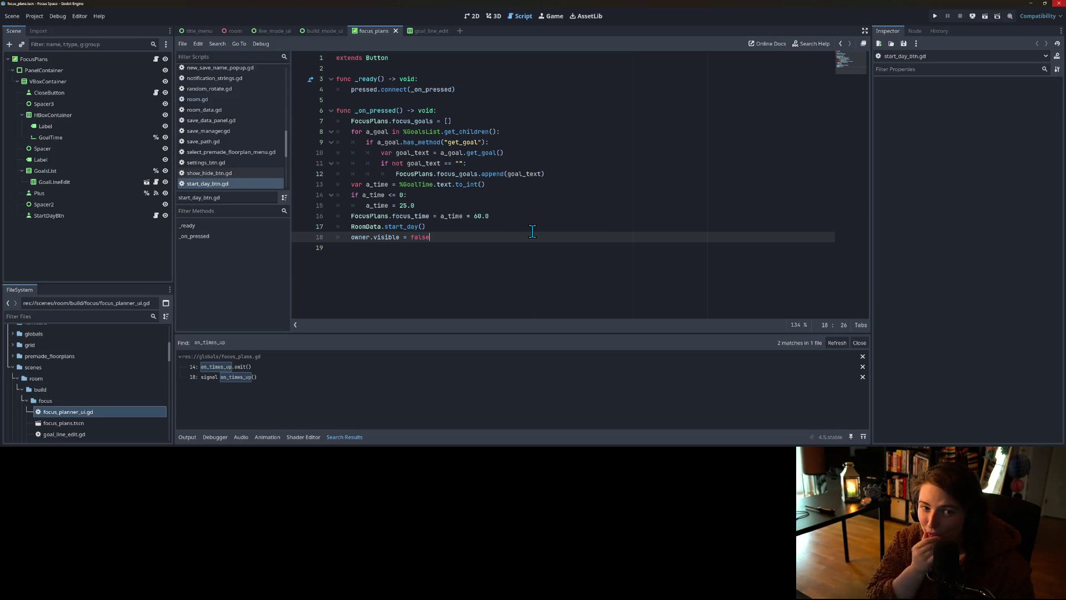
click(108, 219)
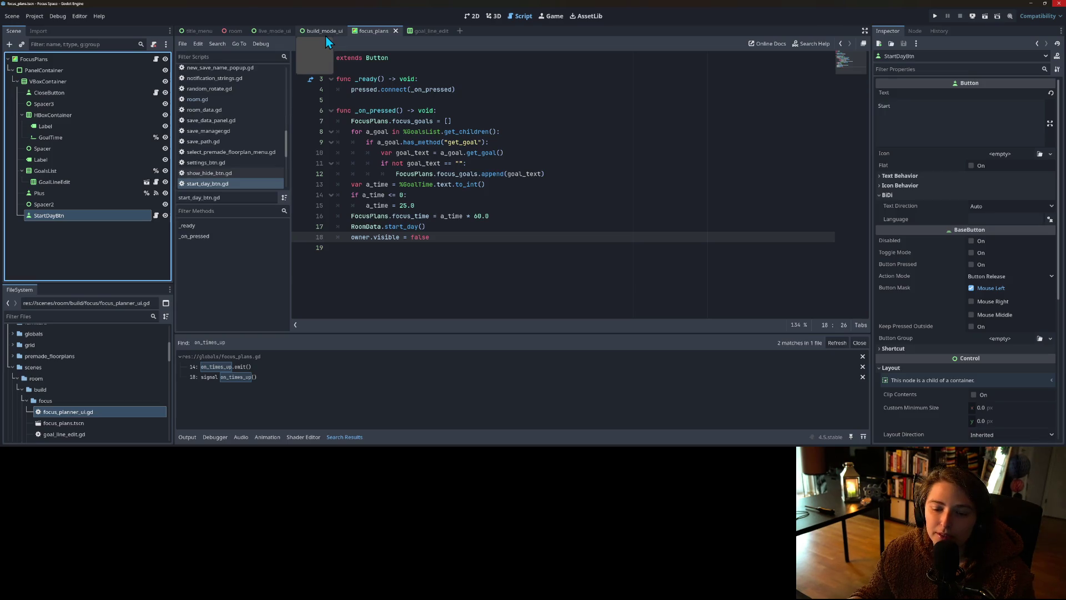
click(477, 131)
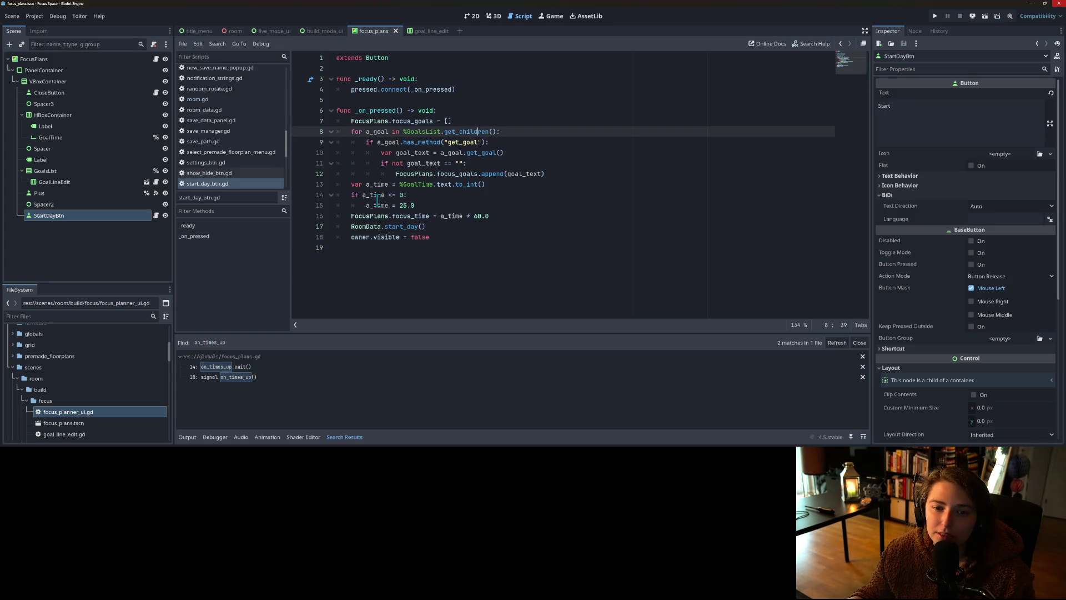
Step: Open focus_plans.gd from the scripts list and go to its signal declarations
click(422, 173)
scroll(224, 186, up, 2)
scroll(223, 183, down, 3)
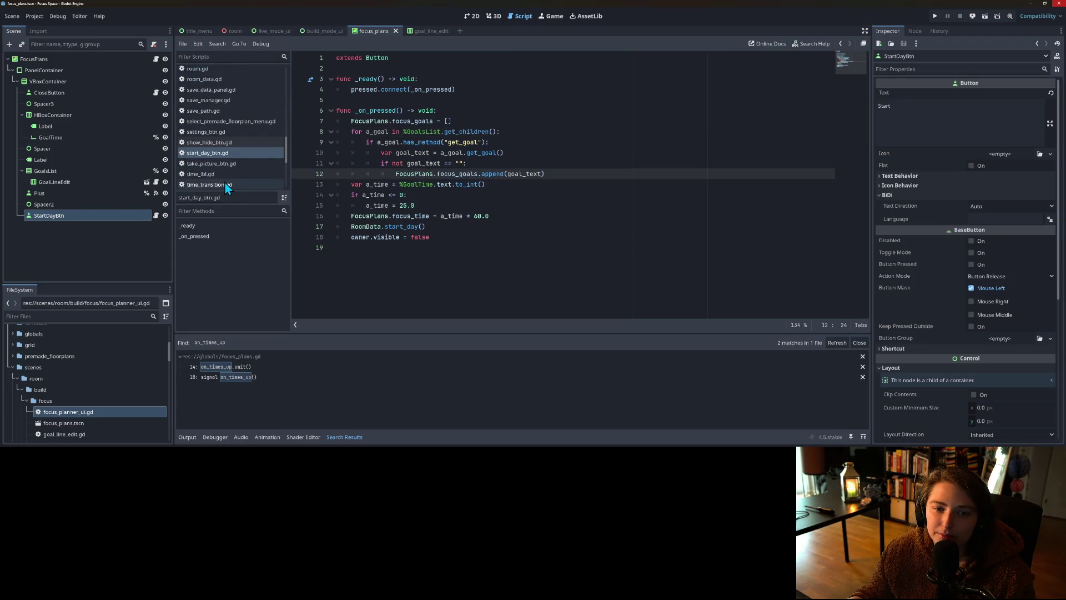
scroll(225, 186, down, 3)
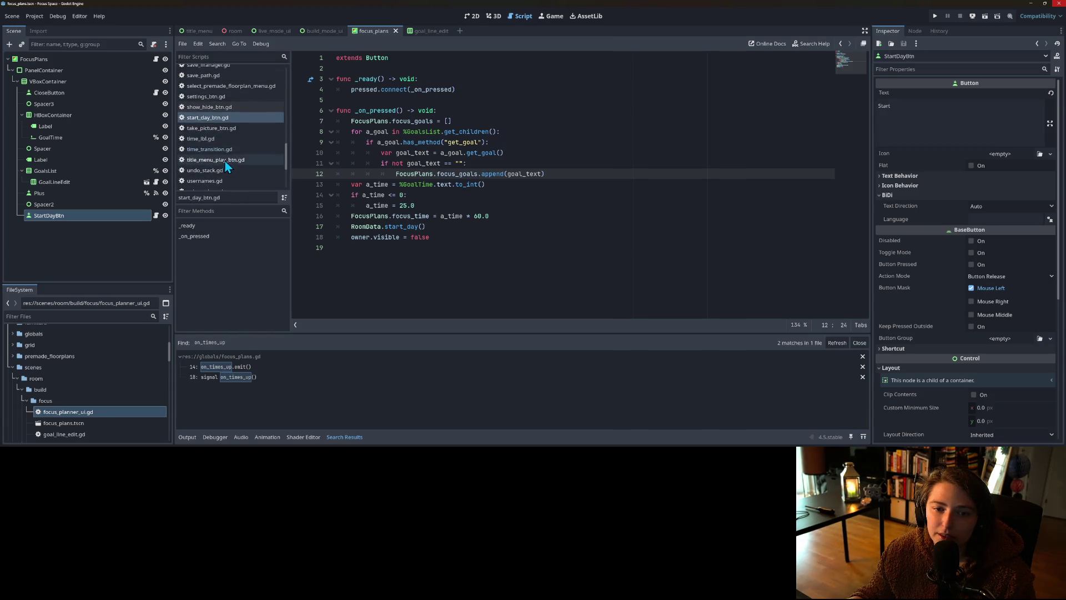
scroll(221, 162, up, 5)
scroll(221, 166, down, 5)
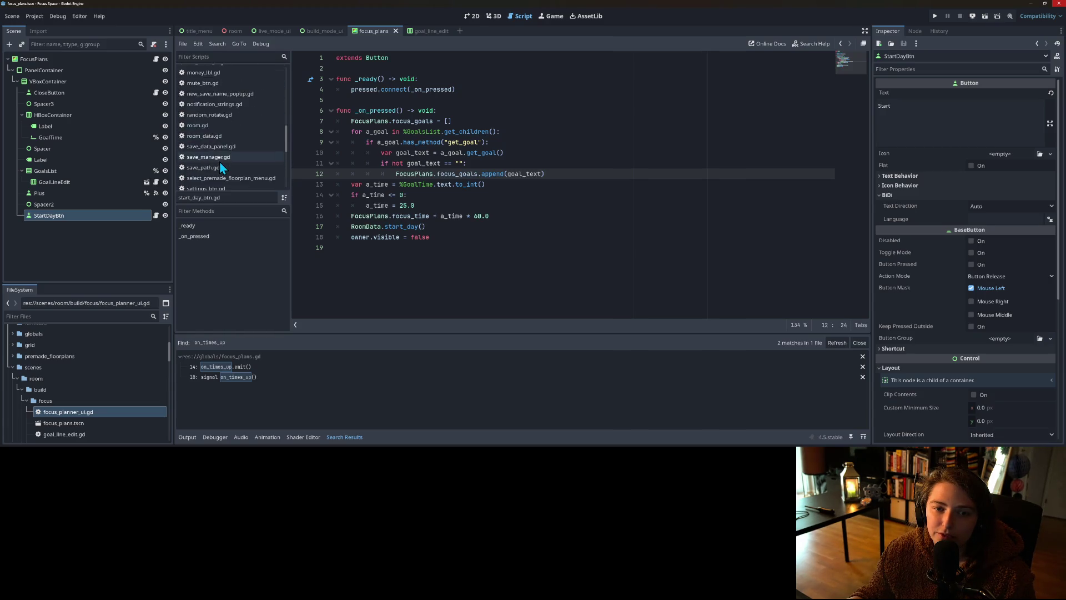
scroll(220, 166, up, 5)
scroll(218, 162, up, 6)
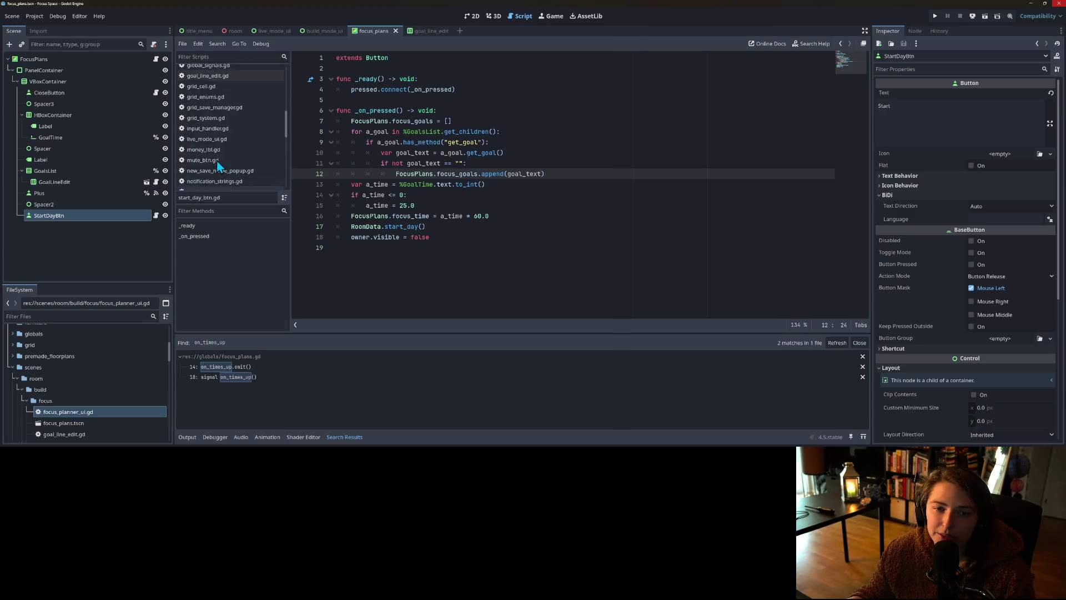
click(217, 79)
click(425, 184)
click(422, 238)
Step: Replace the on_times_up signal declaration with an on_times_up function stub containing pass
double_click(422, 237)
click(423, 237)
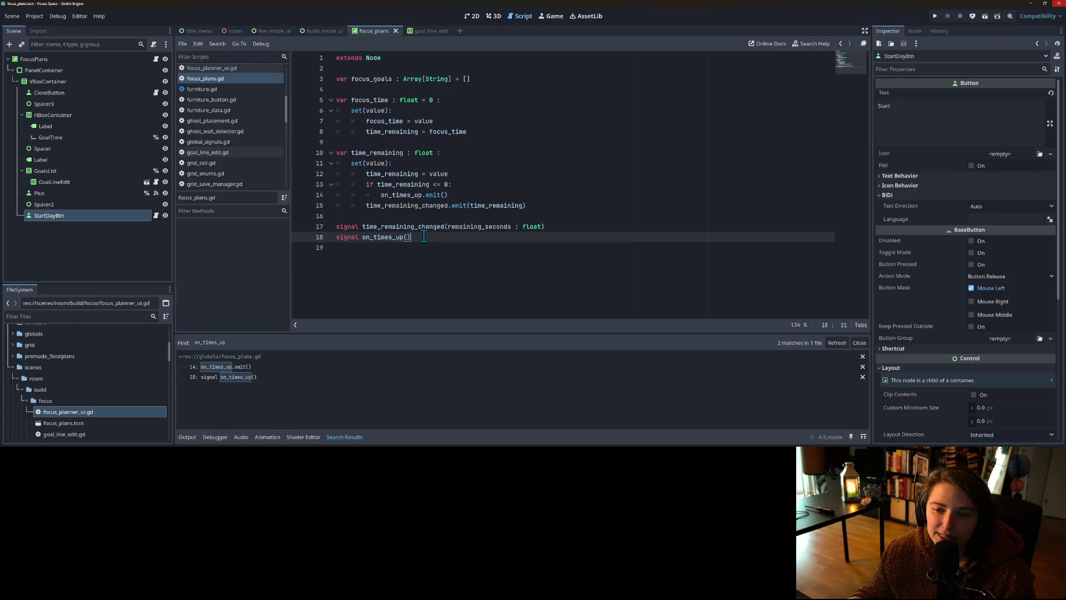
click(405, 256)
text(func on)
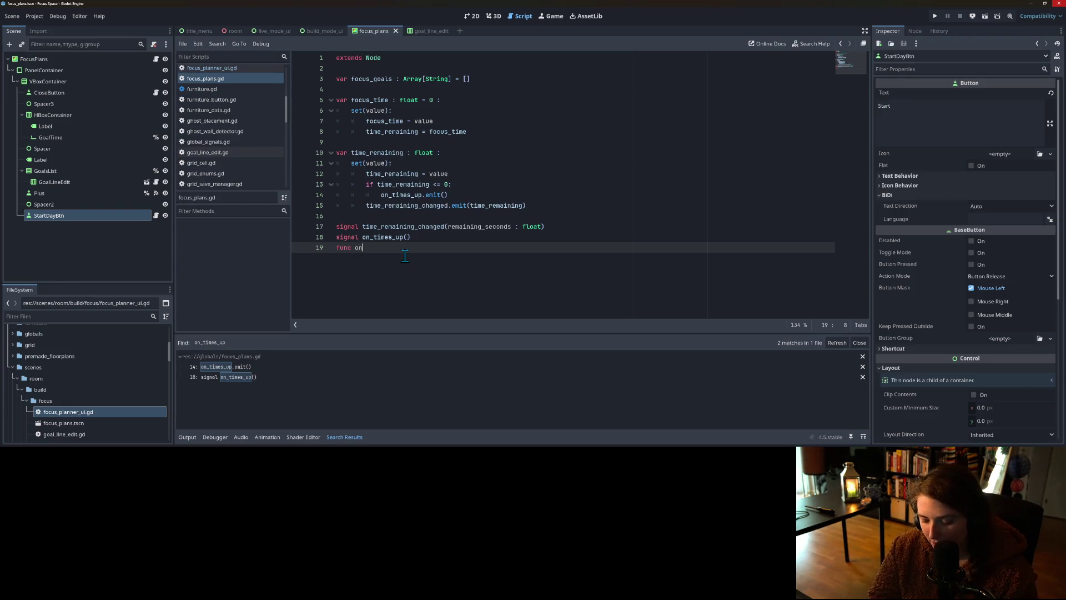
text(_)
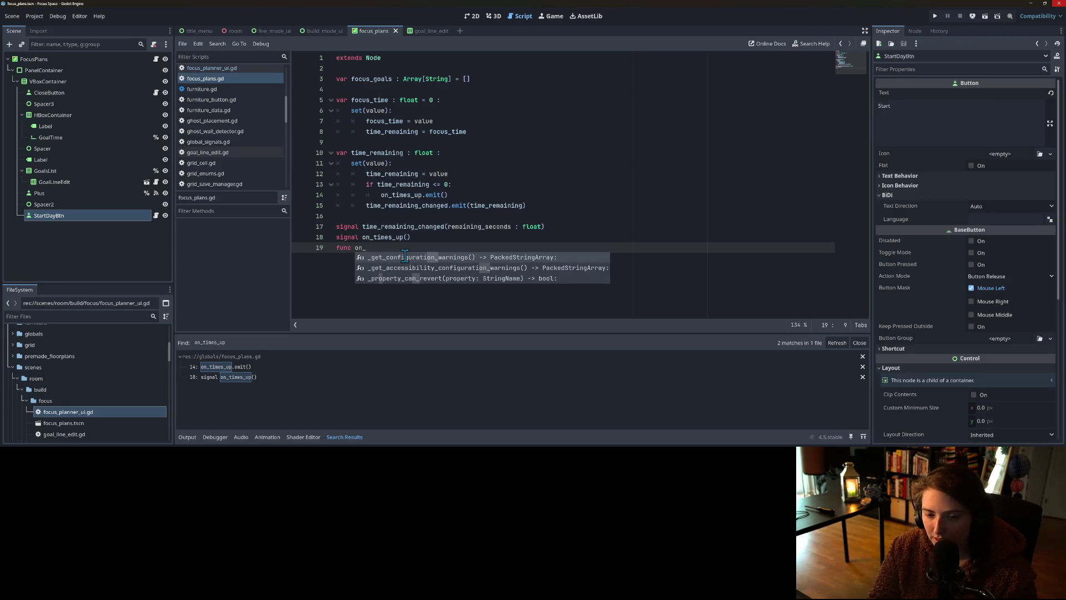
text(times_up() -> void:)
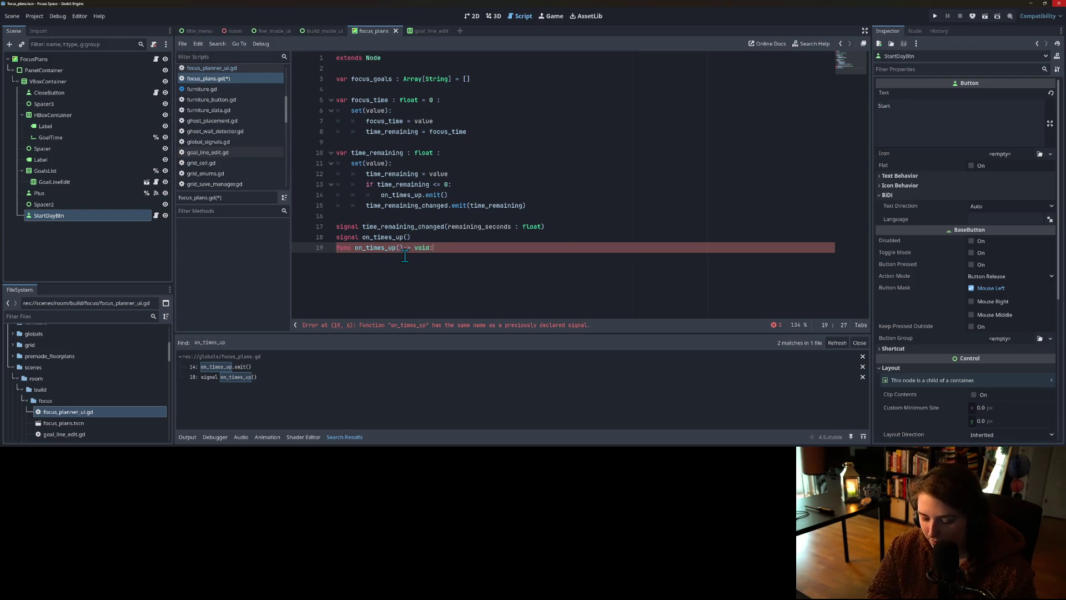
key(Return)
text(pa)
click(414, 238)
key(shift+Home)
key(BackSpace)
click(386, 281)
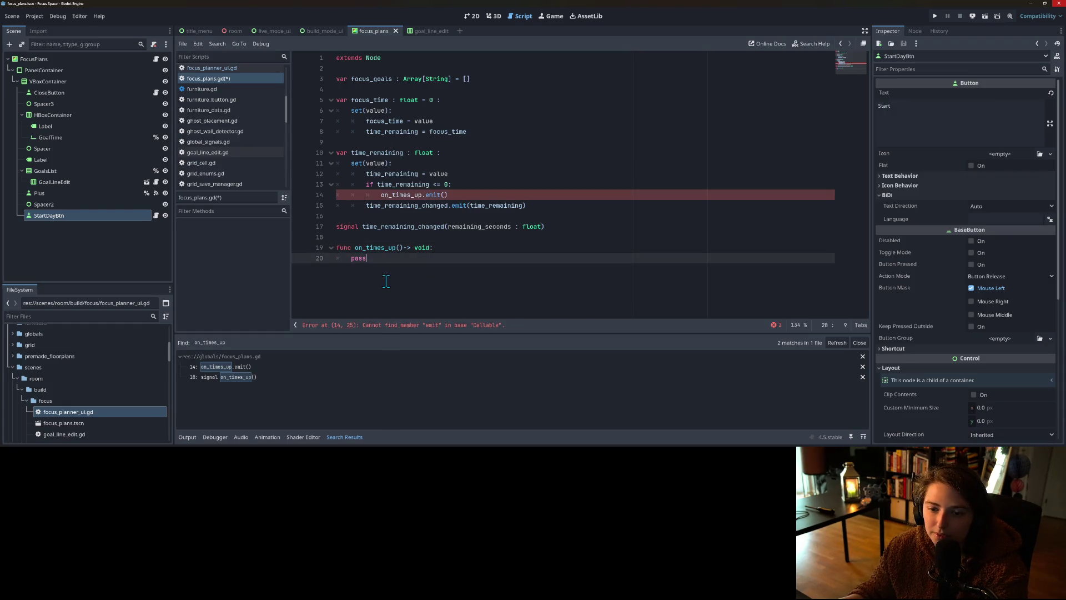
Step: Rename the on_times_up function to on_session_ended
double_click(375, 247)
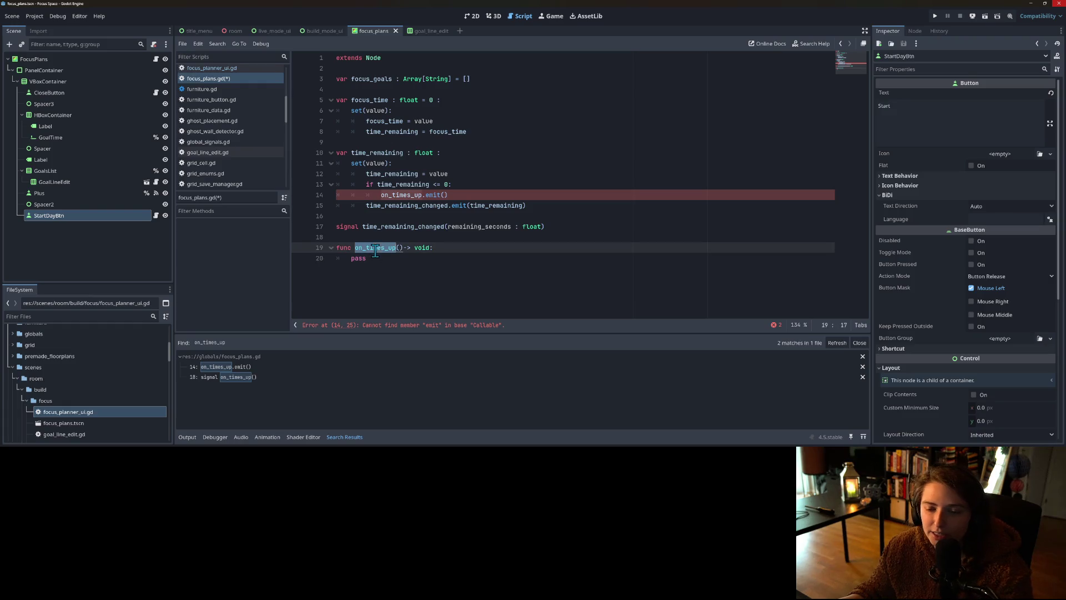
text(on_)
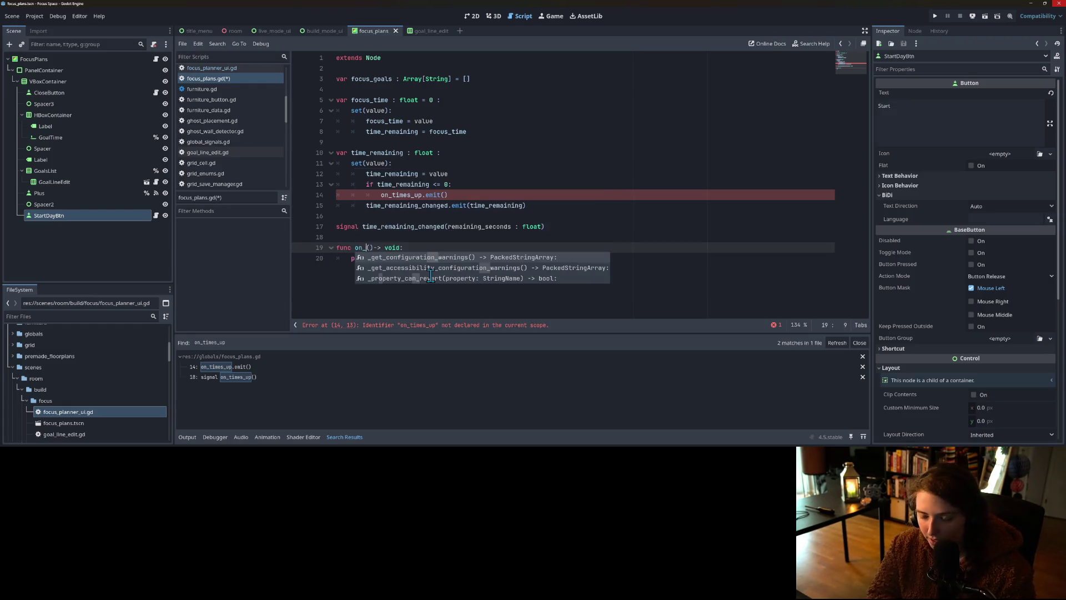
text(session_edn)
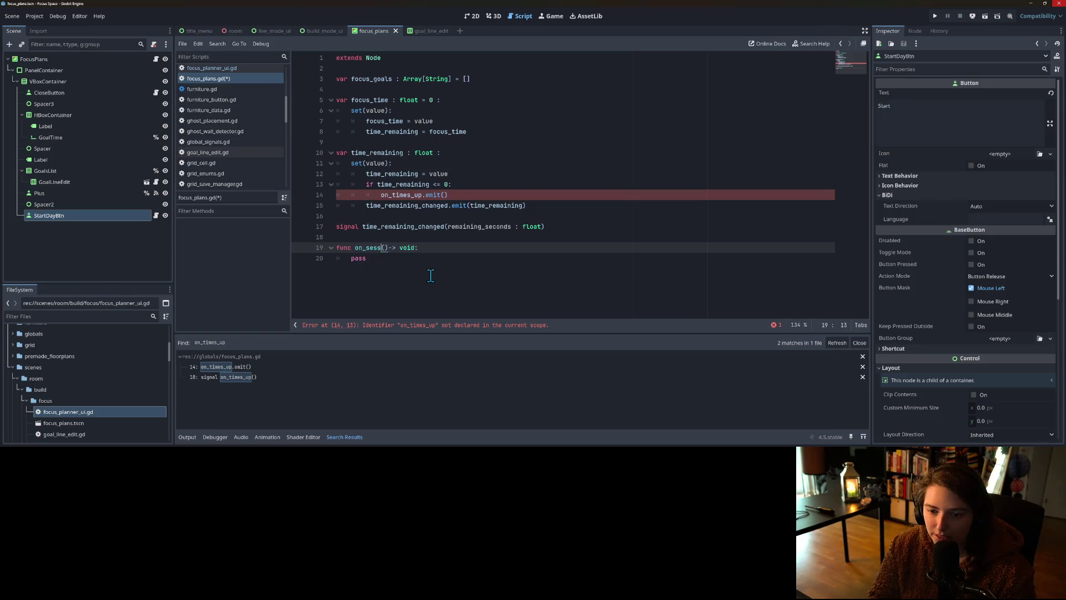
key(BackSpace)
key(BackSpace)
text(ned)
key(BackSpace)
key(BackSpace)
text(ded)
click(403, 265)
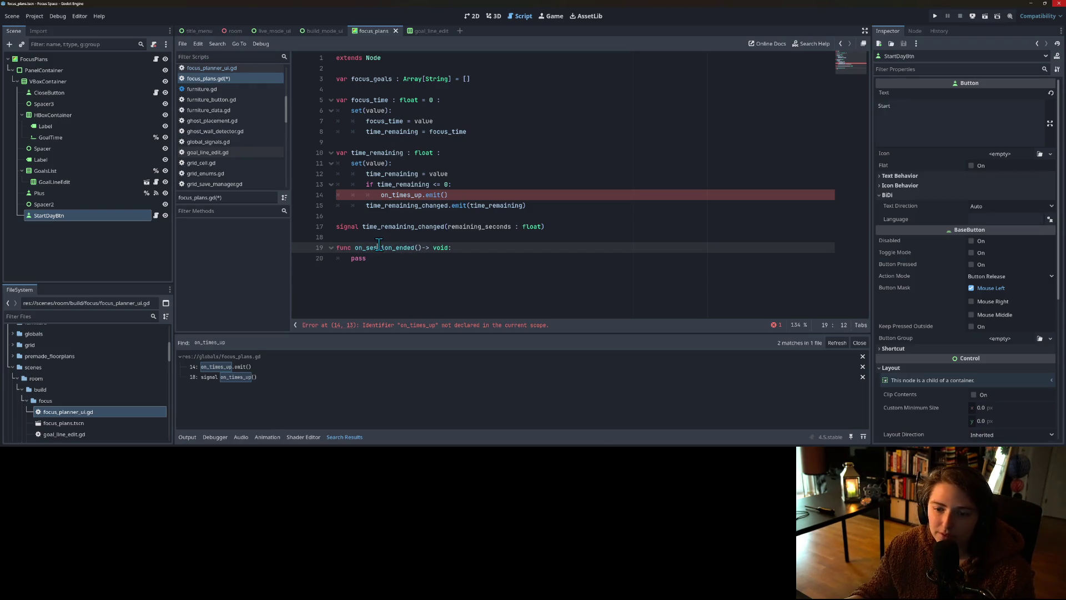
Step: Replace on_times_up.emit() on line 14 with a direct on_session_ended() call
double_click(383, 248)
drag(381, 195, 442, 195)
text(on_session)
key(Return)
click(415, 234)
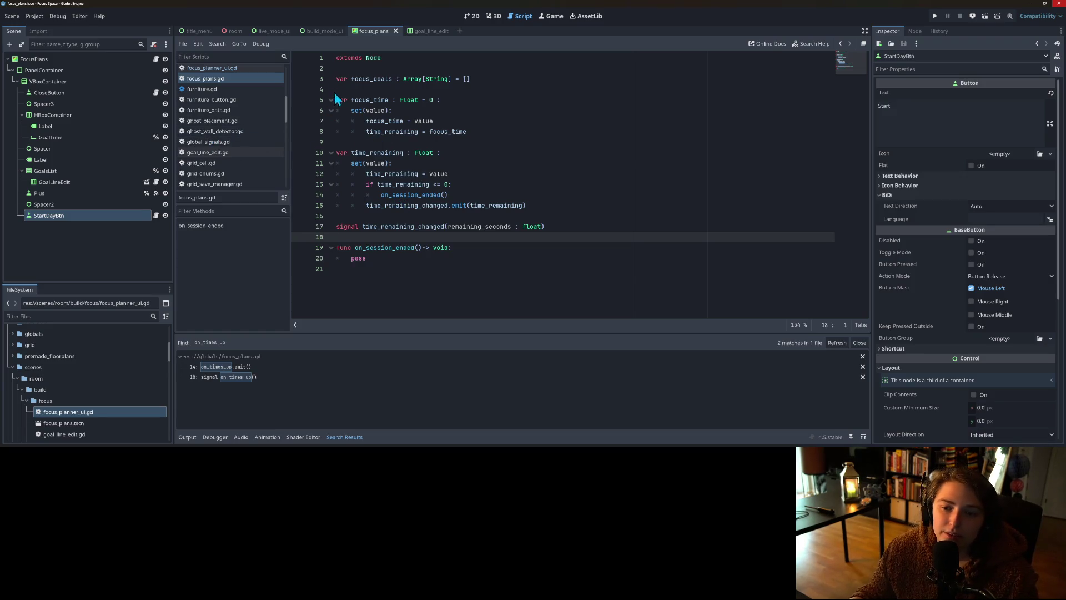
click(272, 32)
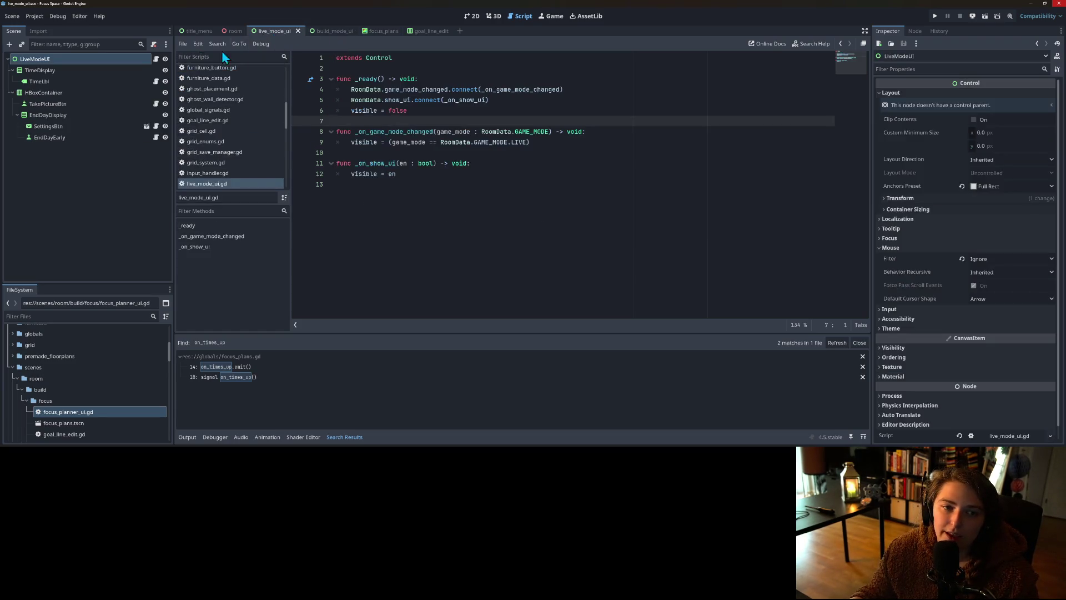
Step: Add a FocusPlans.on_session_ended() call to the EndDayEarly button's _on_pressed function
click(130, 139)
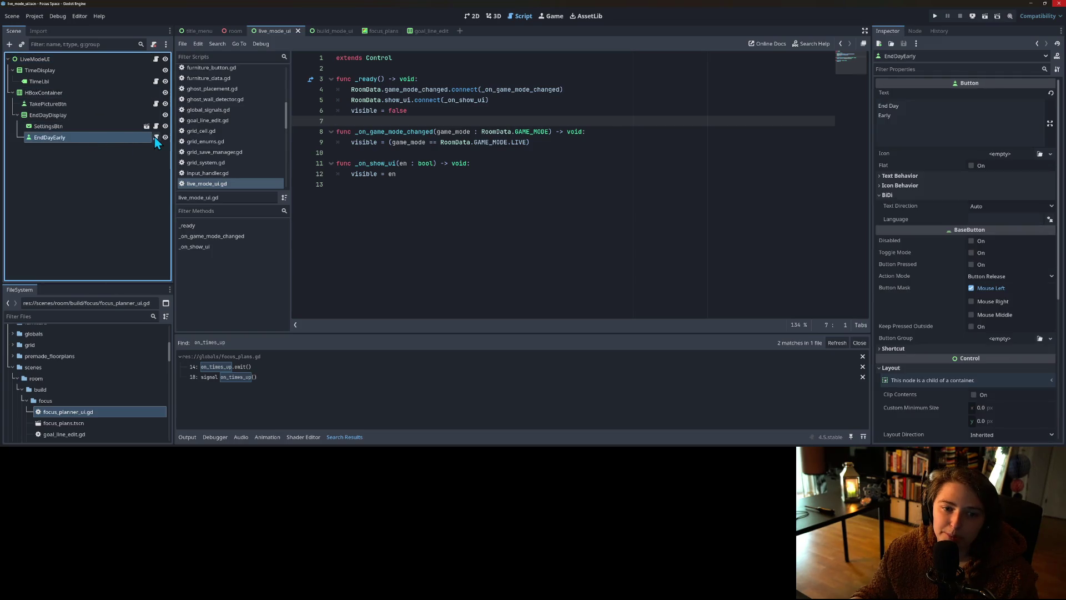
click(156, 138)
click(451, 123)
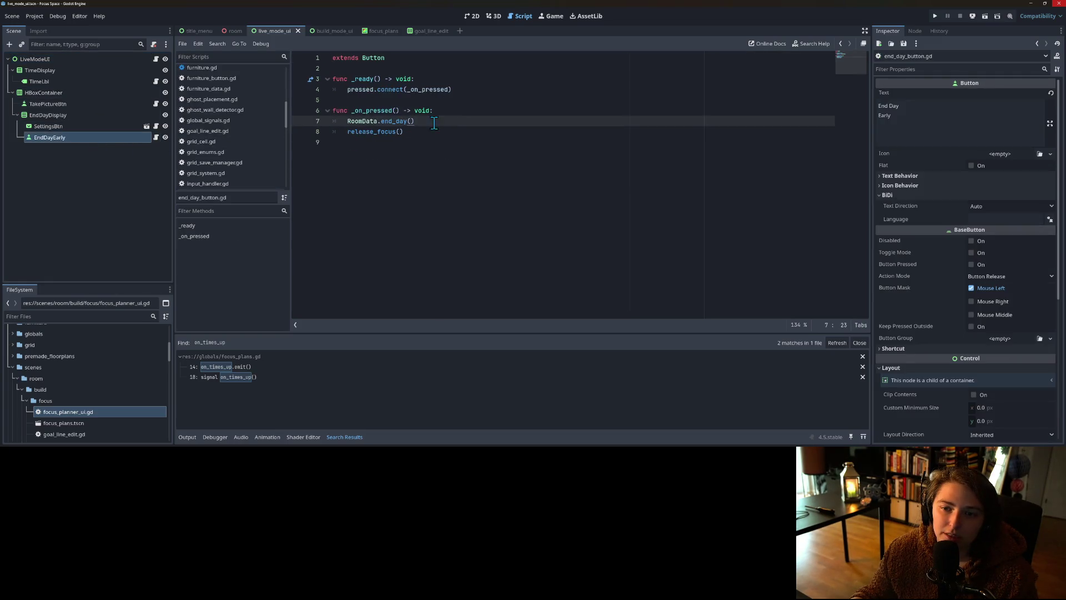
click(419, 111)
key(Return)
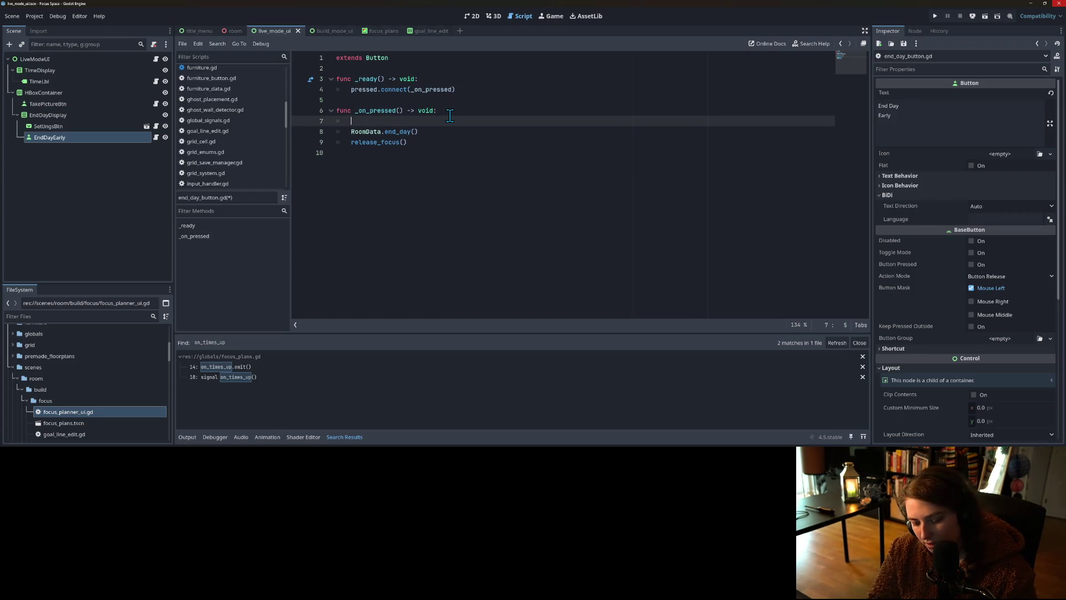
text(Focu)
key(Down)
key(Down)
key(Return)
text(on_session_ended)
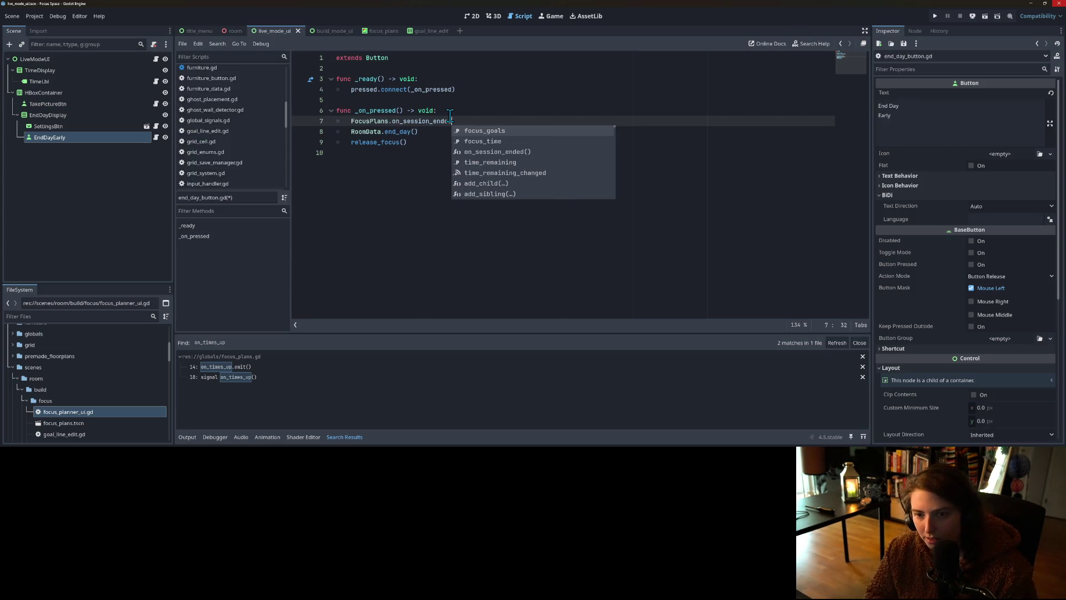
key(Down)
key(Down)
key(Return)
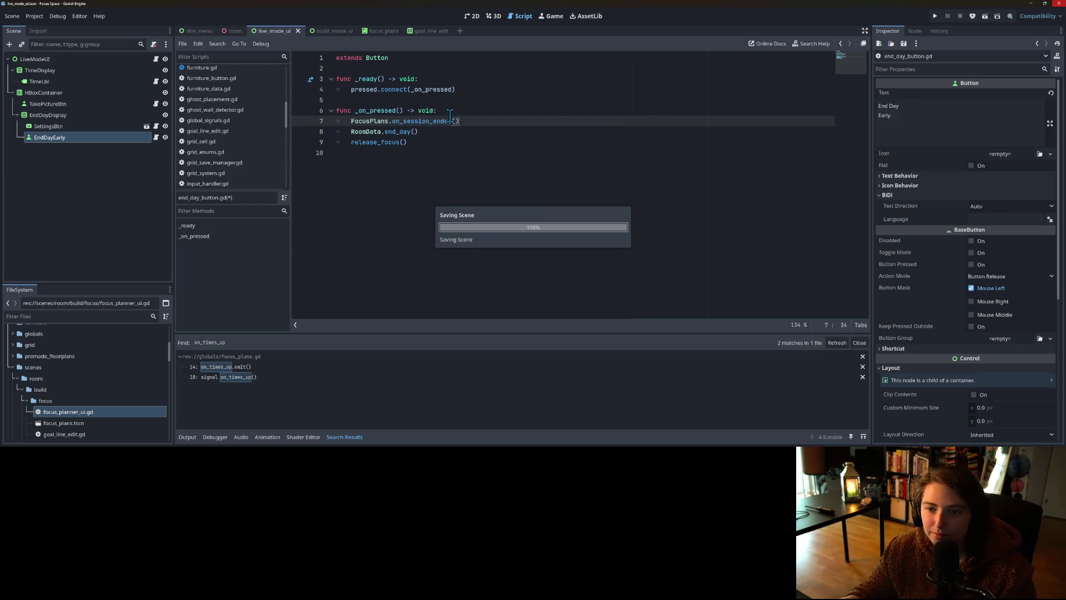
Step: Remove the RoomData.end_day() line from the EndDayEarly script and save it
click(410, 142)
key(shift+Up)
key(shift+Home)
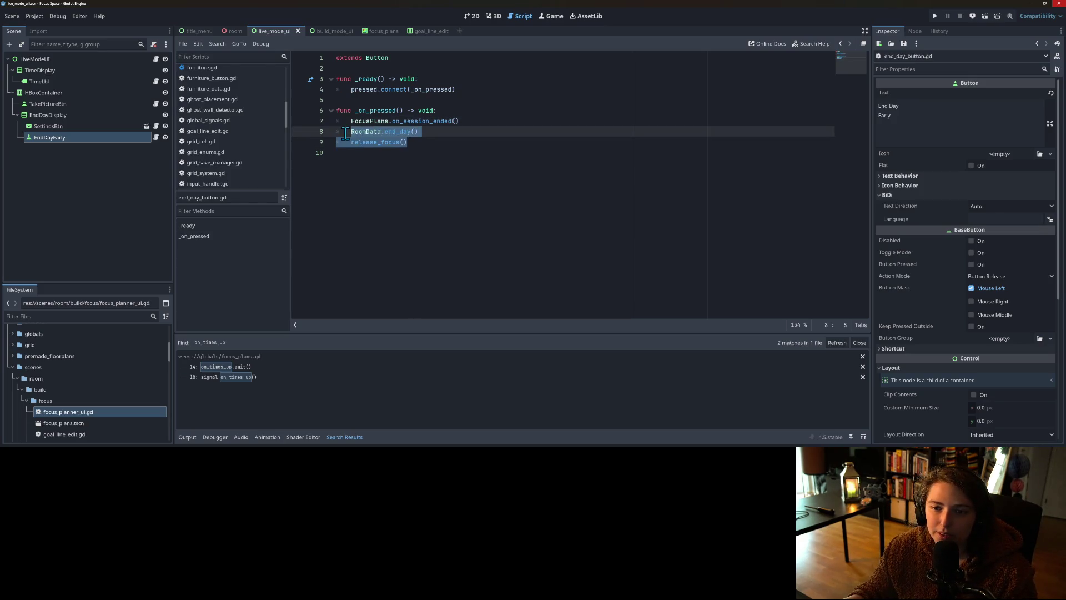
key(BackSpace)
key(BackSpace)
key(BackSpace)
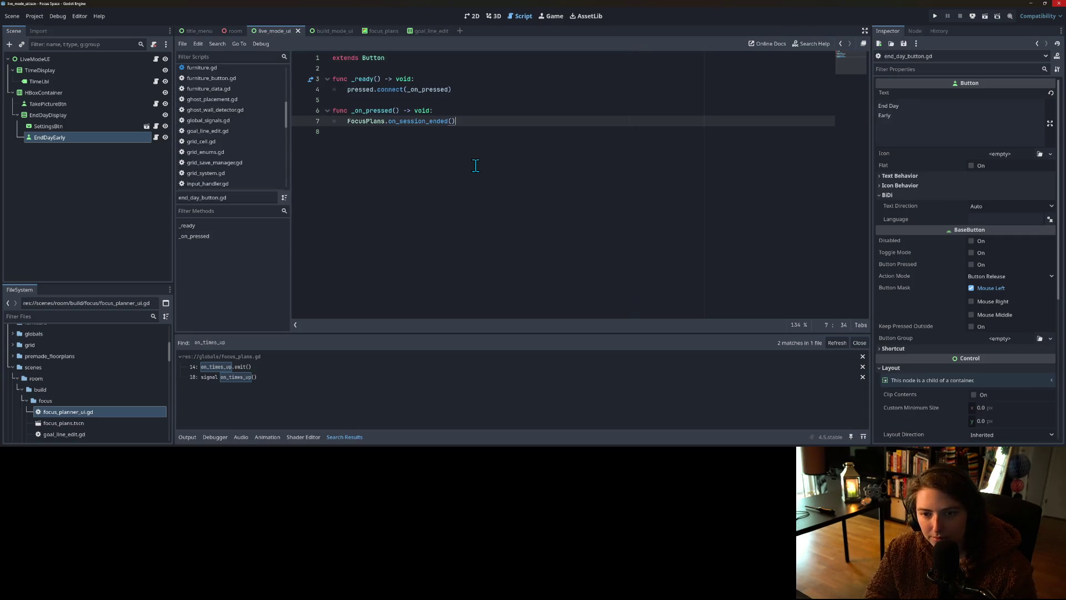
key(Escape)
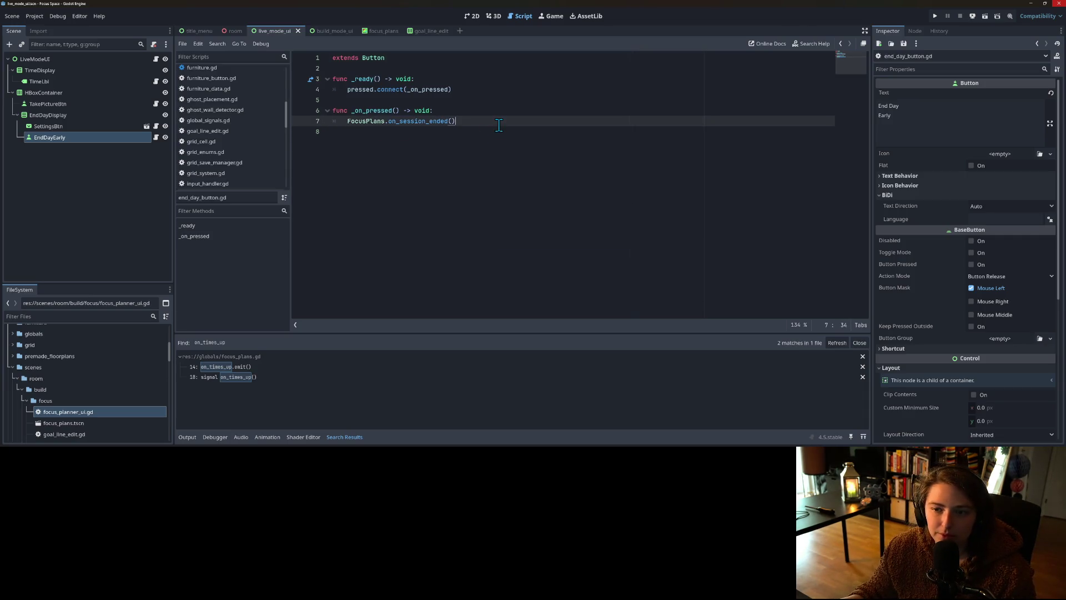
key(ctrl+z)
key(ctrl+z)
drag(418, 132, 312, 129)
key(ctrl+c)
key(BackSpace)
key(BackSpace)
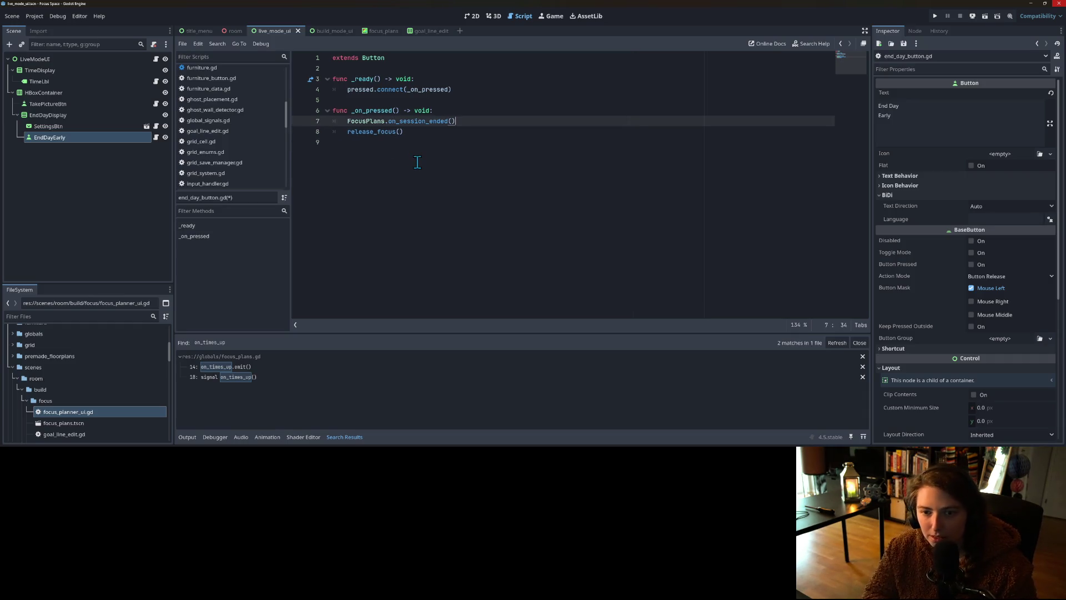
key(ctrl+s)
key(Down)
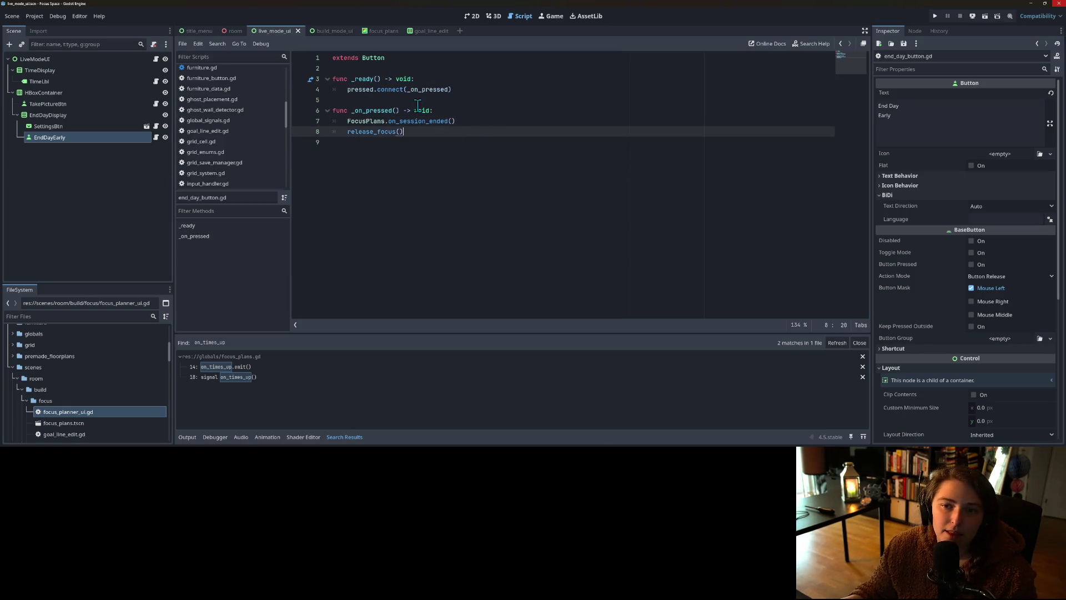
Step: Replace pass in on_session_ended with RoomData.end_day() and save focus_plans.gd
ctrl+click(392, 121)
key(Down)
key(End)
key(shift+Home)
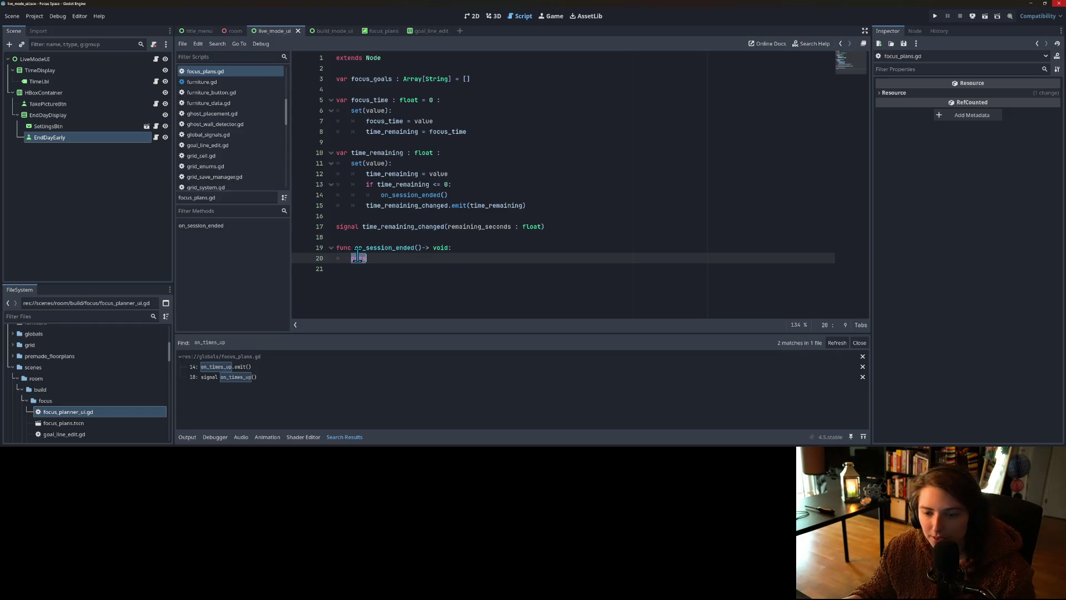
key(ctrl+v)
key(shift+Tab)
key(Home)
key(ctrl+shift+Right)
key(ctrl+s)
click(475, 248)
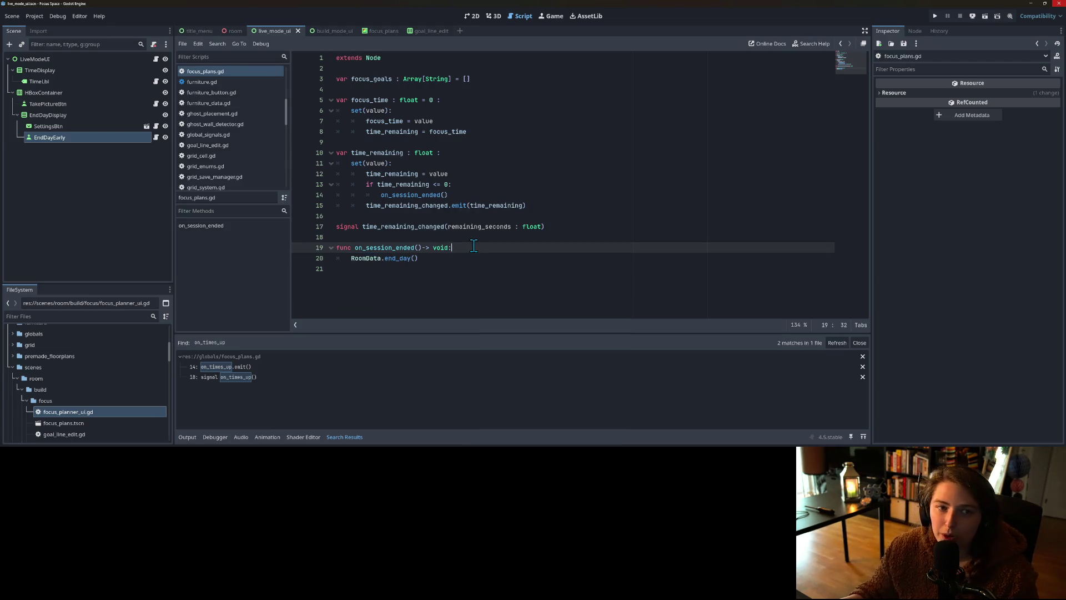
click(937, 18)
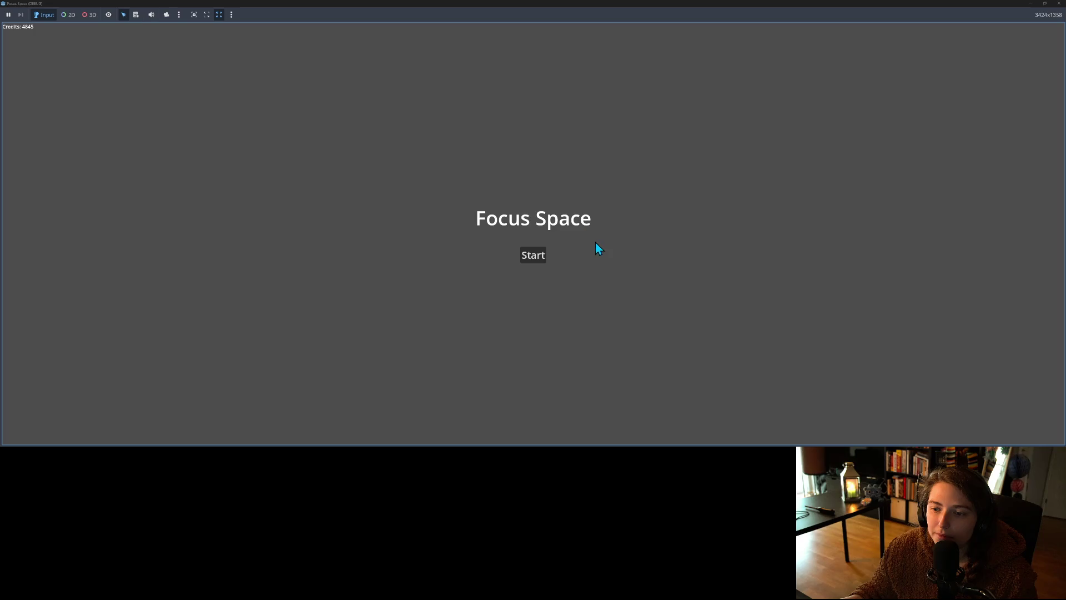
Step: Load my_save, start a 0.2-minute focus session, then end the day early
click(535, 261)
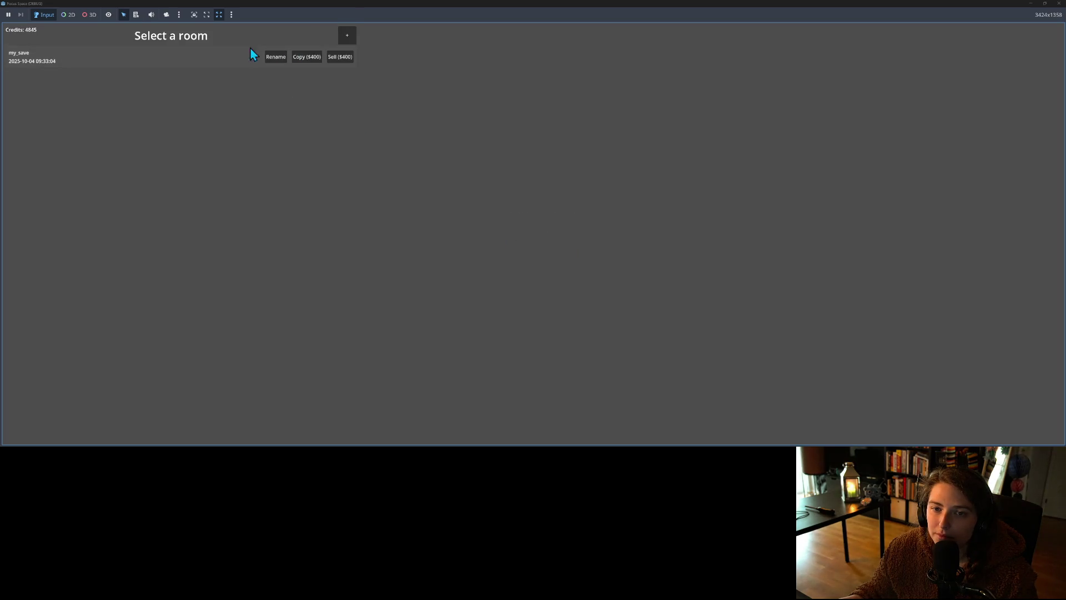
click(239, 61)
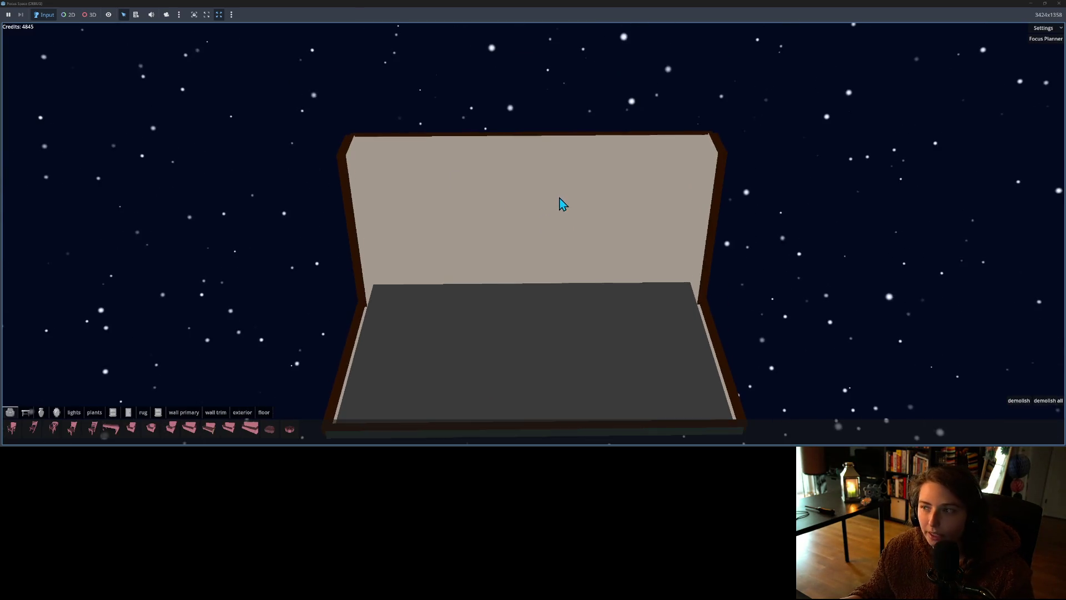
click(1044, 40)
click(565, 200)
text(0.2)
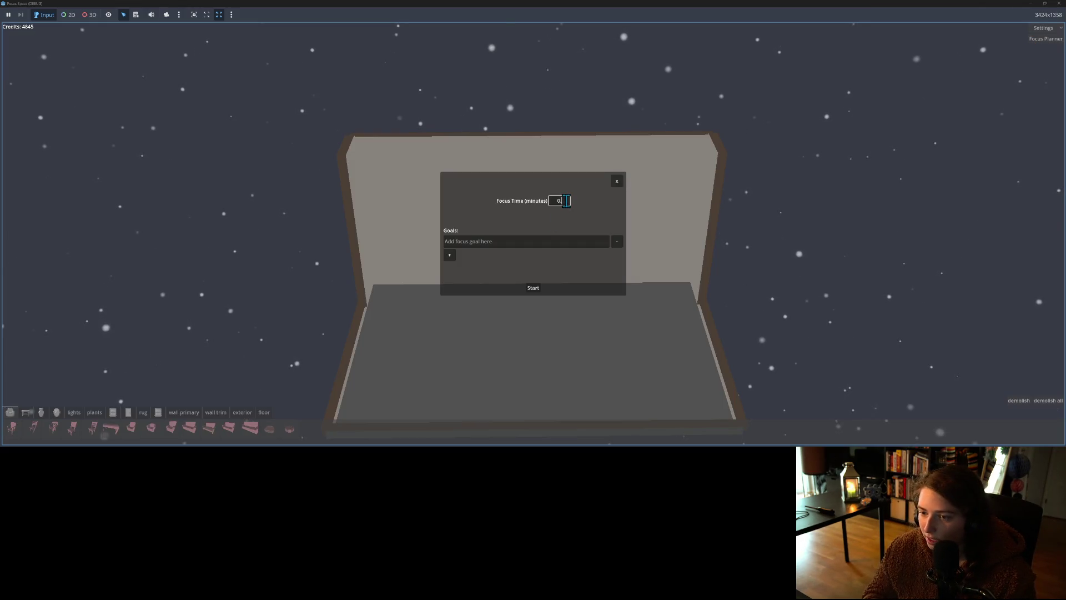
click(534, 290)
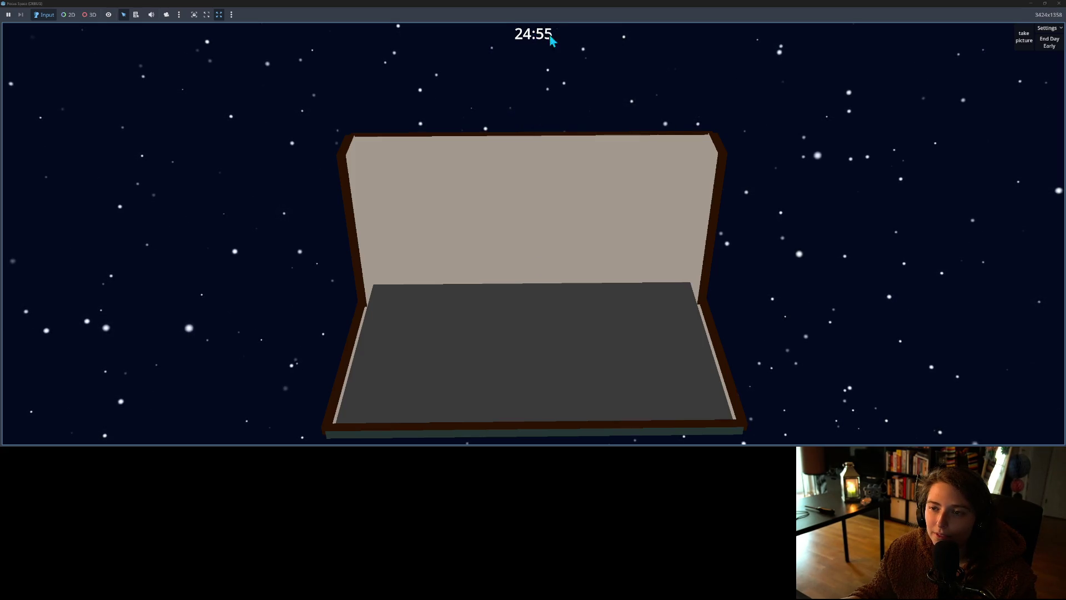
click(1049, 42)
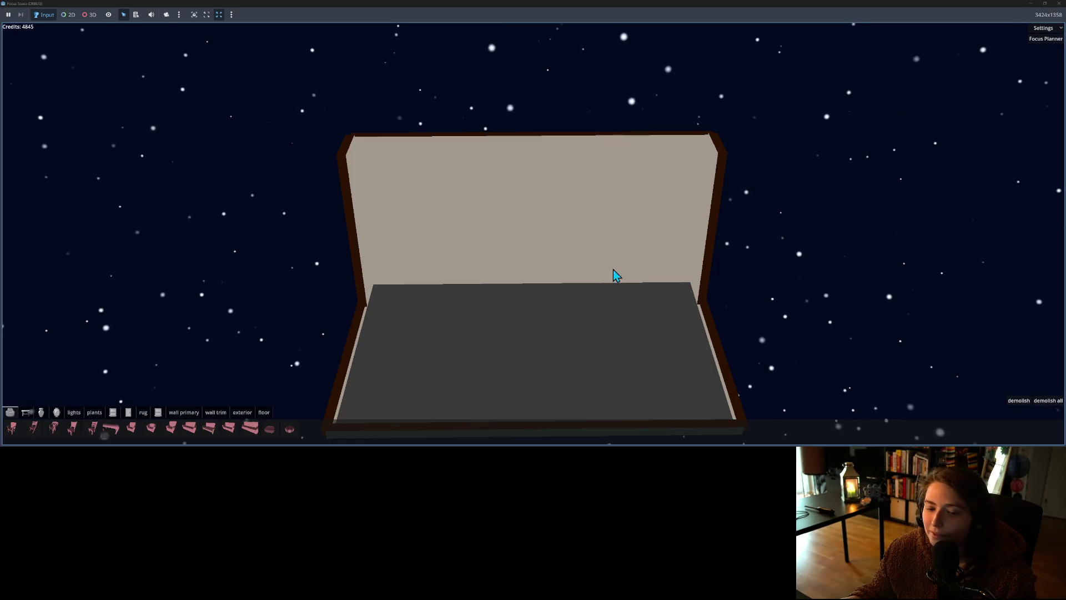
Step: Reopen the Focus Planner and start a one-minute focus session
click(1046, 39)
click(563, 198)
key(BackSpace)
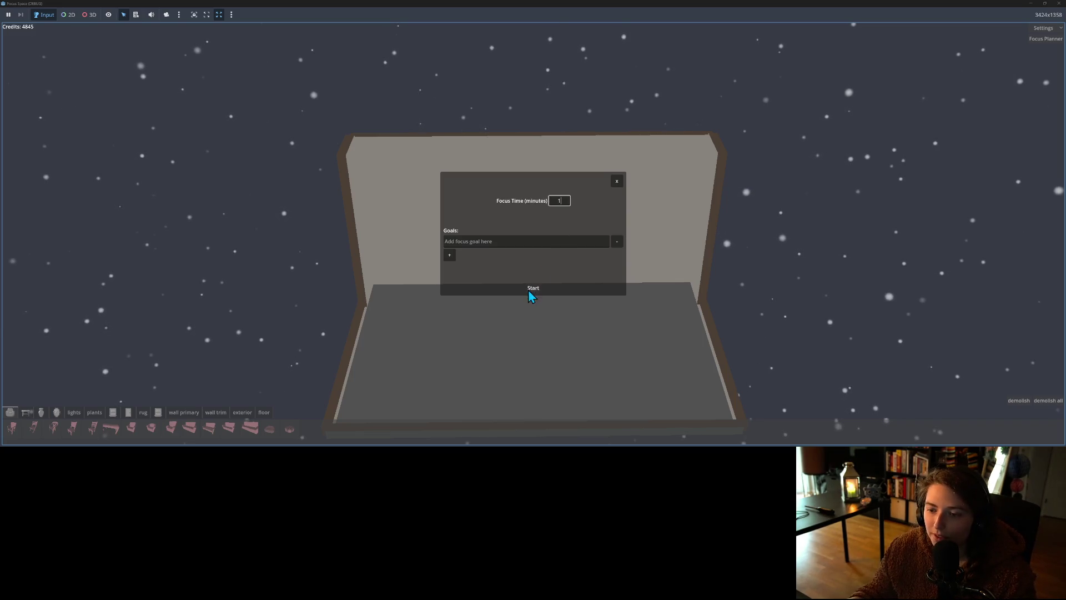
click(532, 288)
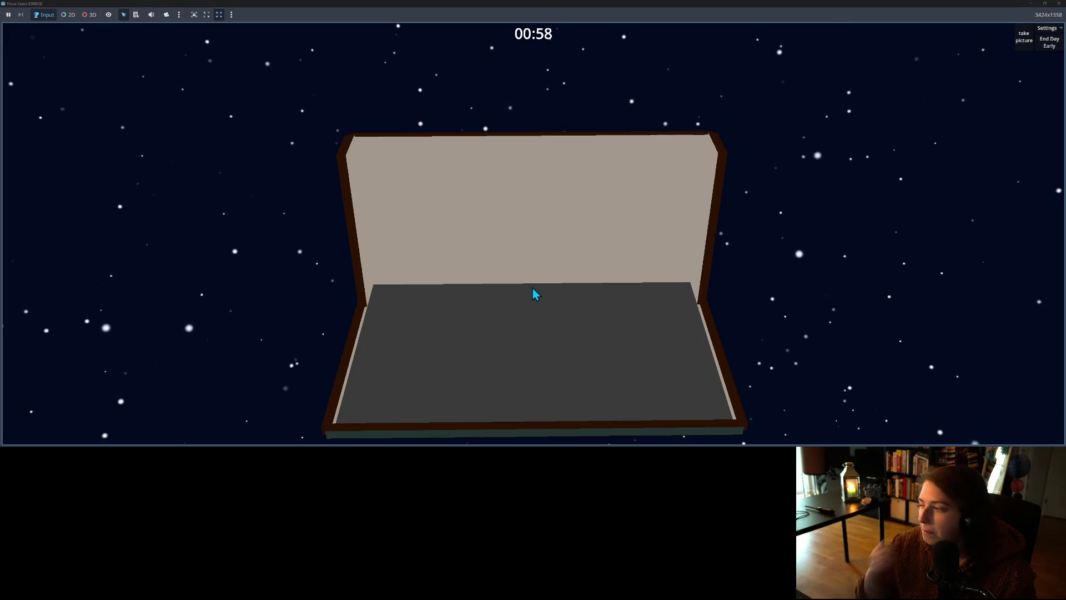